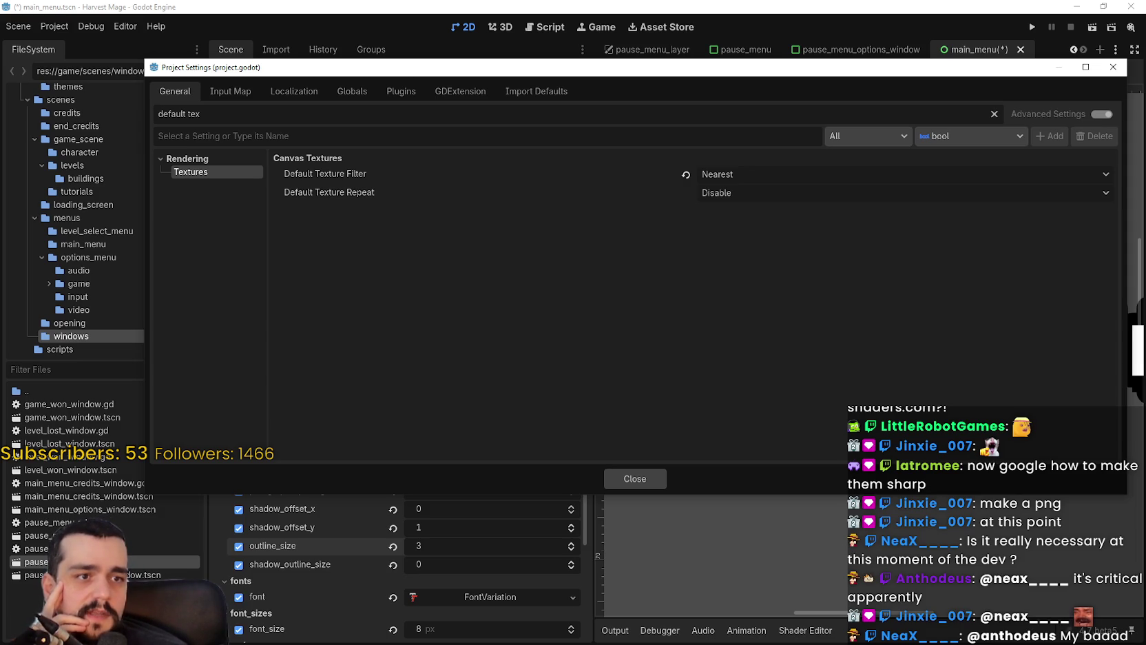
- Close Project Settings and reduce the TitleLabel outline size from 3 to 2
click(622, 475)
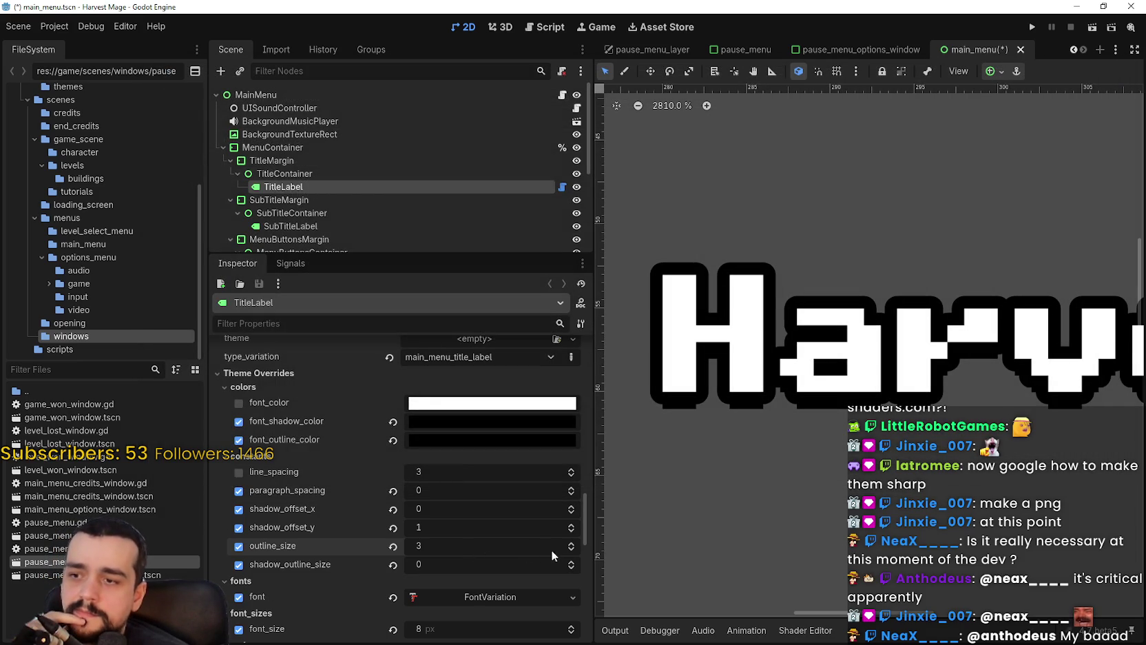
click(571, 550)
scroll(758, 247, up, 3)
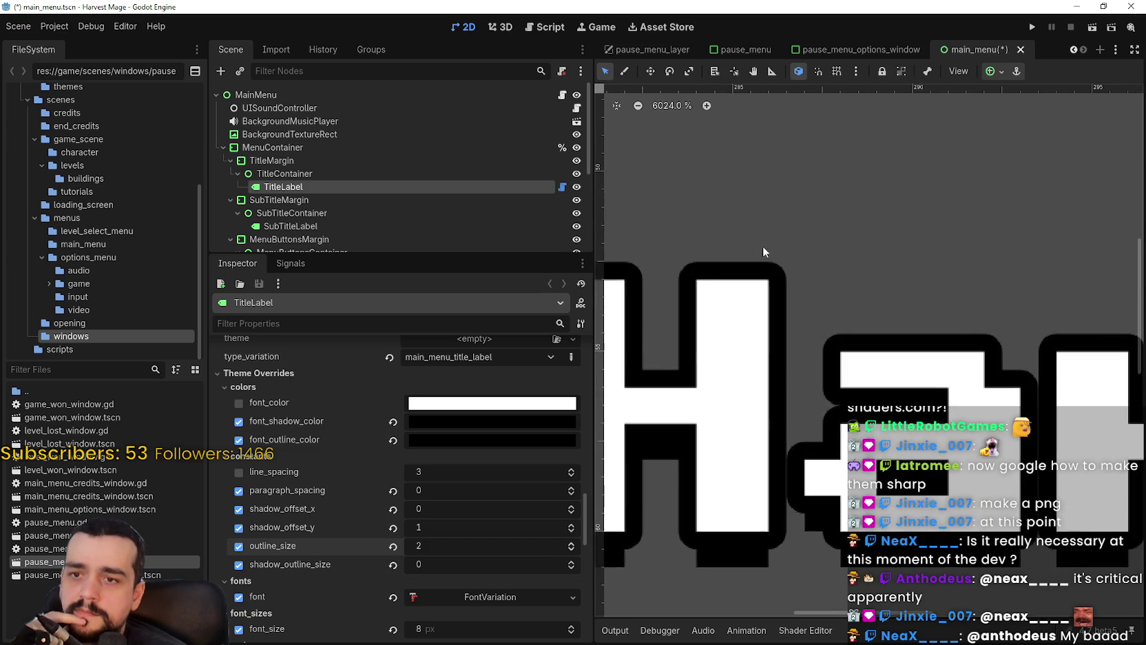
scroll(764, 231, up, 3)
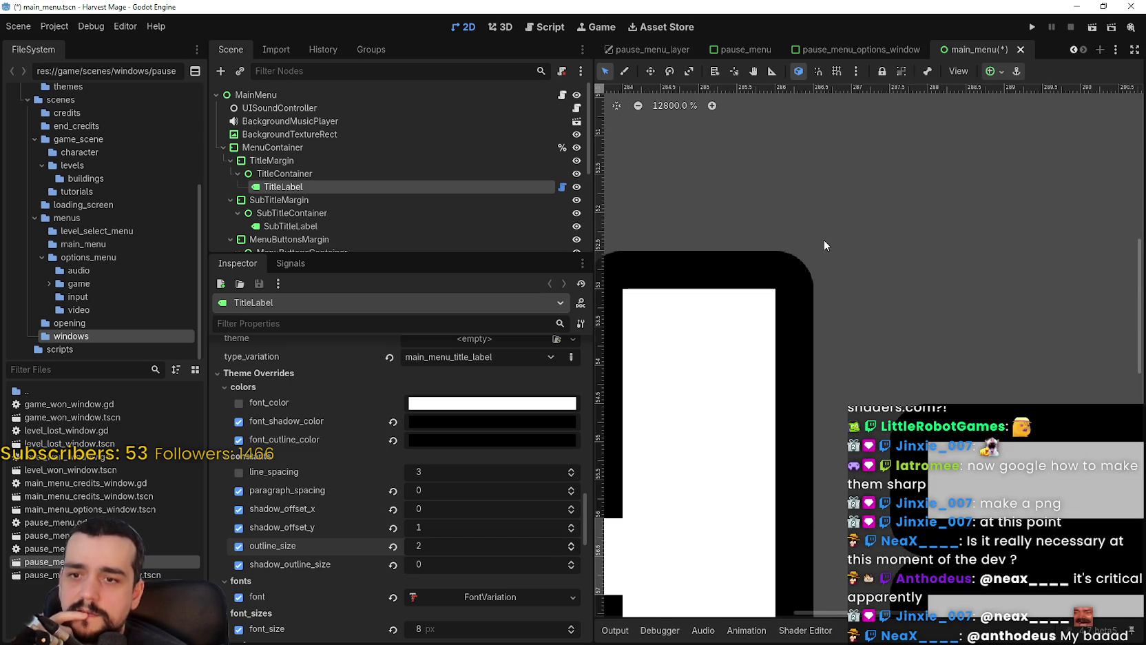
scroll(823, 365, down, 3)
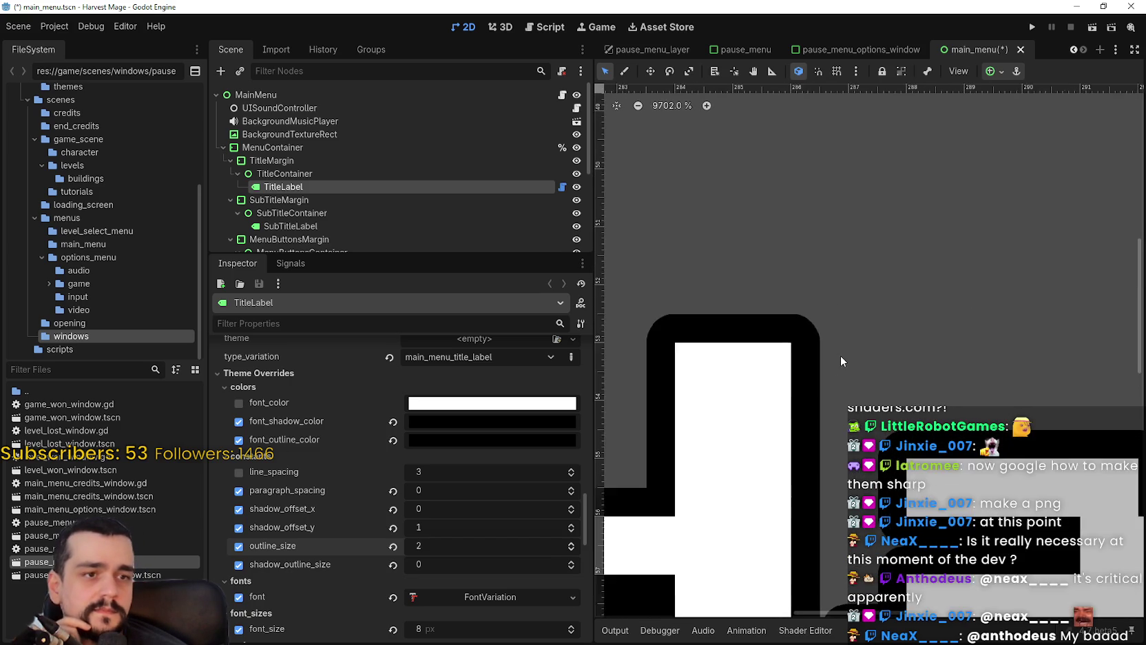
scroll(840, 356, up, 2)
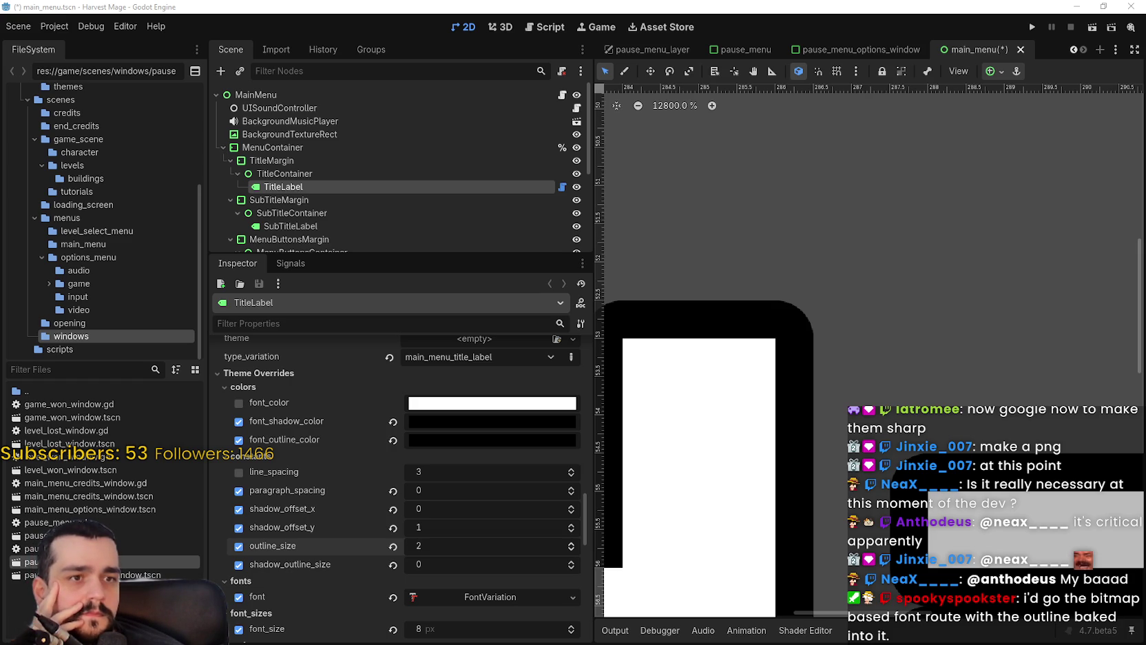
- Save and run the game, view it maximized, then stop the test run
scroll(959, 261, down, 6)
click(1032, 27)
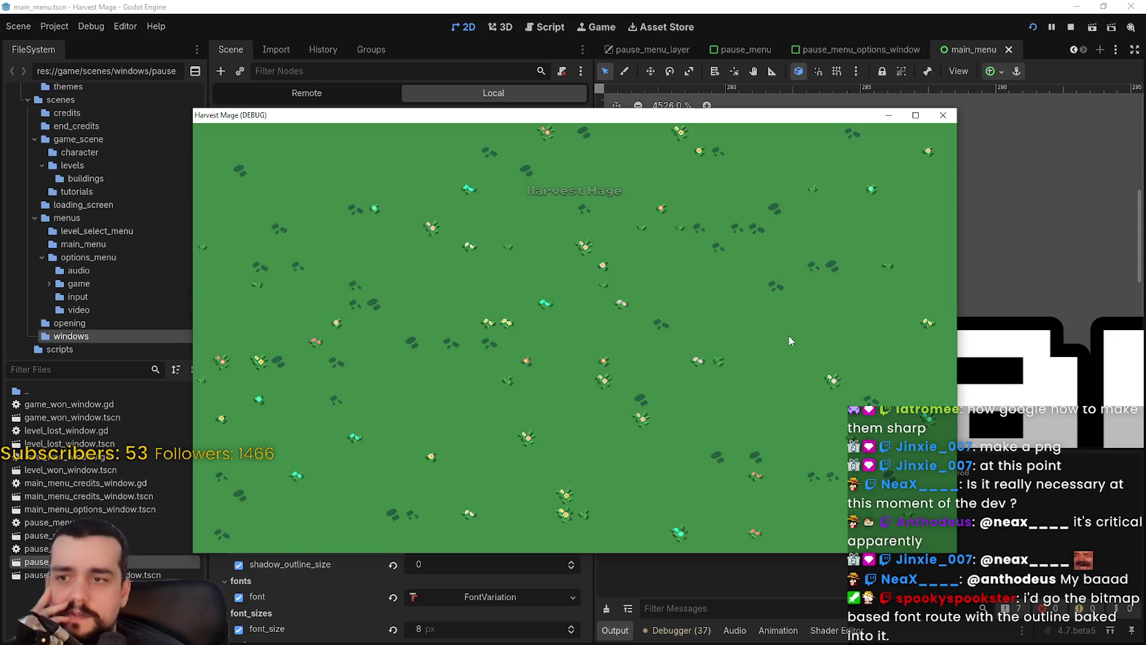
double_click(824, 115)
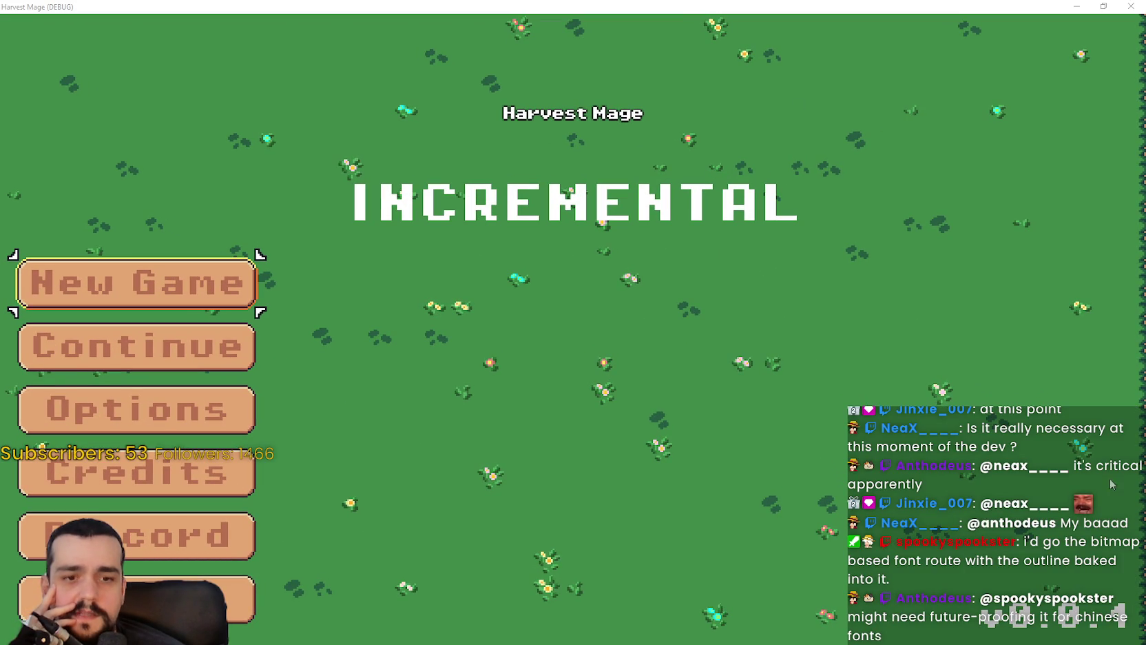
key(alt+F4)
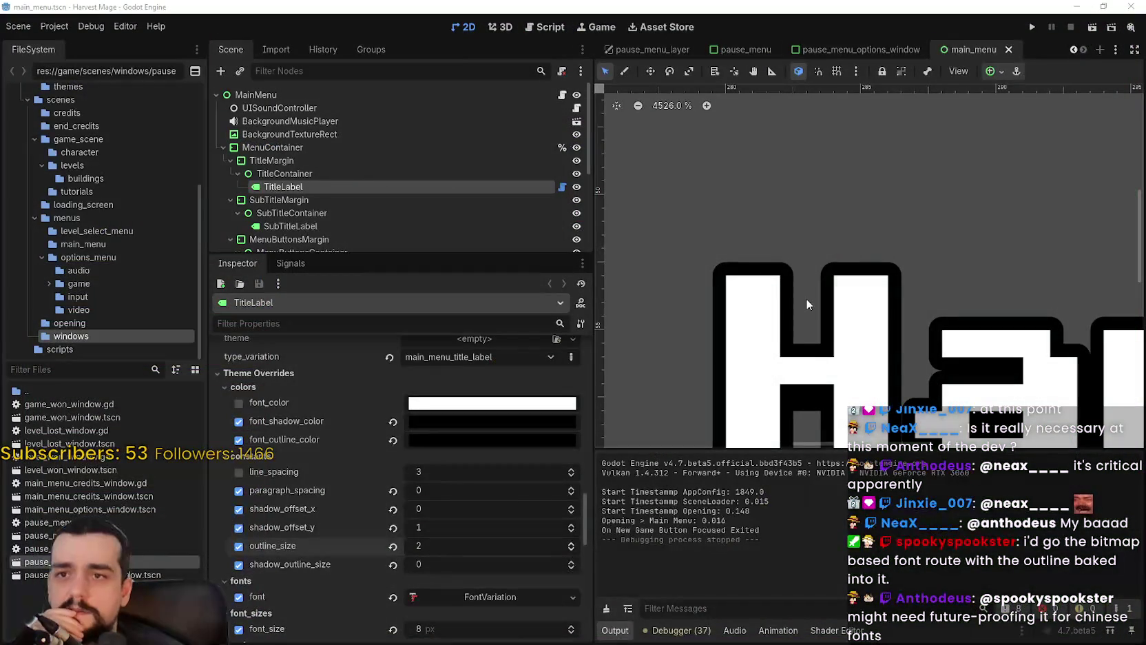
- Set the title font size to 40 px and save the main menu scene
scroll(808, 303, up, 1)
scroll(451, 610, down, 5)
click(445, 445)
key(Return)
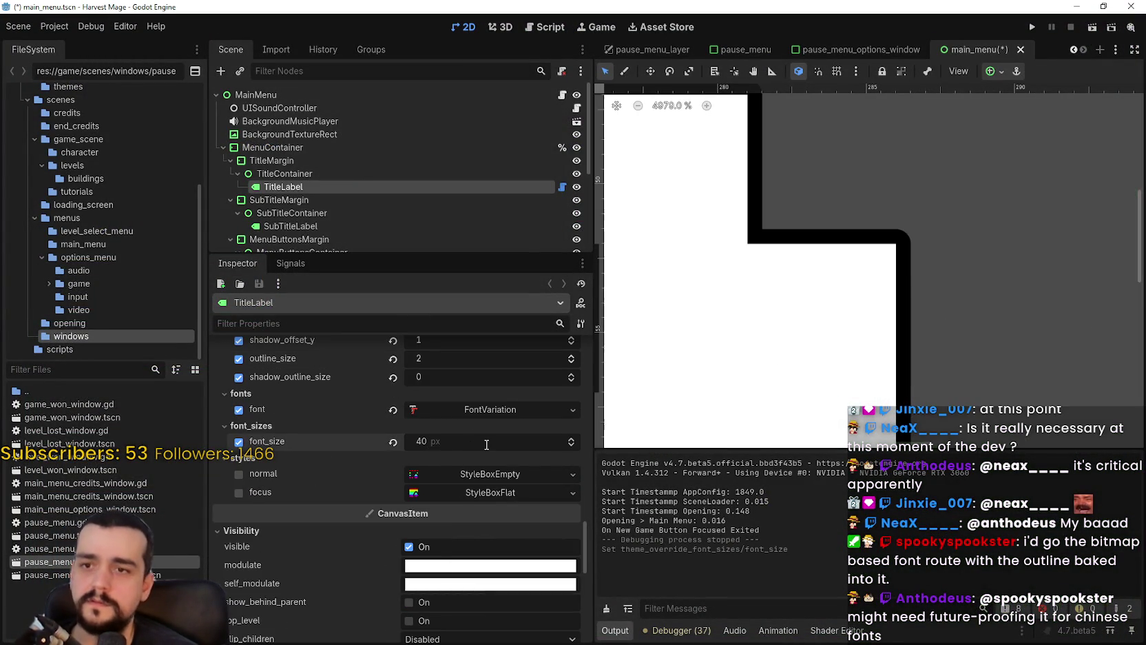
scroll(779, 169, down, 10)
scroll(785, 182, down, 10)
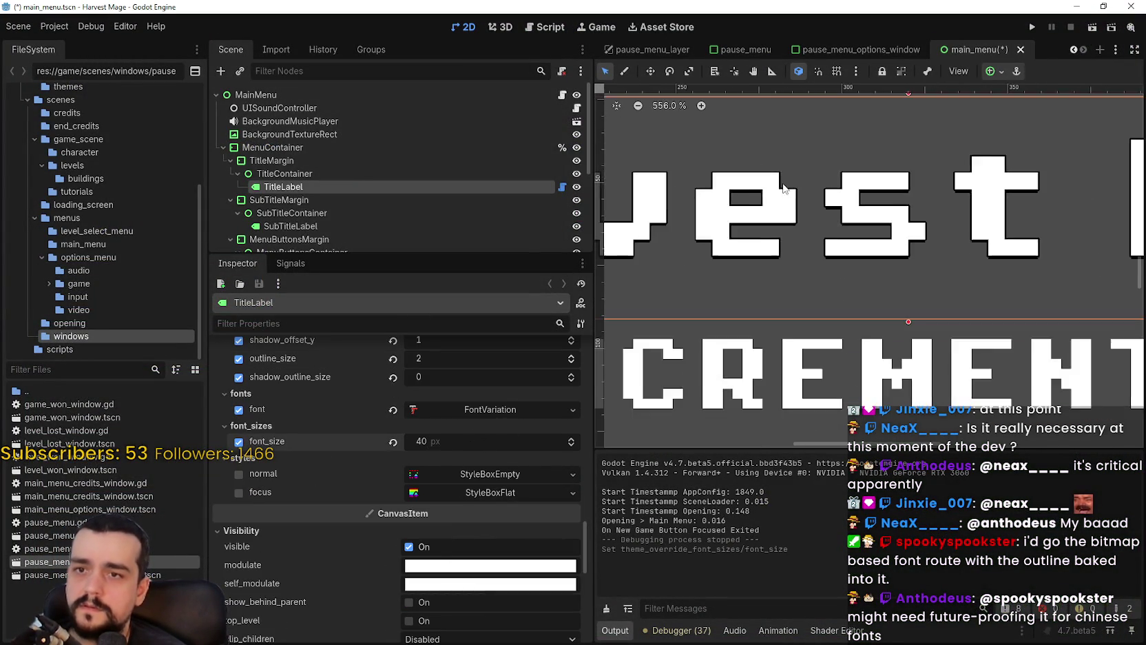
key(ctrl+s)
- Set shadow offset y to 0 and outline size to 4, save, and run the game
scroll(450, 582, up, 4)
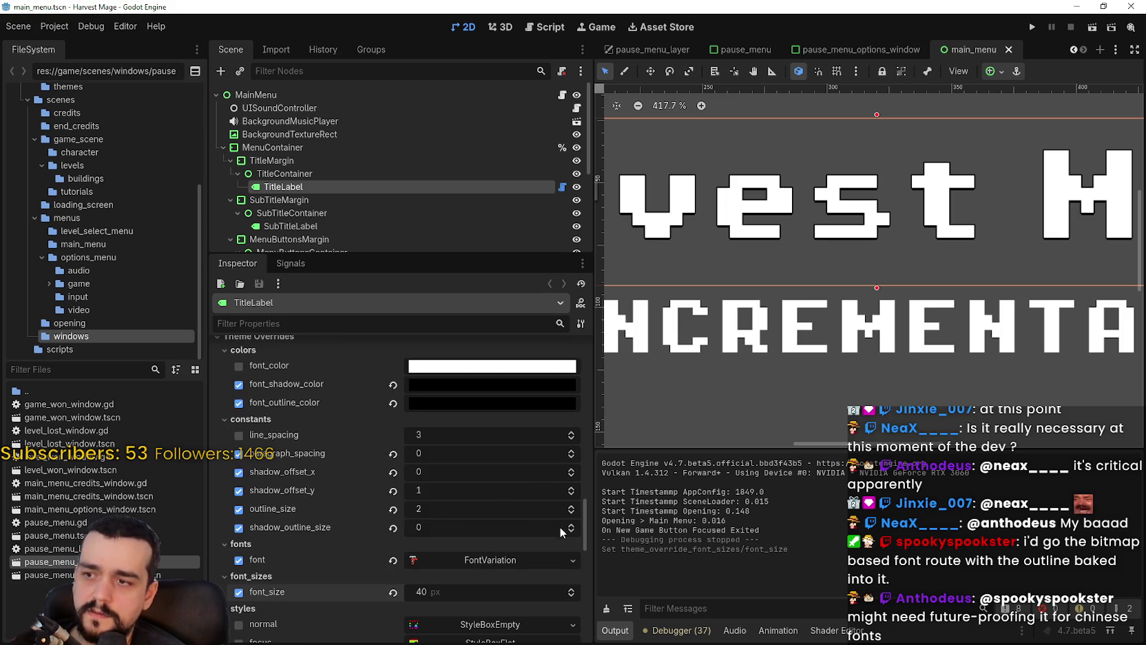
click(571, 494)
click(571, 506)
scroll(711, 151, up, 2)
scroll(684, 166, up, 19)
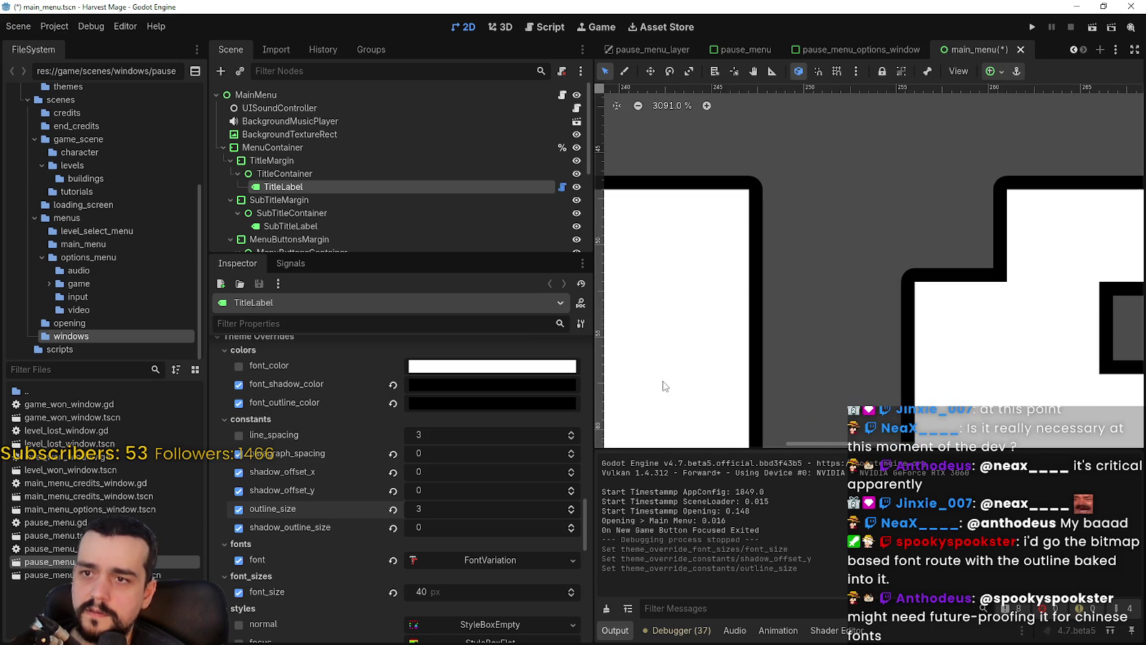
scroll(663, 383, down, 1)
click(570, 507)
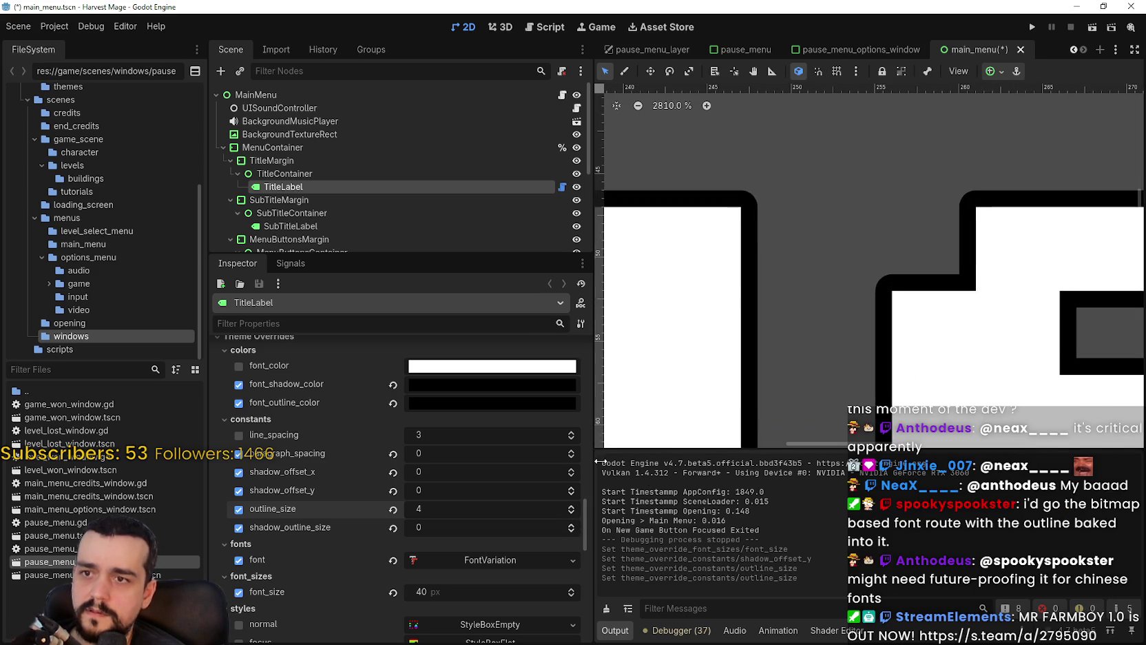
scroll(800, 203, down, 9)
key(ctrl+s)
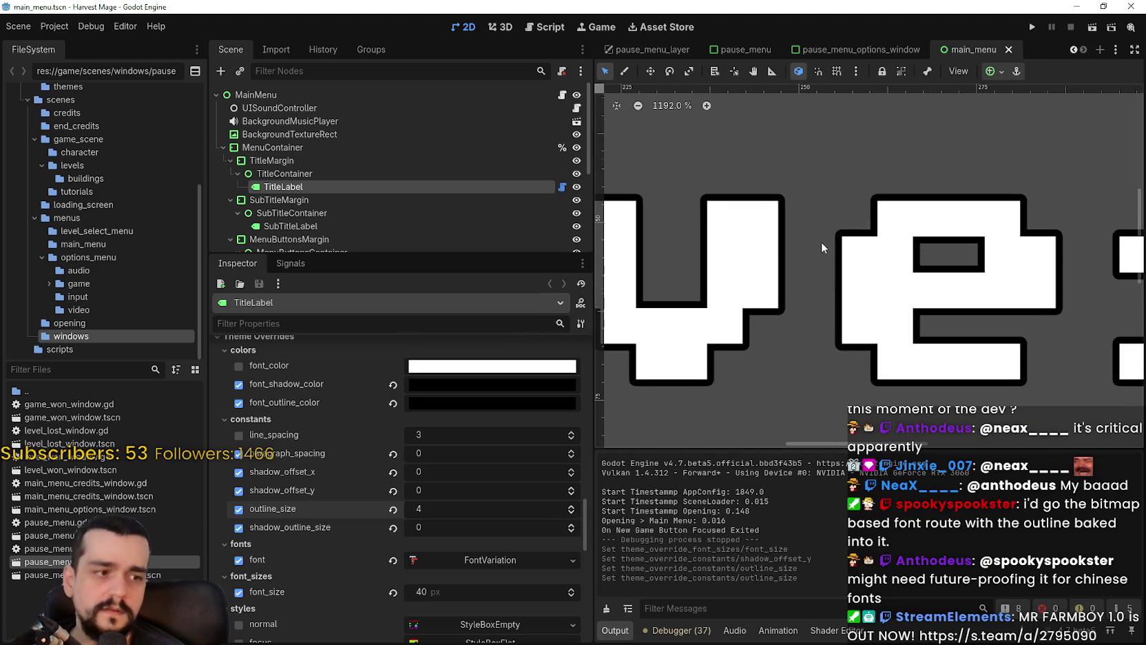
scroll(820, 242, down, 3)
click(1033, 27)
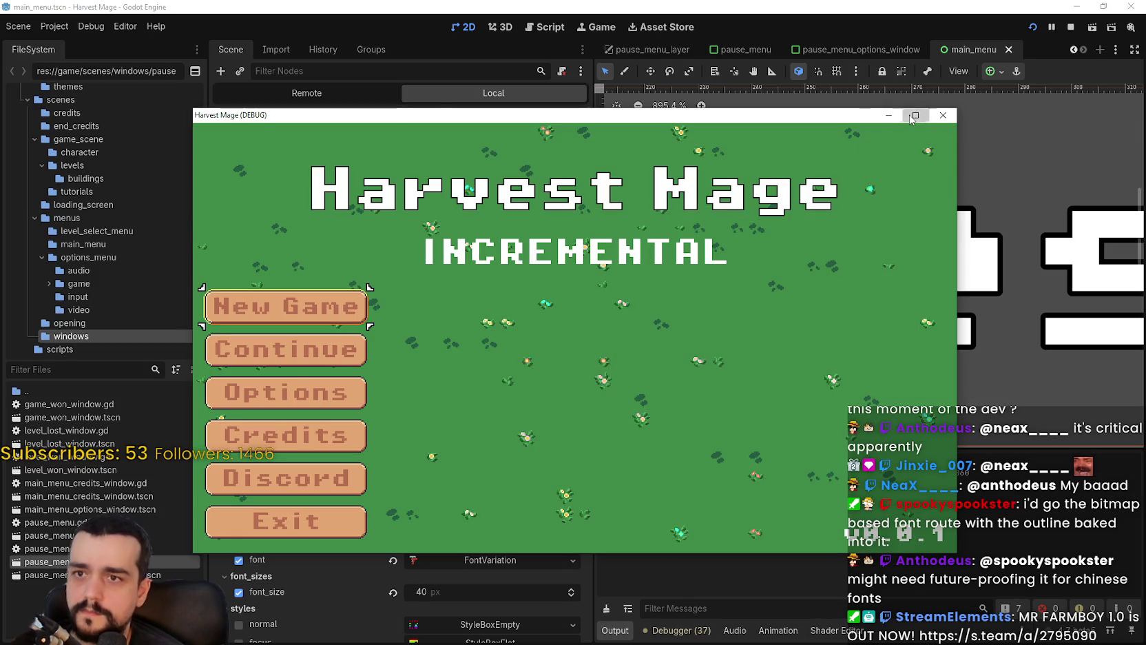
- Maximize the Harvest Mage (DEBUG) window to view the larger, thicker-outlined title
click(915, 116)
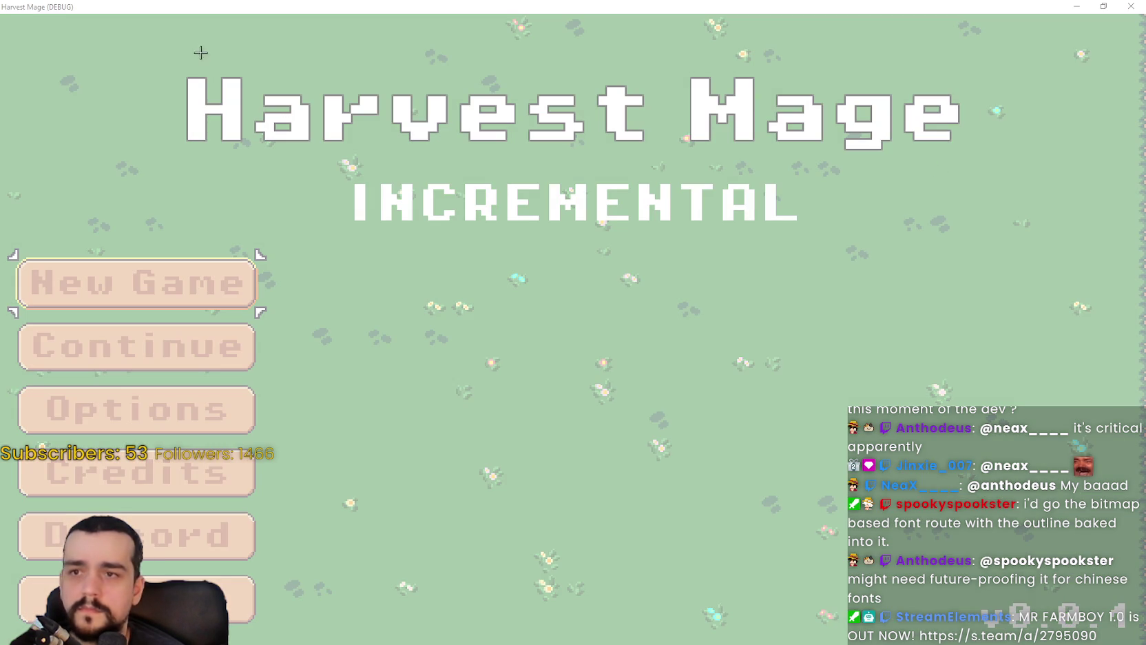
- Snip the game's title area, copy it, and paste it into Paint
drag(200, 58, 918, 197)
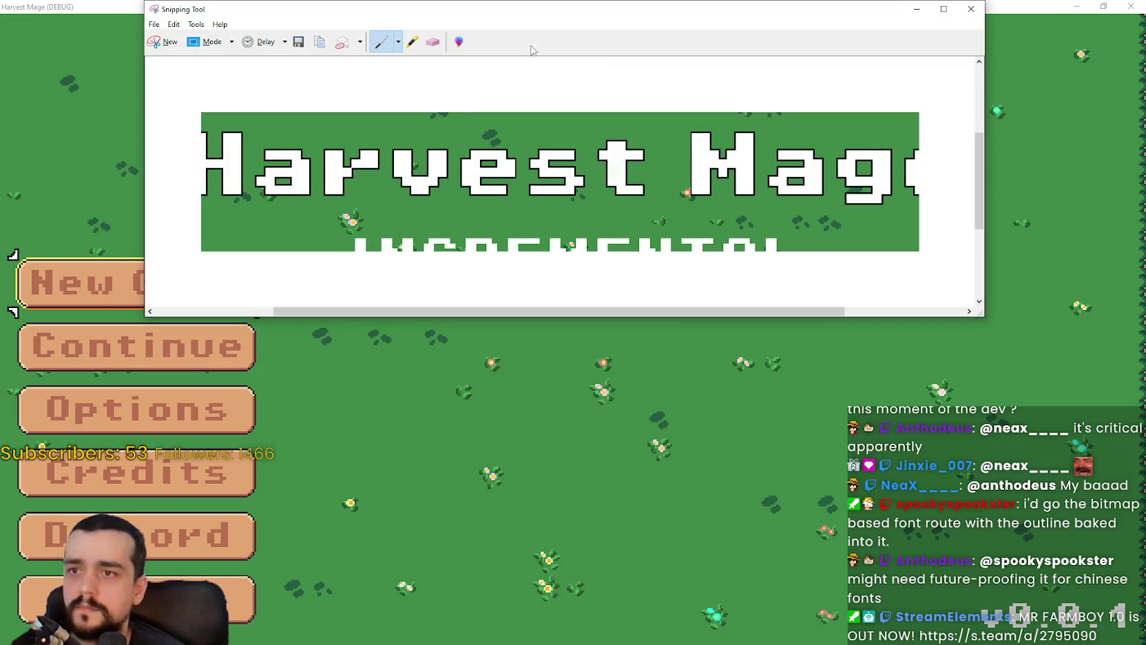
click(174, 25)
click(186, 38)
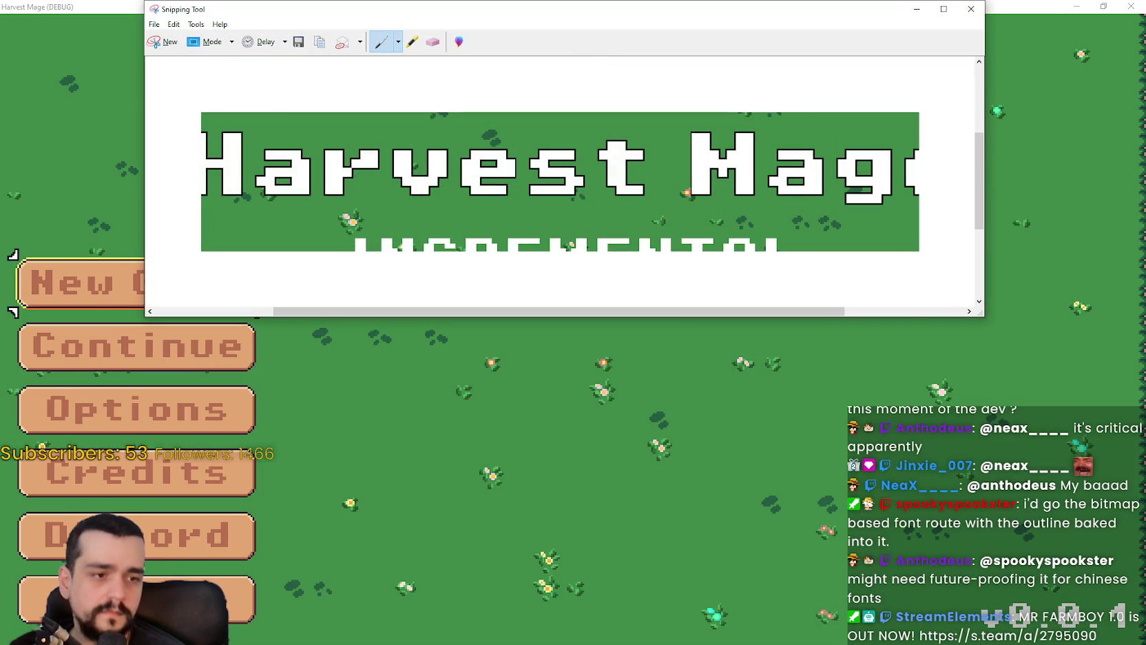
key(alt+Tab)
scroll(739, 351, down, 20)
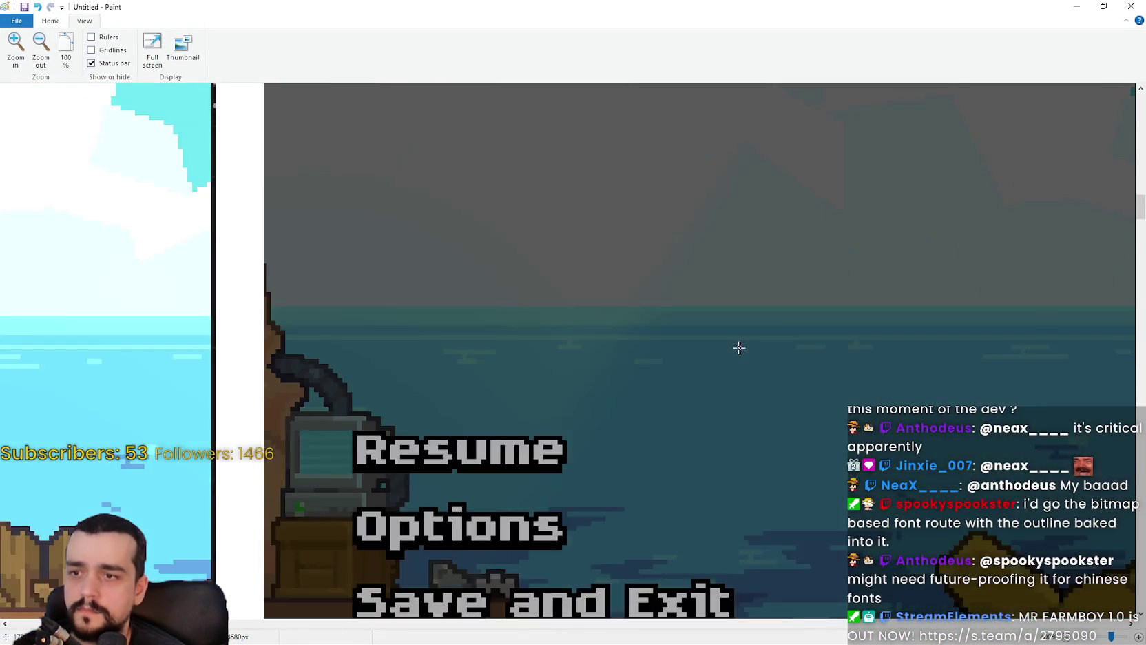
scroll(468, 369, down, 5)
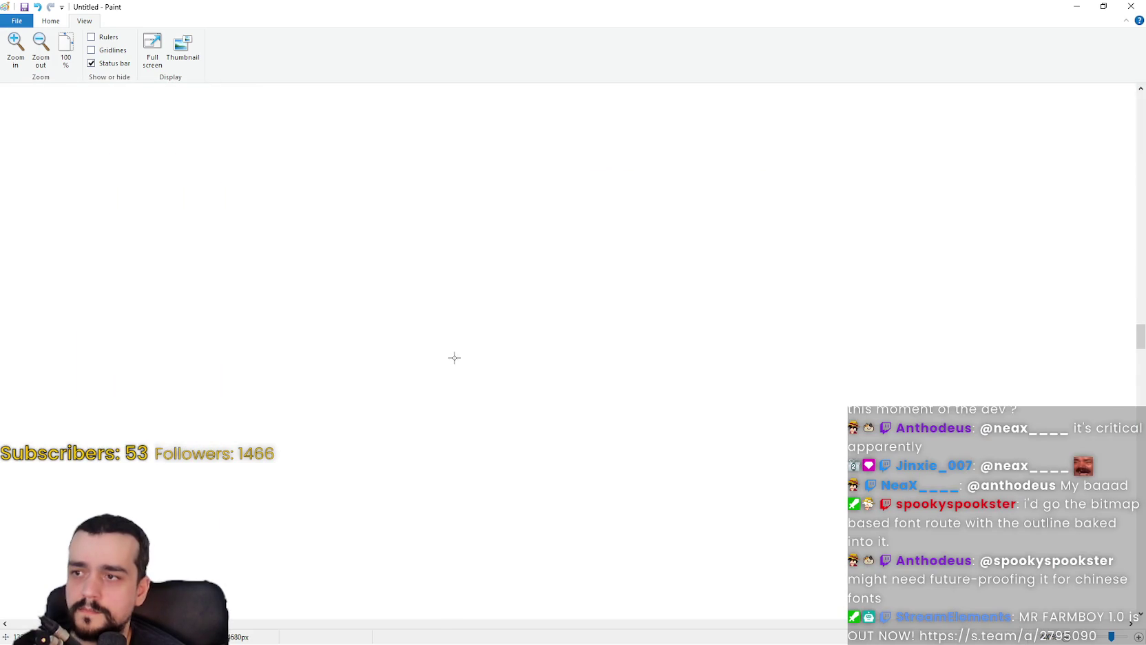
key(ctrl+v)
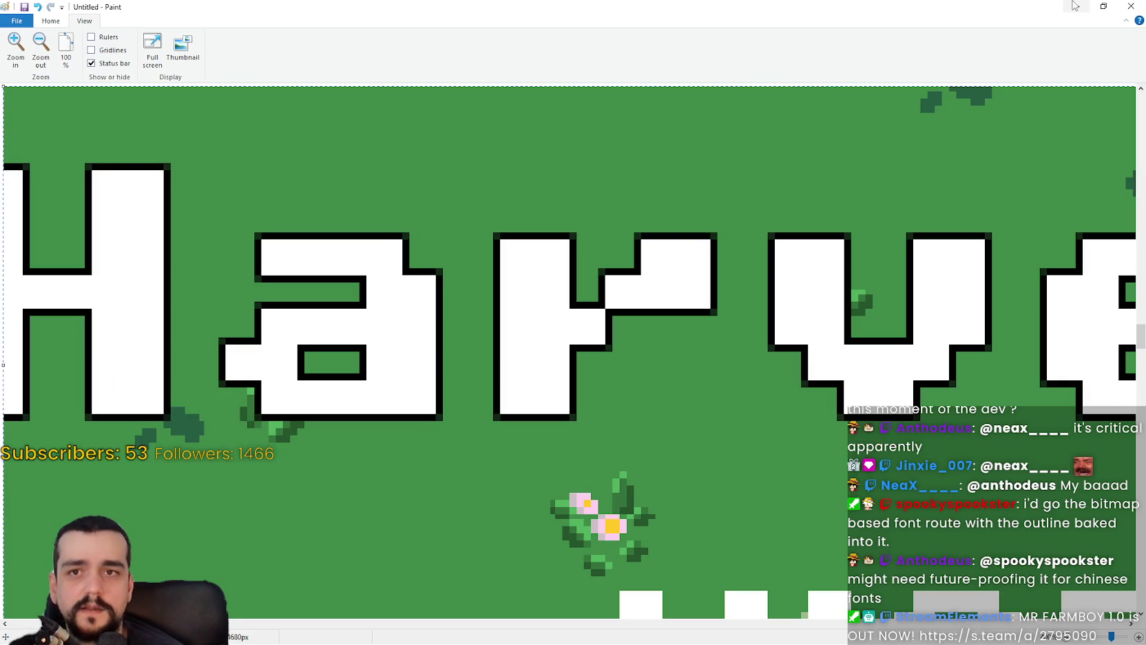
- Remove the pasted image, minimize Paint and the game, and return to the Godot editor
key(Delete)
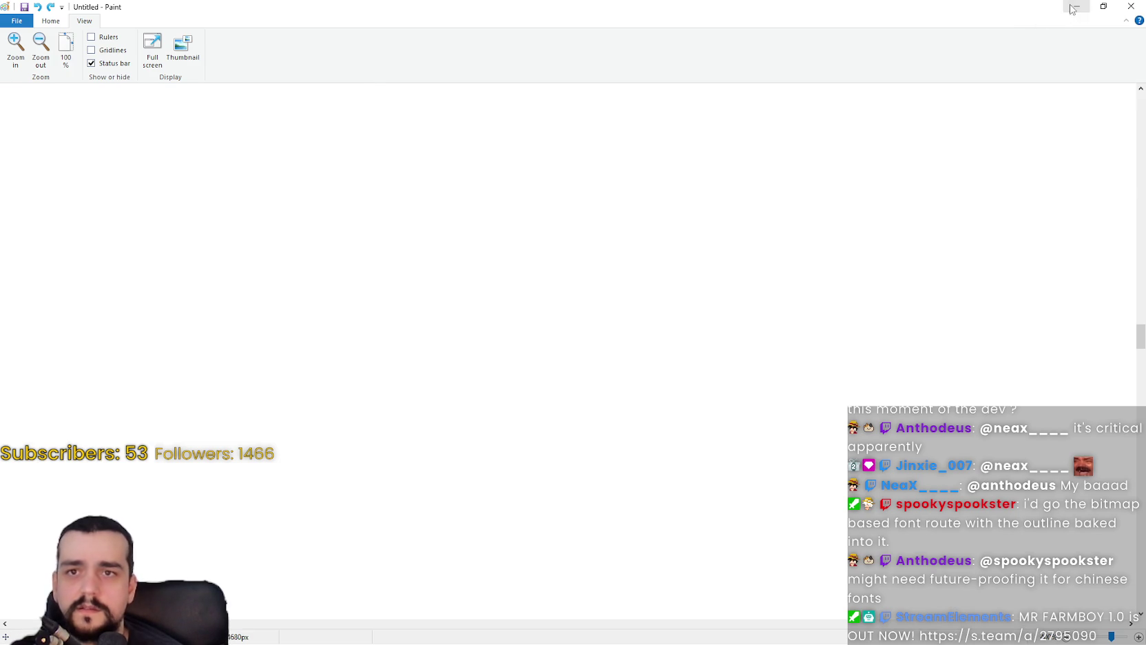
click(1073, 6)
click(1069, 8)
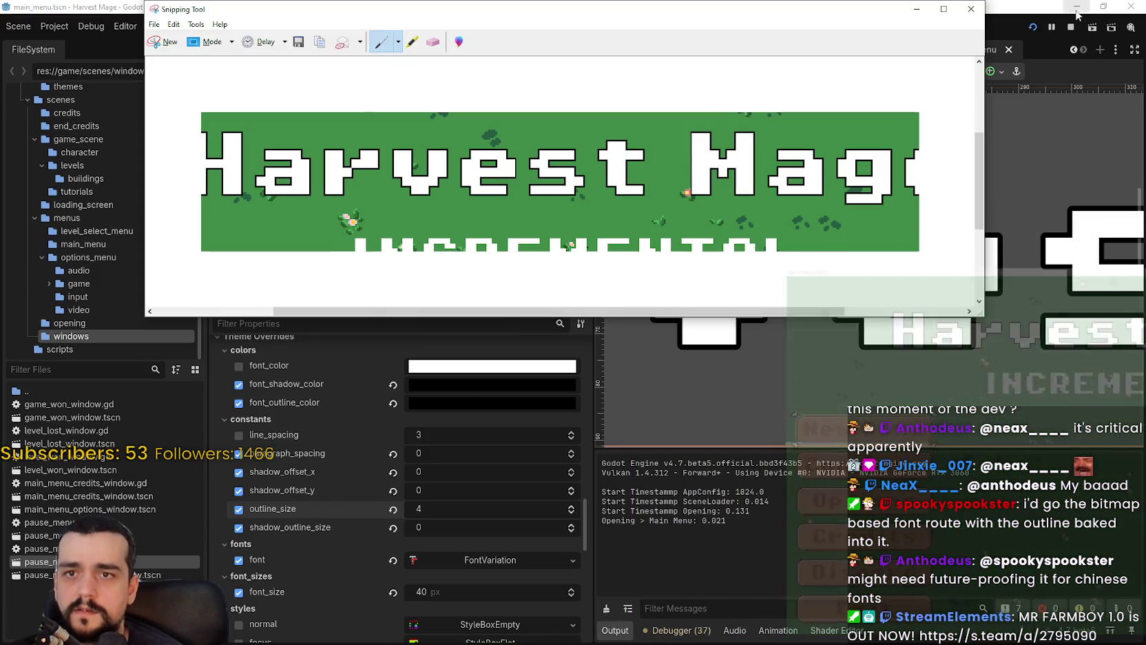
click(759, 560)
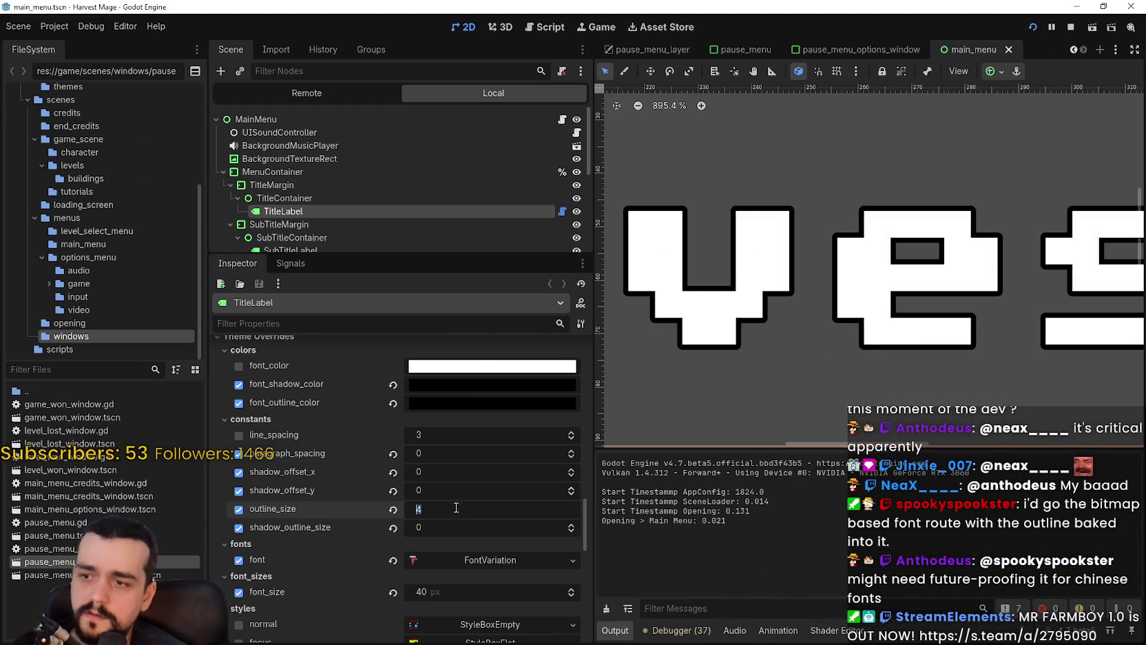
- Set the title outline size to 8 and save the main menu scene
text(8)
key(Return)
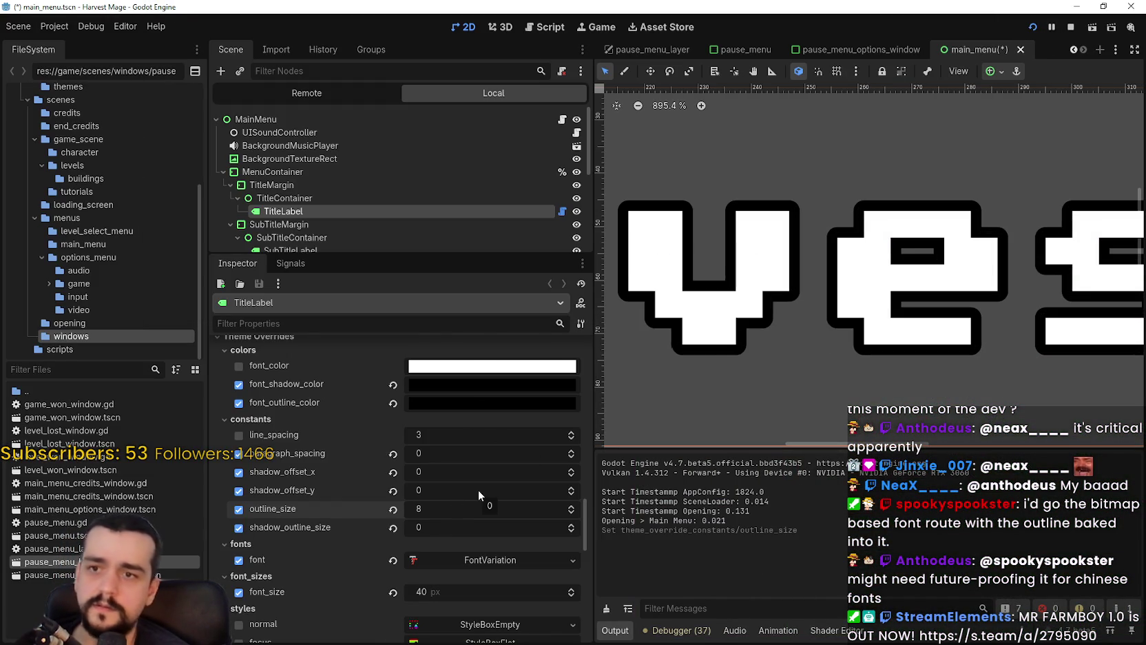
scroll(735, 351, up, 1)
key(ctrl+s)
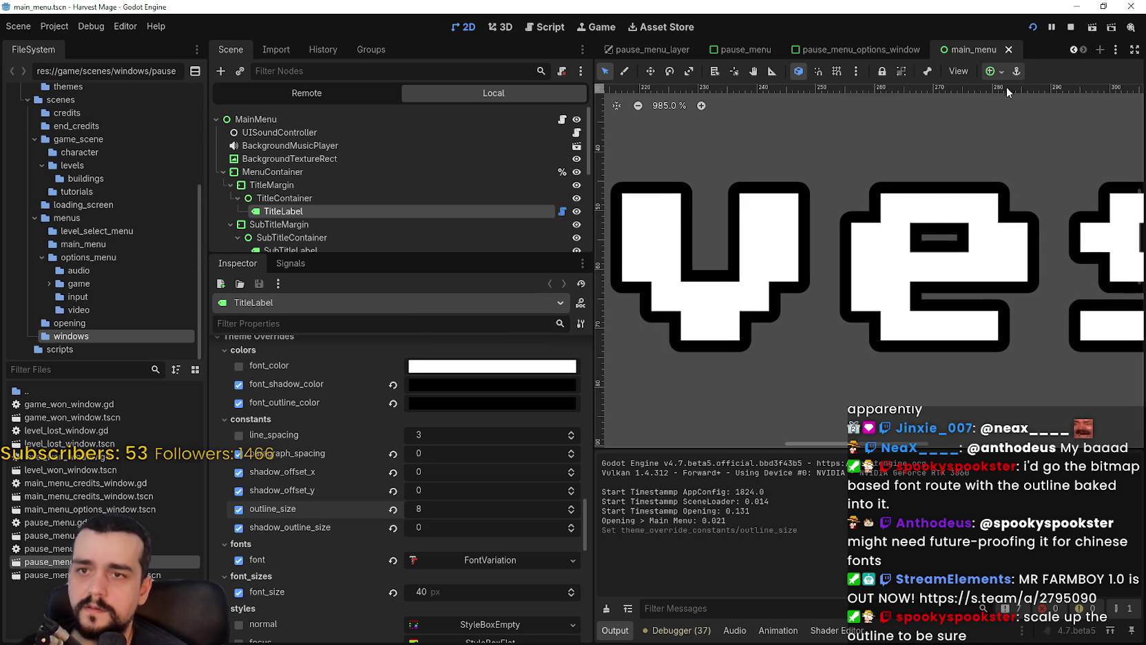
- Expand the title's FontVariation, set glyph extra spacing to -5 px, and save
scroll(786, 305, down, 2)
scroll(786, 305, down, 2)
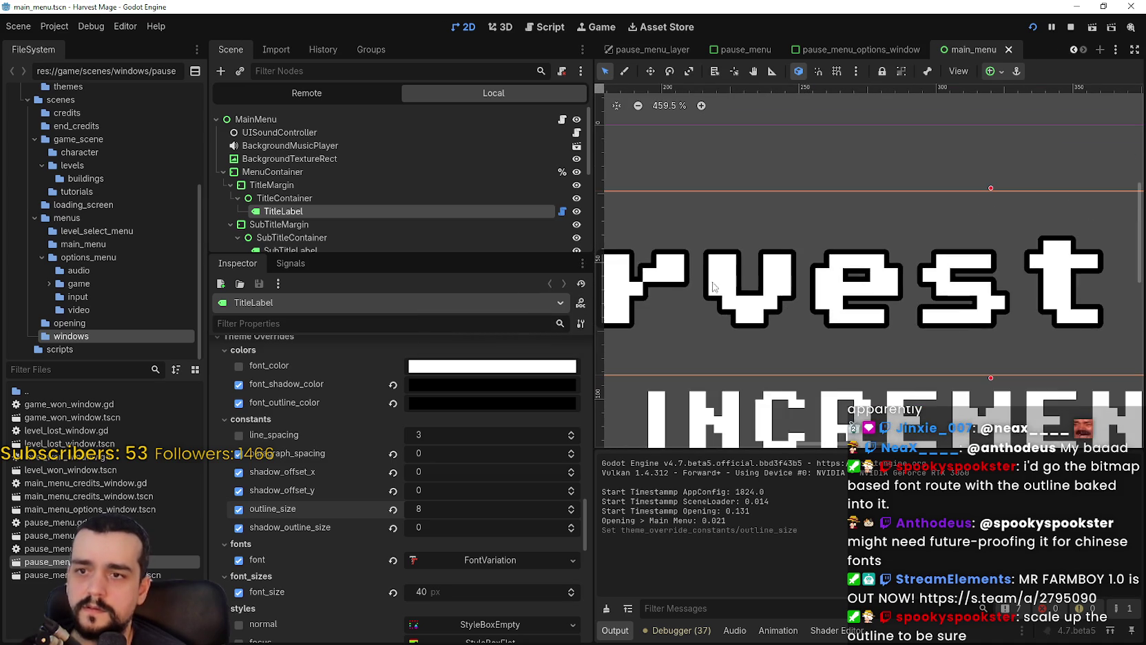
scroll(439, 561, down, 5)
scroll(429, 556, up, 3)
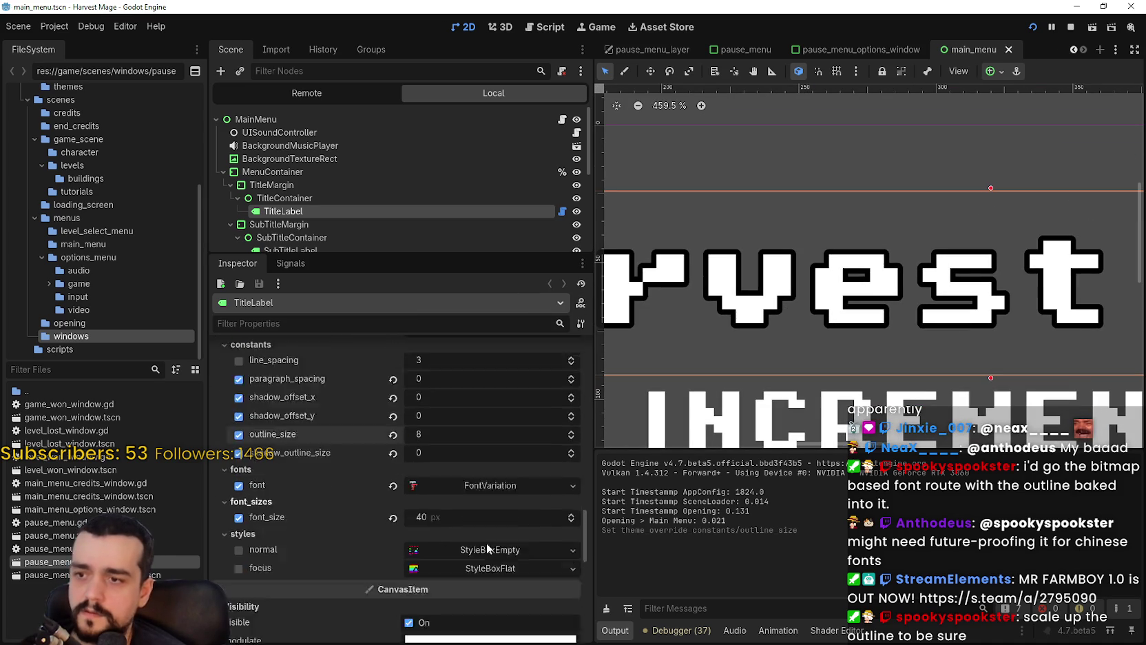
click(464, 451)
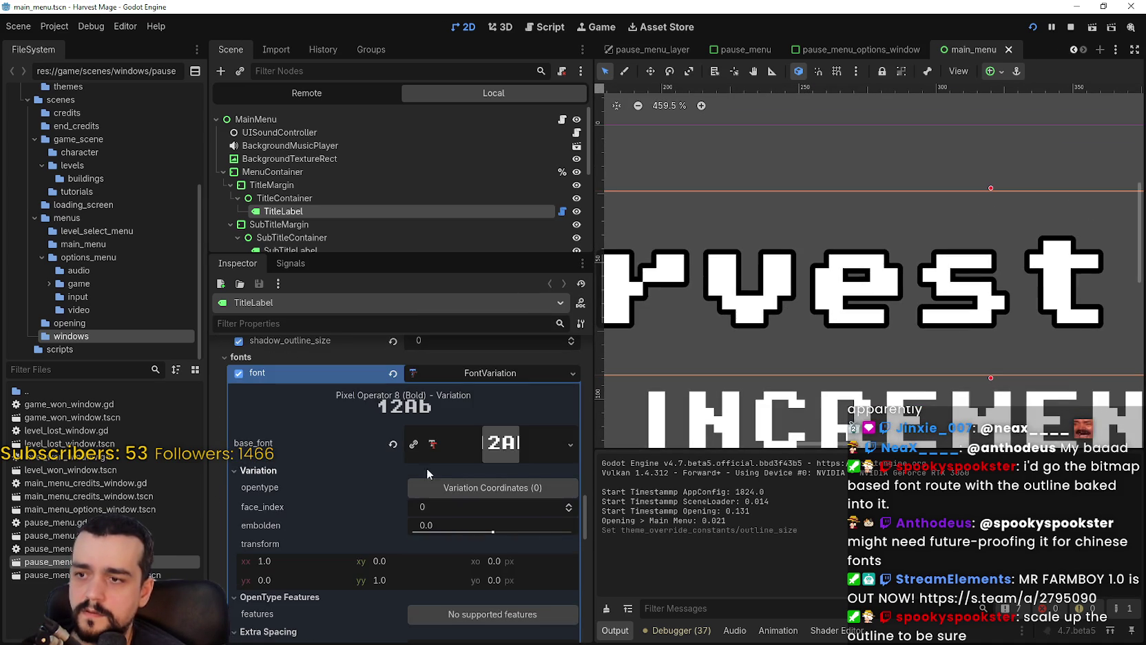
scroll(432, 465, down, 3)
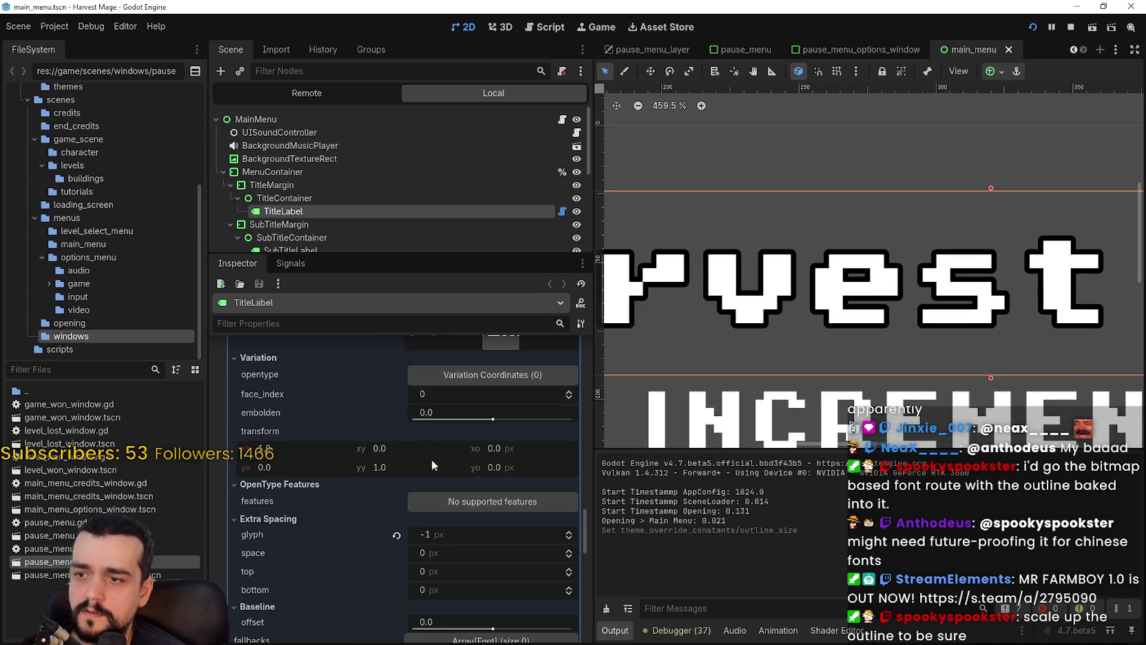
click(569, 538)
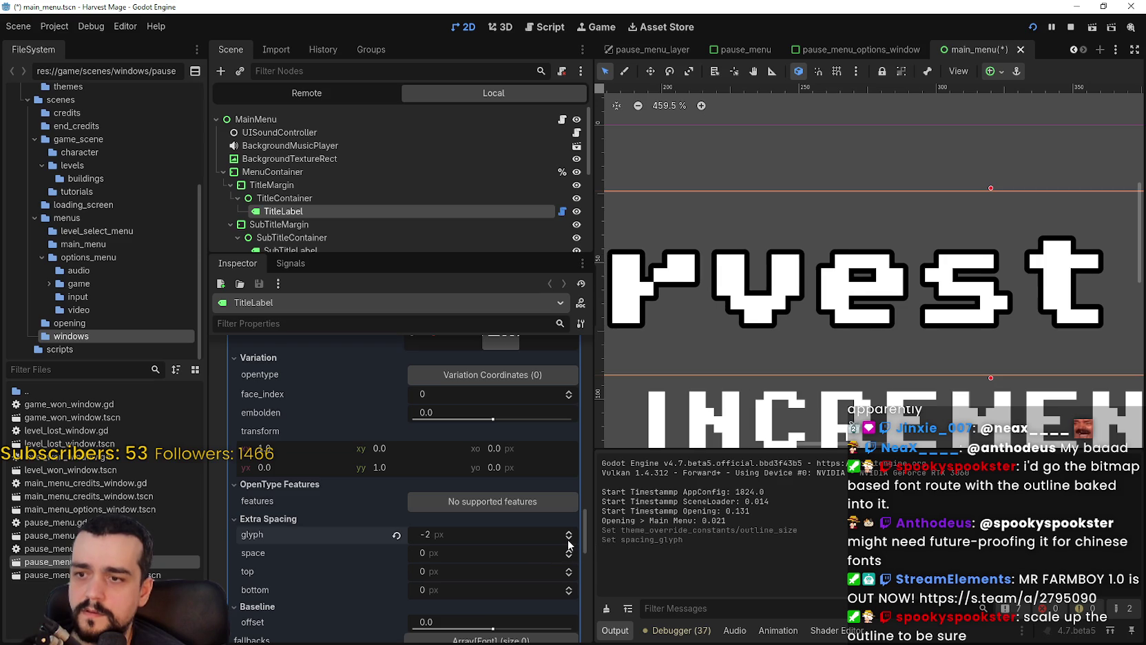
click(569, 538)
click(569, 539)
scroll(893, 236, up, 5)
scroll(892, 236, up, 2)
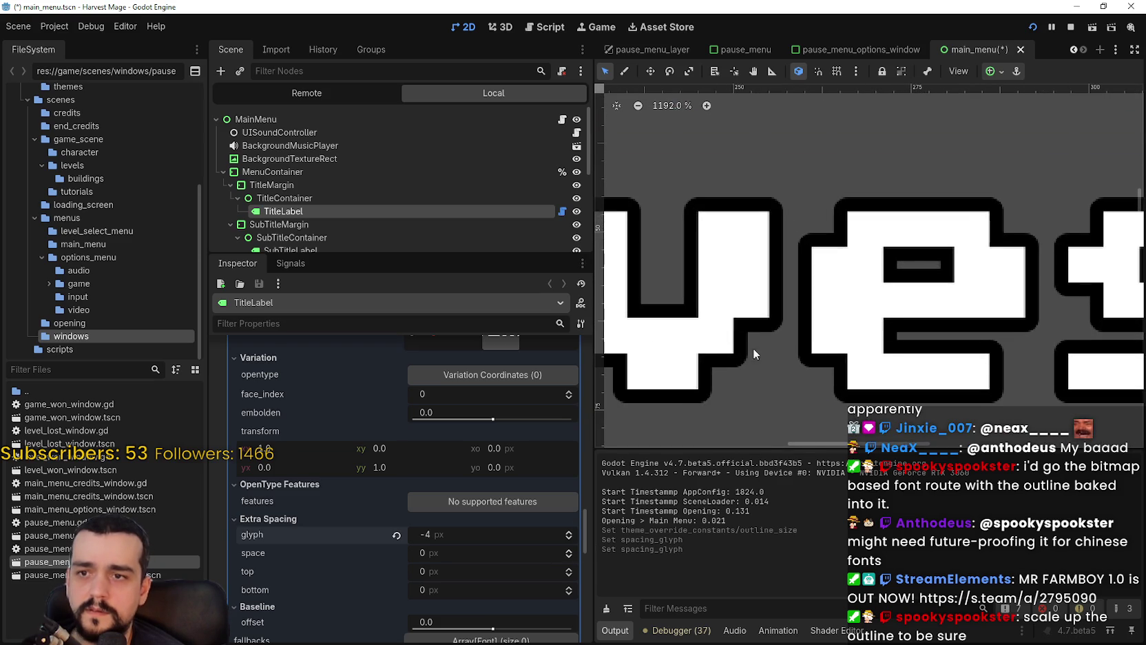
click(569, 539)
click(569, 539)
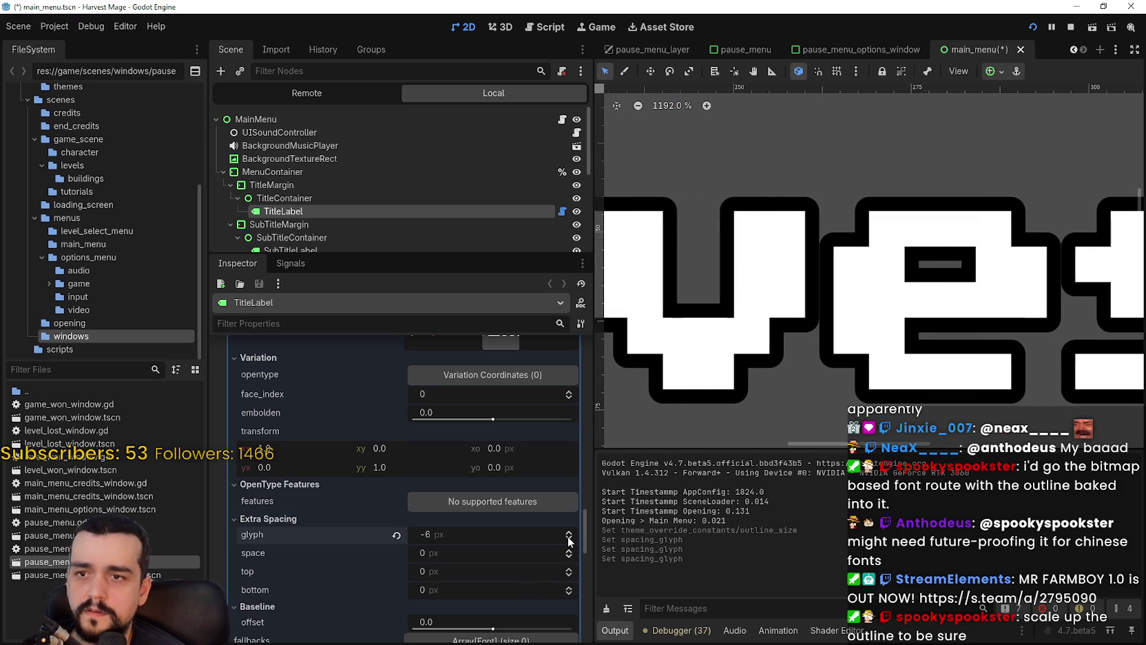
click(568, 534)
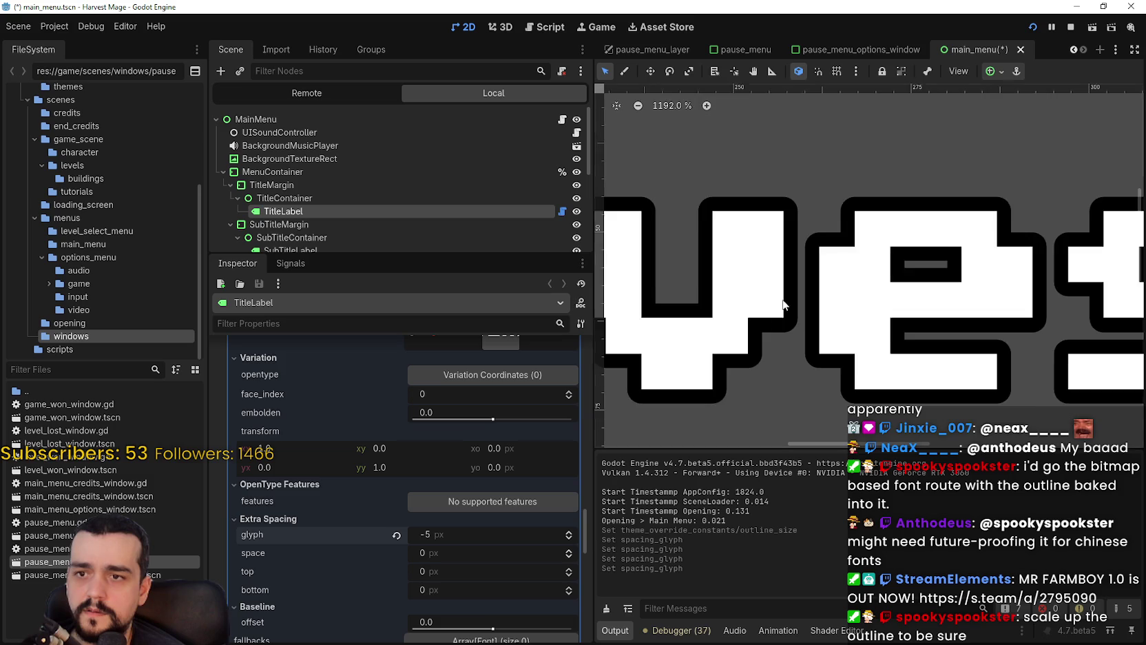
scroll(758, 331, down, 4)
key(ctrl+s)
- Run the game to preview the tighter main menu title
scroll(898, 297, down, 4)
scroll(899, 297, up, 2)
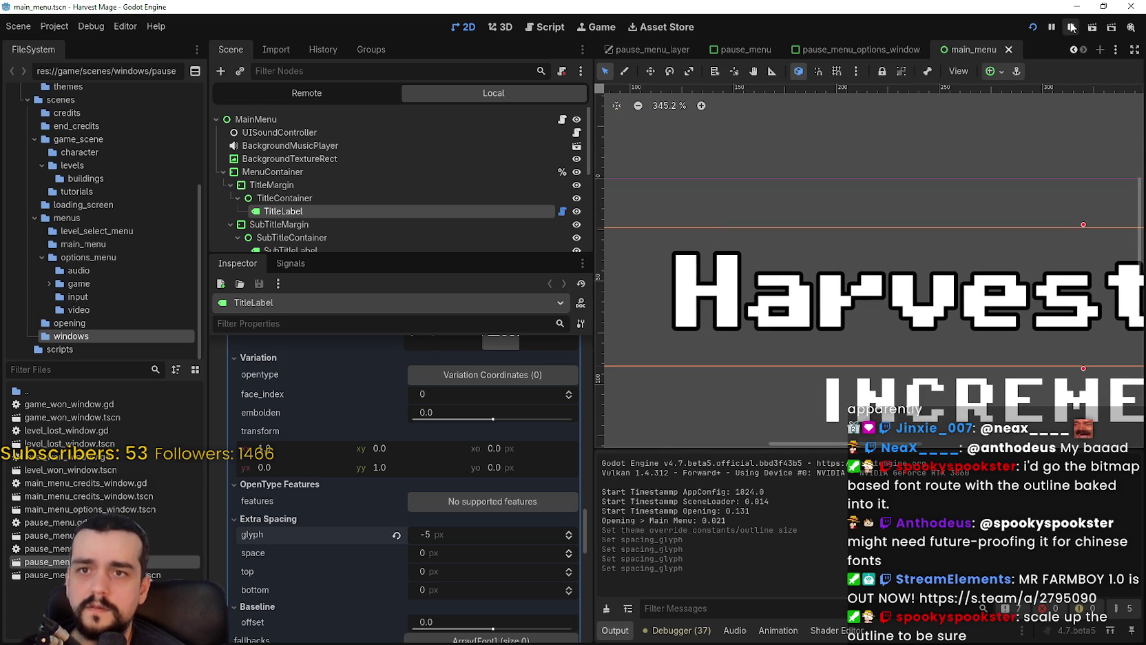
click(1033, 29)
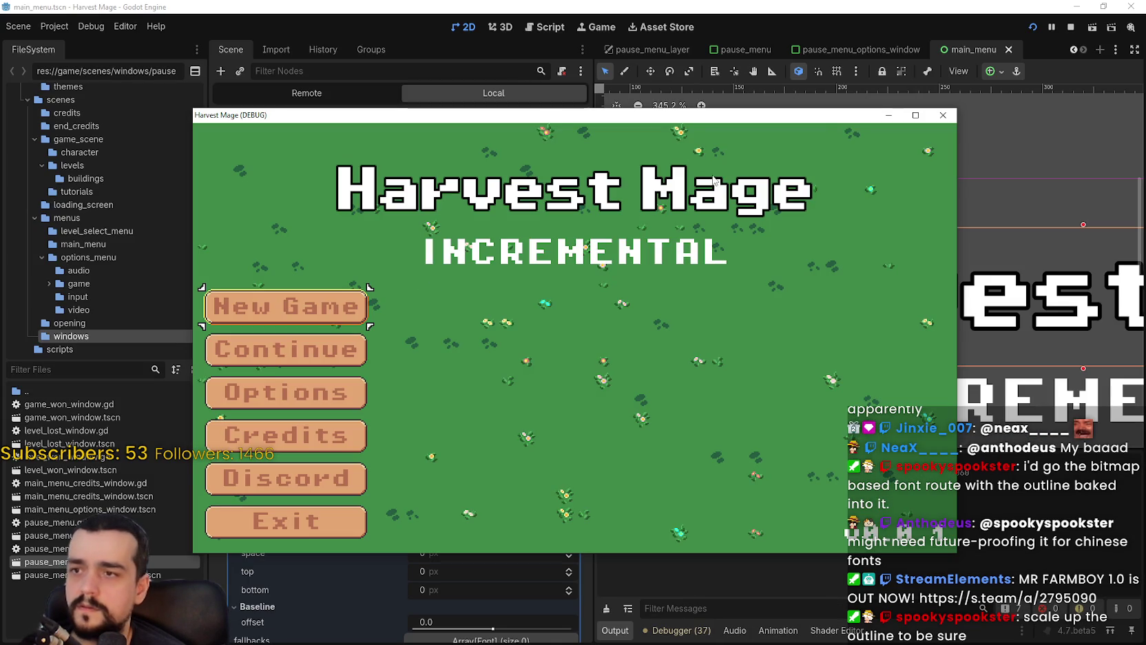
- Maximize the game window and snip the full Harvest Mage INCREMENTAL title
click(915, 115)
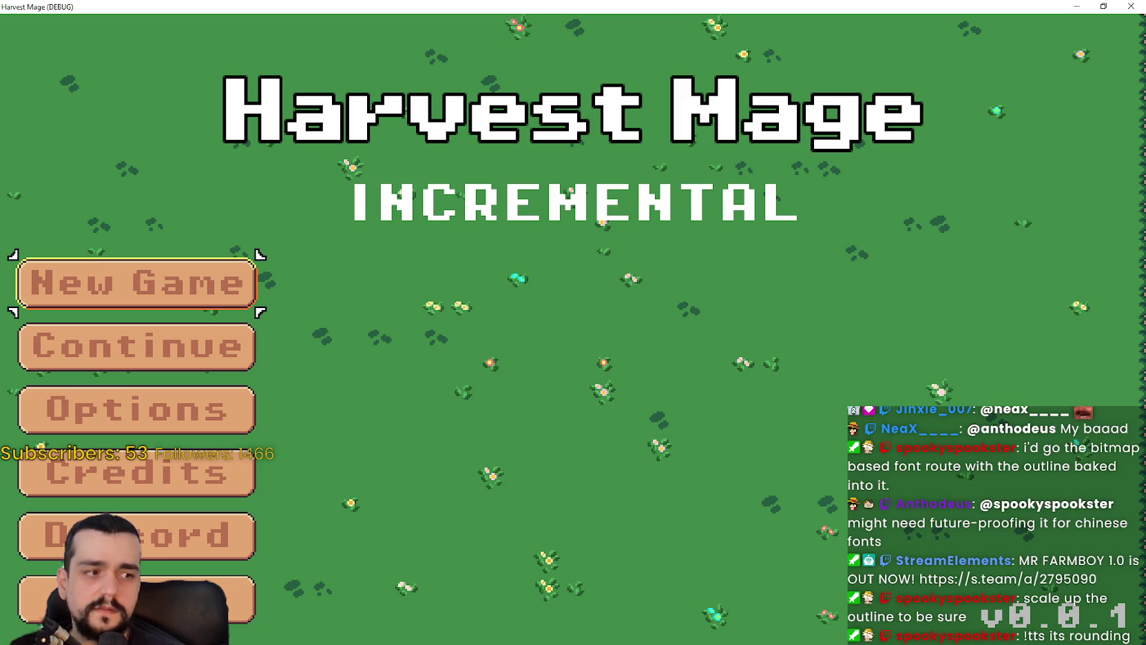
drag(223, 57, 926, 197)
click(166, 42)
drag(166, 53, 964, 236)
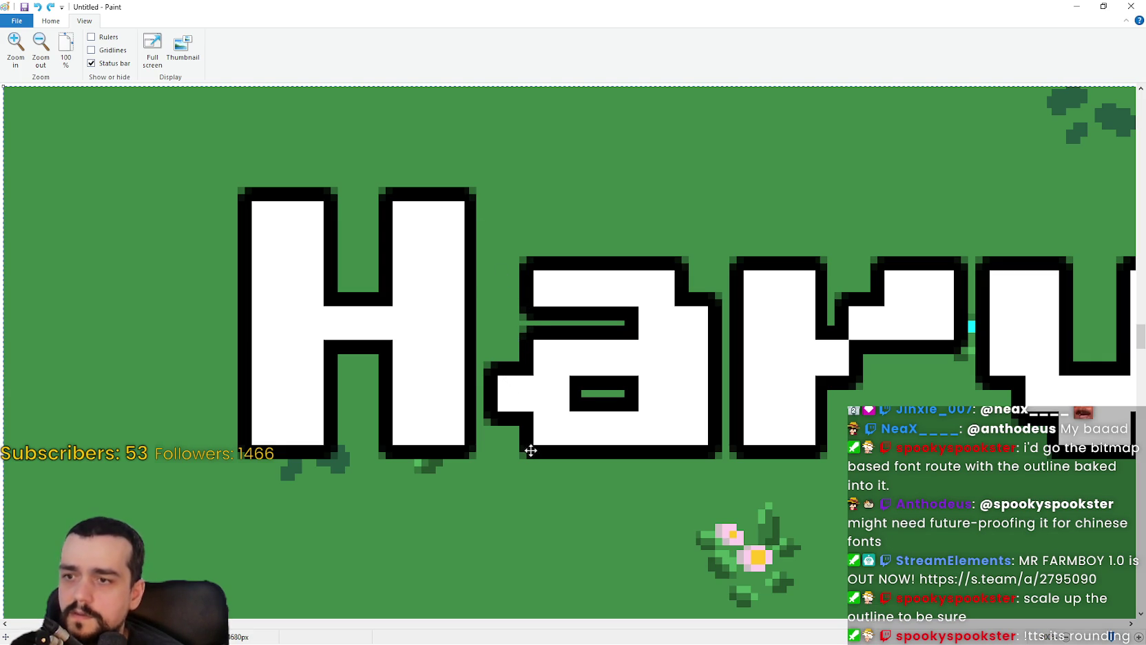
- Inspect the title capture's outline in Paint, then minimize Paint to show the game
scroll(826, 441, down, 3)
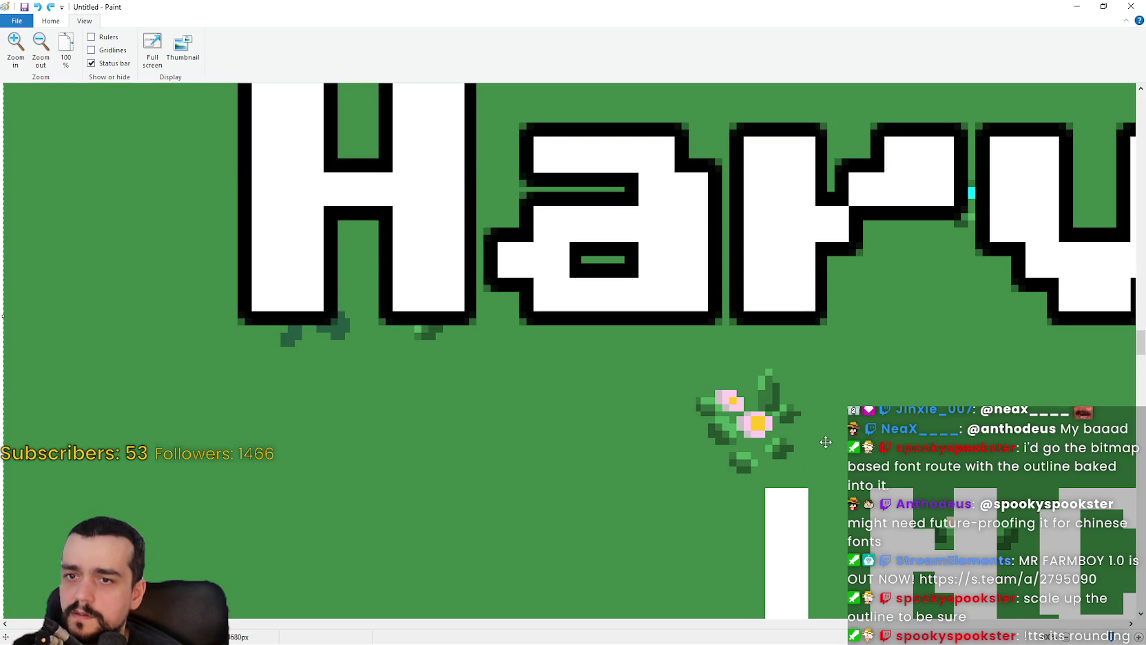
scroll(826, 442, up, 3)
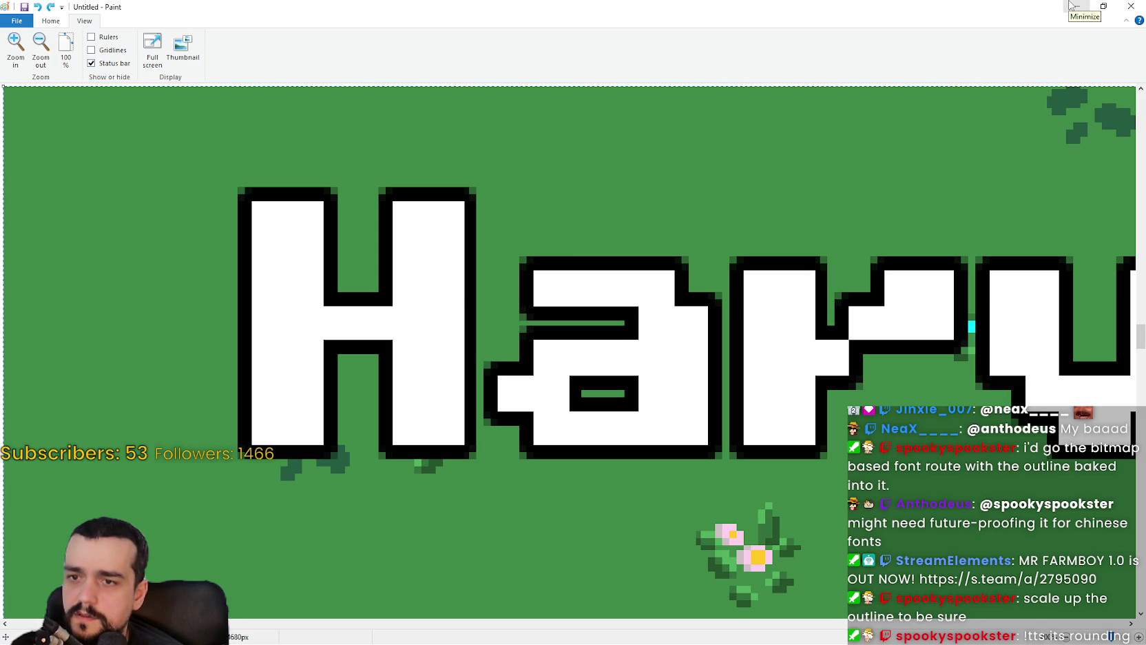
click(1072, 6)
click(913, 389)
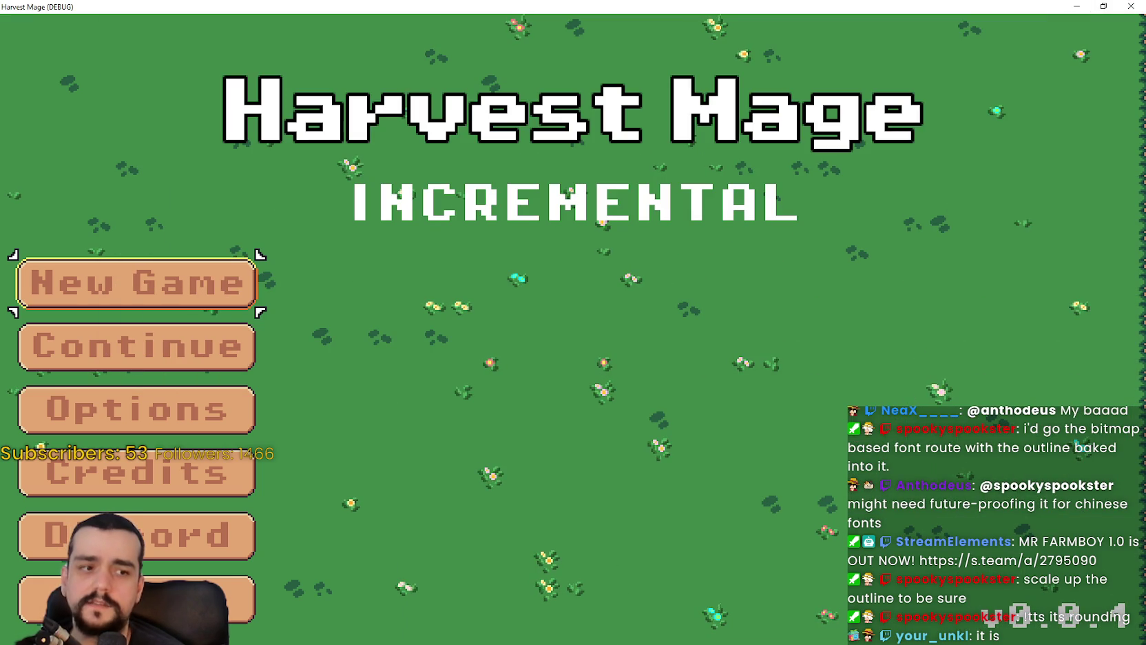
- Close the running game and set the title's glyph spacing to -6 px
key(super+Down)
click(437, 469)
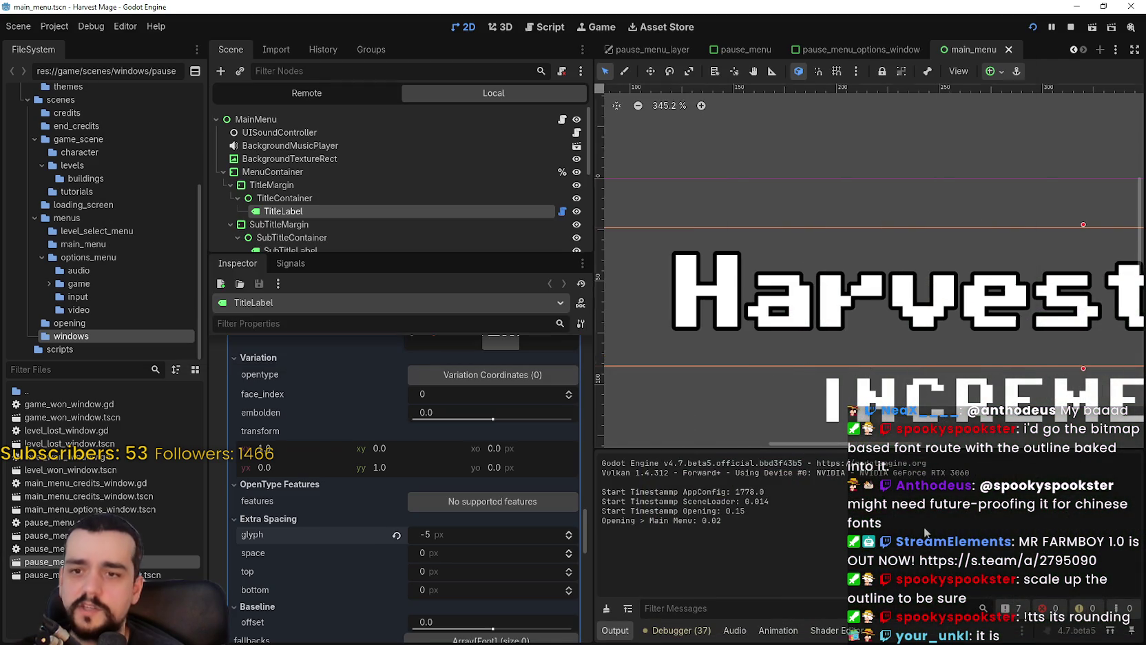
scroll(460, 539, up, 5)
scroll(483, 517, down, 4)
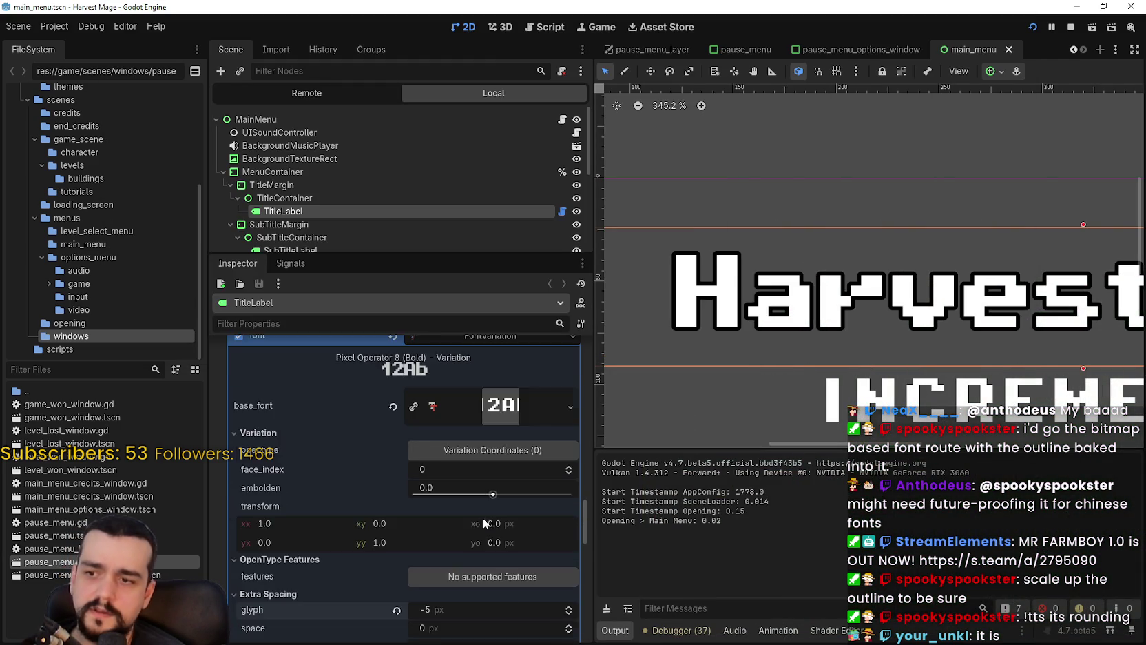
scroll(487, 531, down, 2)
click(569, 494)
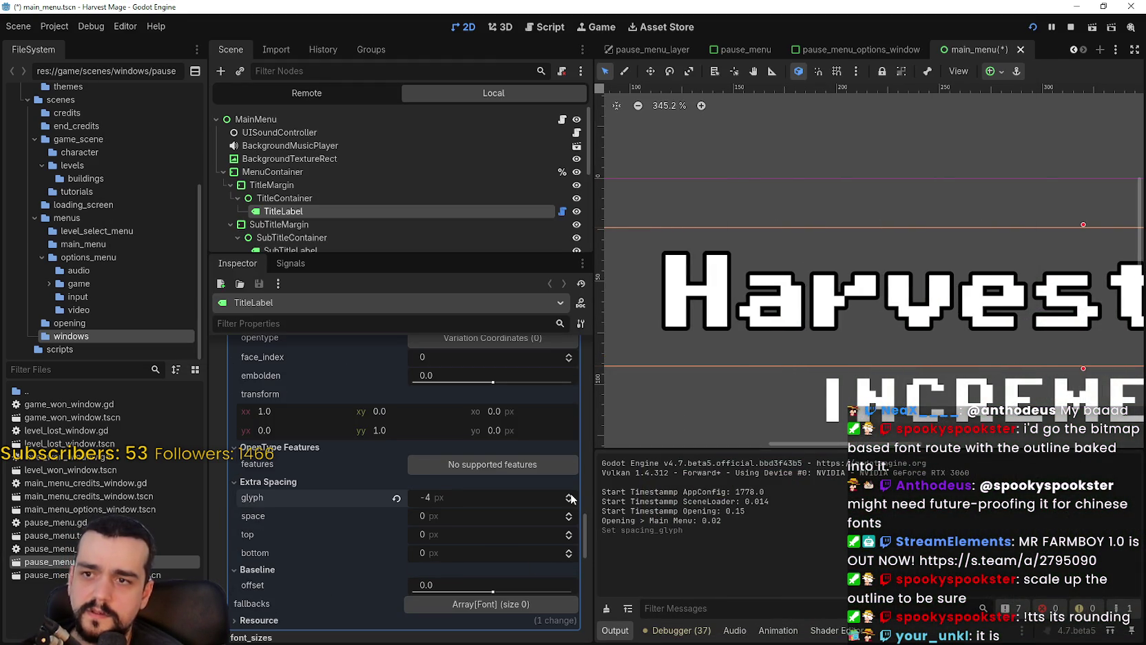
click(576, 507)
click(576, 507)
scroll(768, 305, up, 4)
scroll(768, 305, up, 10)
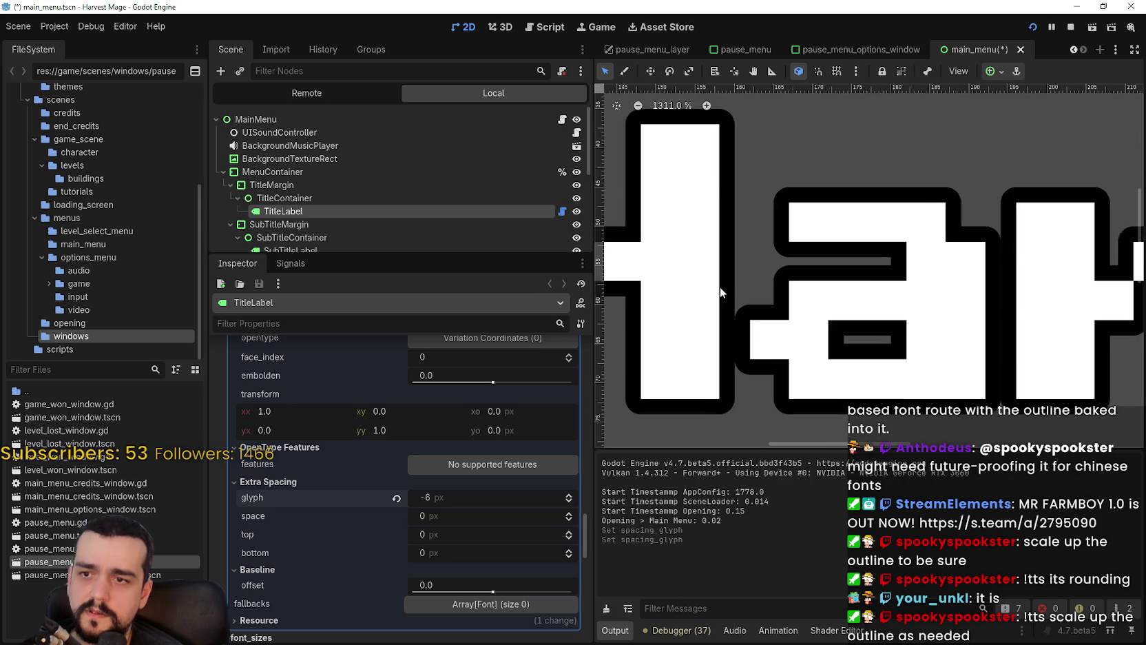
- Save the main_menu scene with the new glyph spacing
key(ctrl+s)
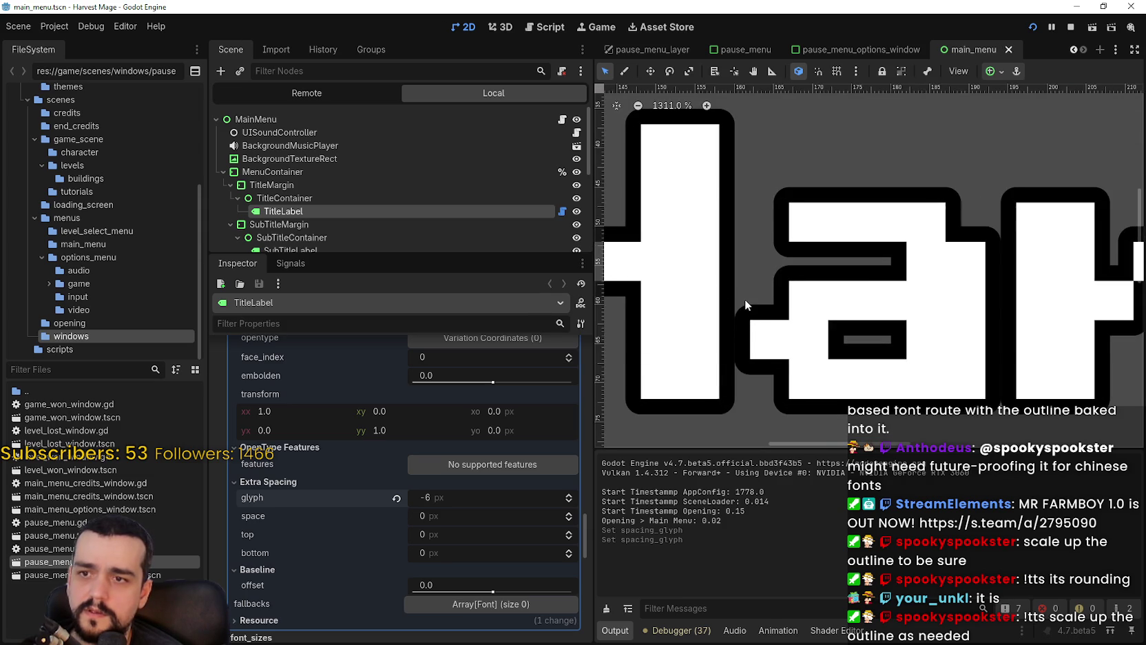
scroll(745, 299, down, 5)
scroll(744, 299, down, 3)
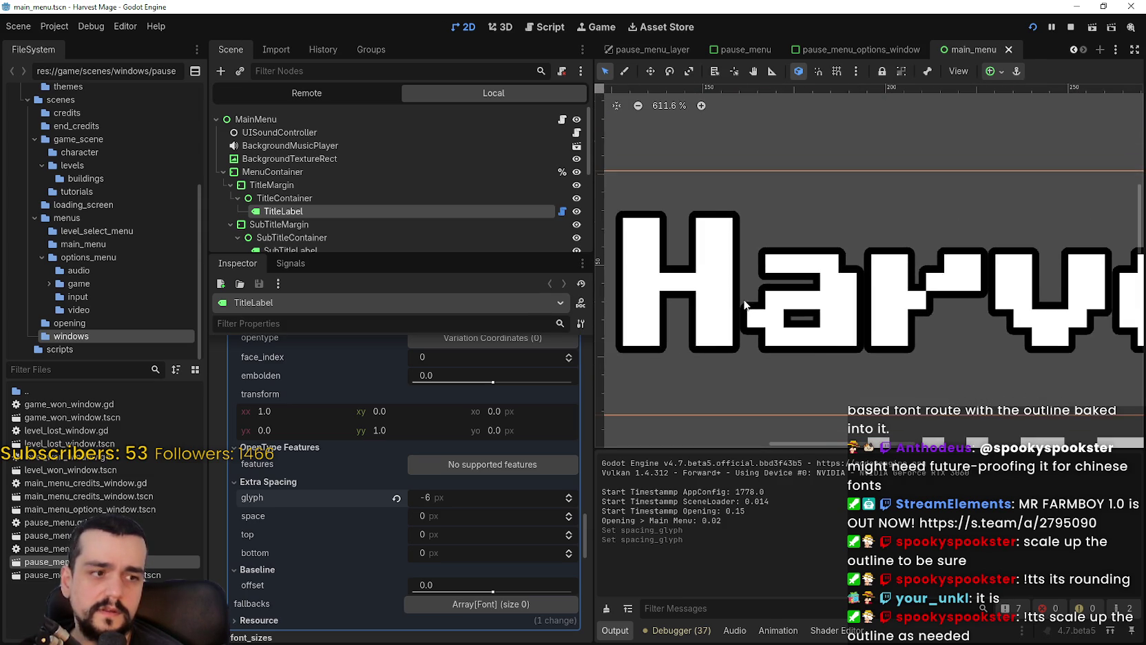
scroll(519, 540, up, 8)
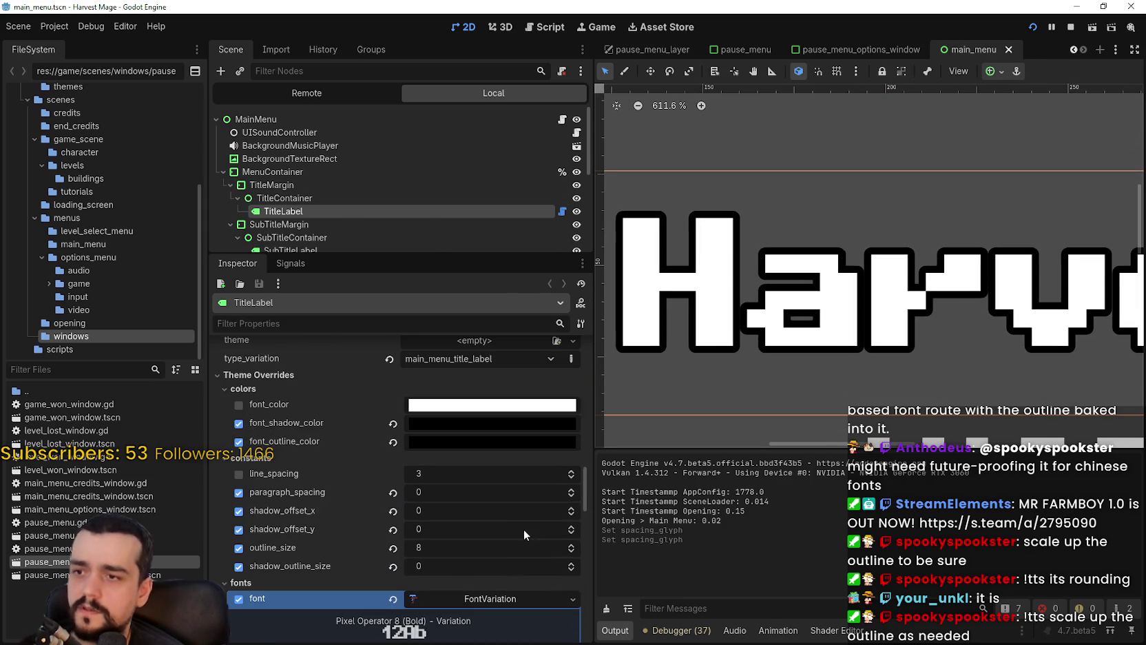
- Raise the title outline size to 10 and save the scene
click(571, 543)
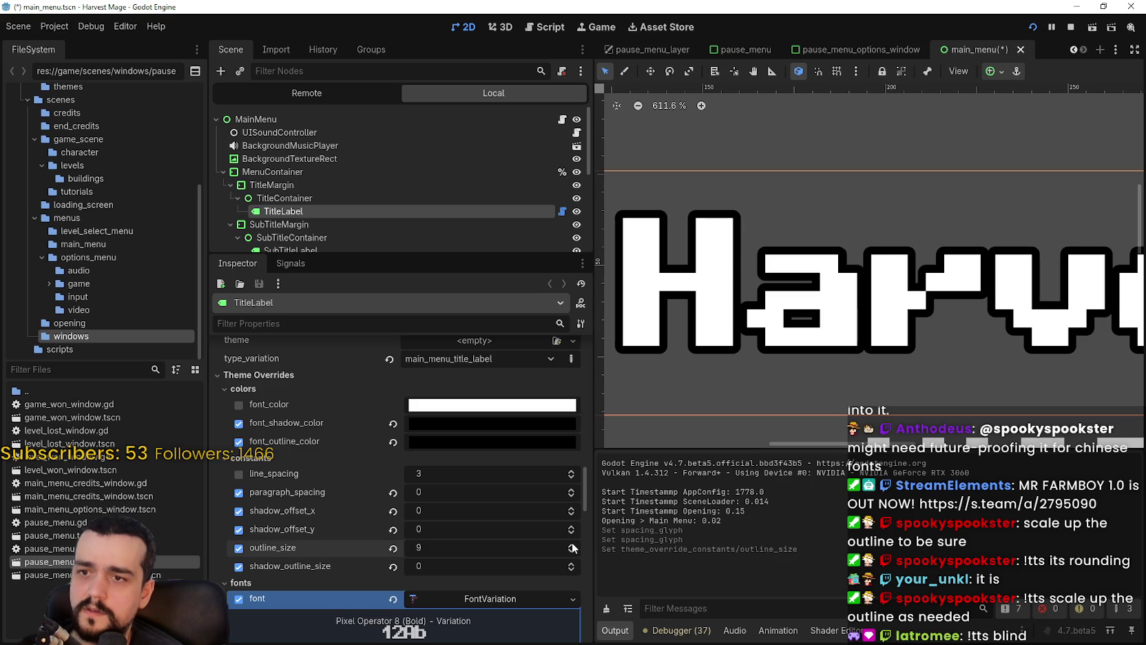
click(572, 545)
scroll(789, 315, up, 2)
key(ctrl+s)
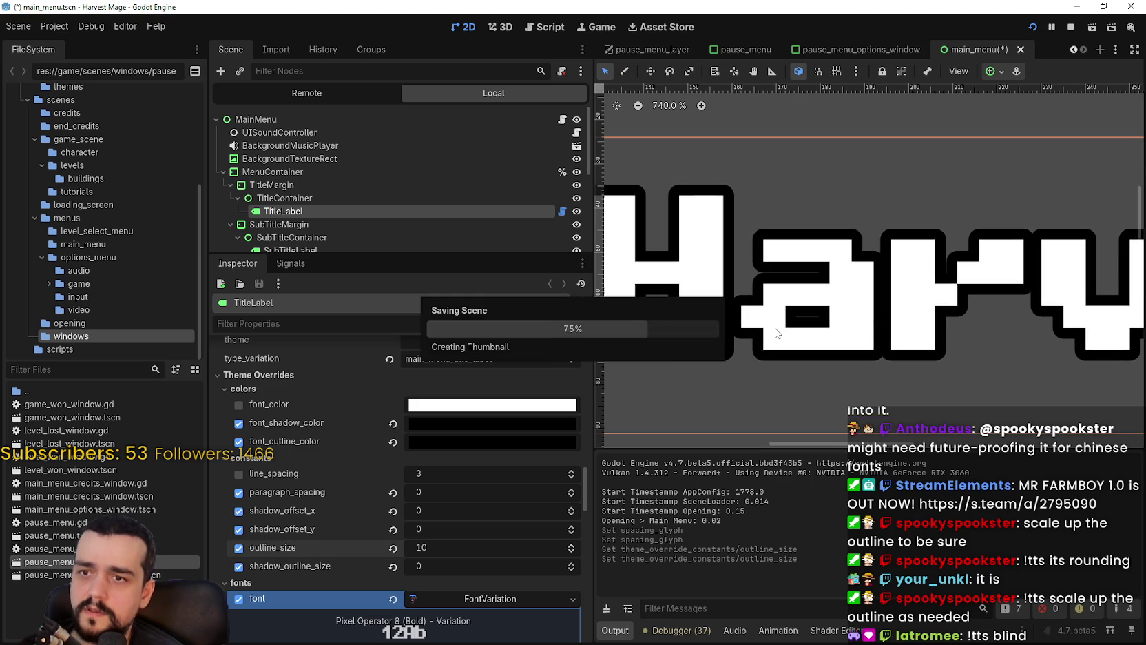
- Restart the game, view it maximized, close it, and paste into Paint
click(1070, 28)
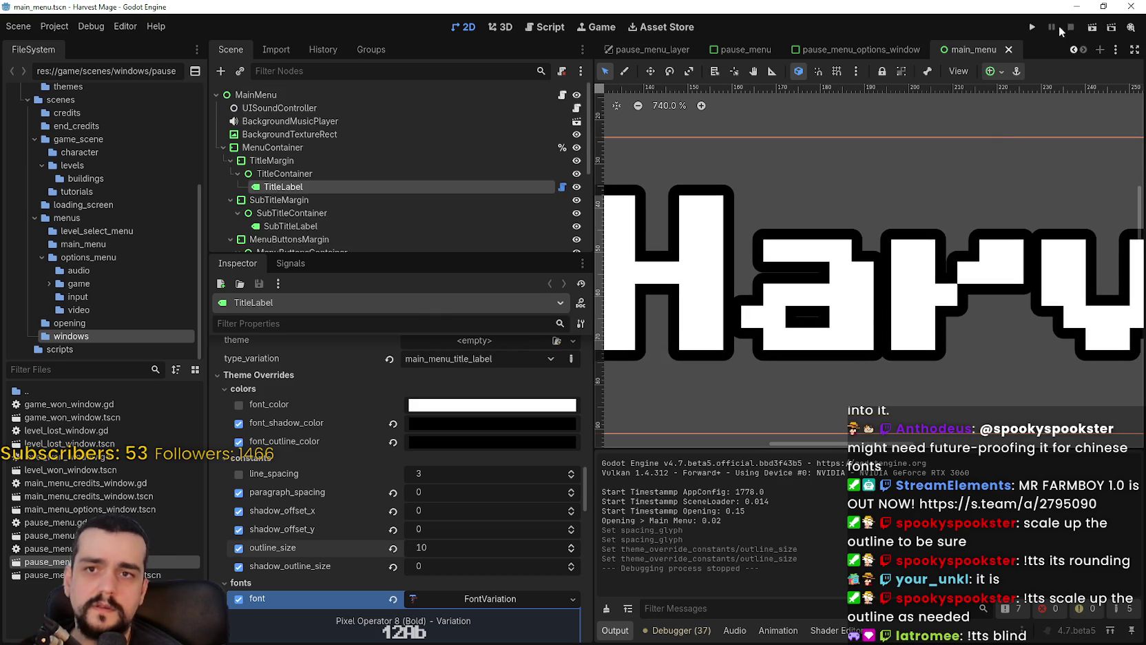
click(1030, 27)
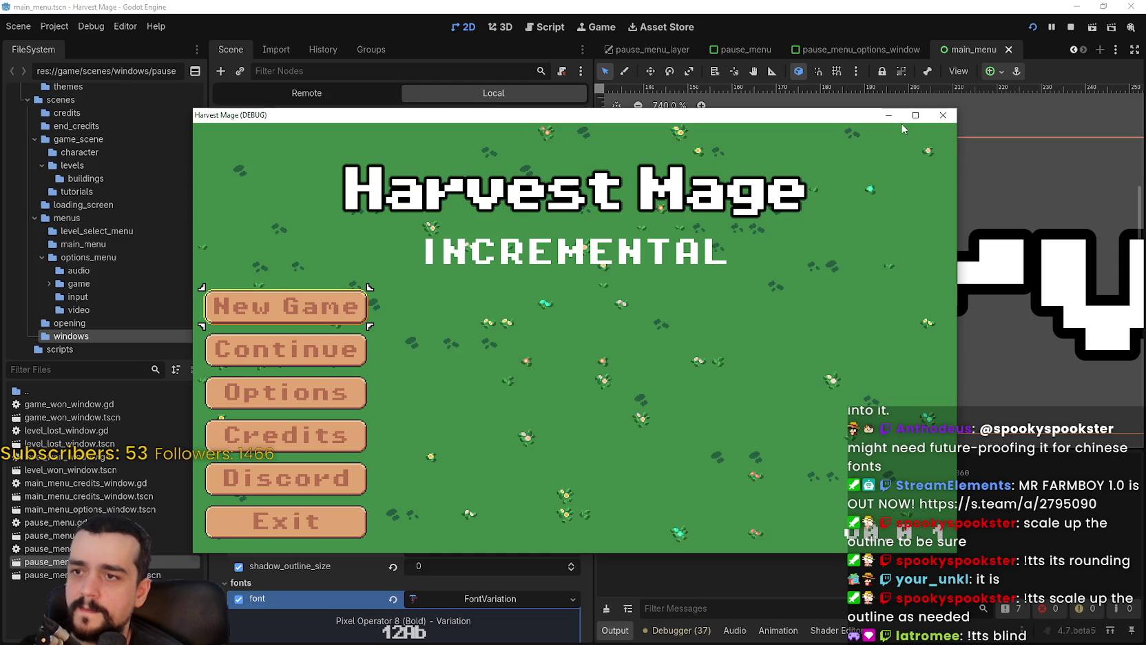
click(915, 115)
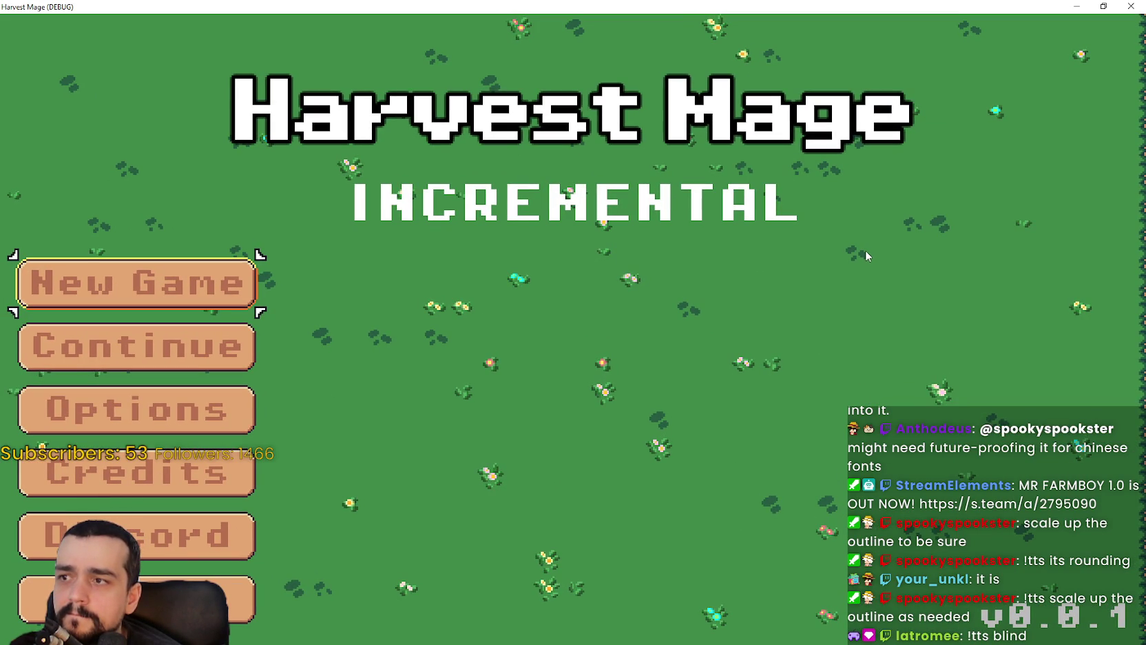
click(1100, 6)
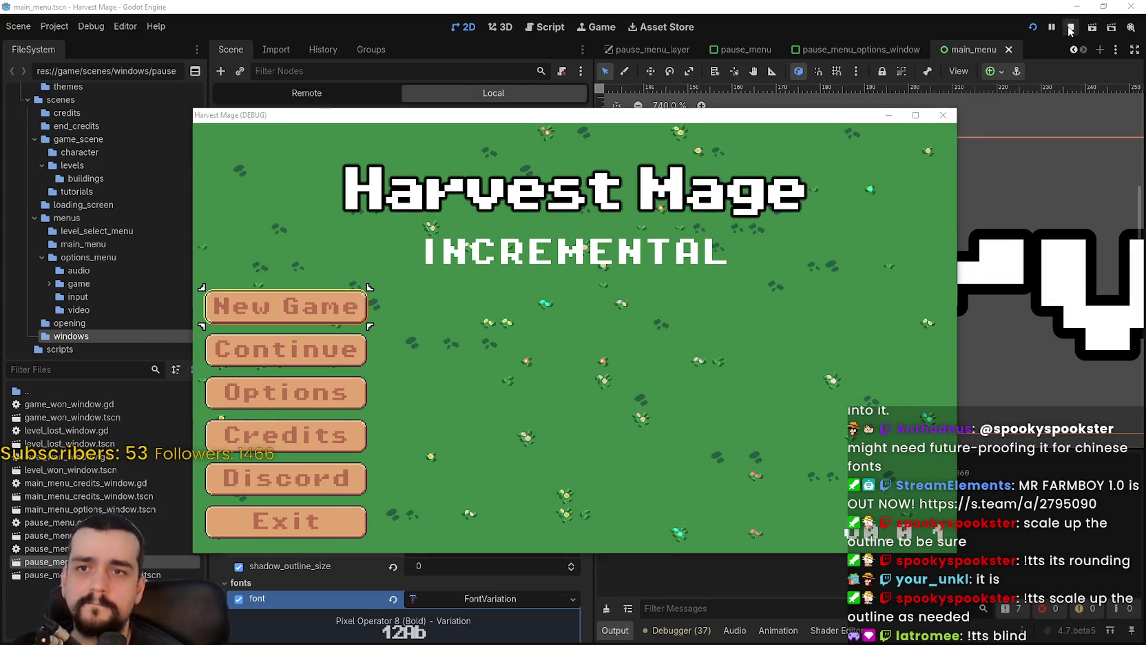
click(1069, 26)
key(alt+Tab)
key(ctrl+v)
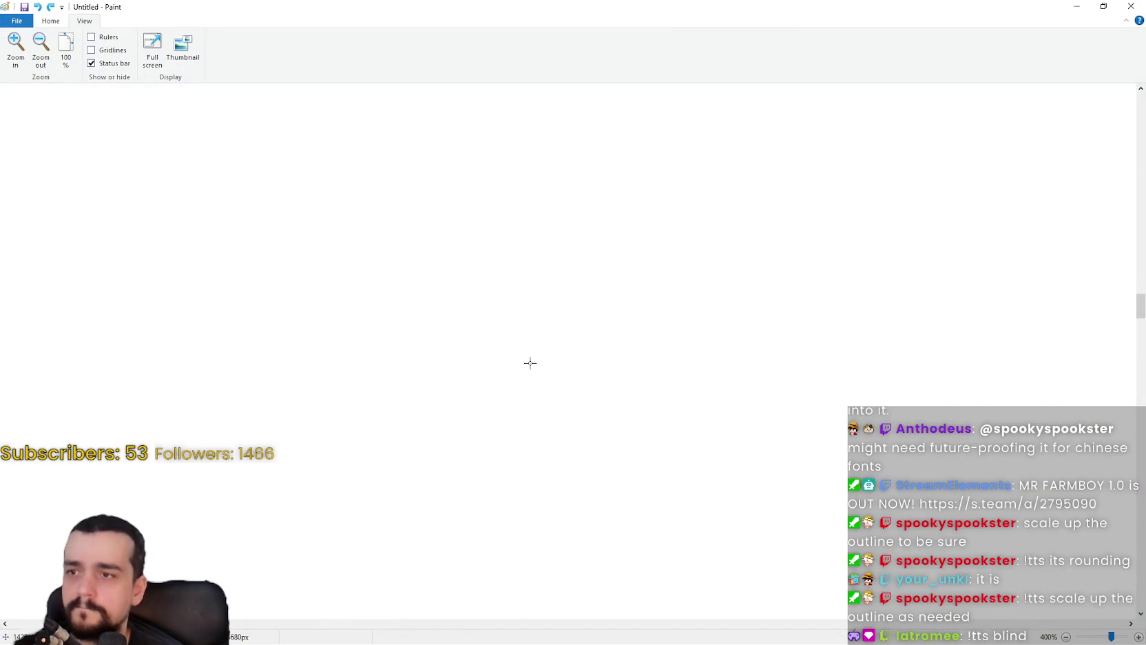
- View the pasted pause-menu screenshot's outlined text in Paint for comparison, then minimize Paint
key(ctrl+v)
scroll(369, 357, down, 2)
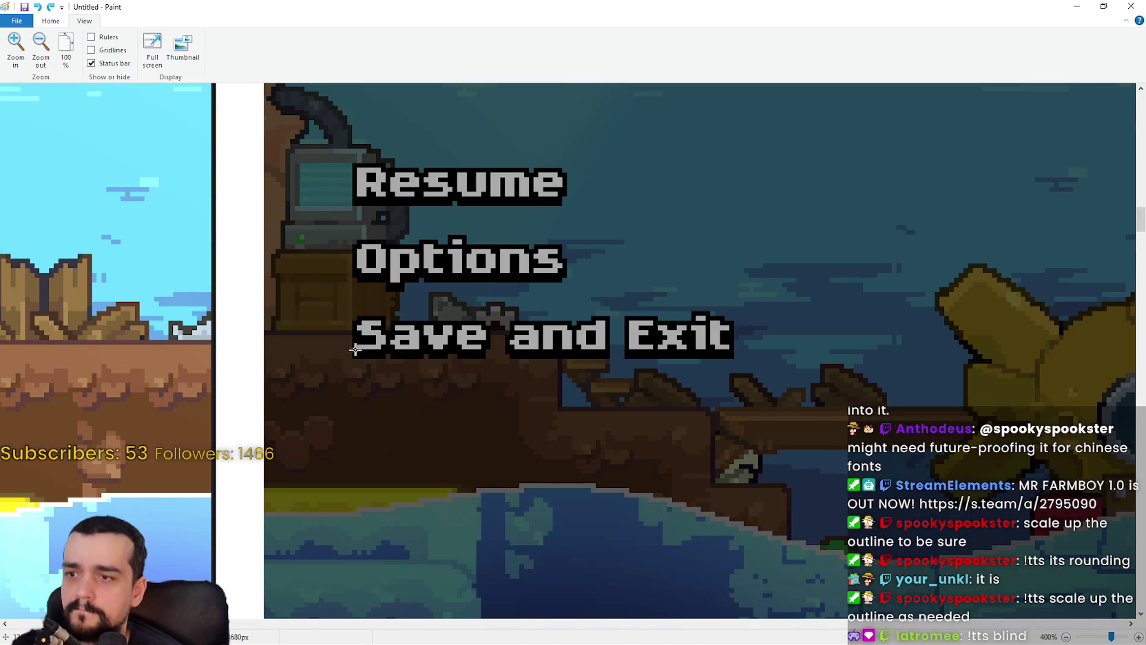
click(1076, 6)
- Raise the TitleLabel's outline size to 12 and save the main_menu scene
click(571, 544)
click(571, 545)
key(ctrl+s)
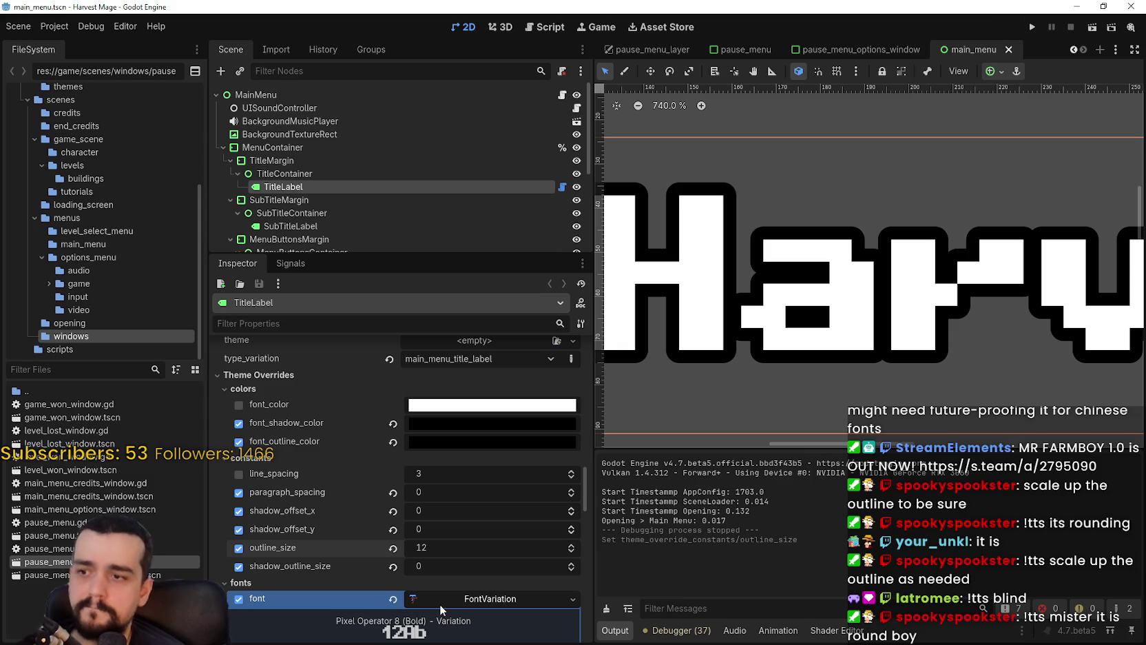
- Run the project and maximize the Harvest Mage debug window to view the size-12 outline
click(1033, 27)
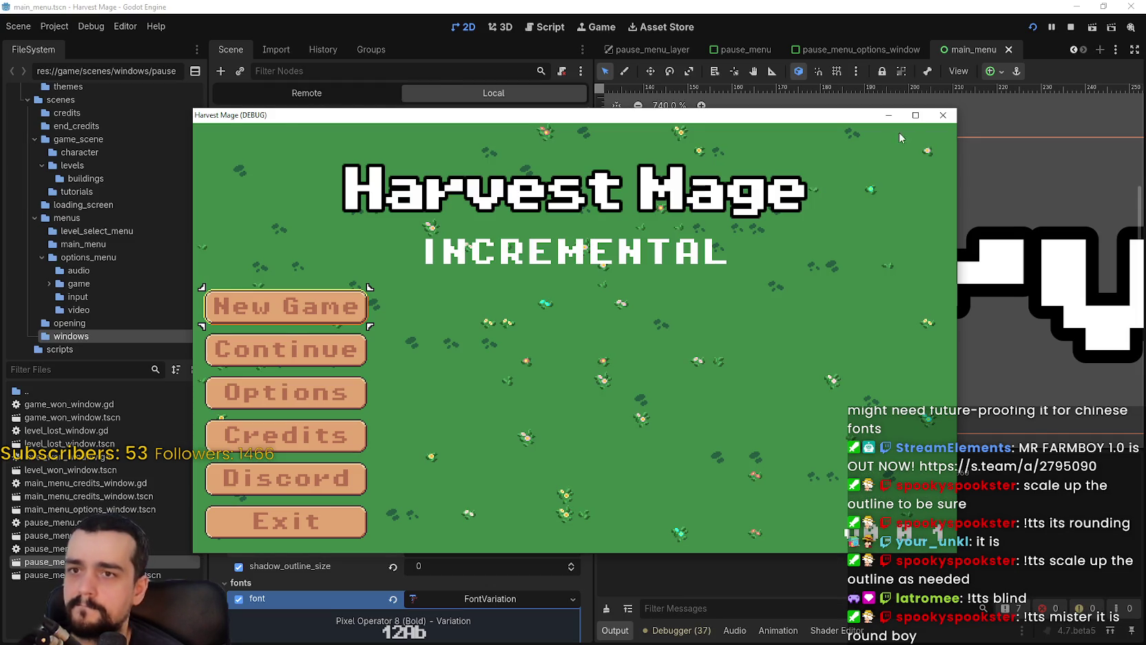
click(915, 115)
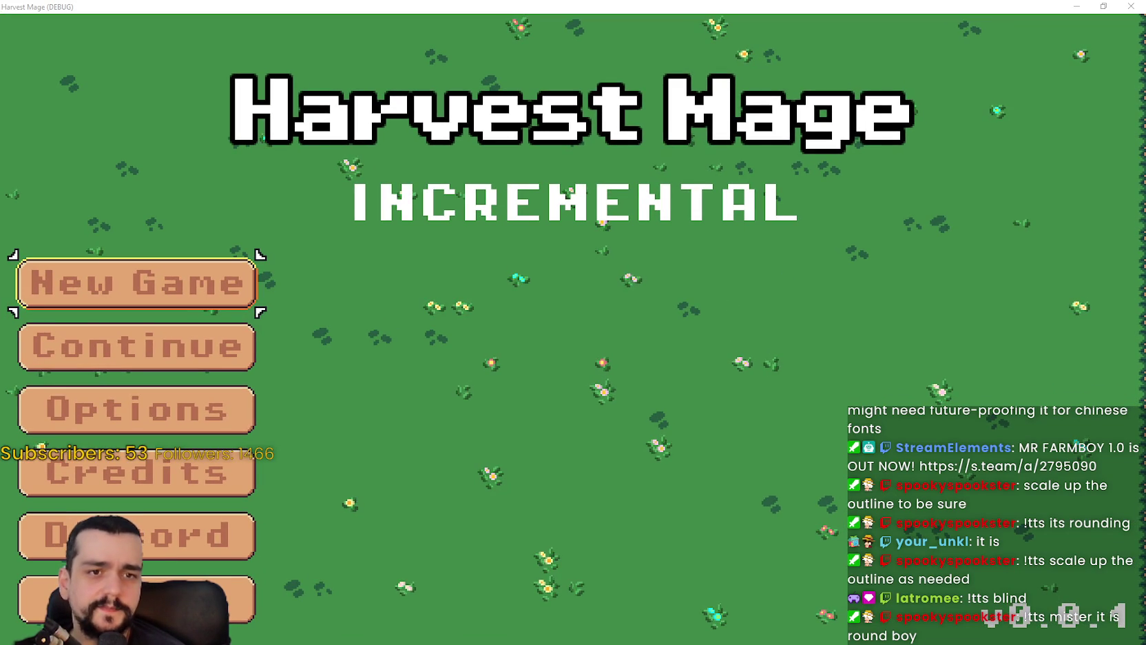
key(alt+Tab)
- Capture the area around the Harvest Mage title with Snipping Tool and copy it
click(137, 45)
drag(196, 51, 970, 190)
click(169, 24)
click(181, 40)
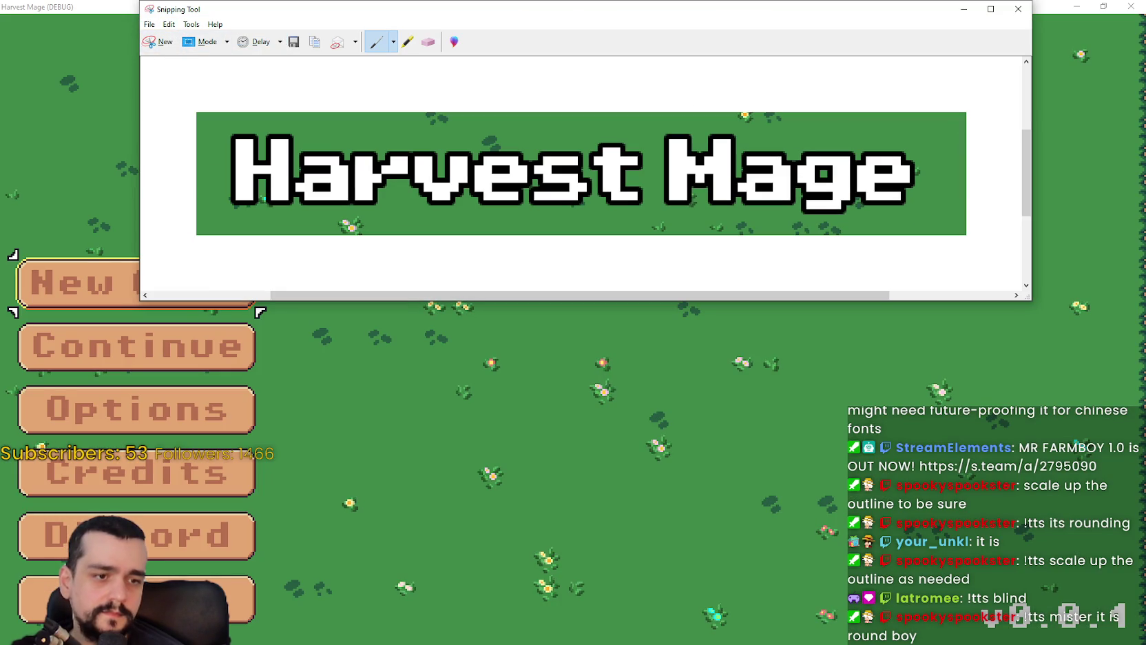
- Paste the title capture onto Paint's canvas and commit it
key(alt+Tab)
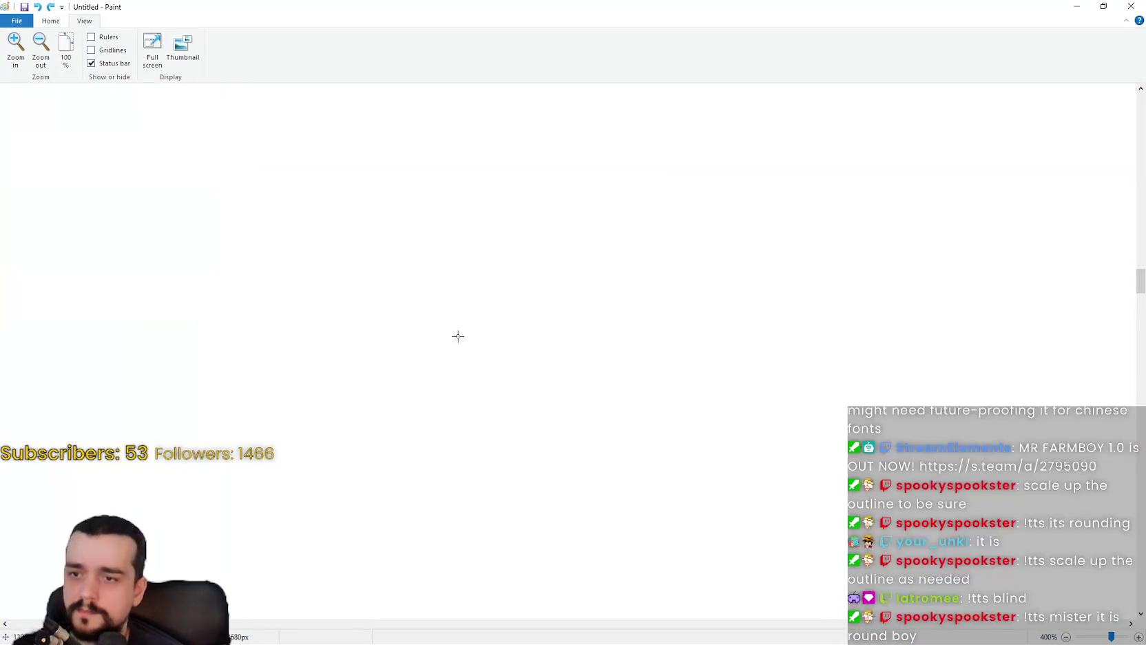
key(ctrl+v)
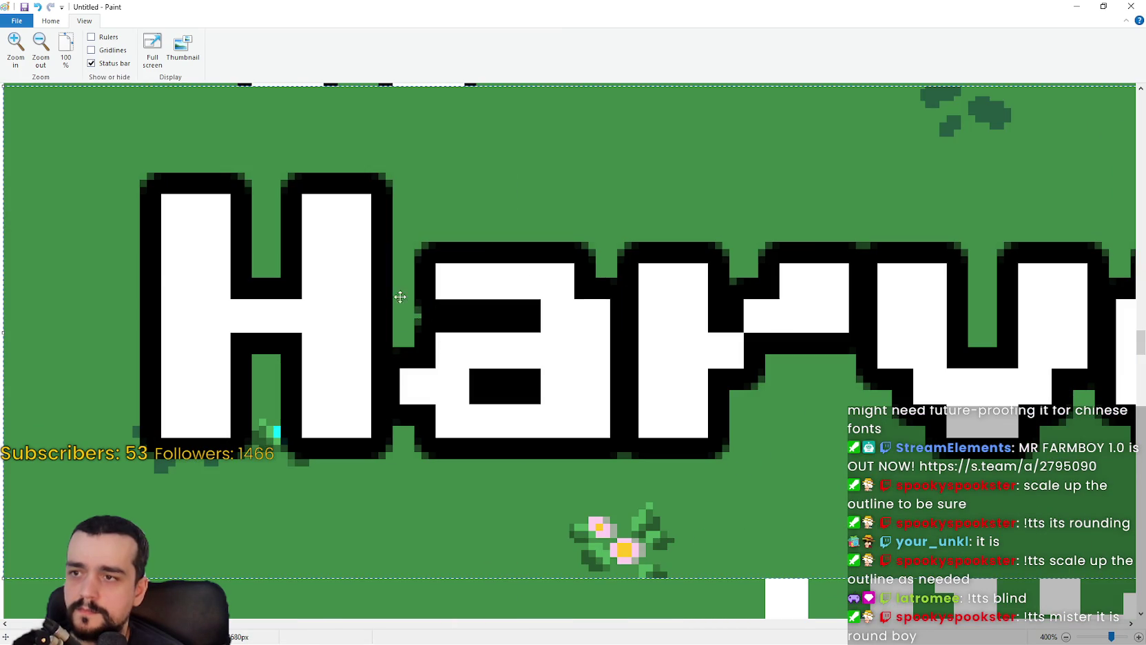
key(Escape)
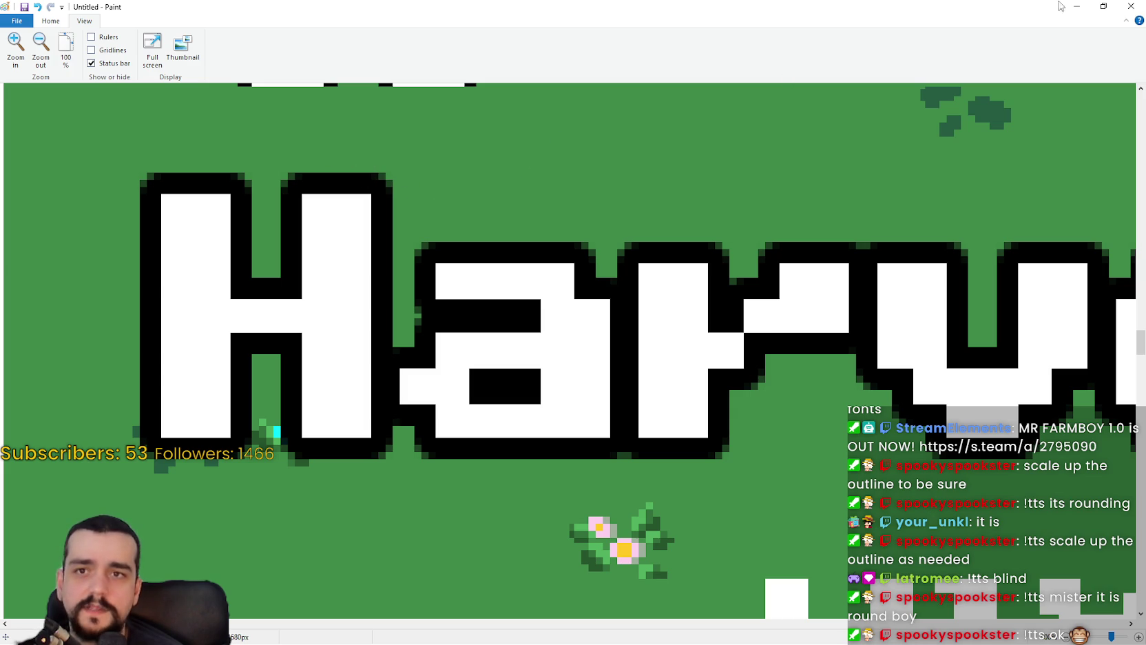
key(alt+Tab)
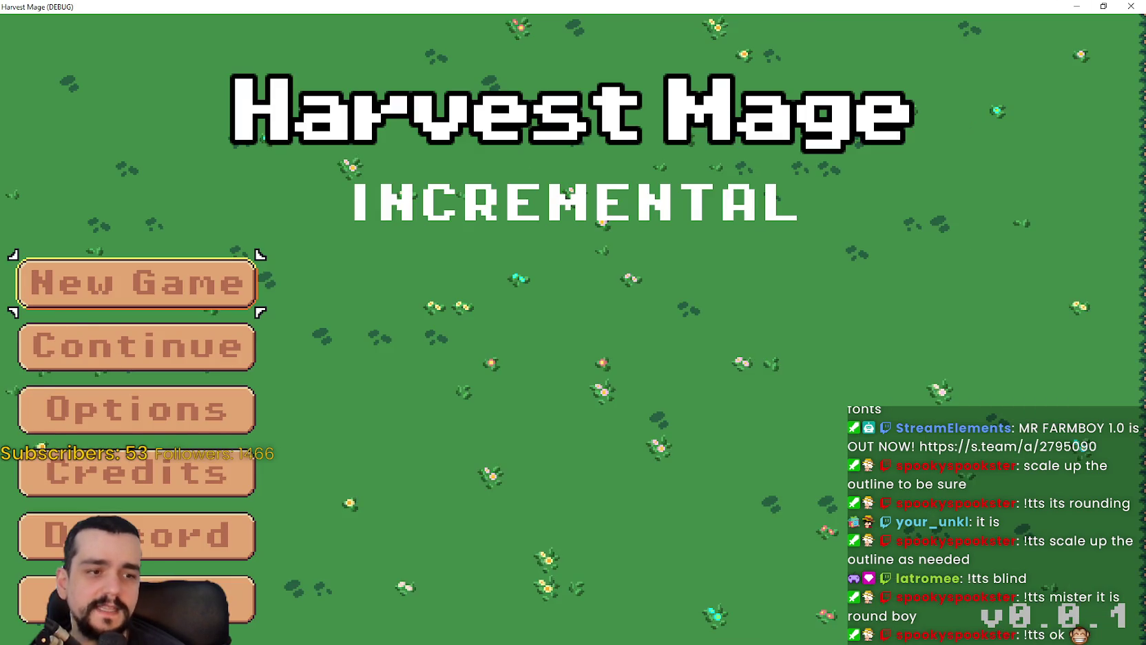
- Zoom the Godot 2D viewport onto a rounded corner of a title letter's outline
key(alt+Tab)
scroll(678, 173, up, 5)
scroll(799, 166, up, 6)
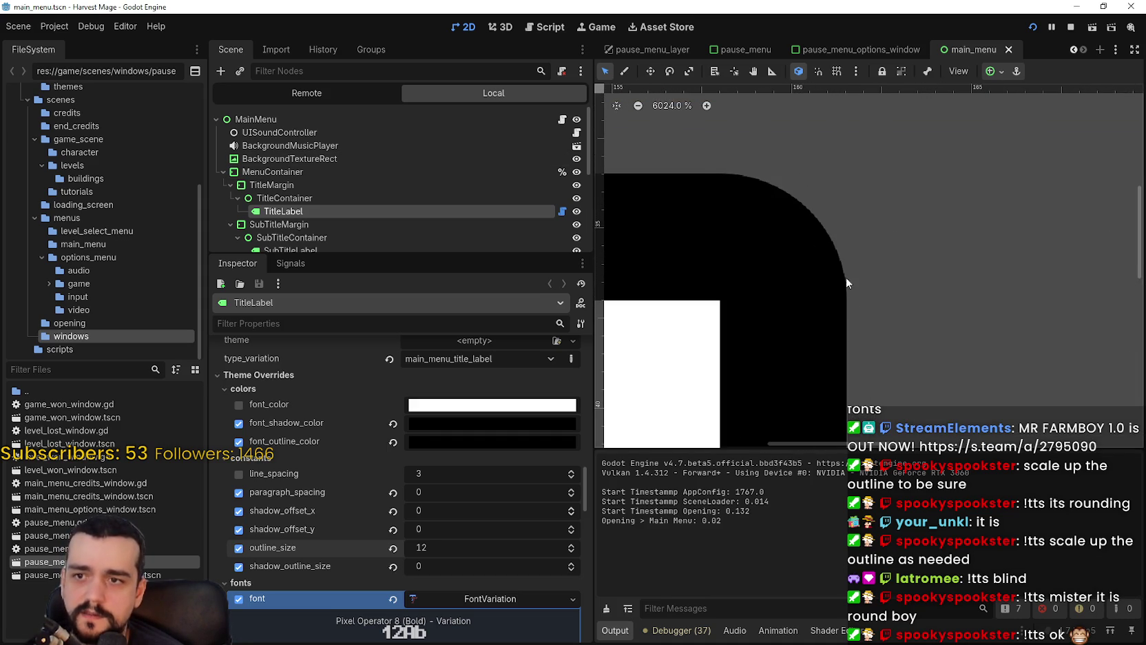
scroll(817, 237, down, 2)
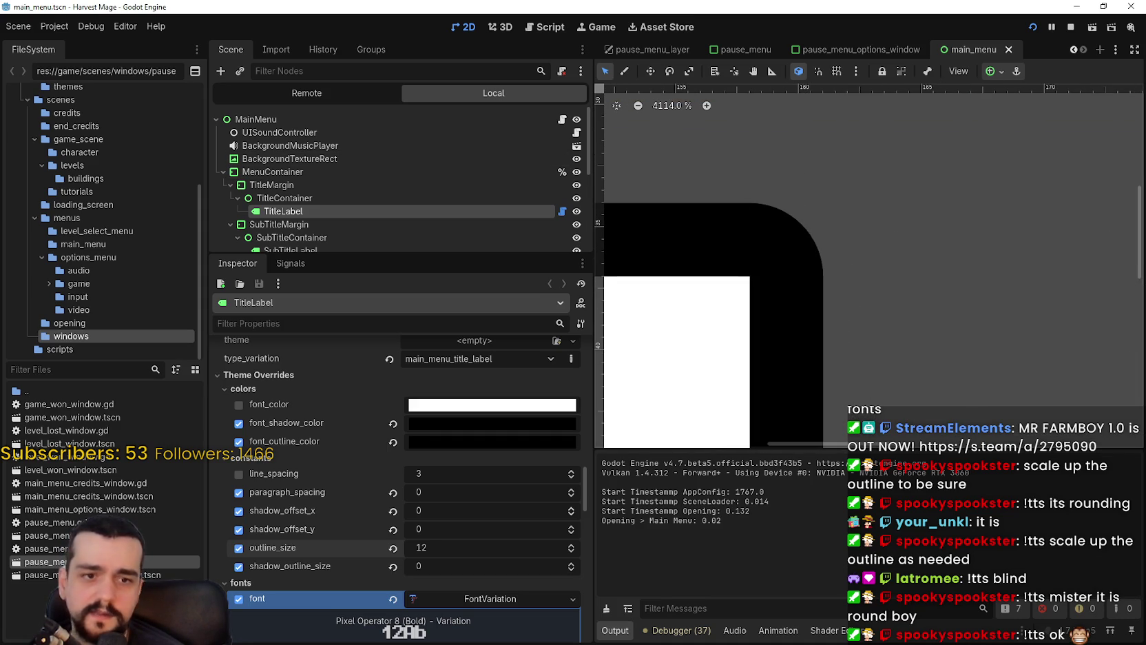
key(alt+Tab)
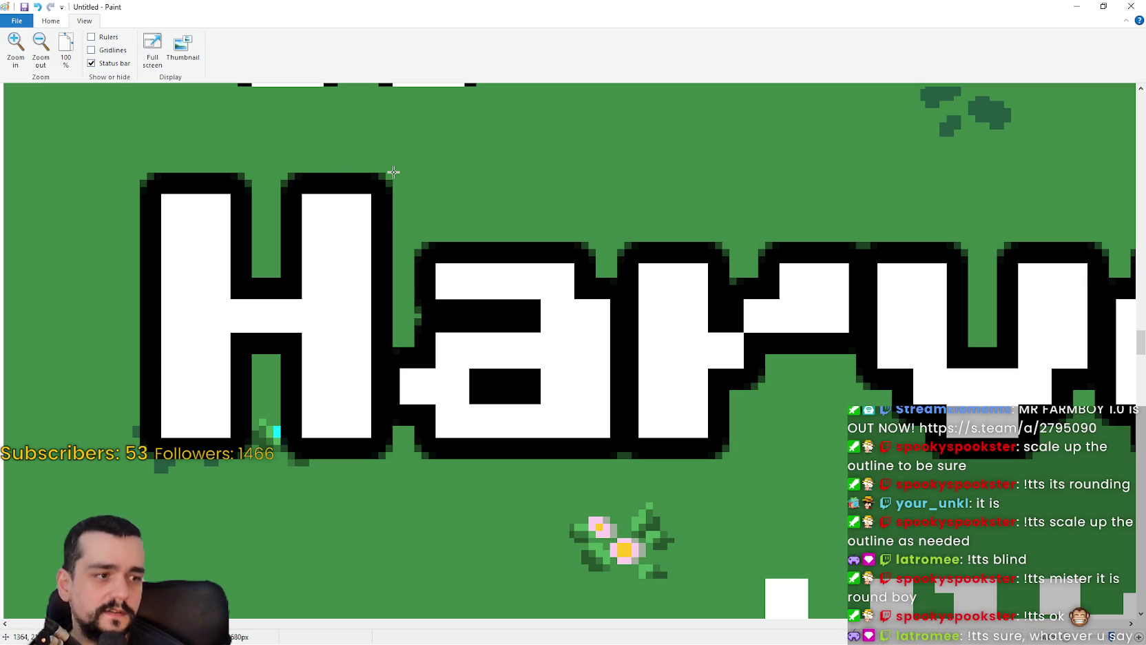
- Zoom Paint to 800% and inspect the captured H's square pixel corners, then minimize Paint
click(15, 43)
click(15, 43)
click(15, 42)
click(16, 43)
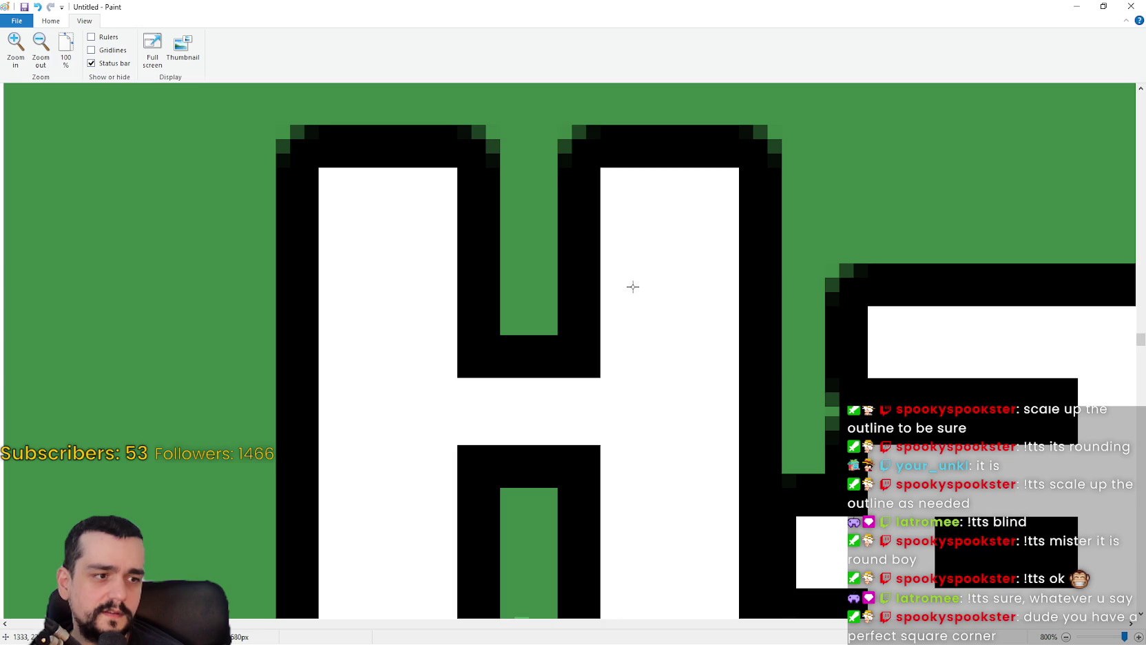
scroll(633, 286, up, 2)
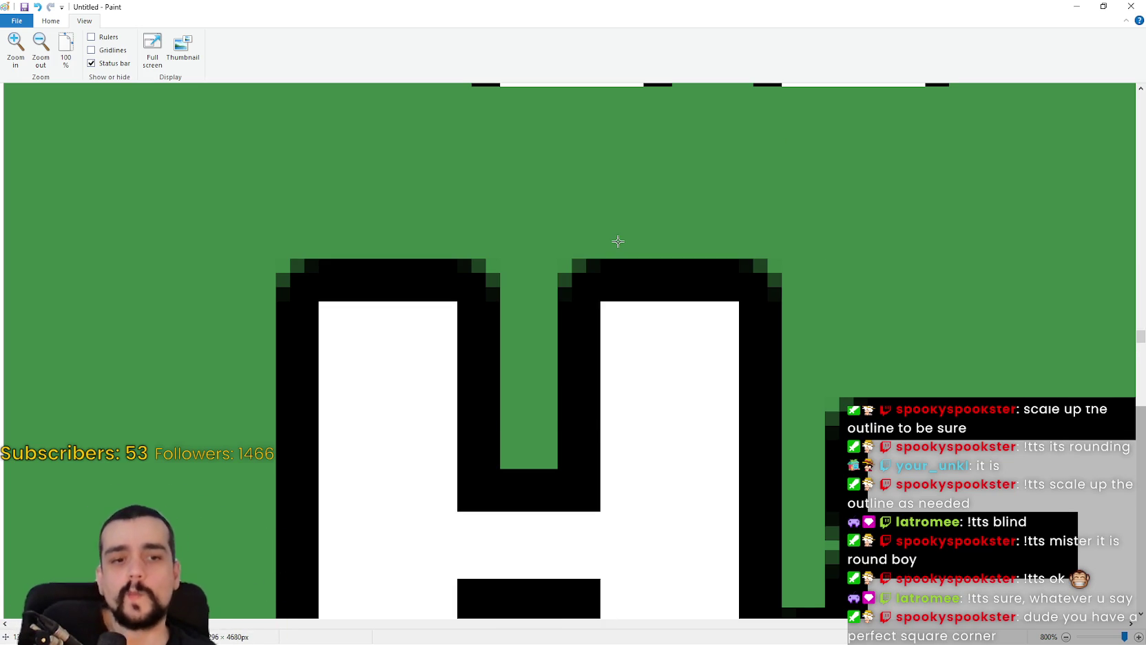
scroll(27, 363, up, 2)
scroll(8, 290, down, 6)
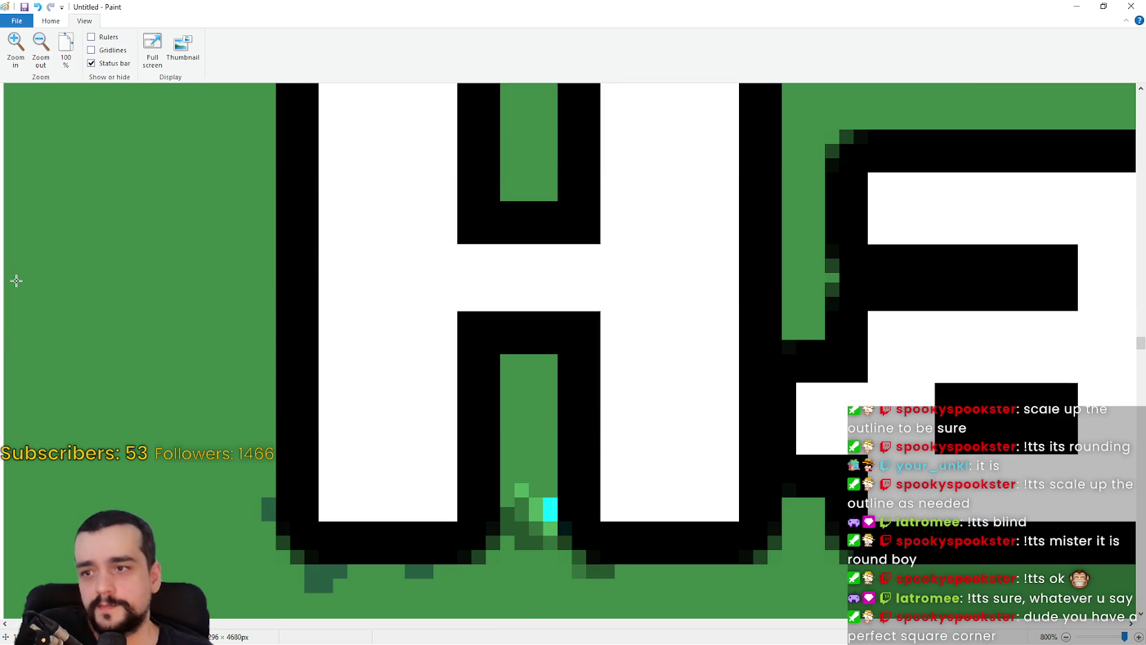
scroll(22, 275, up, 2)
scroll(27, 279, down, 2)
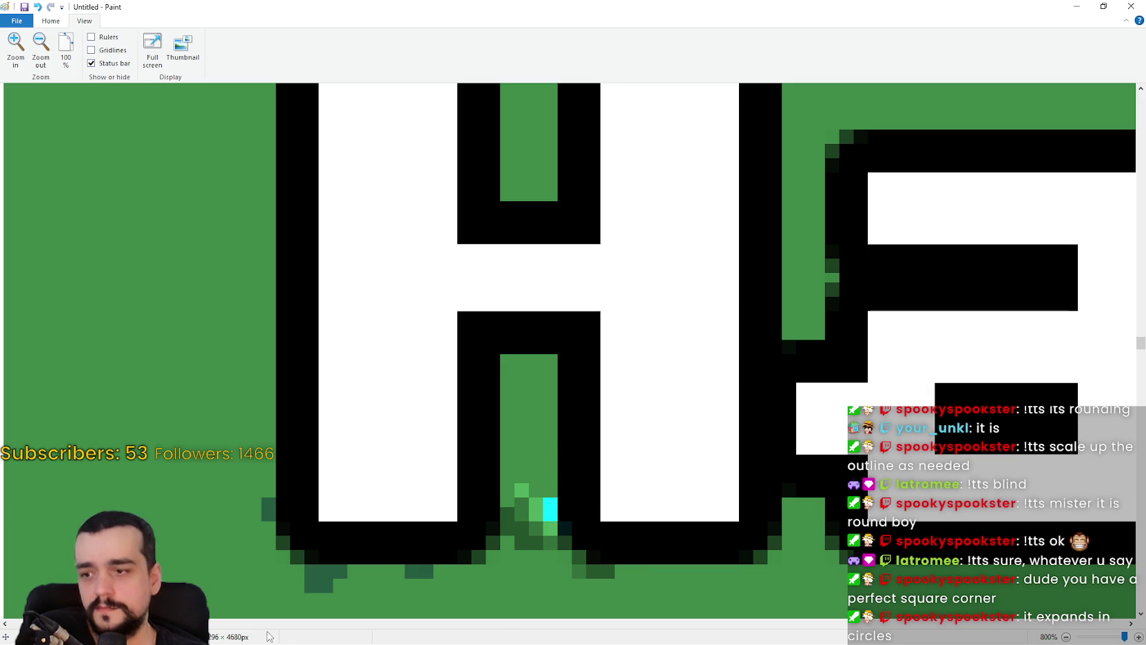
mouse_move(206, 622)
mouse_down()
mouse_move(310, 623)
mouse_move(262, 623)
mouse_up()
click(1072, 6)
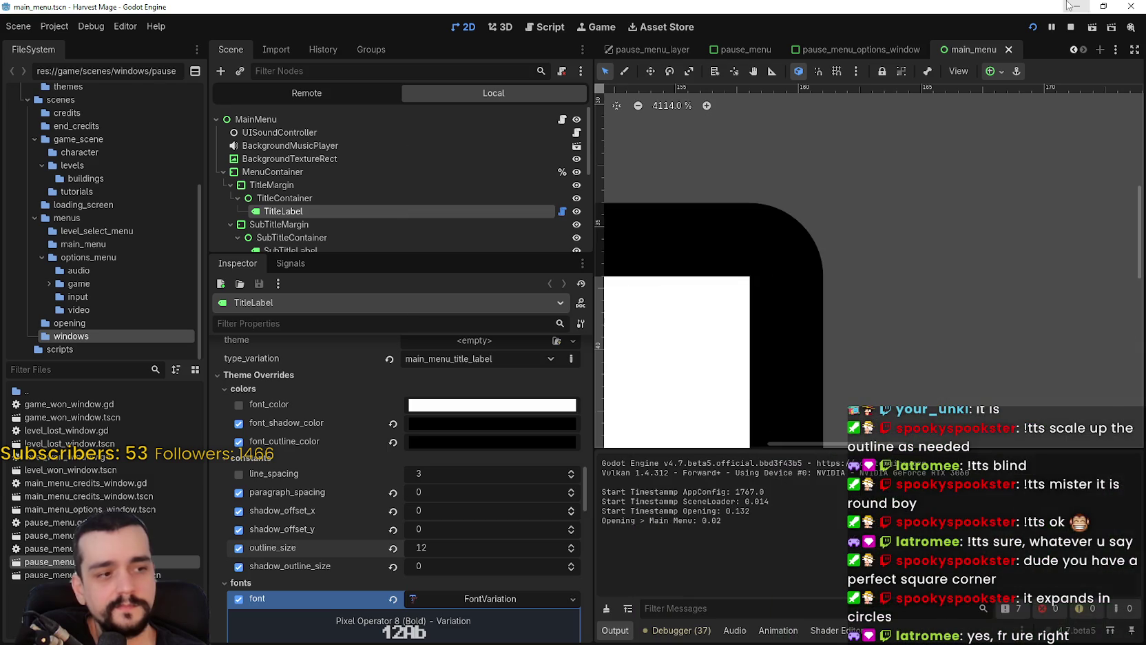
- Step the title's vertical shadow offset up from 1 through 3 to 8
scroll(474, 245, down, 3)
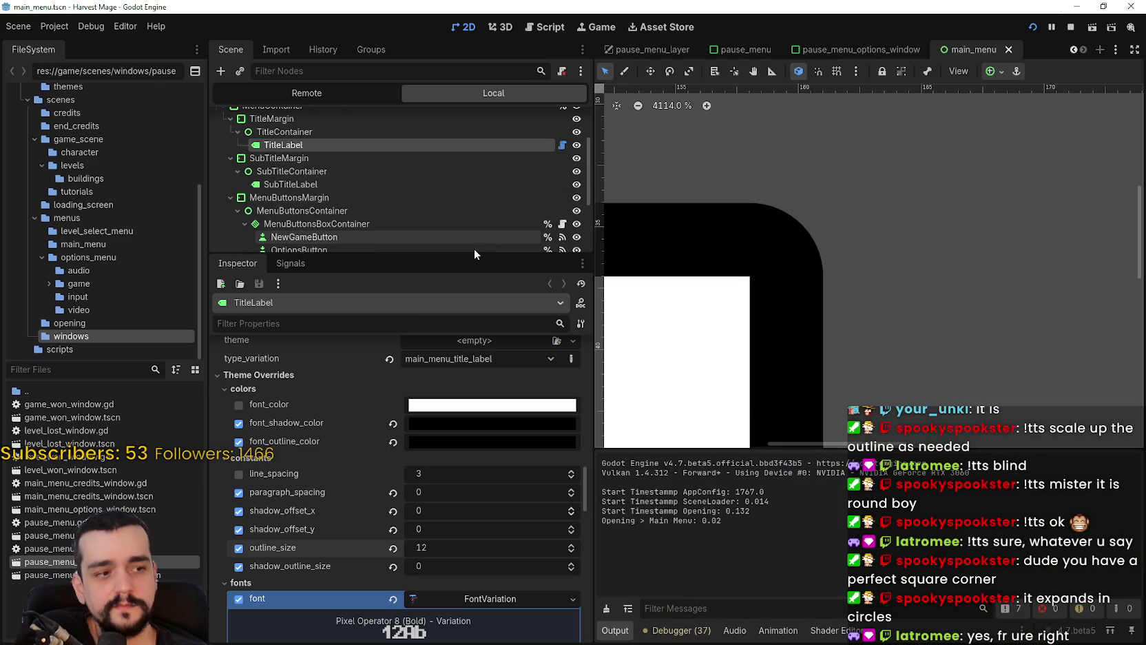
scroll(835, 202, down, 5)
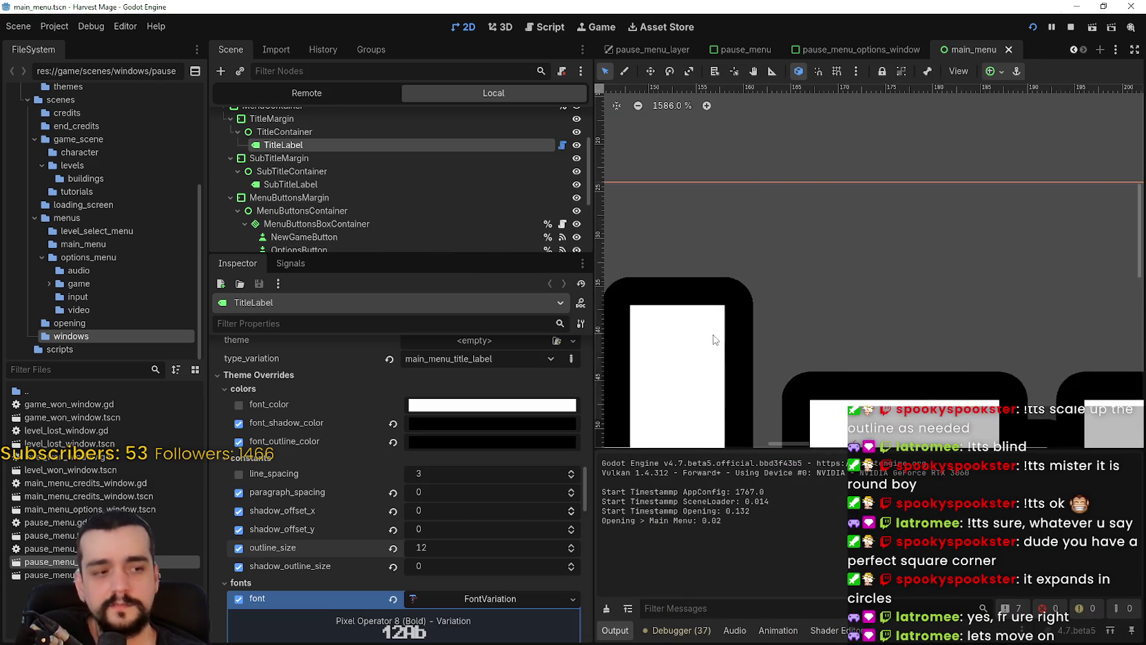
scroll(835, 202, down, 1)
scroll(460, 577, up, 1)
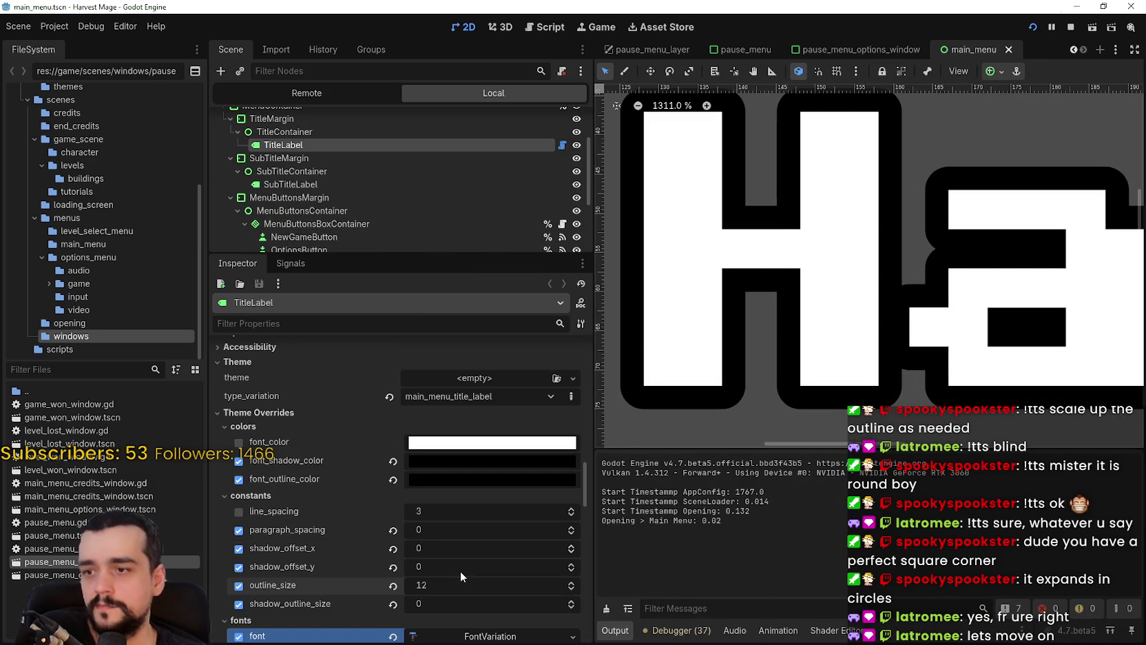
click(571, 565)
click(571, 564)
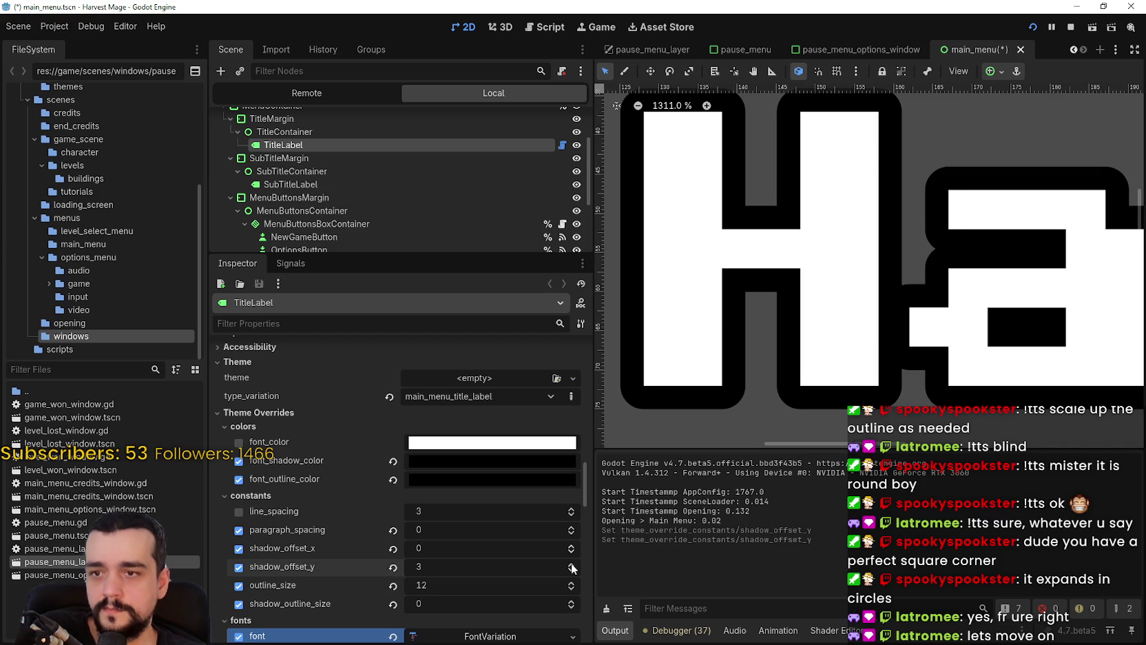
scroll(706, 327, down, 3)
scroll(505, 517, up, 1)
scroll(505, 518, down, 1)
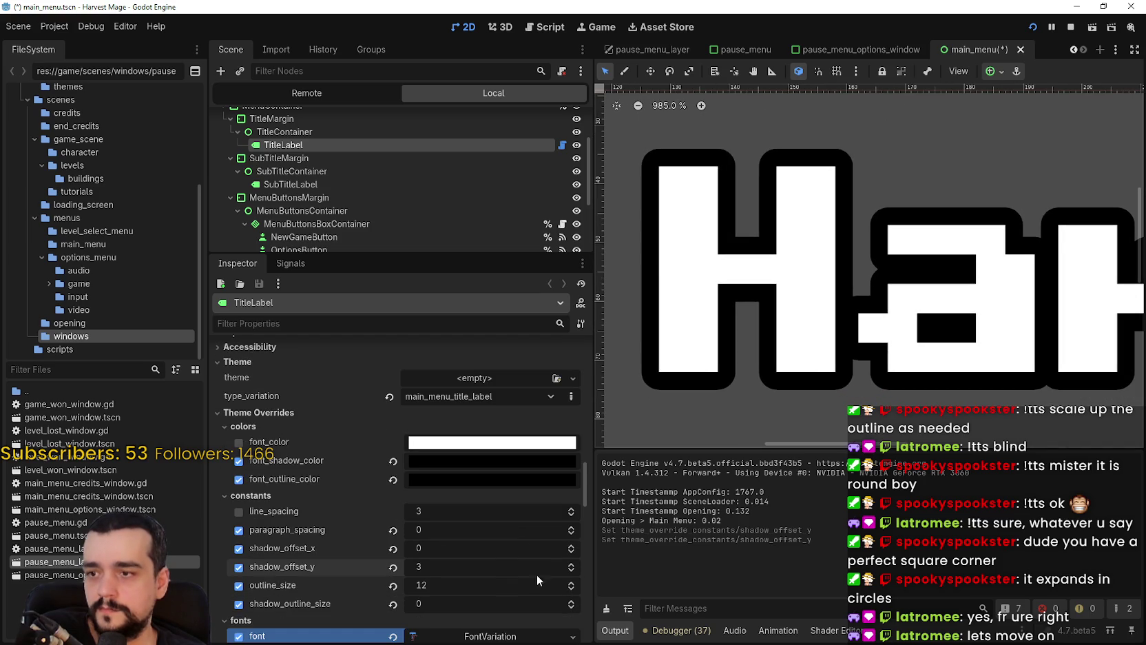
click(571, 565)
click(571, 565)
click(572, 565)
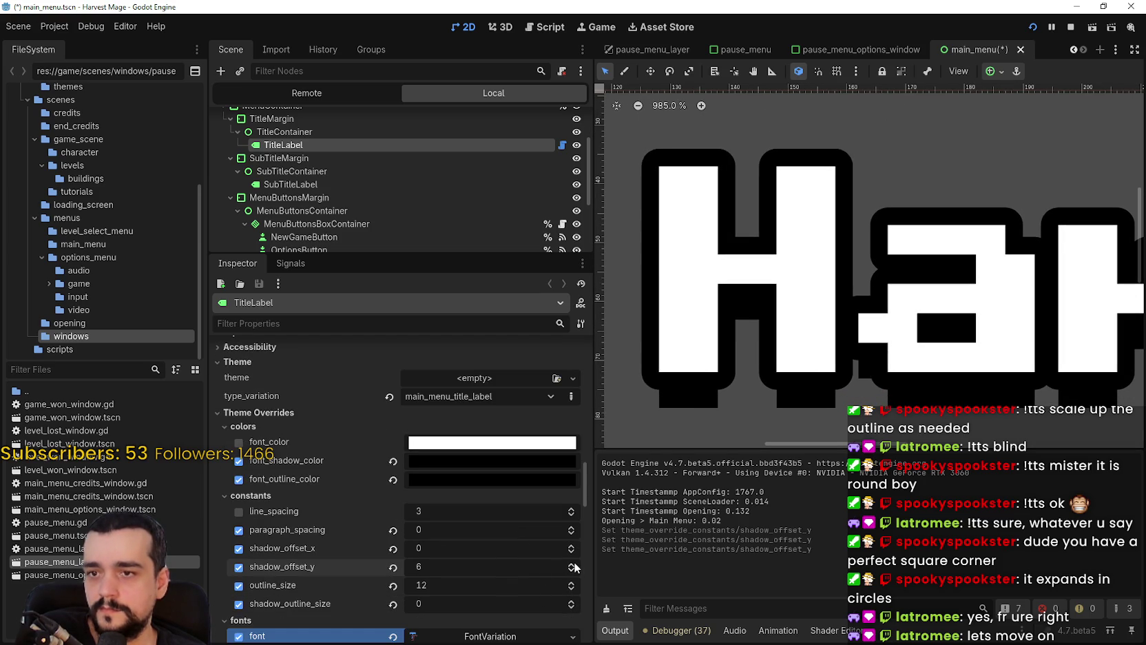
click(573, 565)
click(574, 565)
- Lower the title's vertical shadow offset back to 6, then 5
scroll(811, 346, down, 2)
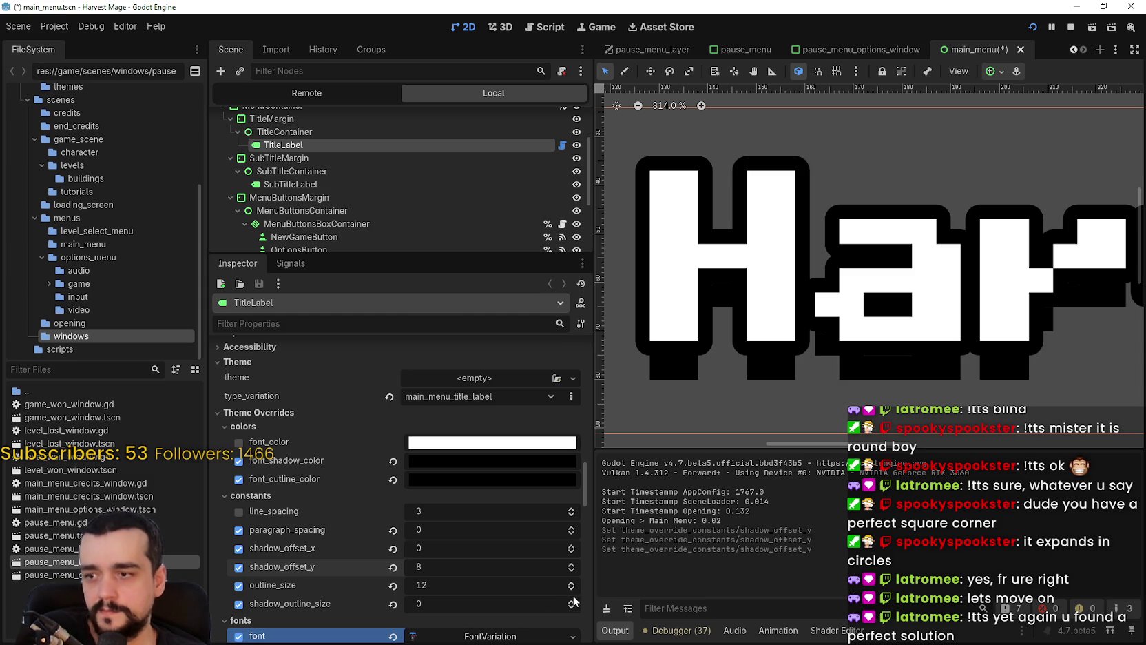
click(568, 571)
click(568, 570)
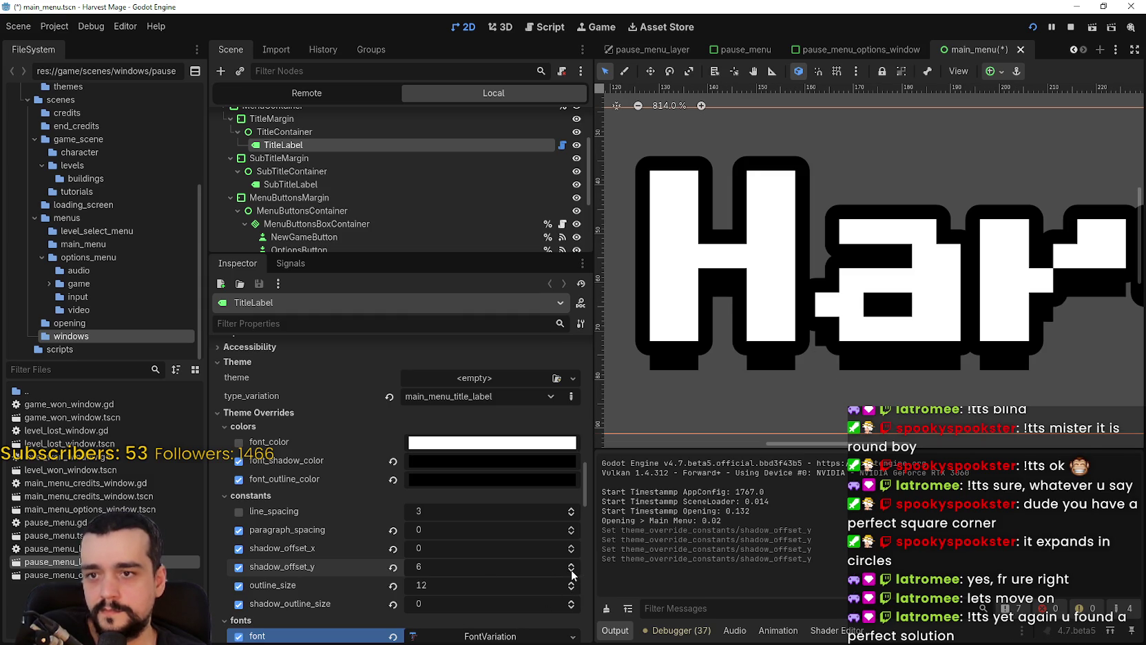
scroll(814, 328, down, 4)
scroll(813, 328, down, 1)
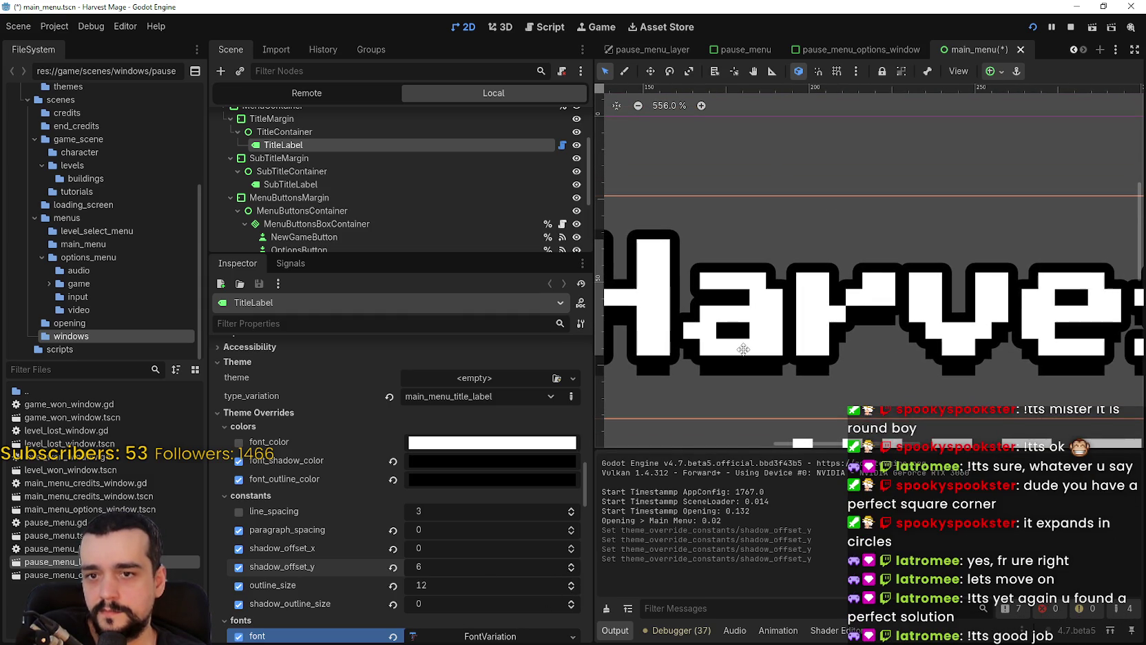
scroll(970, 352, down, 1)
scroll(970, 352, up, 4)
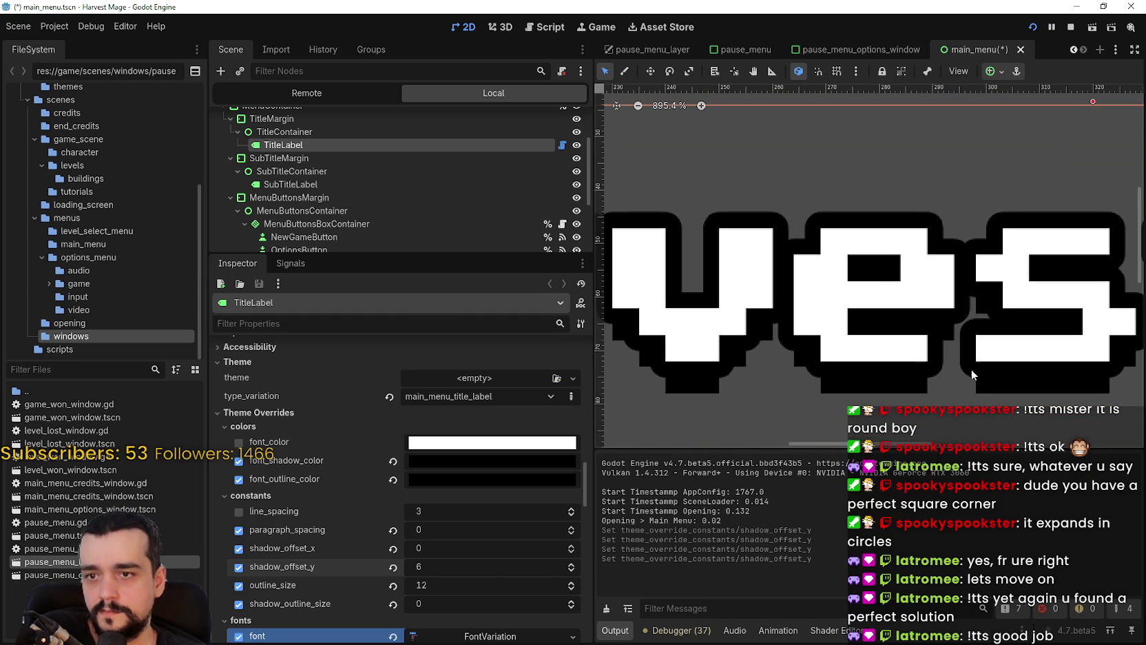
click(568, 572)
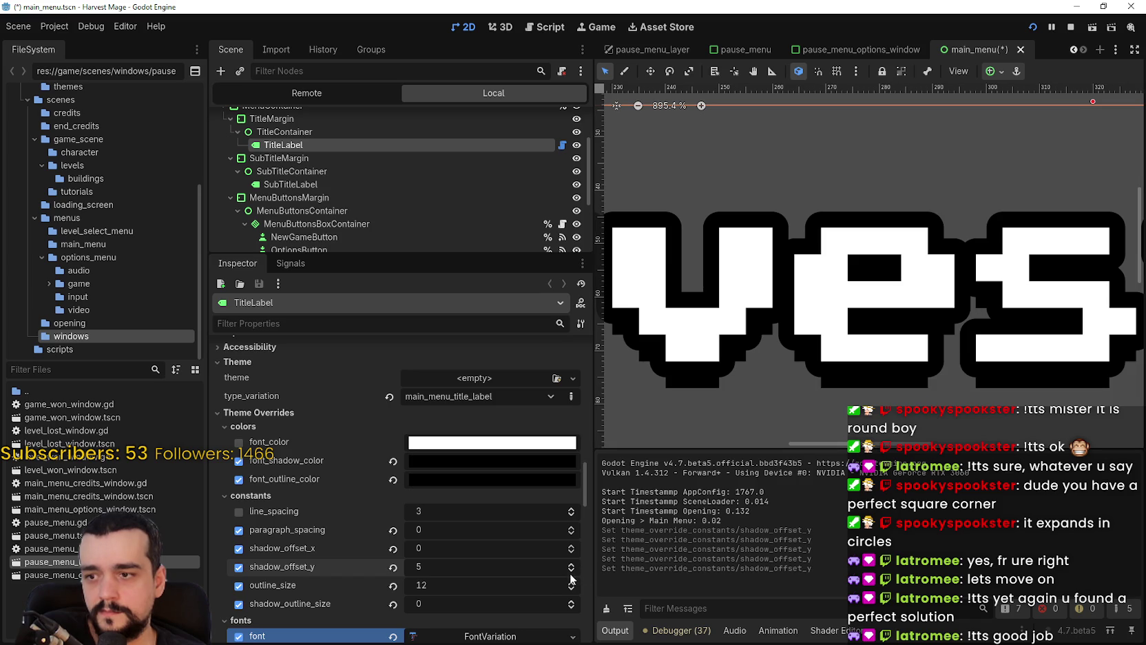
- Thin the title outline from 12 to 5 and revert the vertical shadow offset to default
drag(571, 594, 570, 593)
click(393, 567)
click(392, 585)
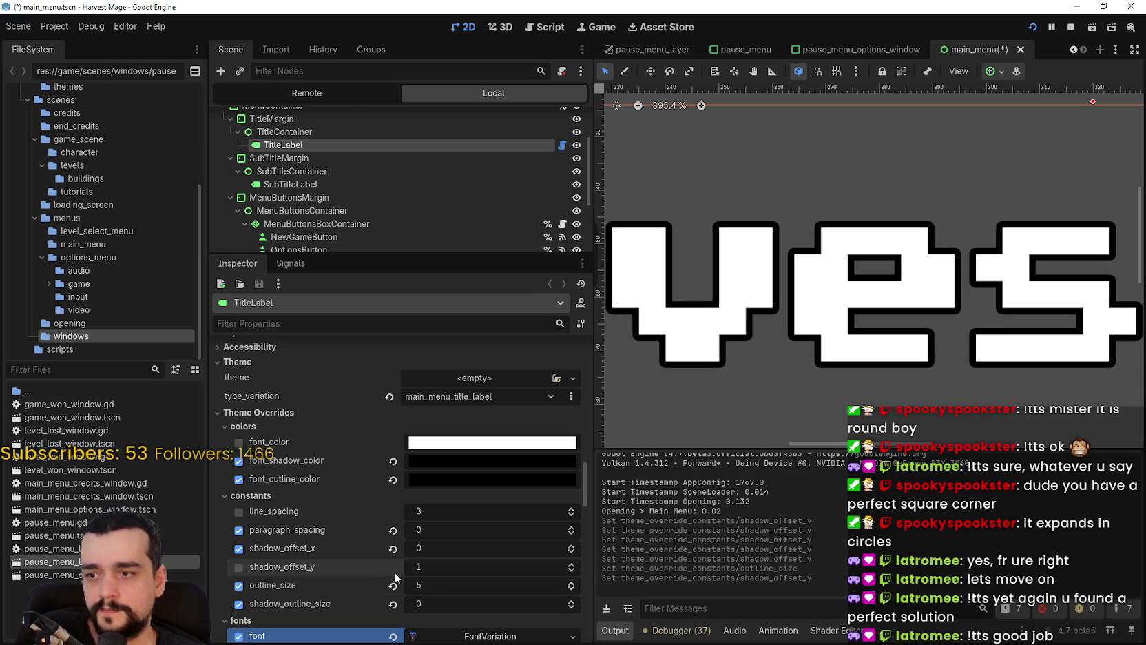
- Try a thicker outline of 5, then remove the outline size and paragraph spacing overrides
scroll(719, 370, down, 1)
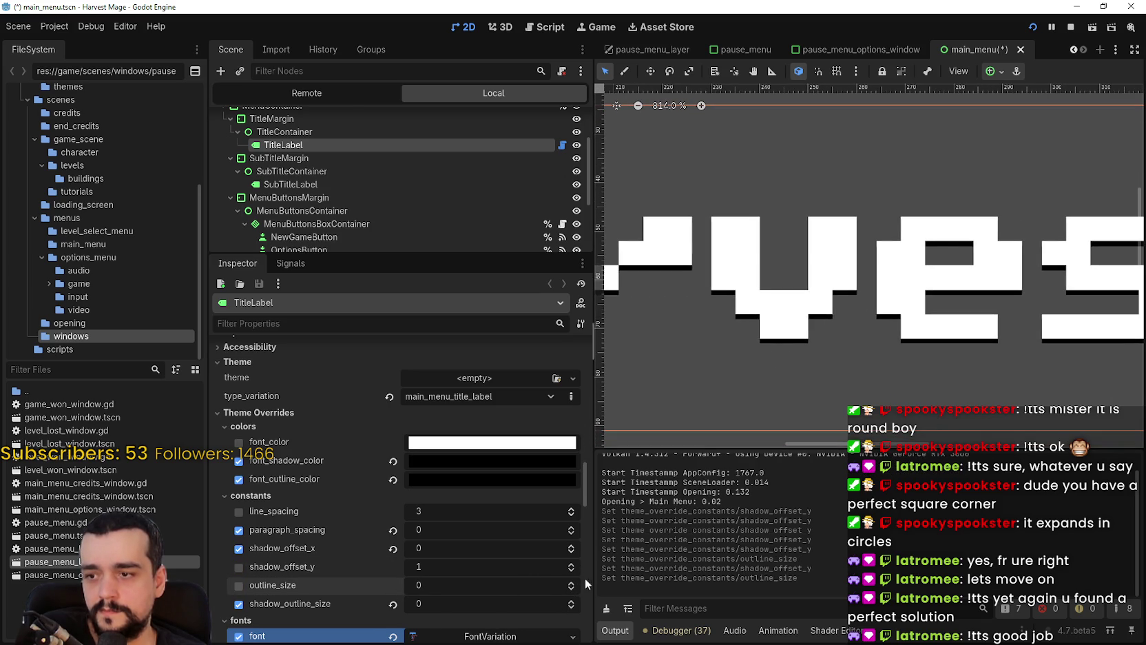
scroll(571, 561, down, 1)
drag(575, 557, 574, 551)
click(574, 550)
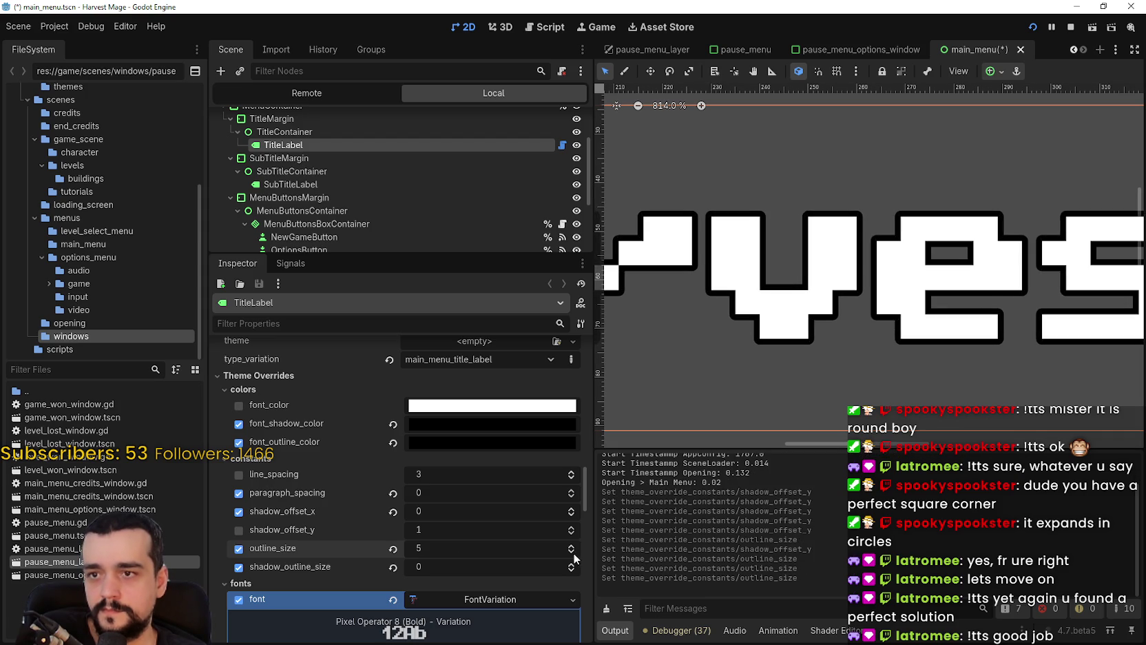
click(393, 550)
click(394, 493)
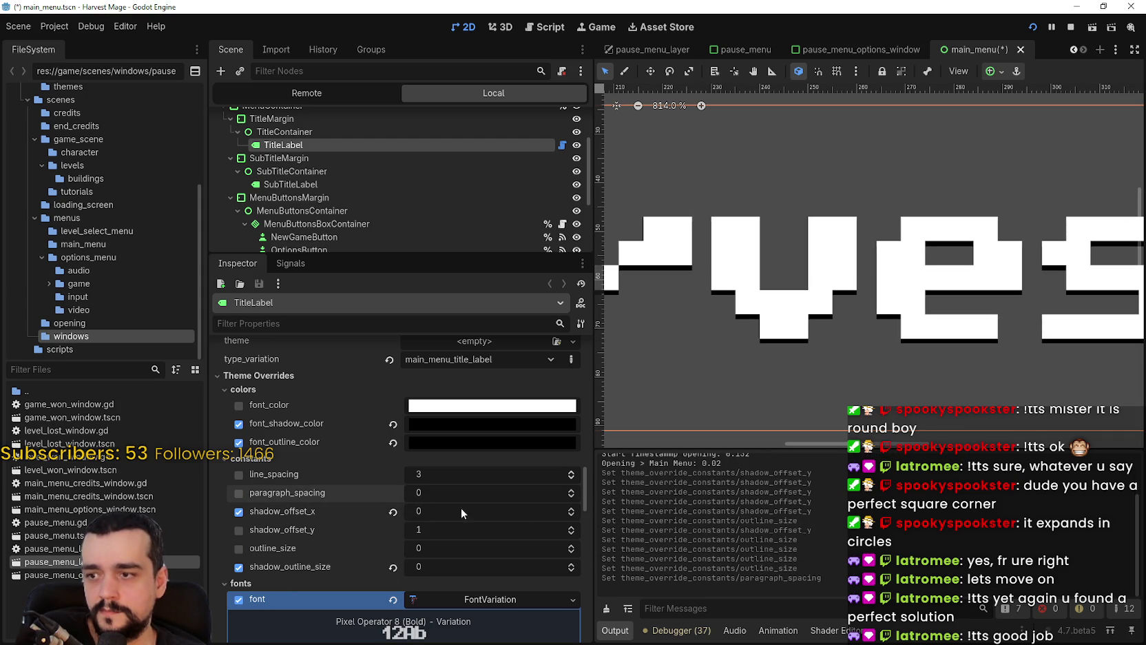
- Set the title's shadow offset to 4 px right and 4 px down, then frame the label
click(571, 507)
click(571, 508)
click(571, 509)
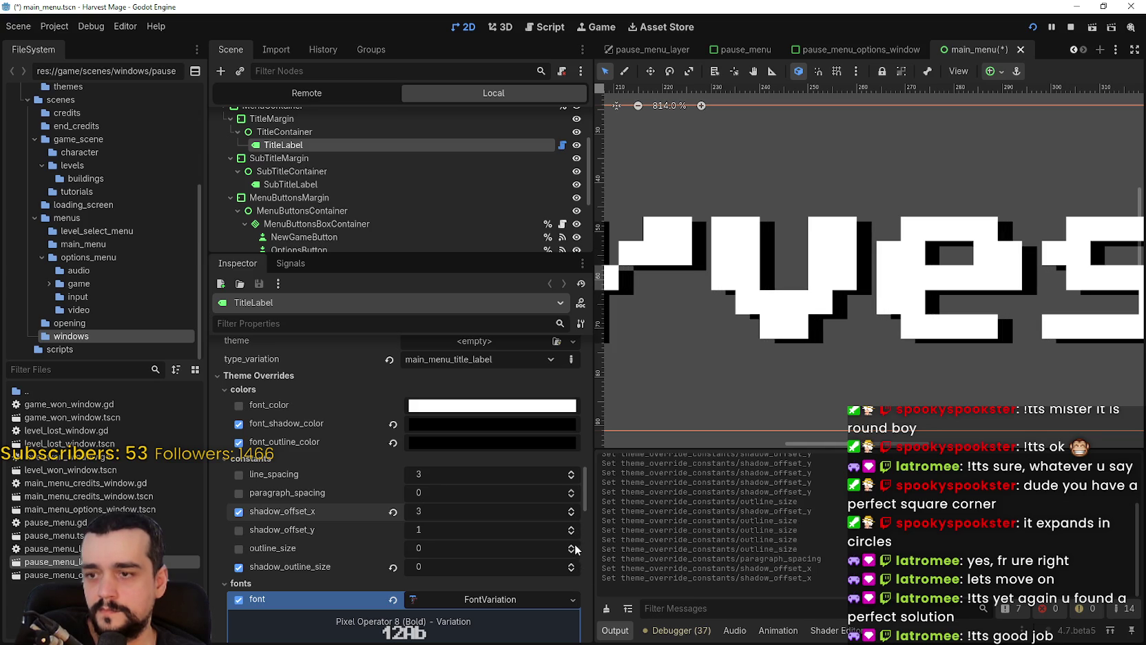
click(571, 514)
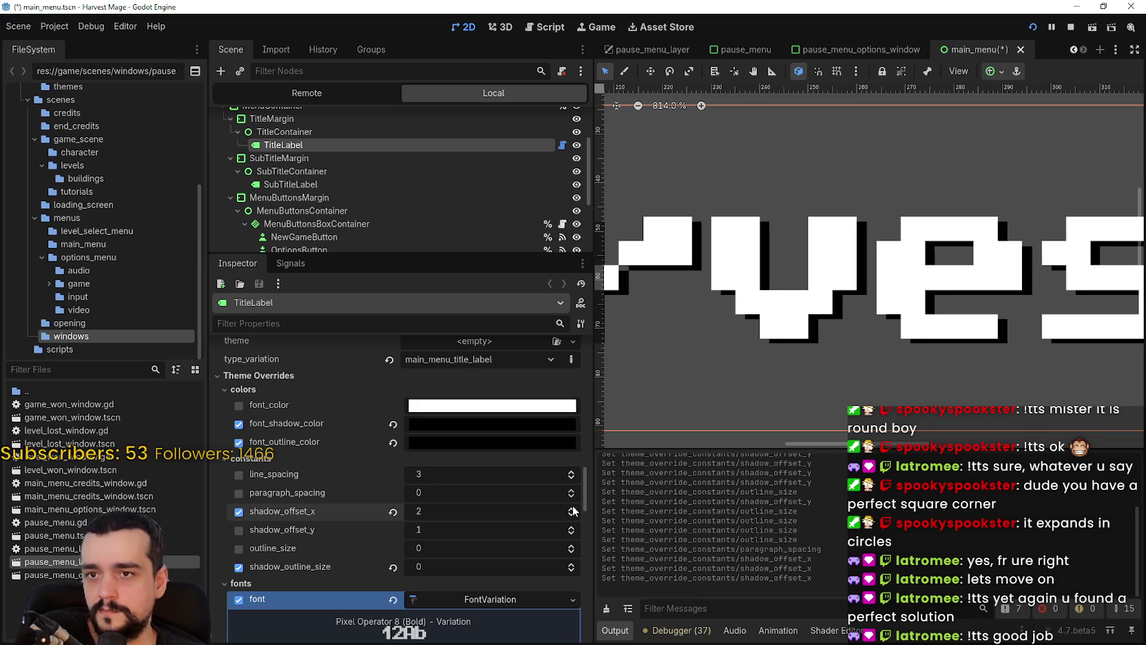
click(571, 508)
click(571, 508)
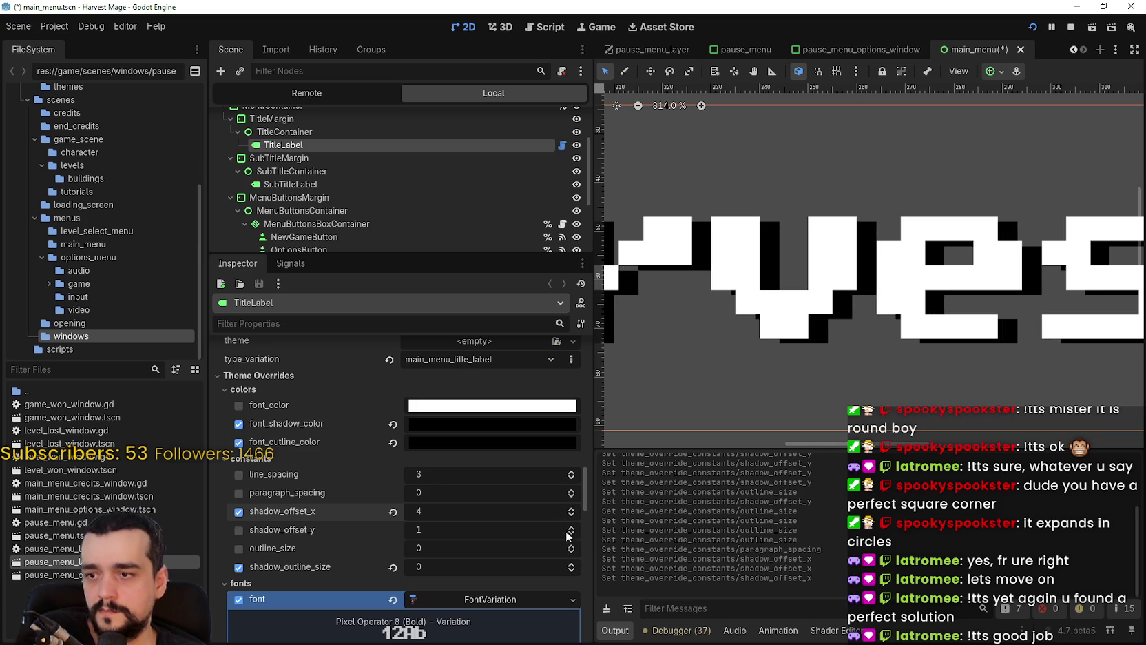
click(571, 527)
click(571, 527)
click(570, 524)
scroll(720, 343, down, 9)
key(shift+f)
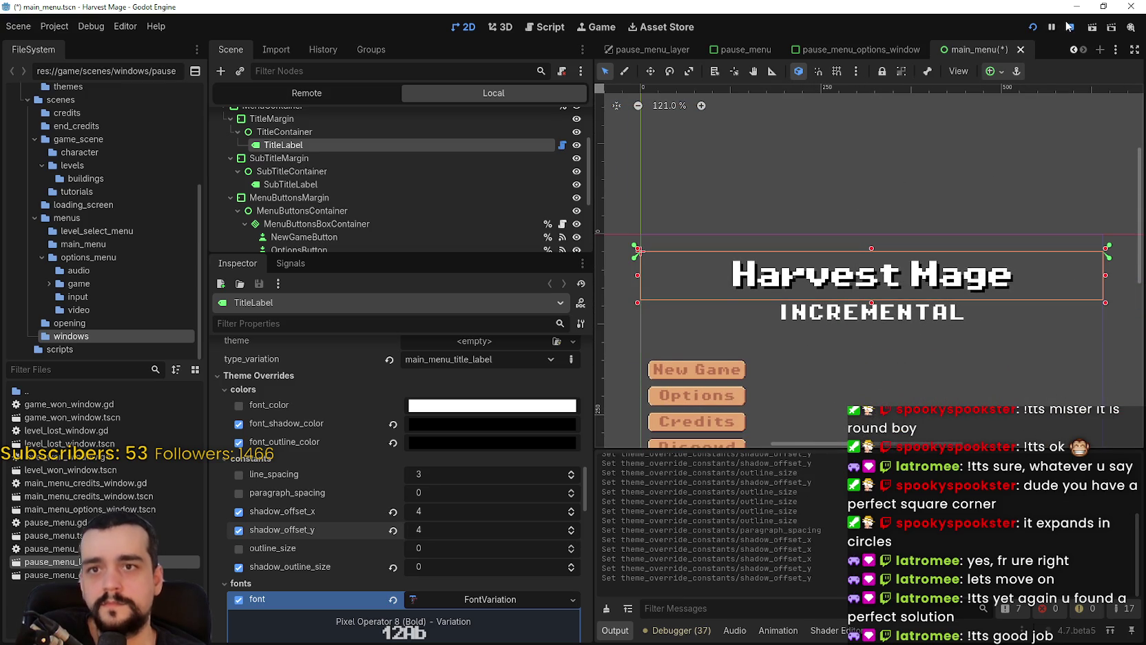
- Run the game, view the drop-shadowed title full screen, then restore and minimize the debug window
click(1031, 28)
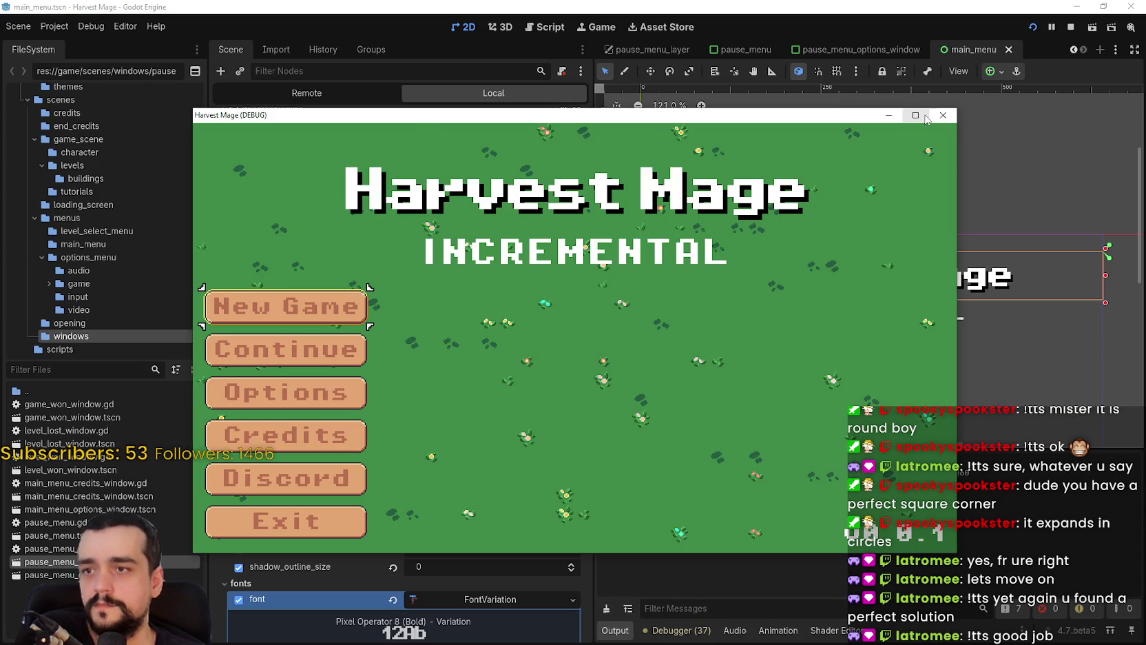
click(922, 116)
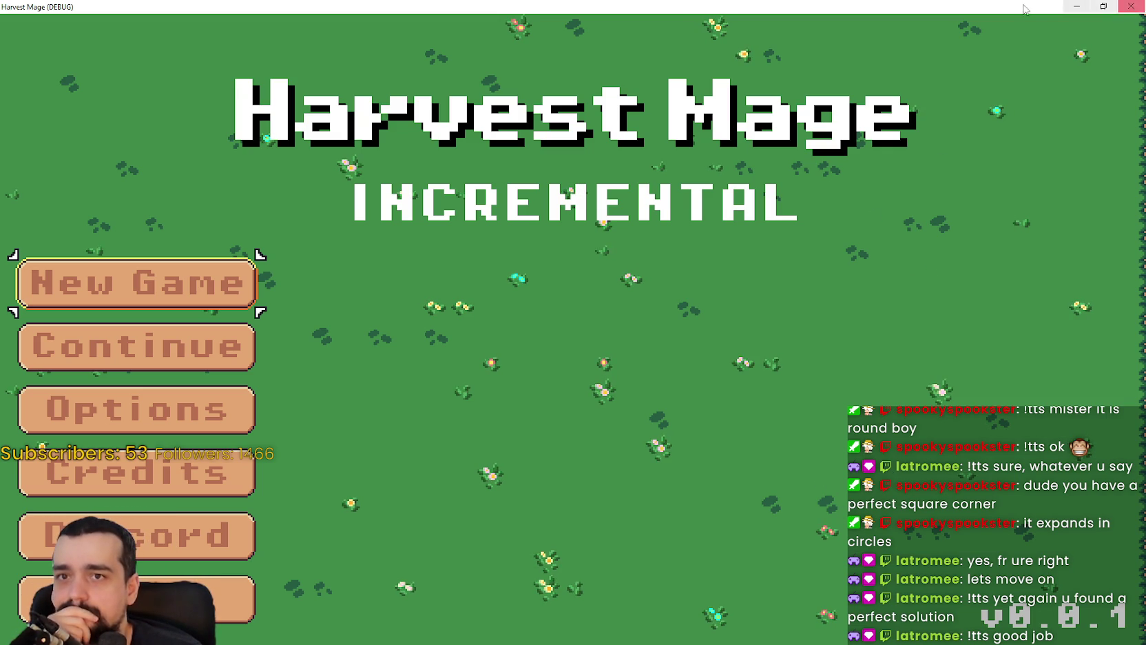
click(1104, 6)
click(639, 251)
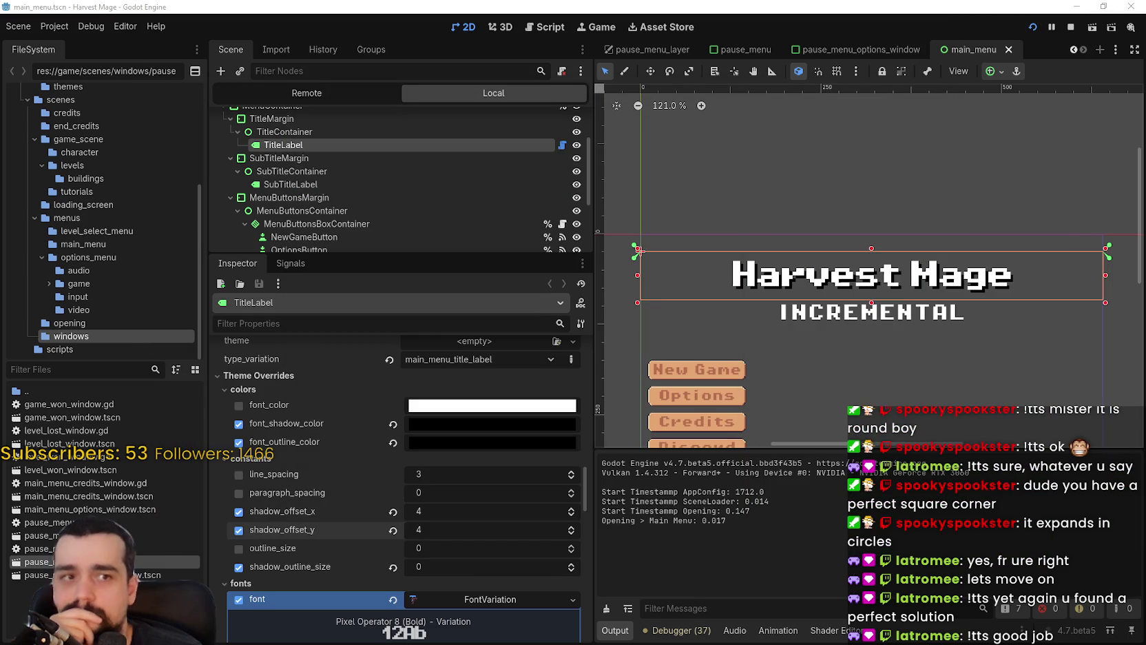
- Set the title shadow to 4 px right with 0 vertical offset
click(570, 534)
click(572, 537)
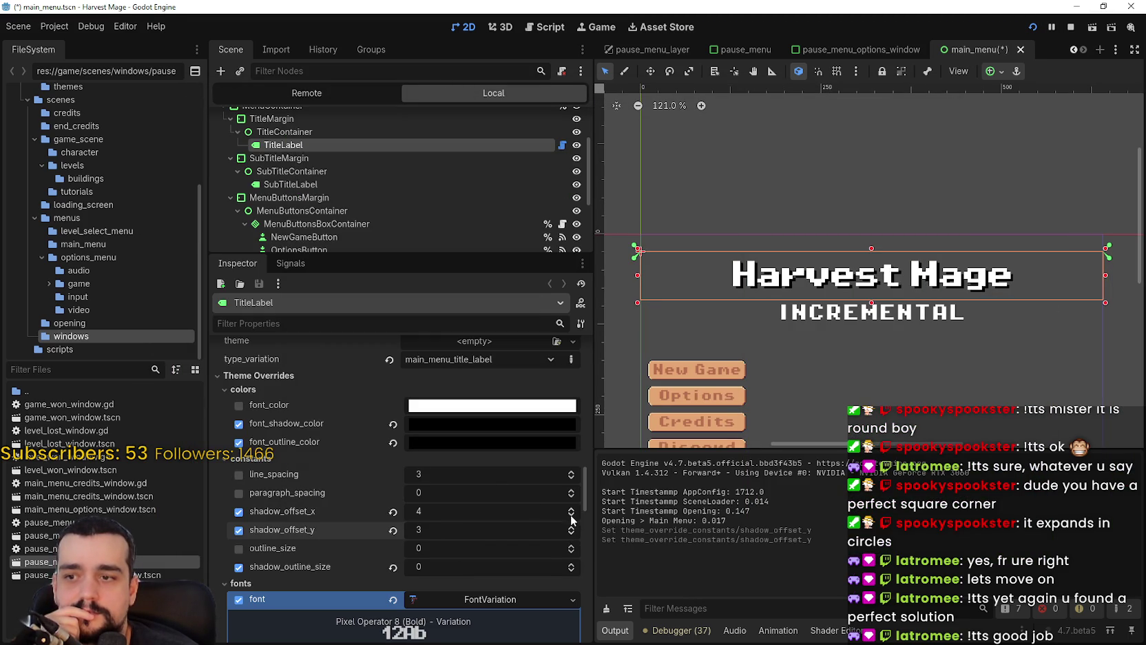
click(571, 520)
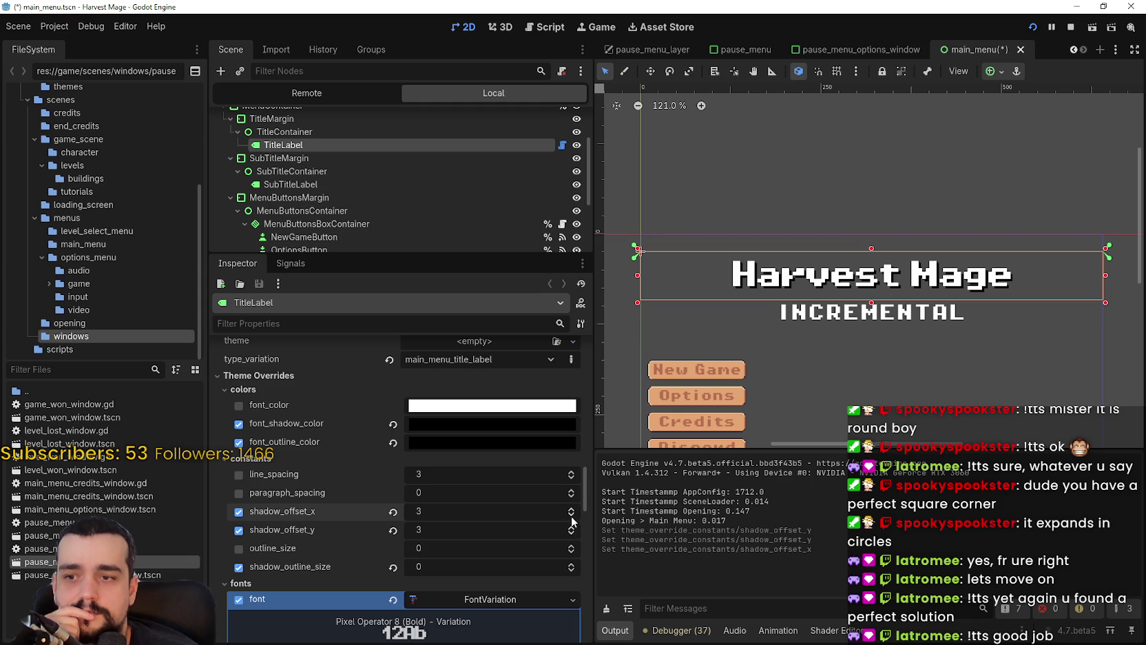
scroll(785, 253, up, 7)
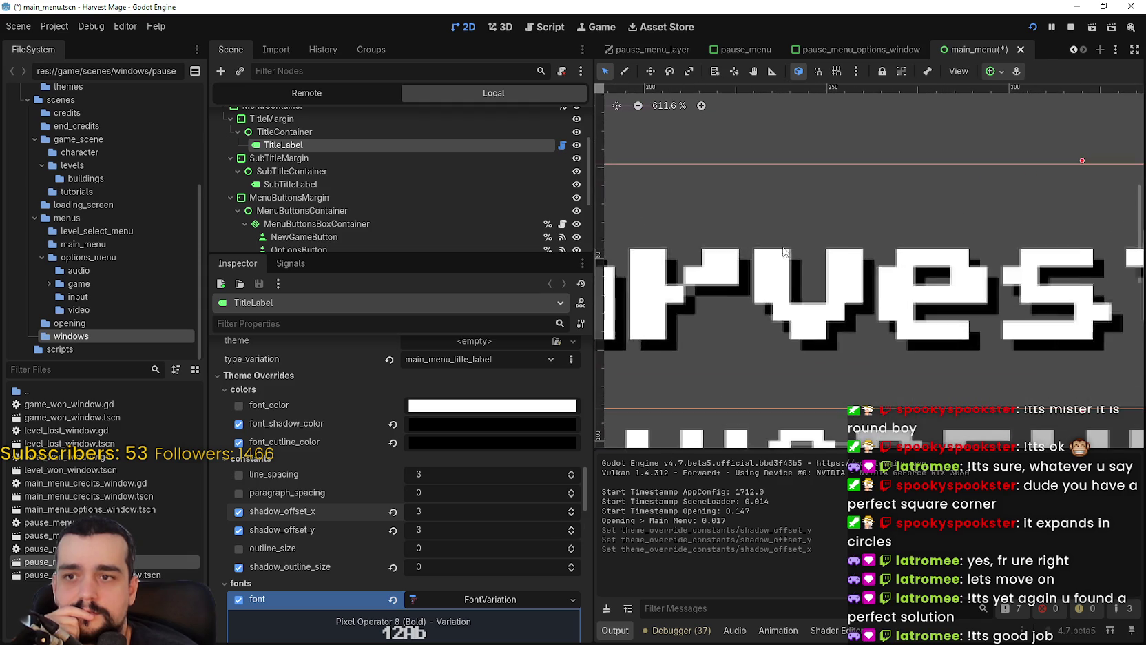
scroll(785, 252, up, 3)
click(571, 508)
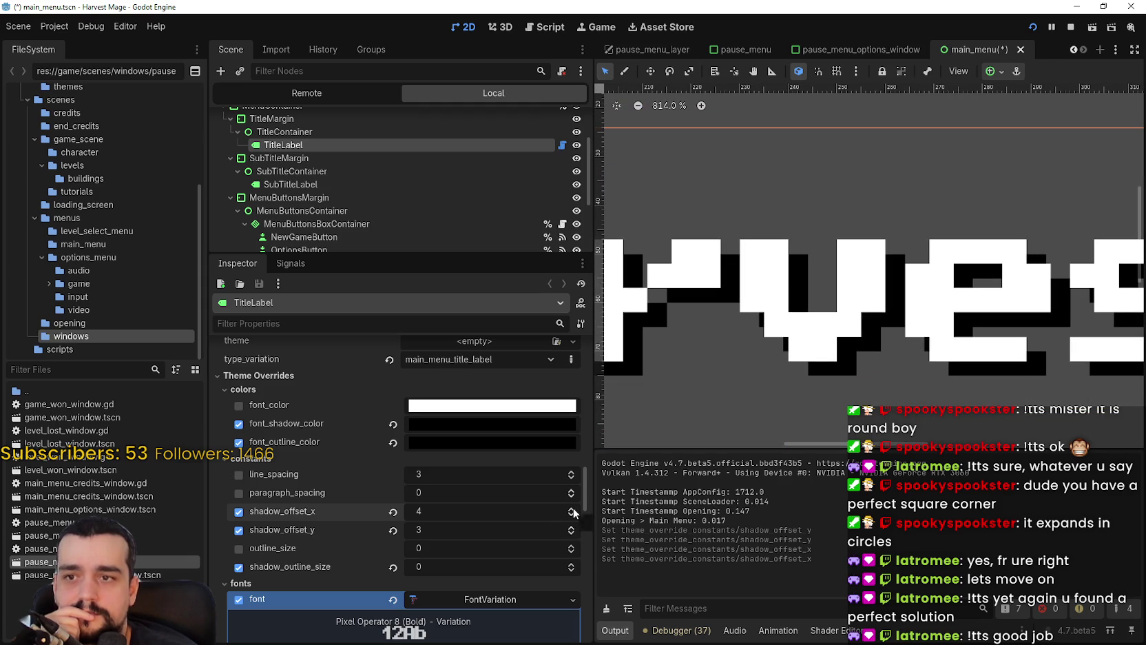
triple_click(571, 535)
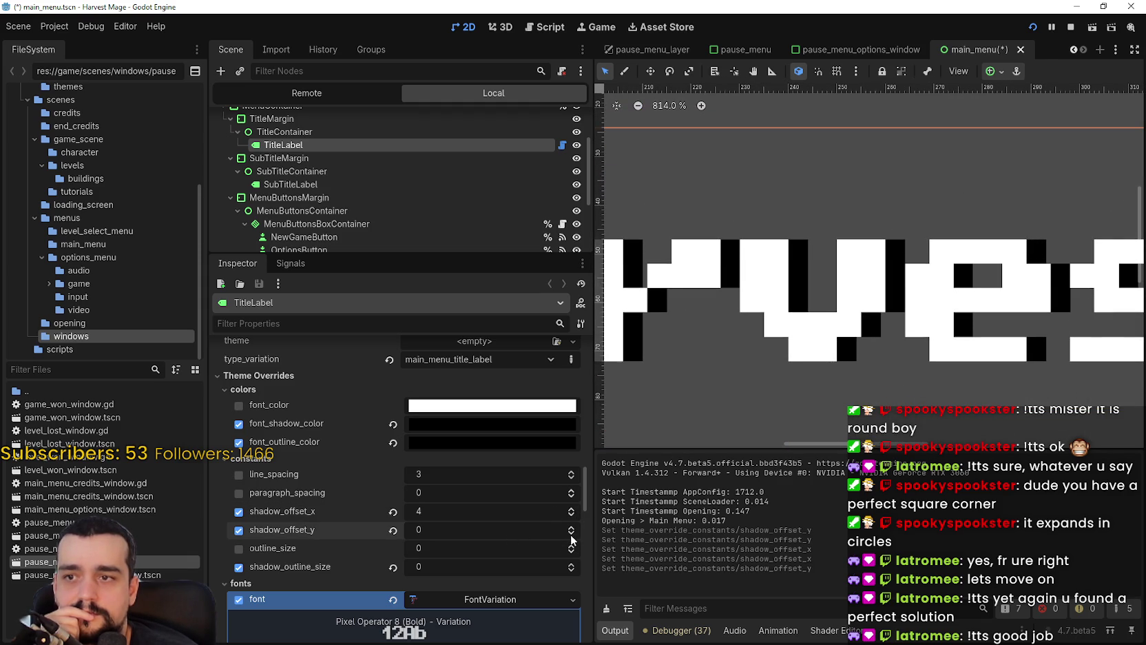
scroll(848, 306, down, 8)
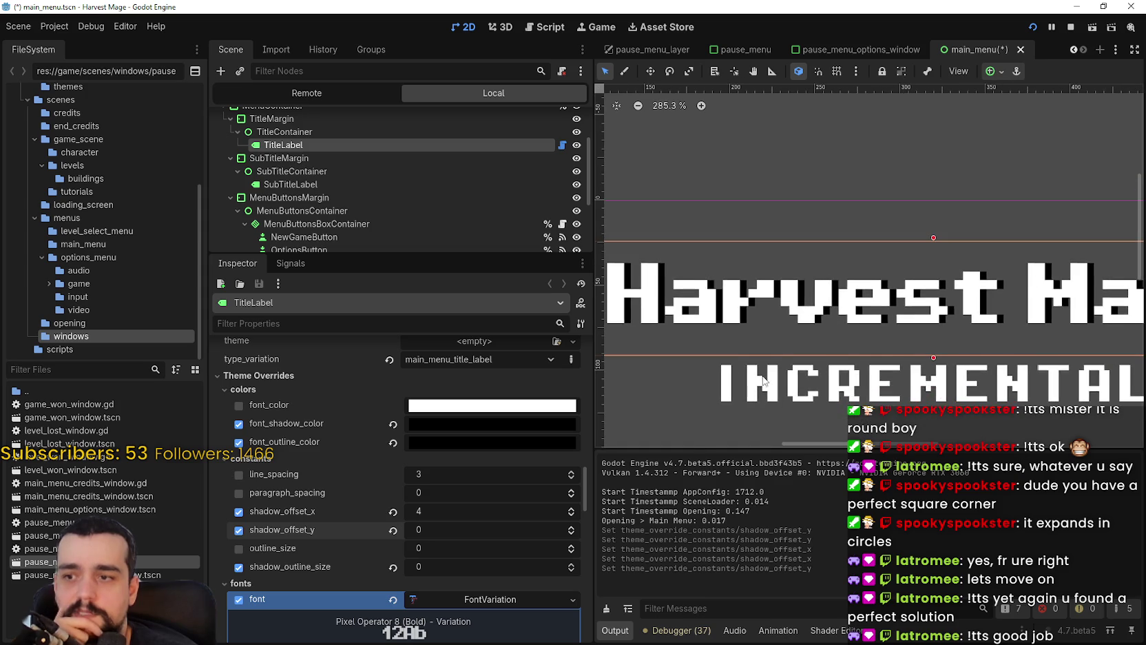
scroll(847, 306, down, 4)
- Save the main_menu scene, stop the running game, and launch it again
key(ctrl+s)
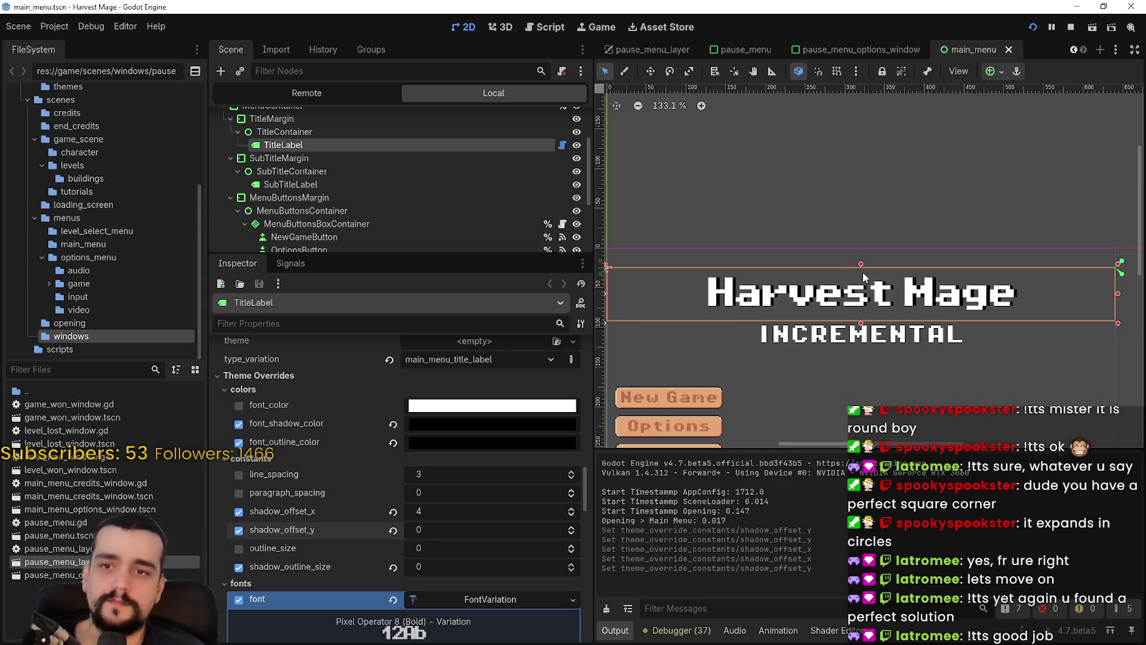
scroll(866, 265, up, 3)
scroll(758, 320, down, 2)
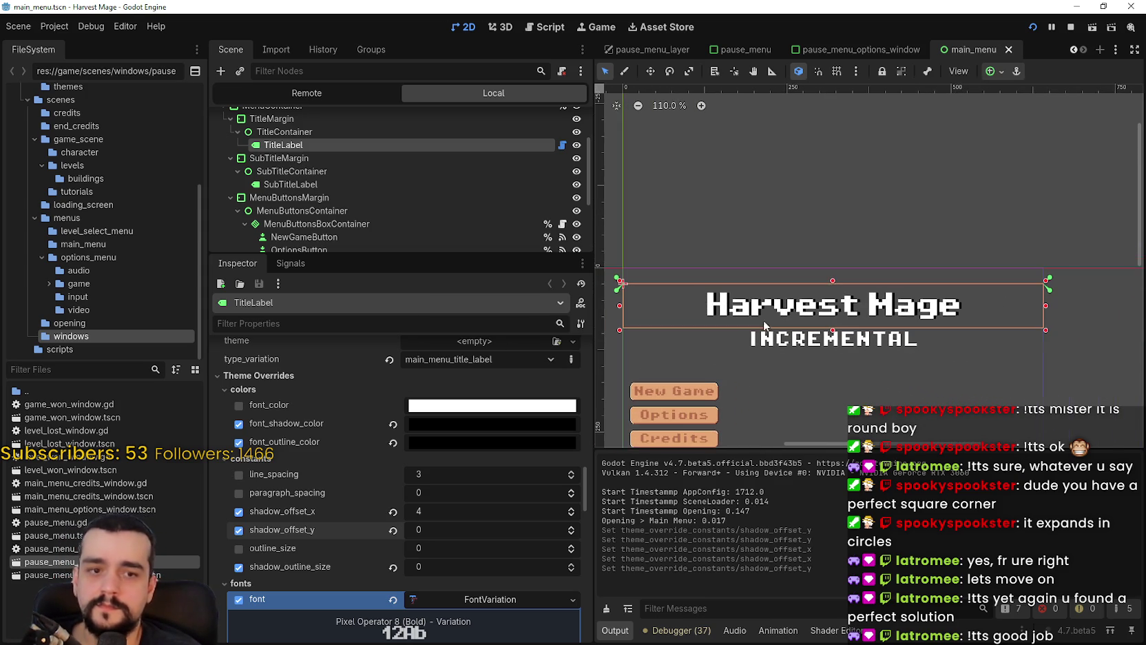
scroll(857, 271, up, 1)
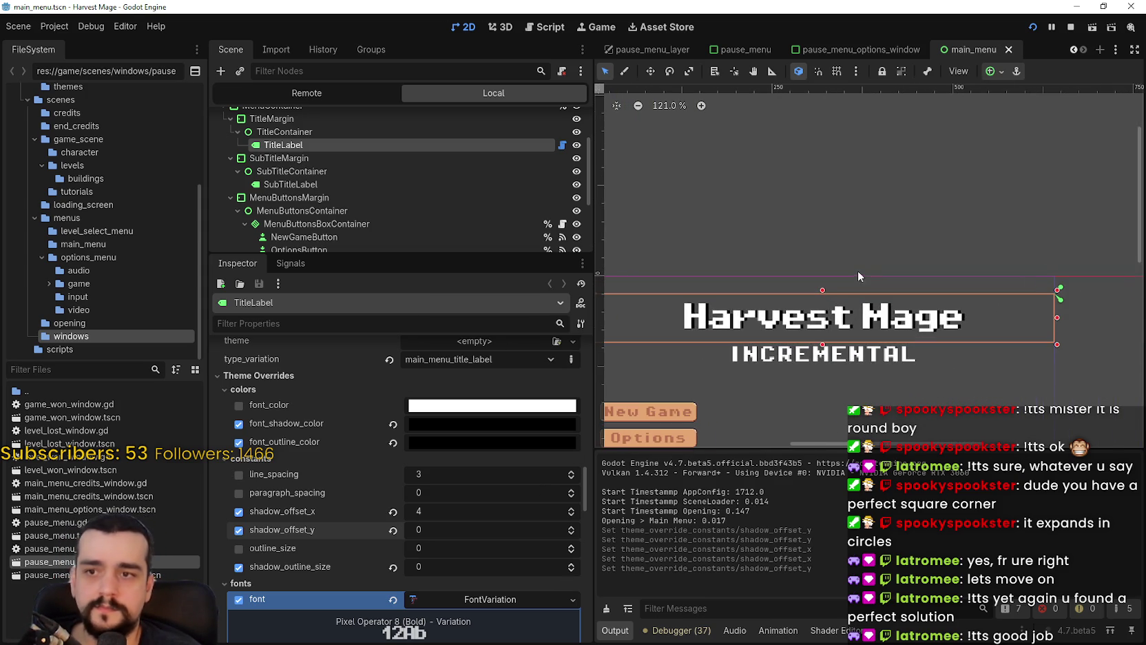
key(F8)
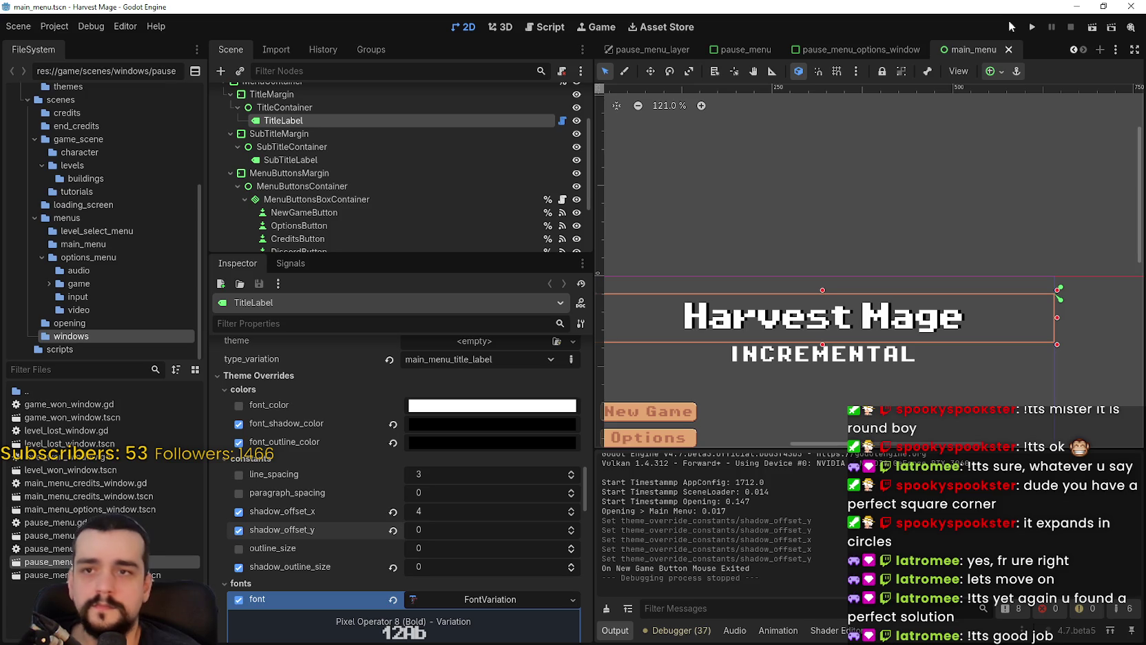
click(1031, 25)
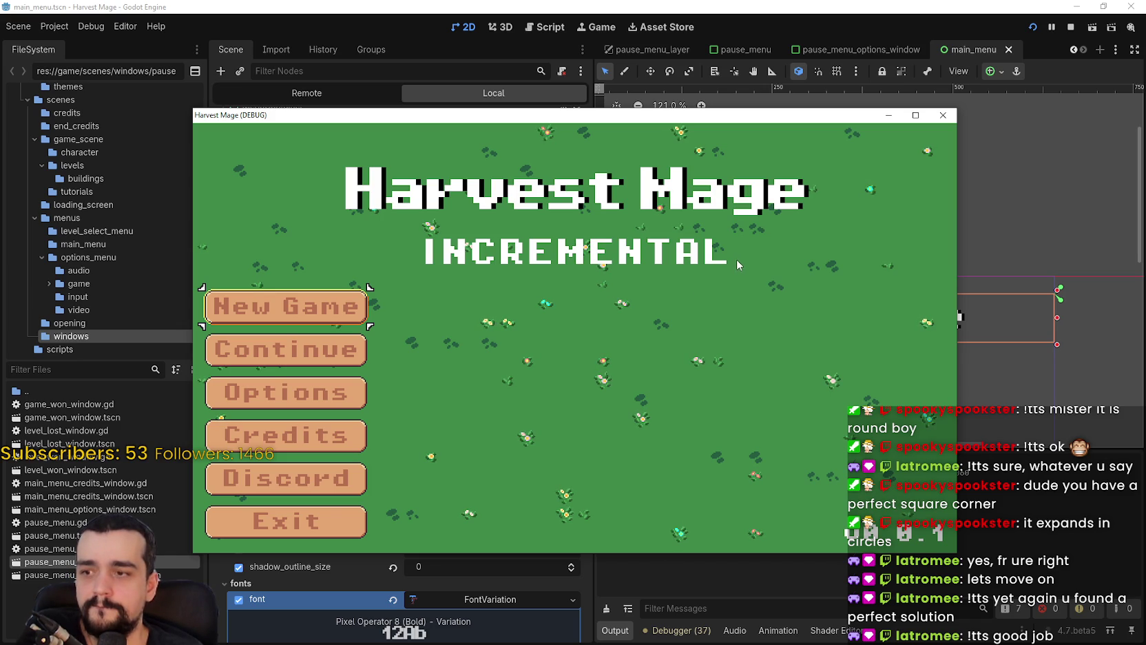
click(944, 118)
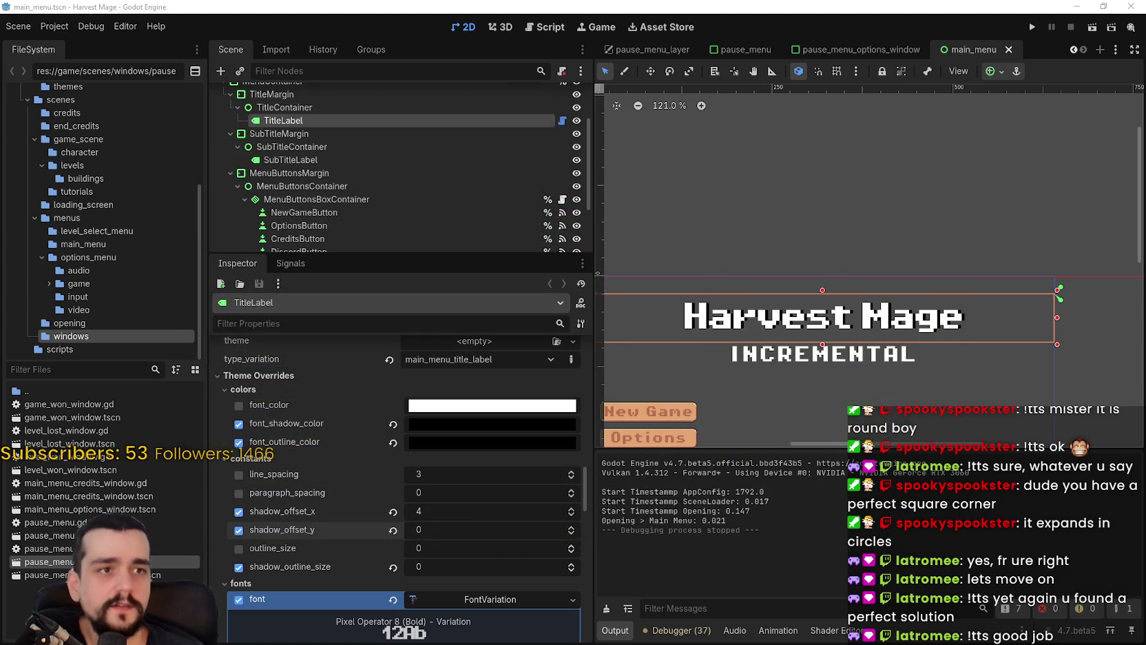
key(alt+Tab)
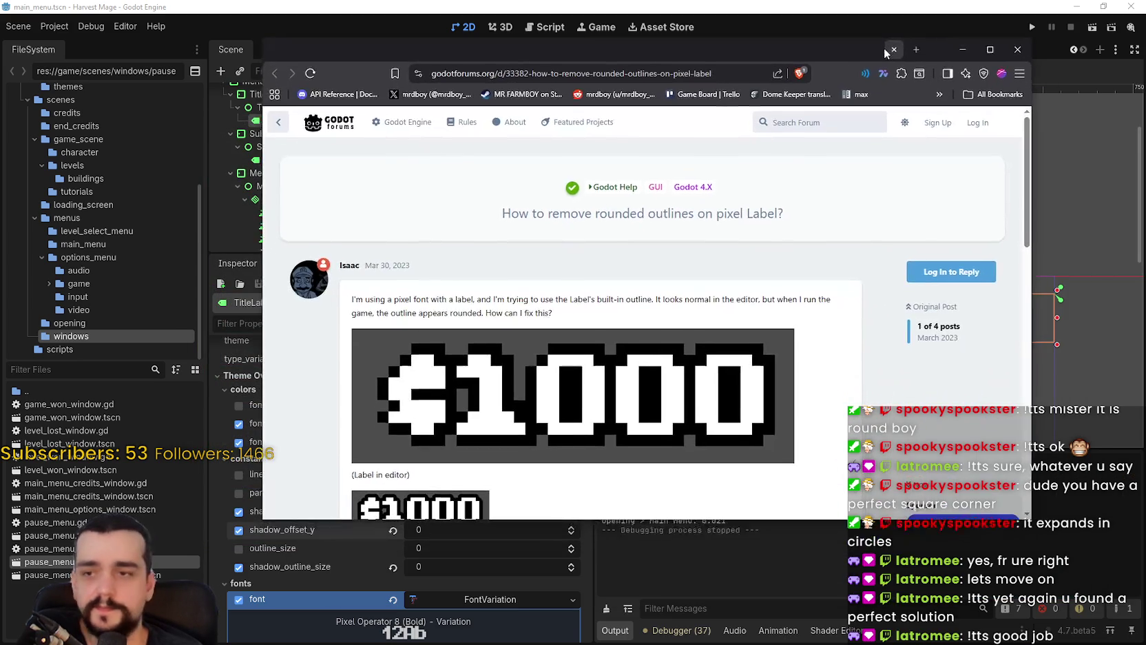
scroll(572, 397, down, 3)
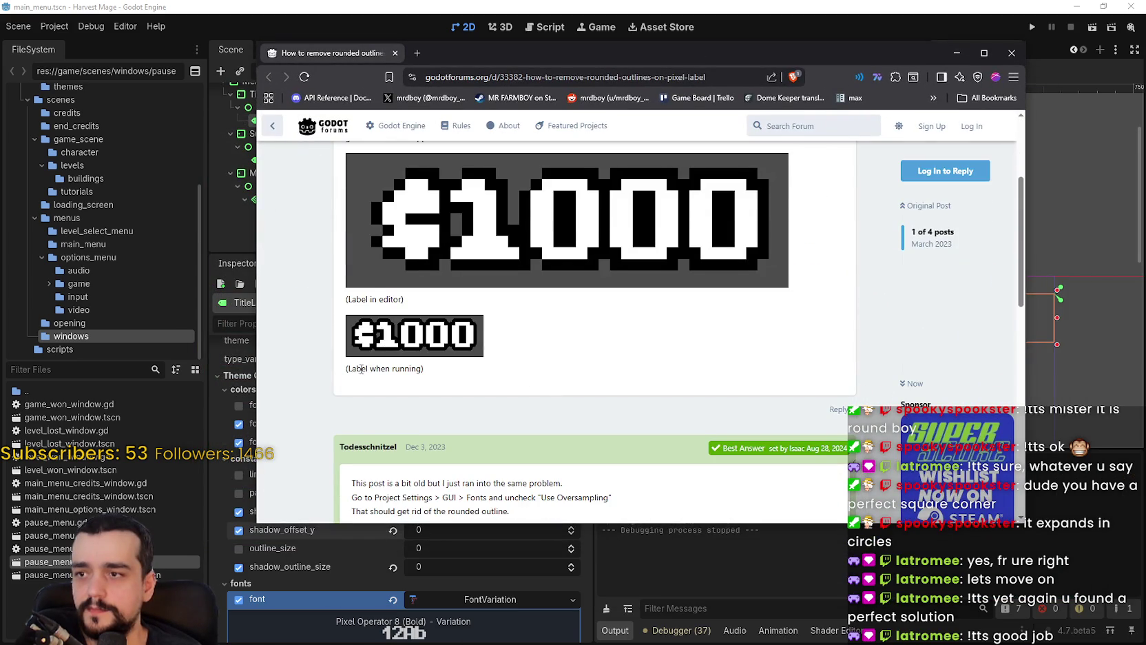
scroll(362, 363, down, 1)
drag(358, 308, 424, 309)
click(540, 315)
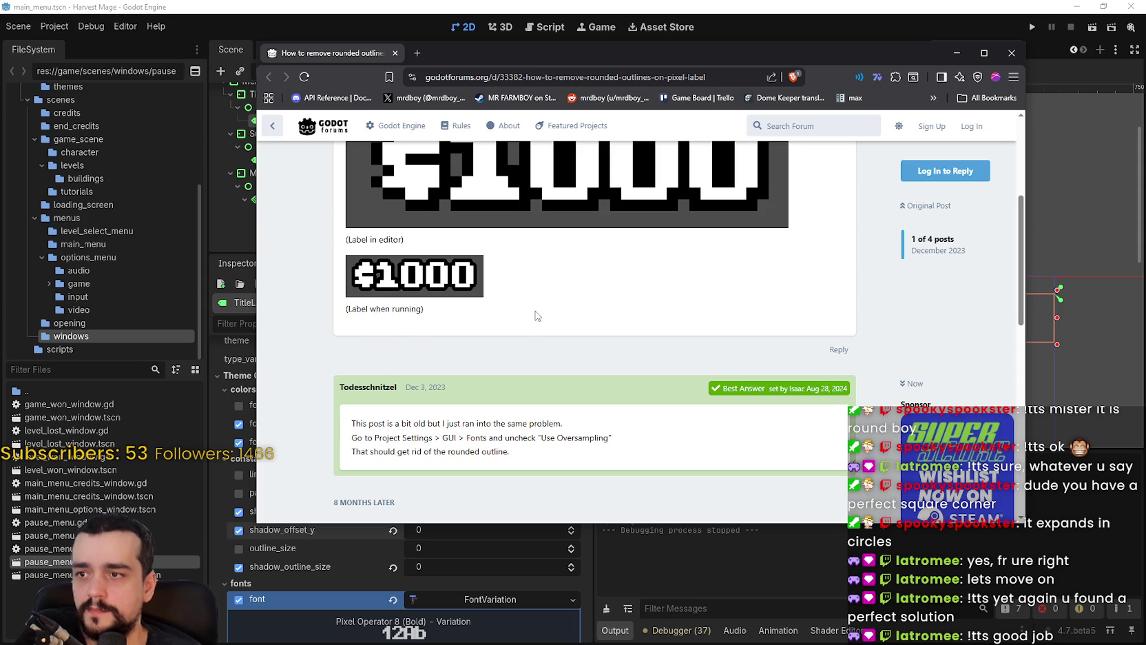
scroll(622, 394, up, 3)
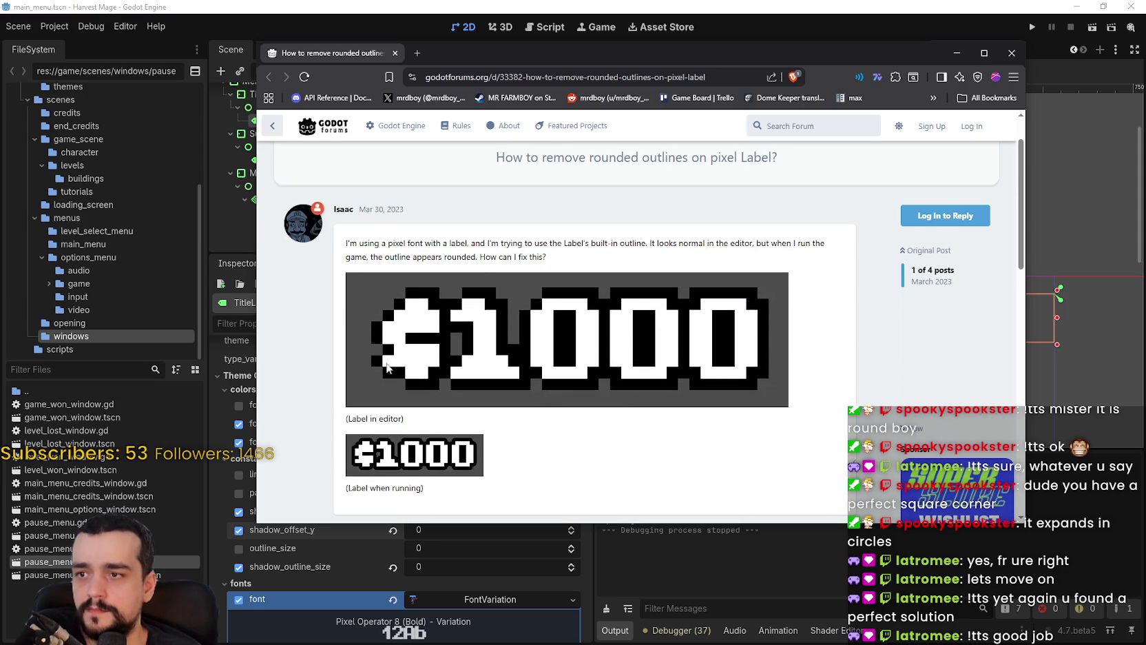
scroll(388, 367, down, 5)
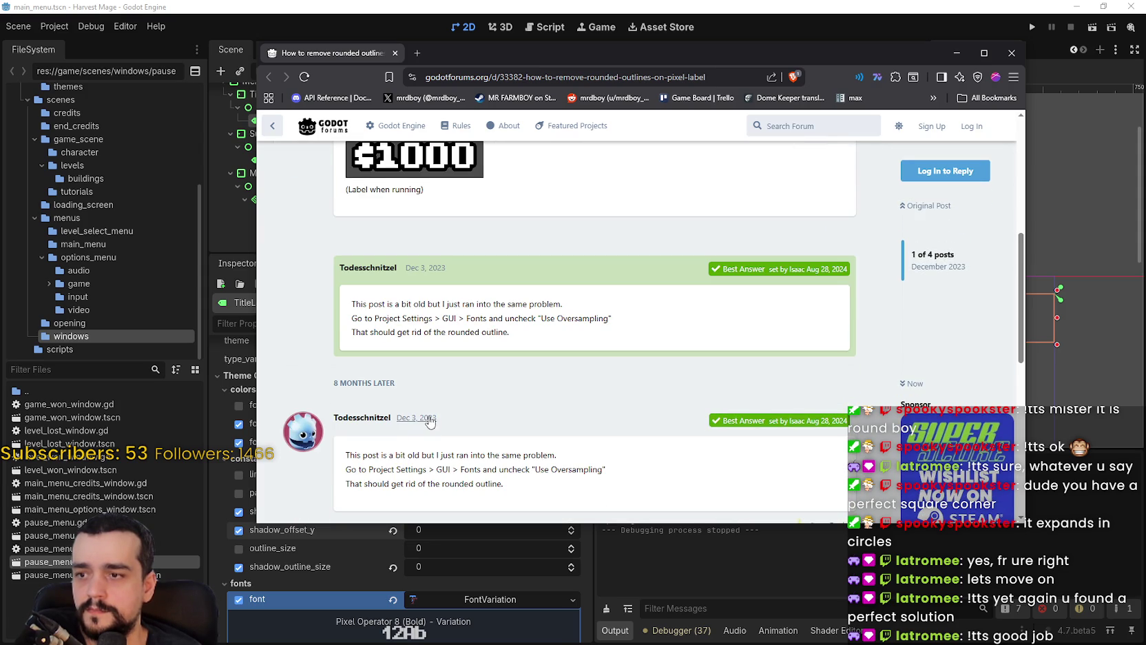
scroll(430, 423, up, 3)
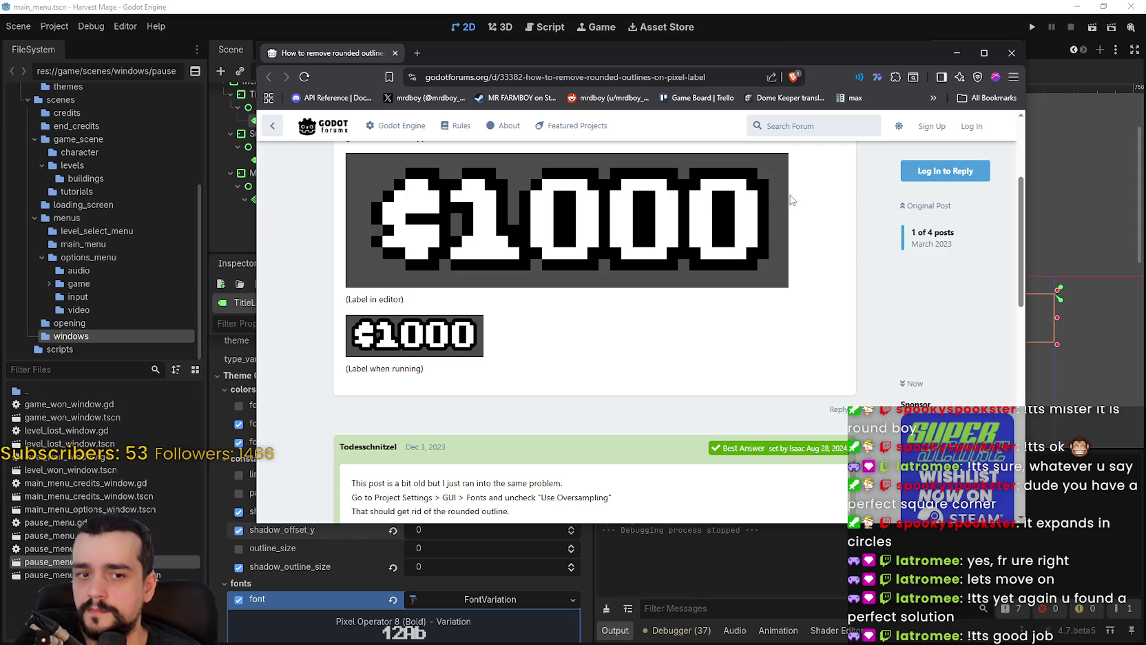
click(849, 18)
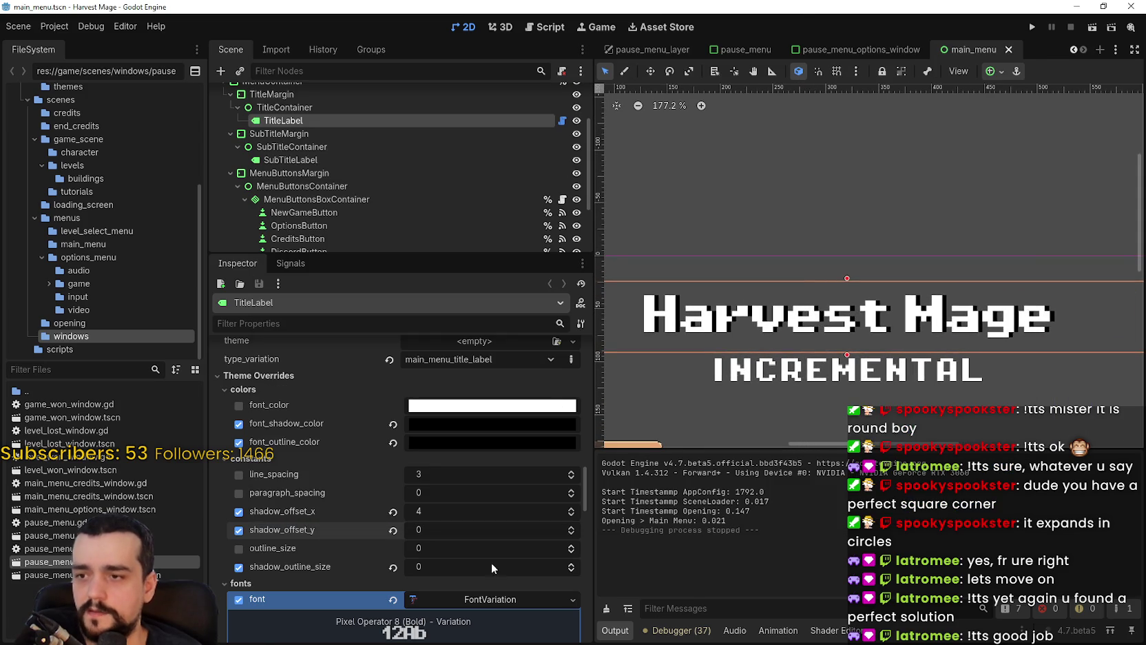
- Enter 6 px as the TitleLabel's font size override
scroll(487, 558, down, 3)
scroll(511, 571, down, 2)
scroll(506, 569, down, 2)
scroll(741, 329, up, 2)
scroll(741, 329, up, 2)
scroll(446, 512, down, 2)
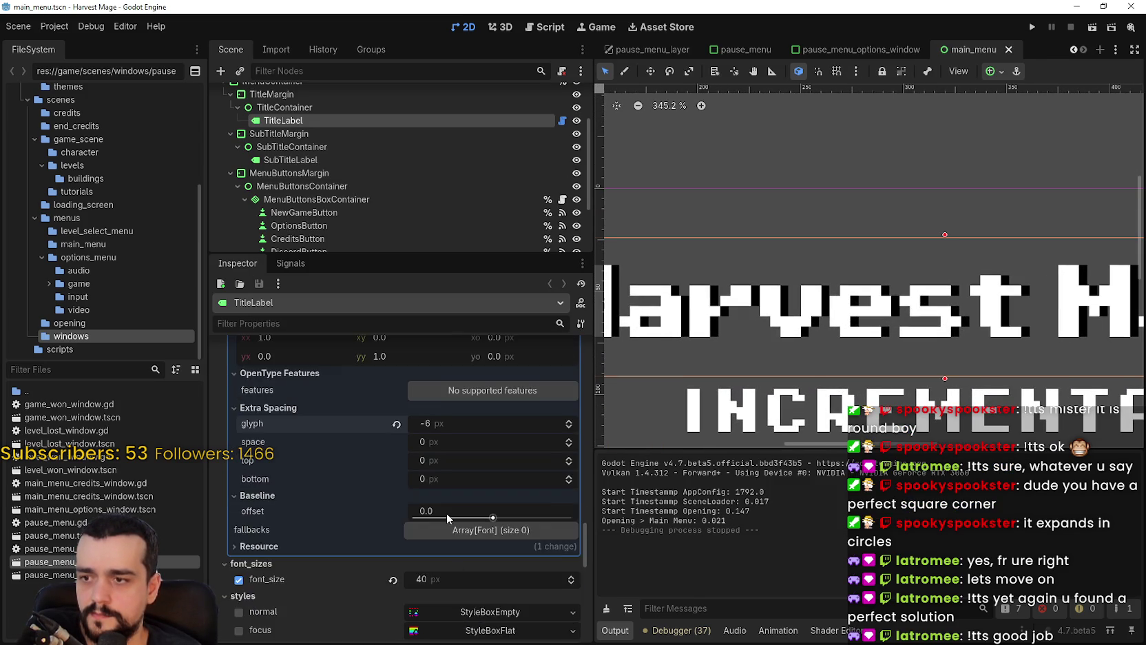
scroll(463, 542, down, 2)
click(511, 455)
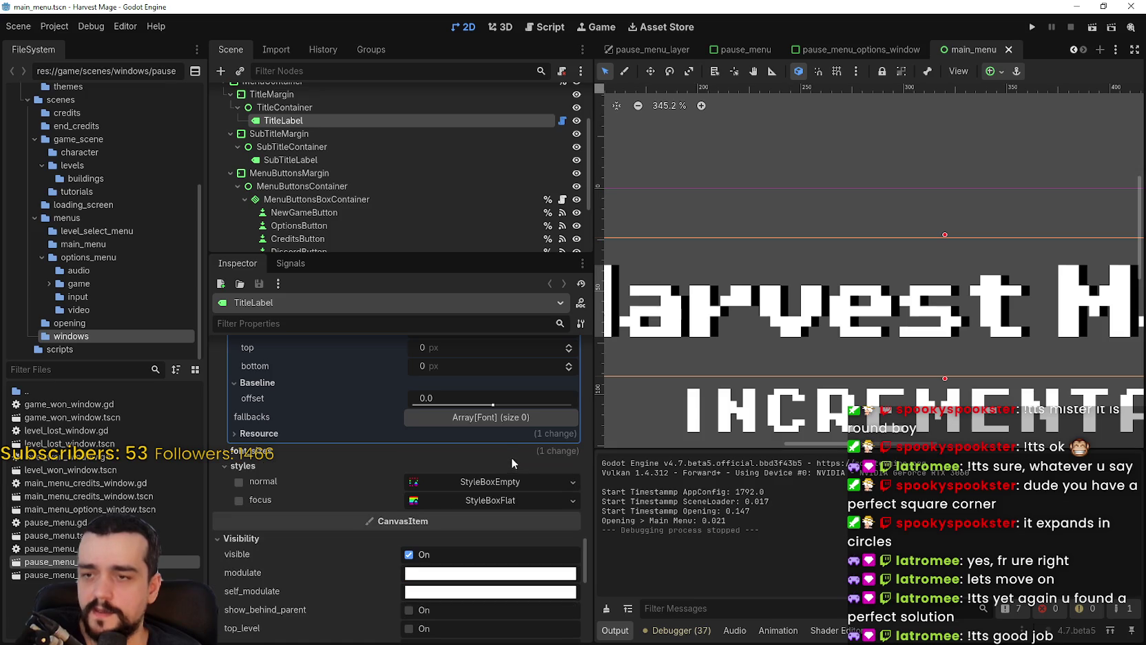
click(512, 458)
click(504, 466)
text(6)
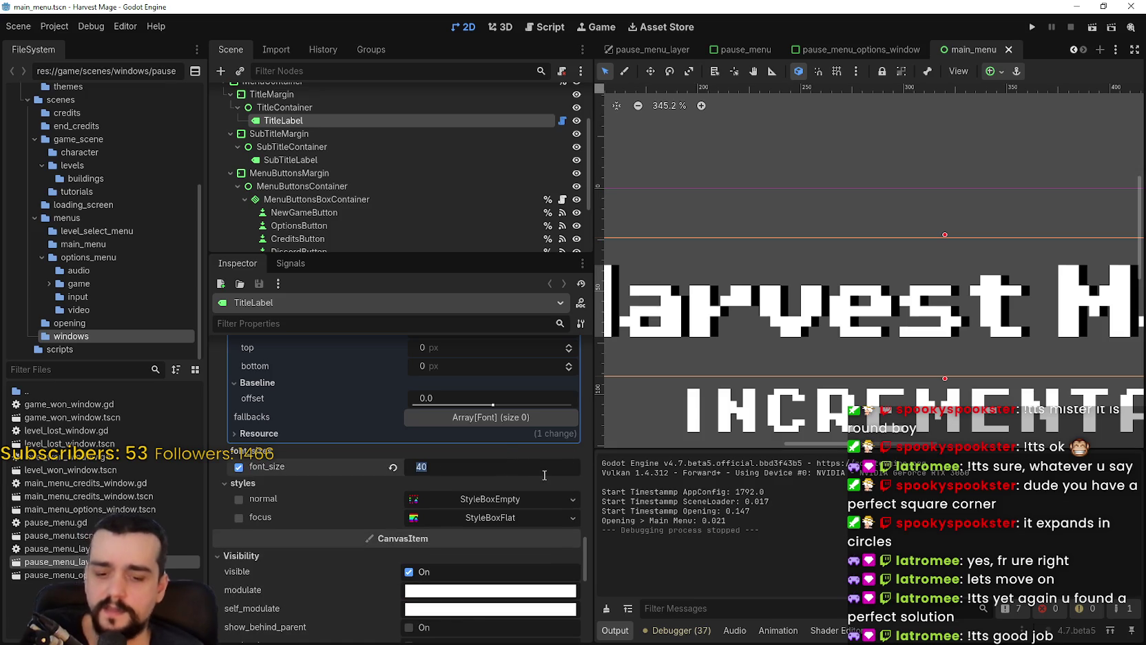
key(Return)
- Raise the title's font size from 6 to 8 px
scroll(965, 310, up, 6)
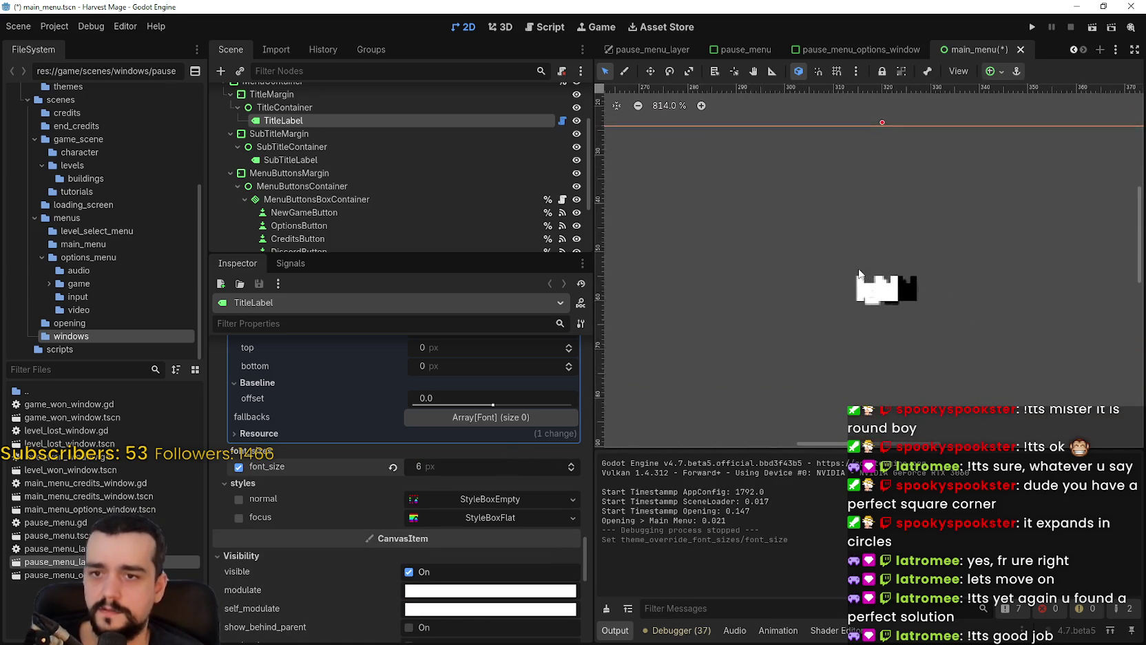
scroll(892, 295, up, 6)
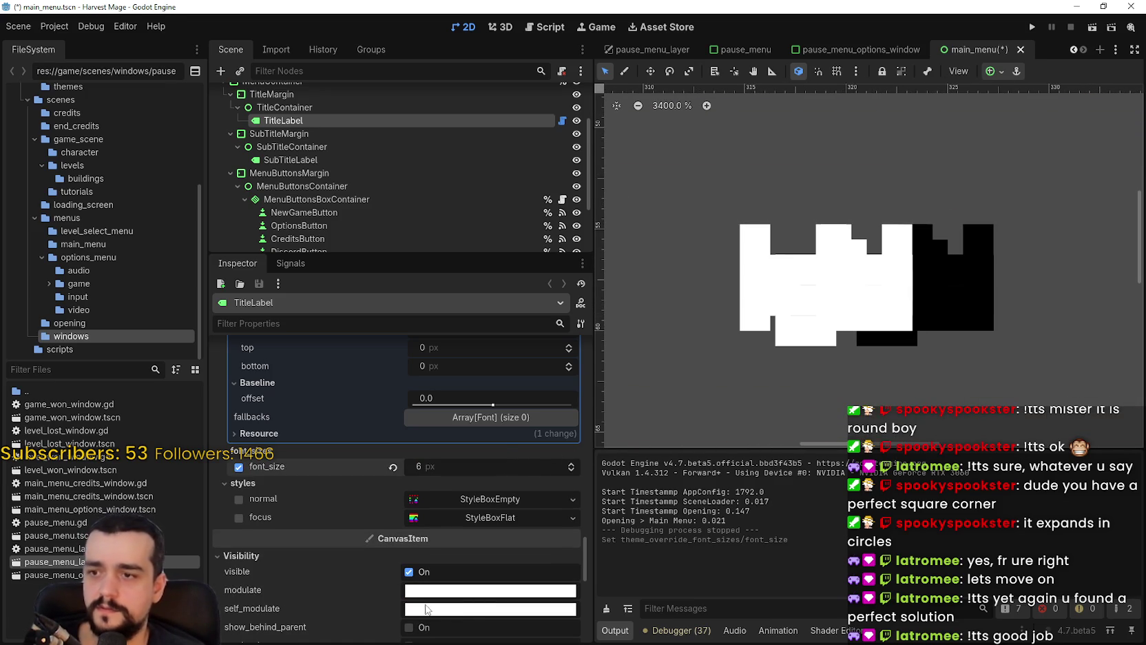
click(571, 464)
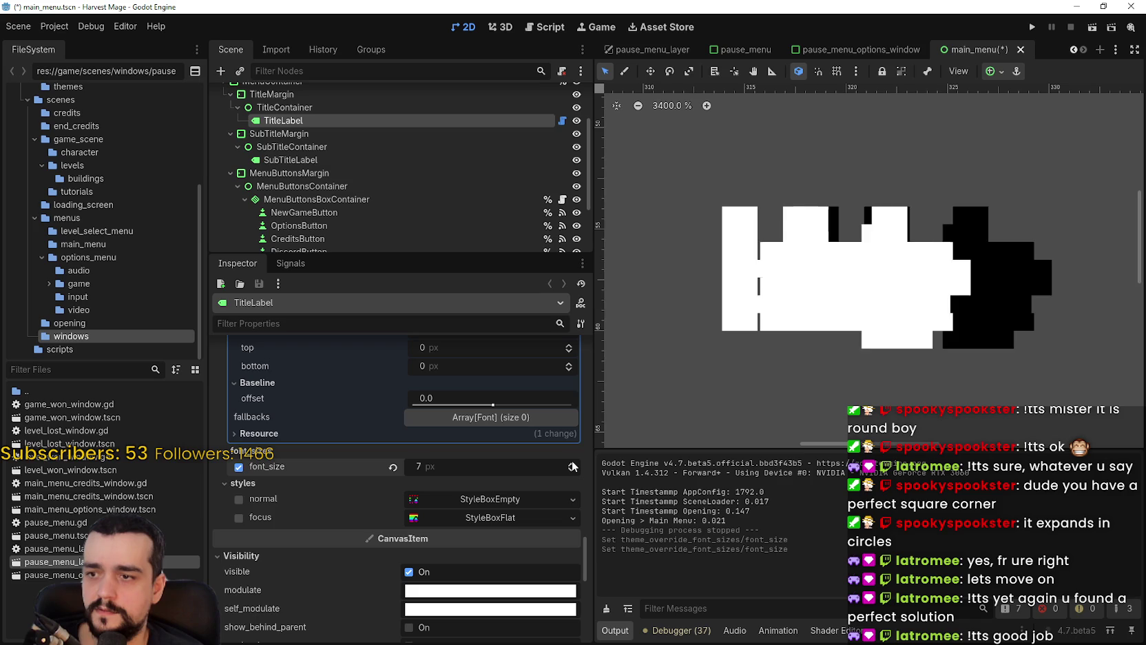
click(572, 463)
scroll(689, 337, down, 3)
scroll(414, 517, up, 4)
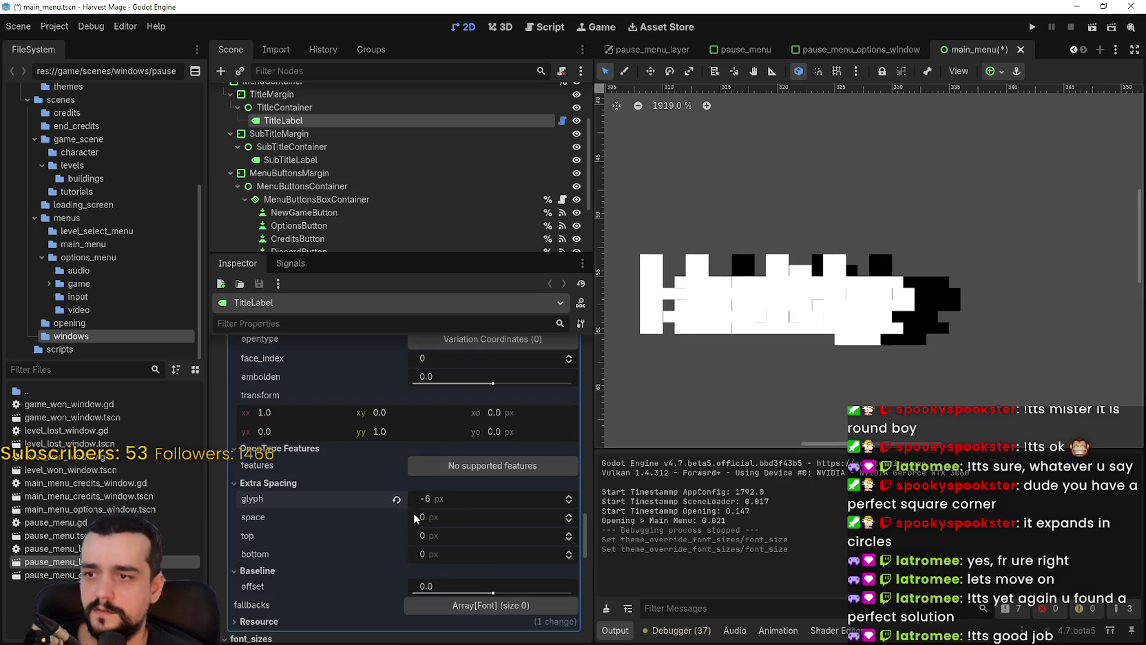
- Reset the glyph spacing, then set the title's letter spacing to -1 px
click(396, 537)
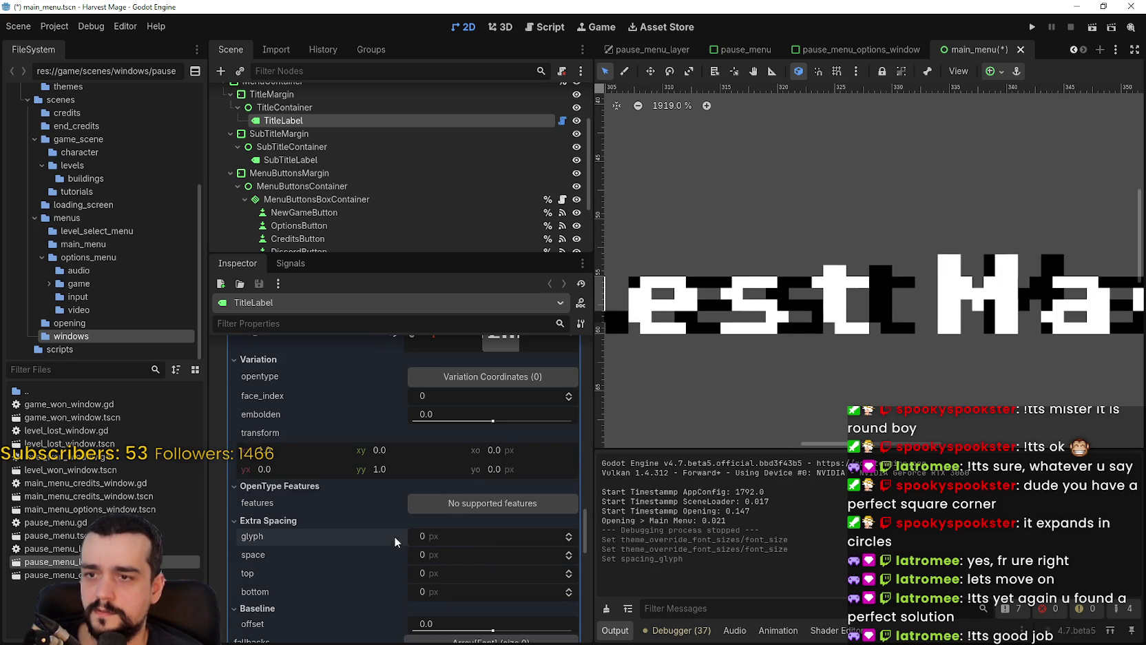
scroll(677, 349, down, 3)
scroll(728, 327, up, 4)
scroll(718, 318, down, 2)
scroll(713, 365, up, 1)
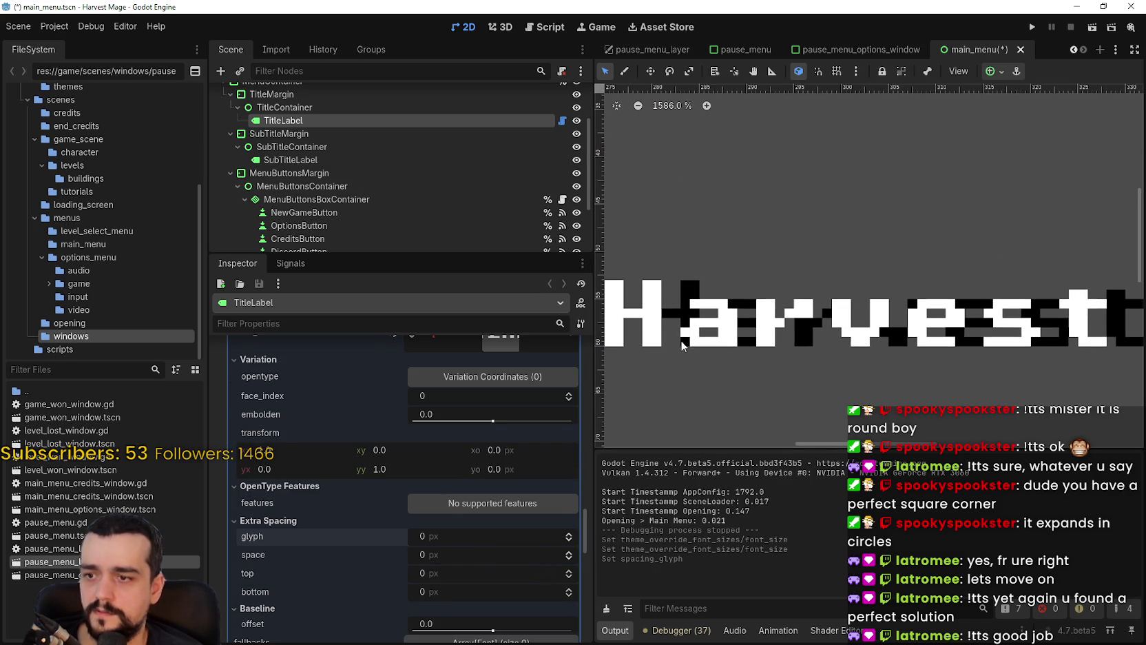
scroll(682, 347, down, 1)
scroll(521, 558, down, 3)
scroll(521, 516, up, 3)
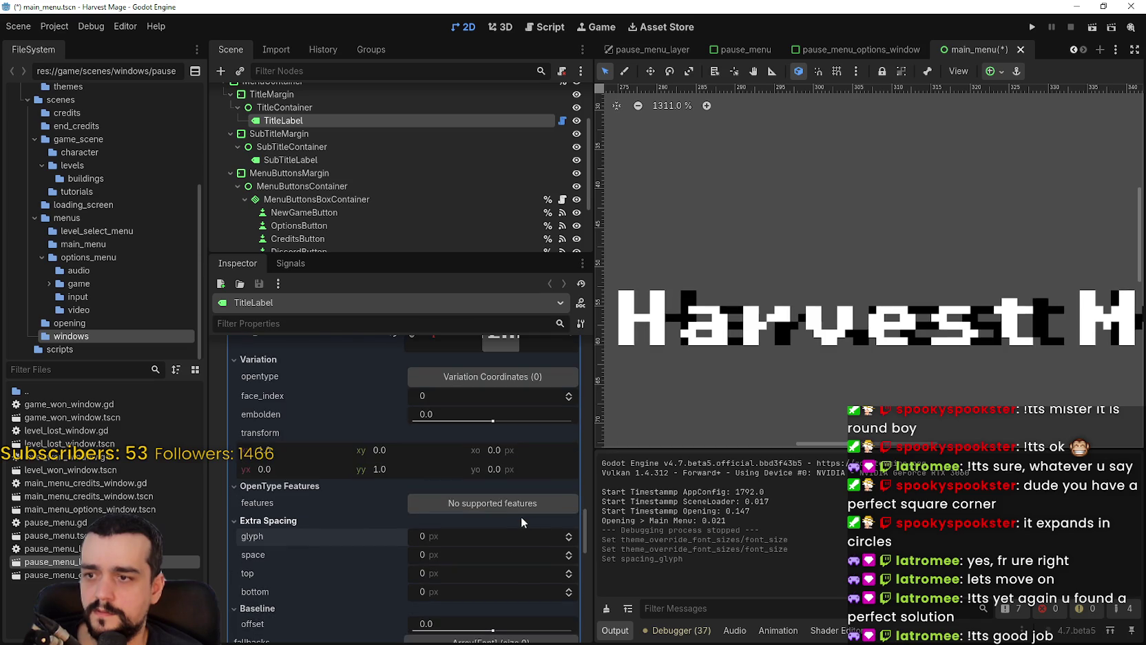
click(569, 541)
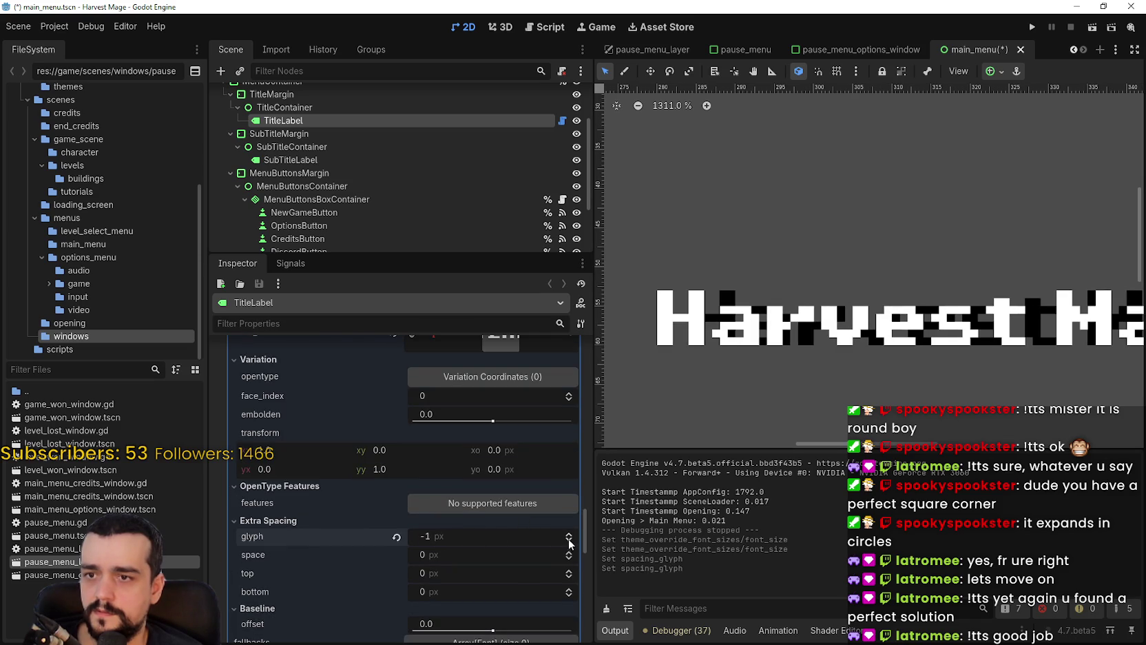
scroll(790, 363, up, 1)
scroll(551, 551, up, 2)
scroll(548, 549, up, 2)
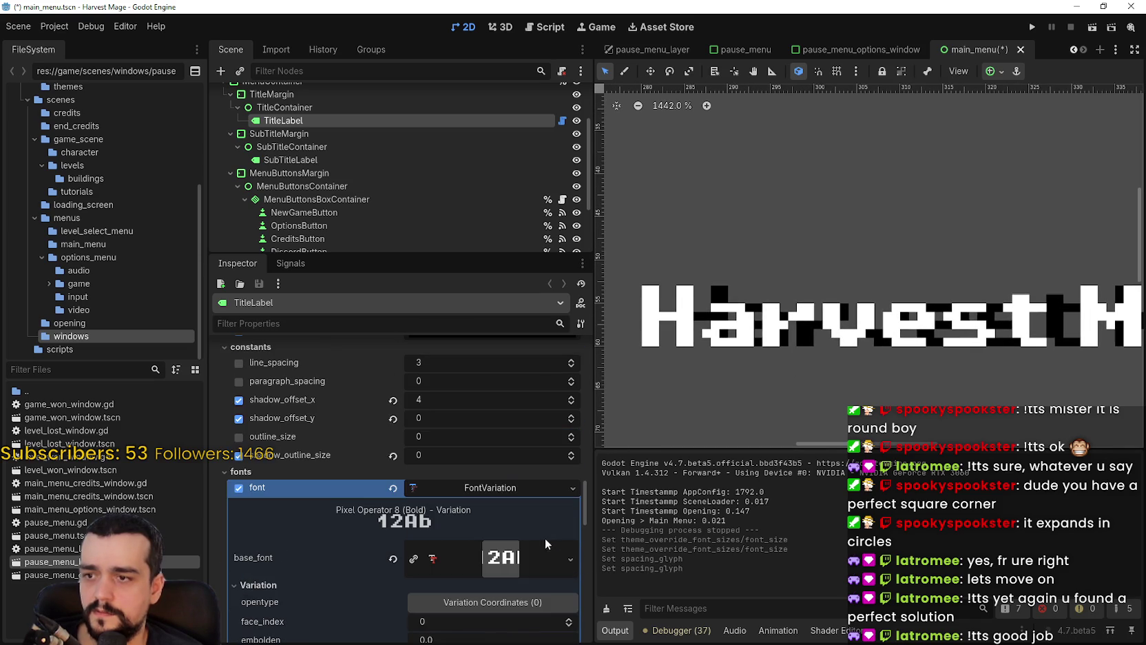
- Zero the title's horizontal and vertical shadow offsets, removing its drop shadow
click(393, 399)
click(393, 418)
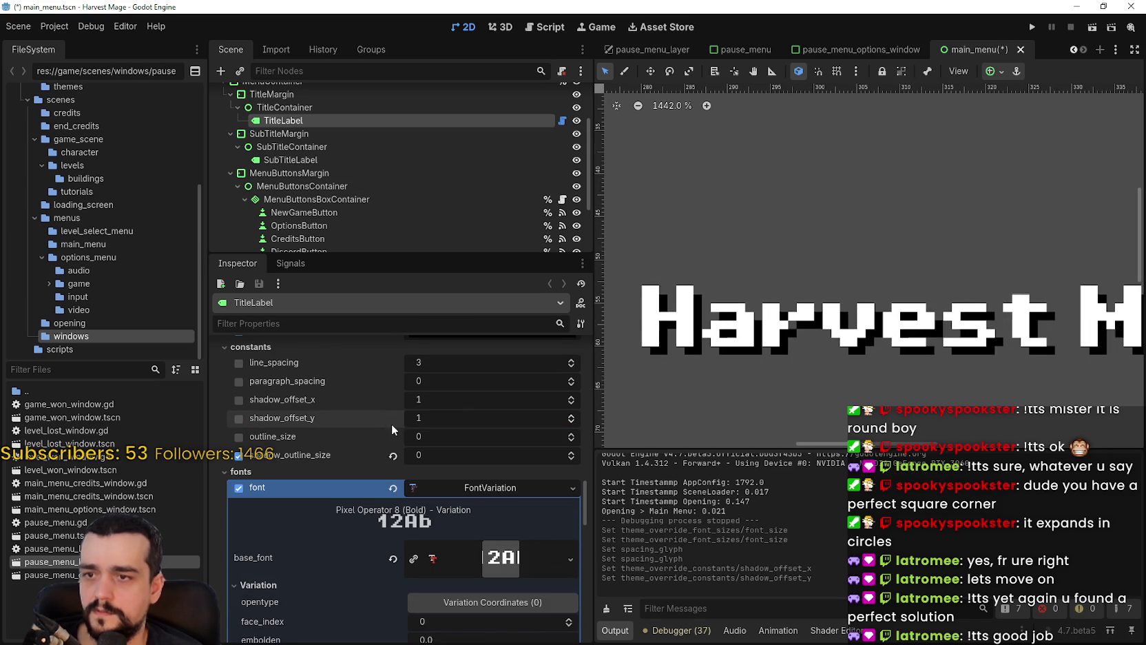
scroll(797, 327, up, 1)
scroll(797, 327, down, 4)
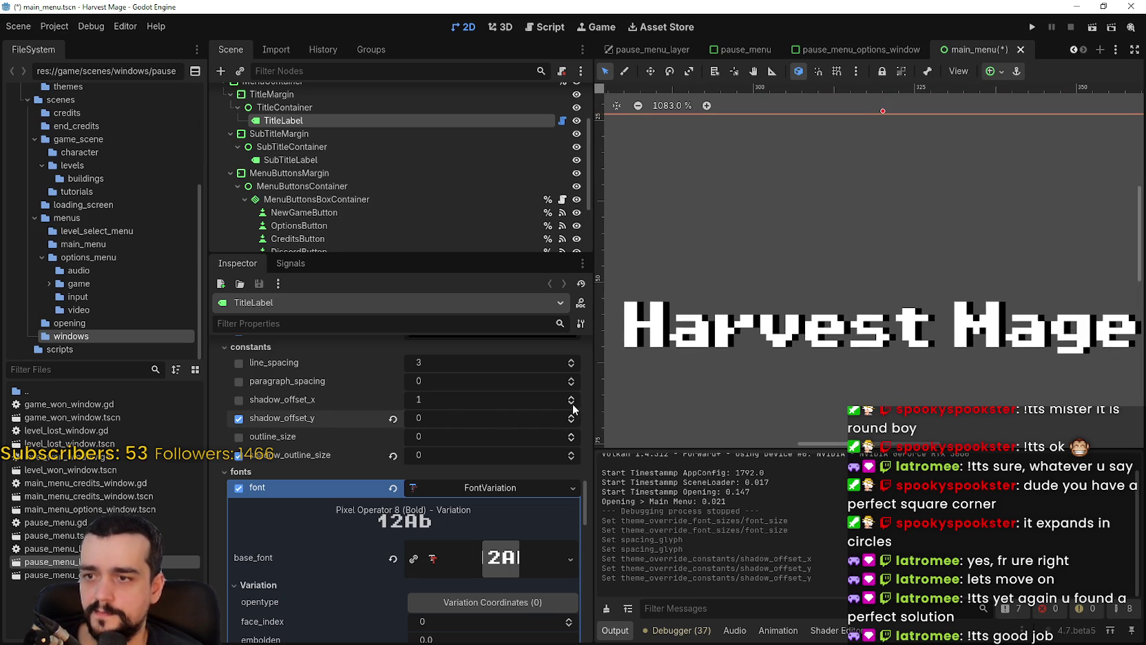
key(ctrl+z)
key(ctrl+z)
- Set the title's black outline size to 2 and save the main menu scene
click(571, 433)
click(571, 433)
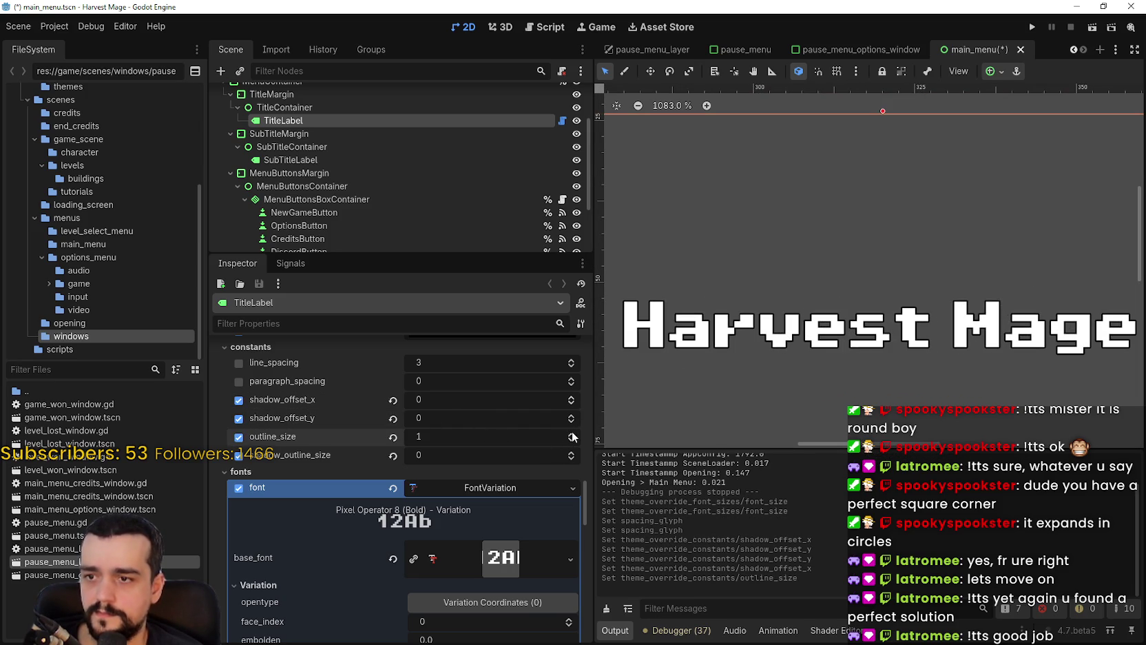
scroll(686, 304, up, 10)
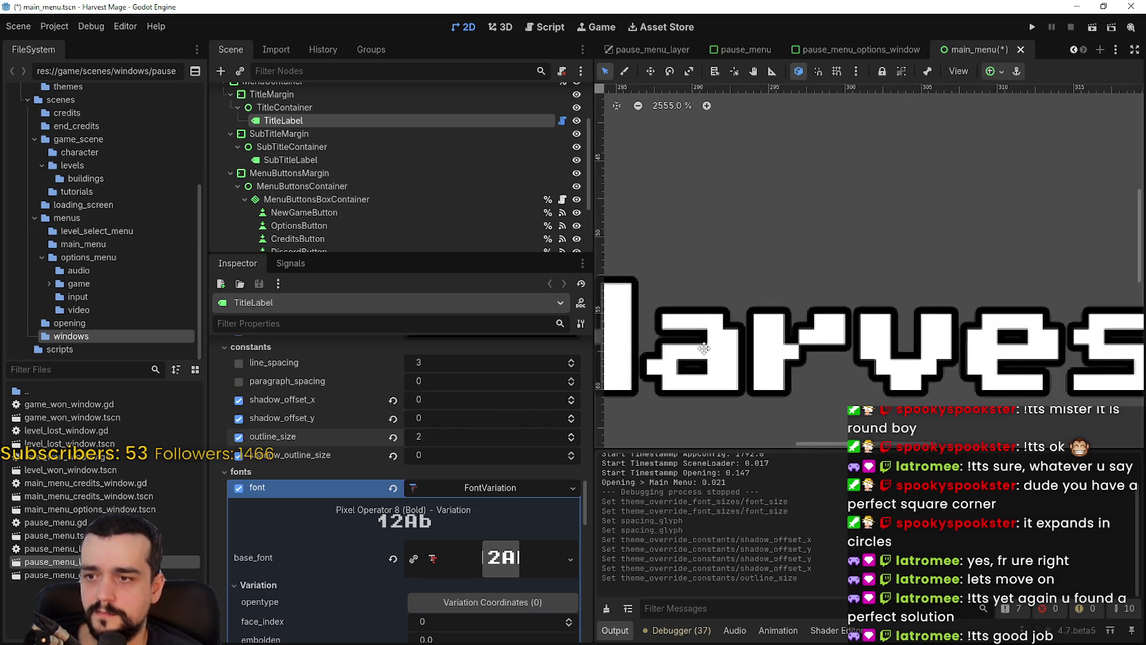
scroll(737, 340, down, 7)
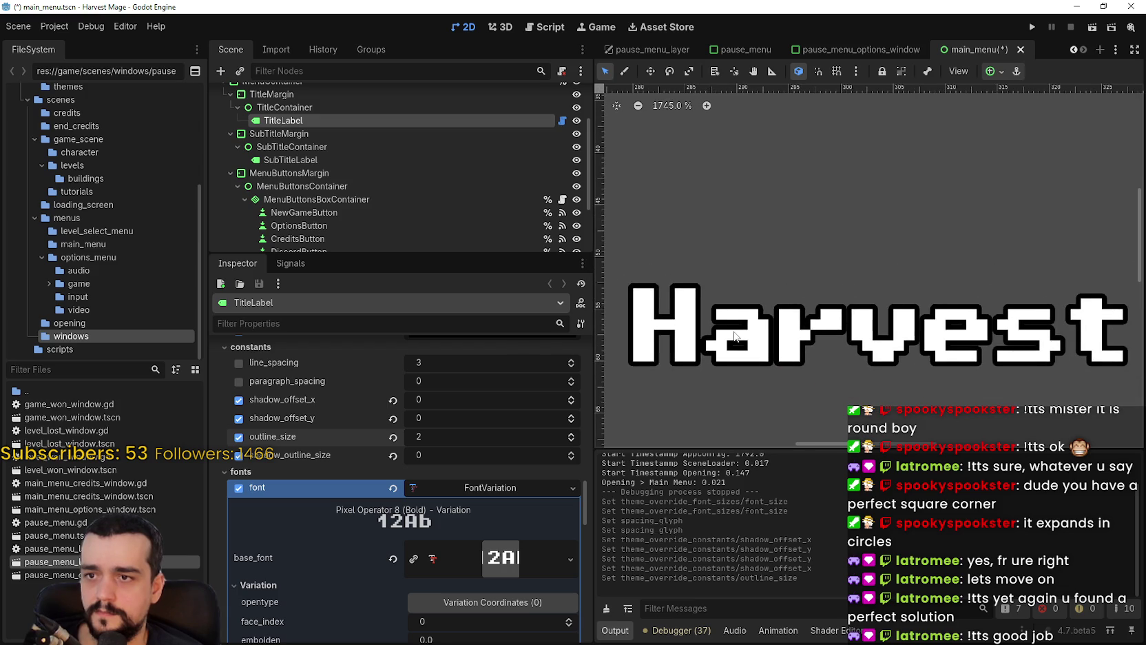
key(ctrl+s)
- Filter the Inspector properties by 'sca' to find the scale settings
scroll(482, 593, down, 4)
scroll(713, 344, down, 1)
scroll(713, 345, up, 2)
scroll(461, 545, down, 6)
scroll(451, 544, down, 9)
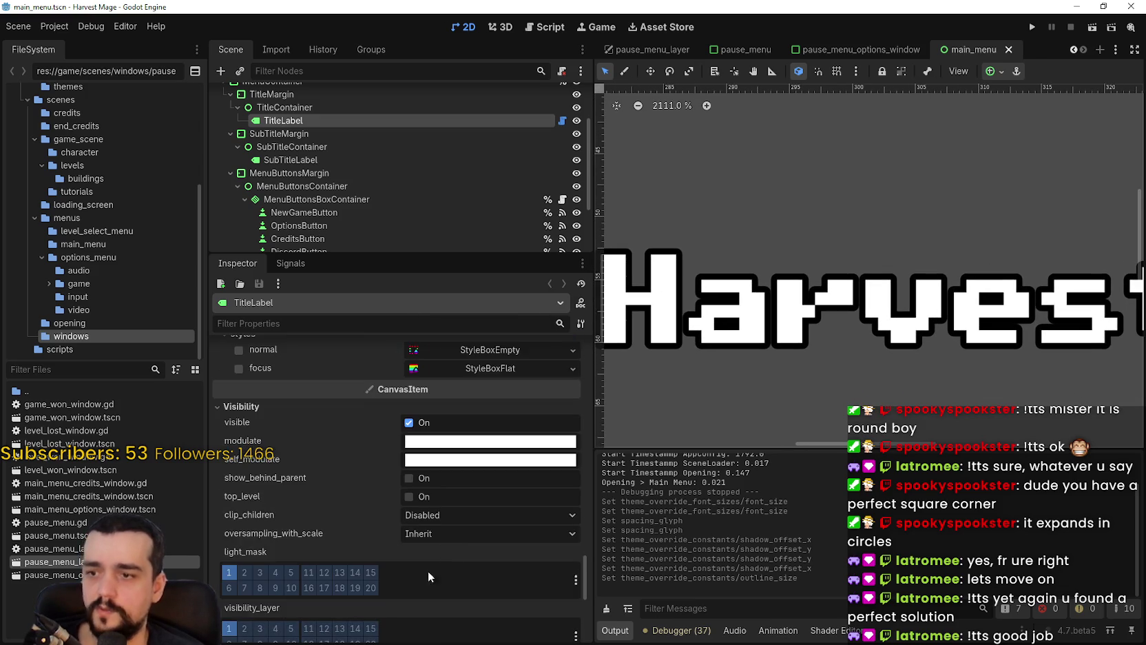
click(342, 323)
text(sca)
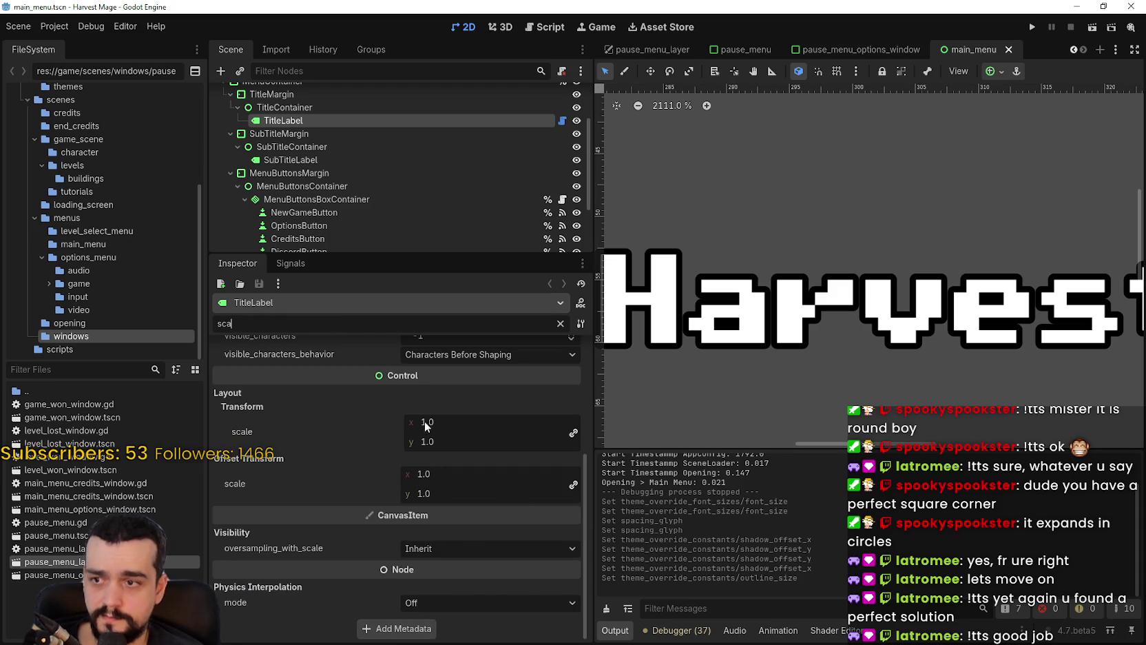
- Drag TitleLabel's Transform scale up to 3.805 on both axes
drag(425, 426, 766, 383)
scroll(768, 359, down, 7)
scroll(768, 346, down, 3)
drag(420, 426, 802, 285)
scroll(981, 326, right, 5)
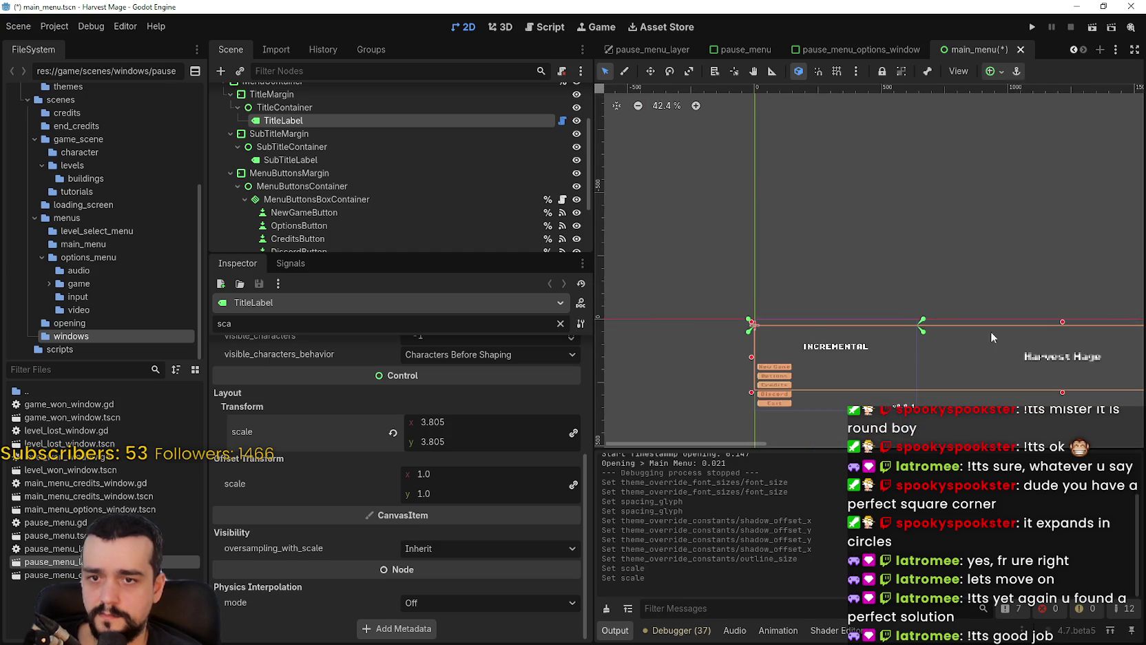
scroll(848, 339, up, 3)
scroll(833, 344, up, 6)
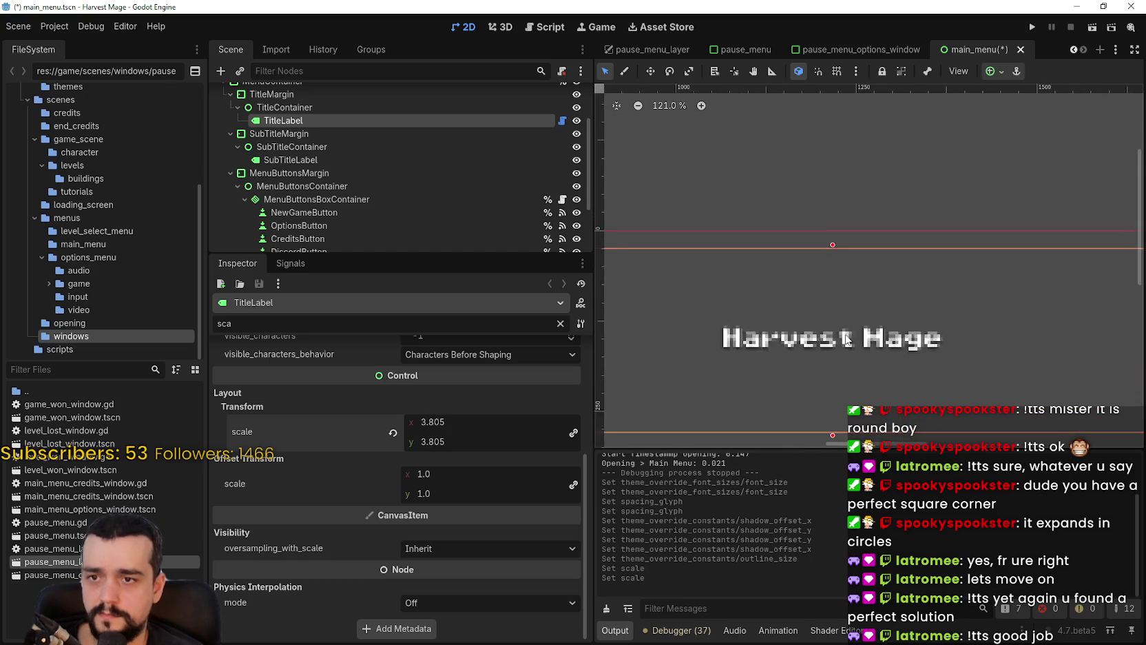
scroll(833, 344, up, 4)
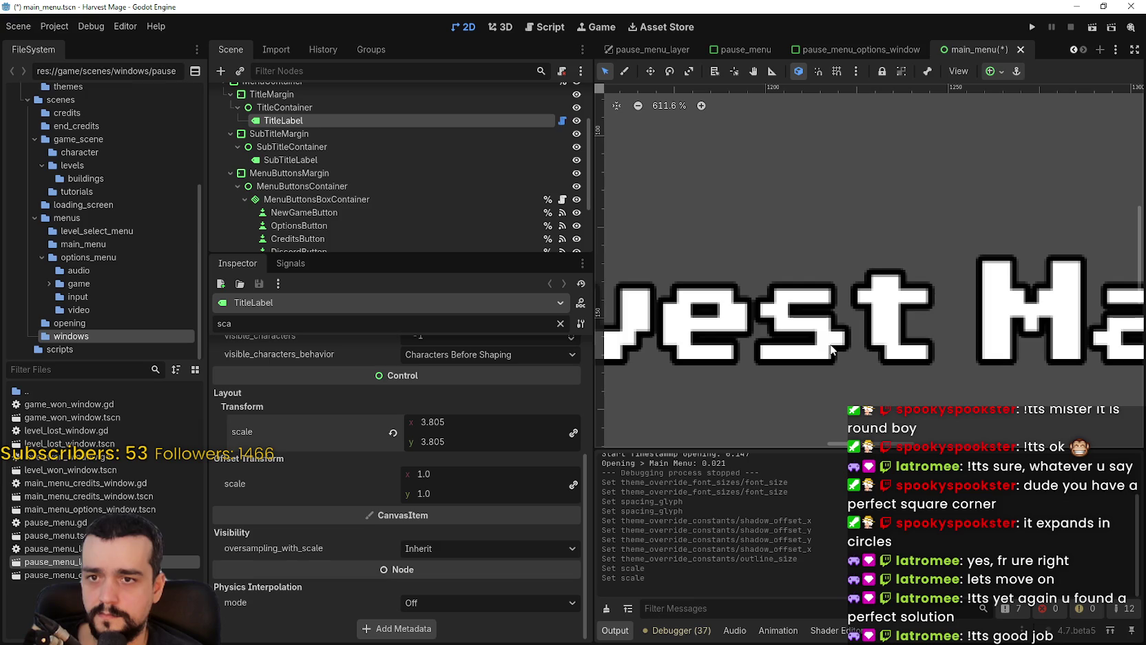
- Apply the Top Center anchor preset to TitleLabel
scroll(833, 345, up, 4)
scroll(834, 344, down, 8)
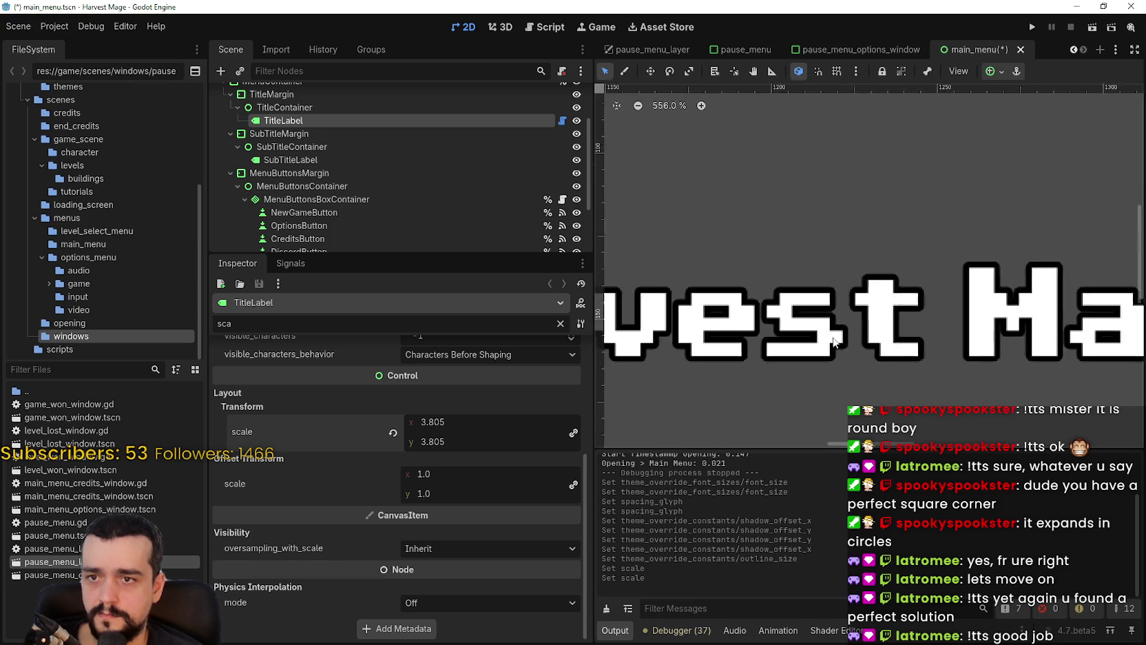
scroll(833, 339, down, 15)
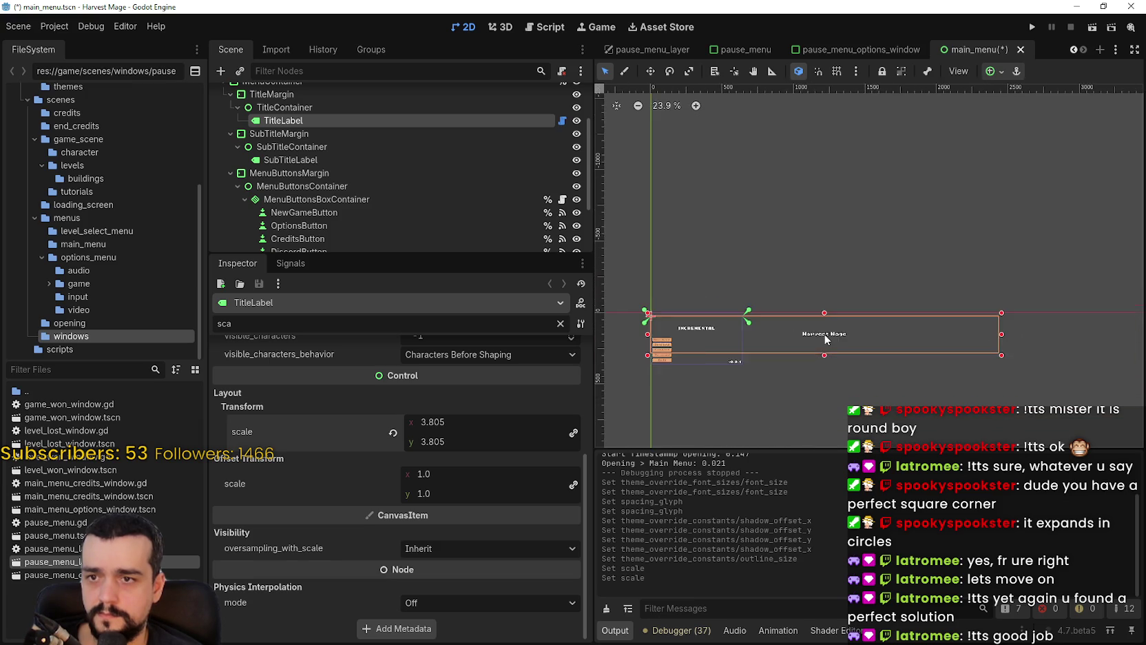
scroll(789, 112, down, 1)
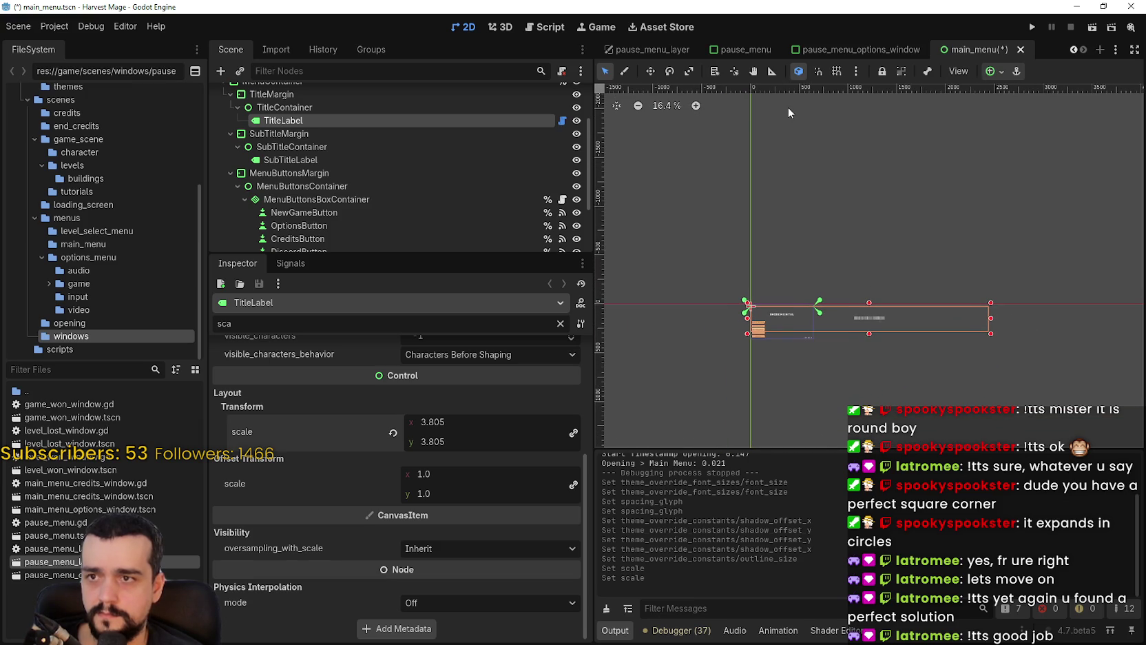
click(989, 70)
click(1021, 116)
scroll(818, 272, up, 4)
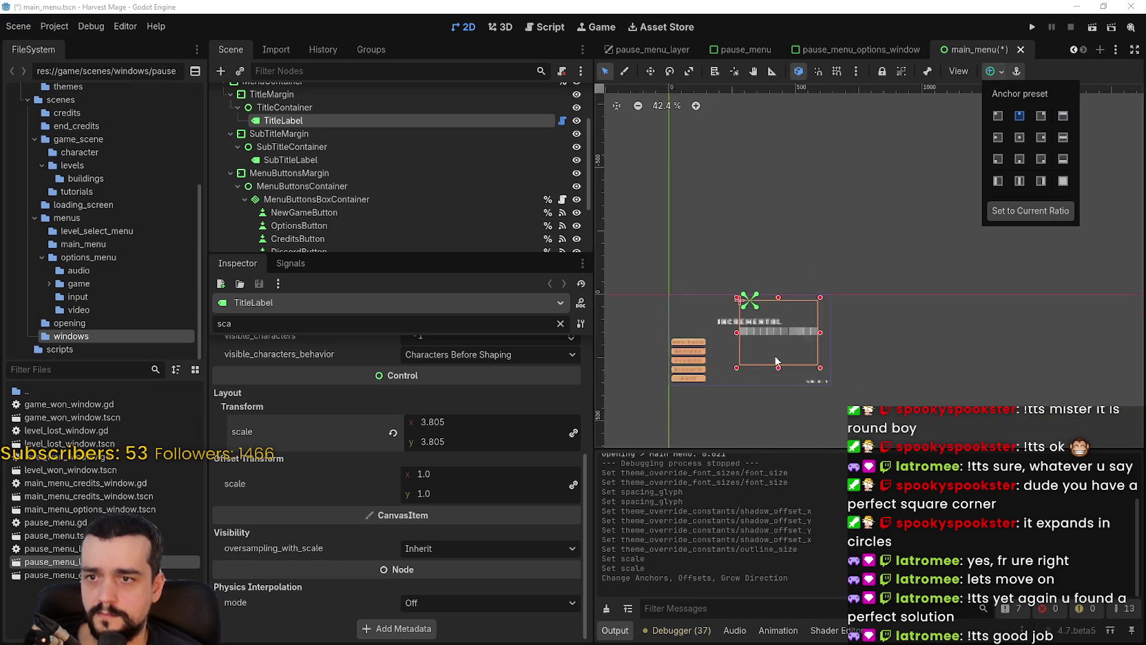
scroll(776, 372, up, 4)
scroll(768, 336, up, 3)
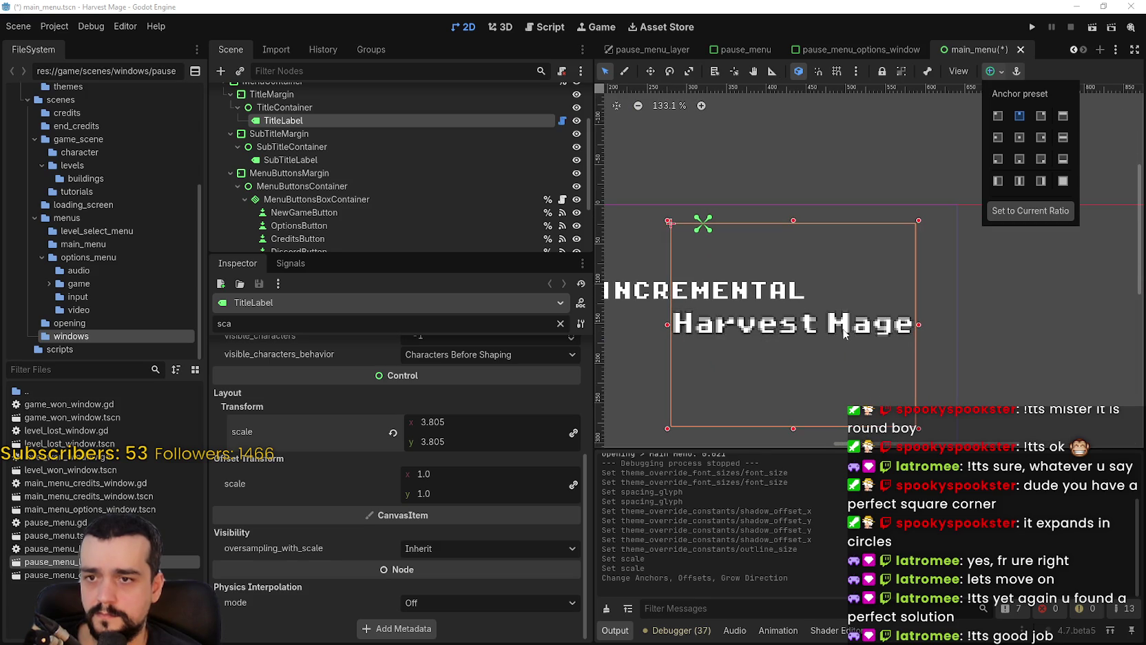
drag(832, 391, 879, 343)
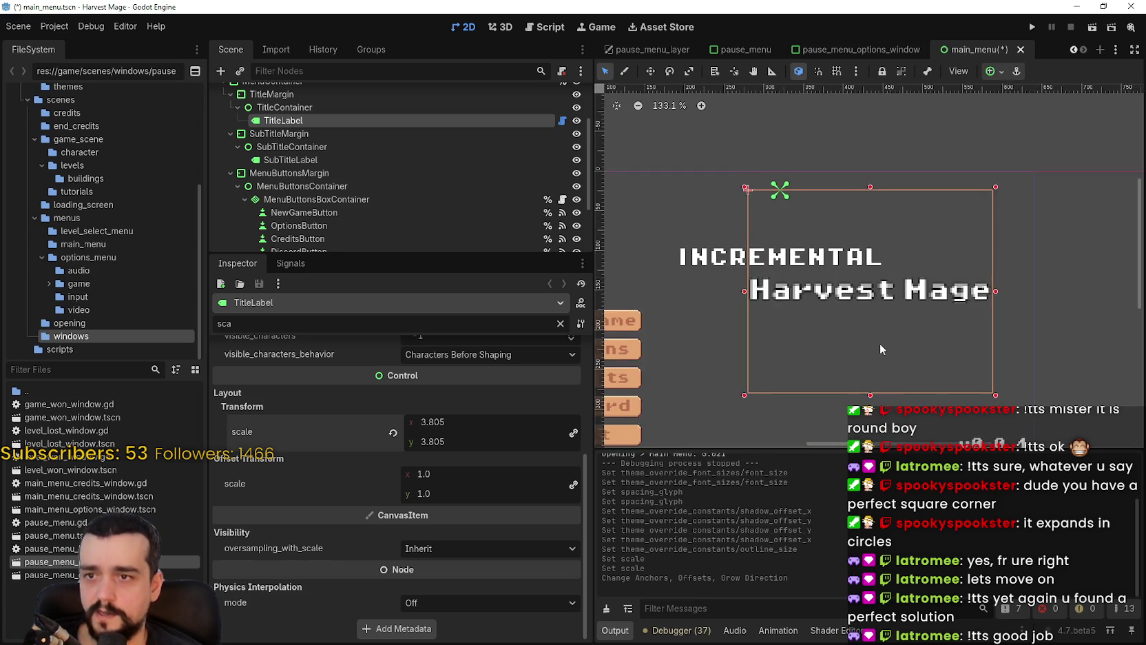
scroll(876, 330, down, 1)
click(990, 73)
click(1019, 116)
key(Escape)
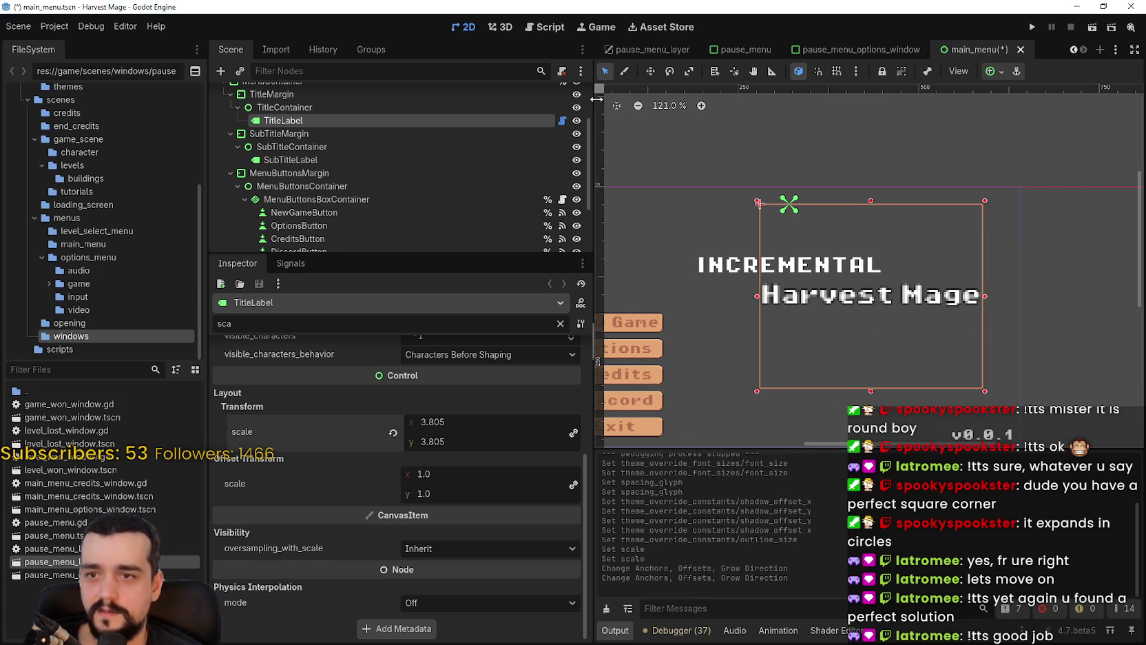
- Move the title above INCREMENTAL at scale 4, save, and run the game
click(652, 72)
mouse_move(884, 341)
mouse_down()
mouse_move(787, 270)
mouse_move(801, 271)
mouse_up()
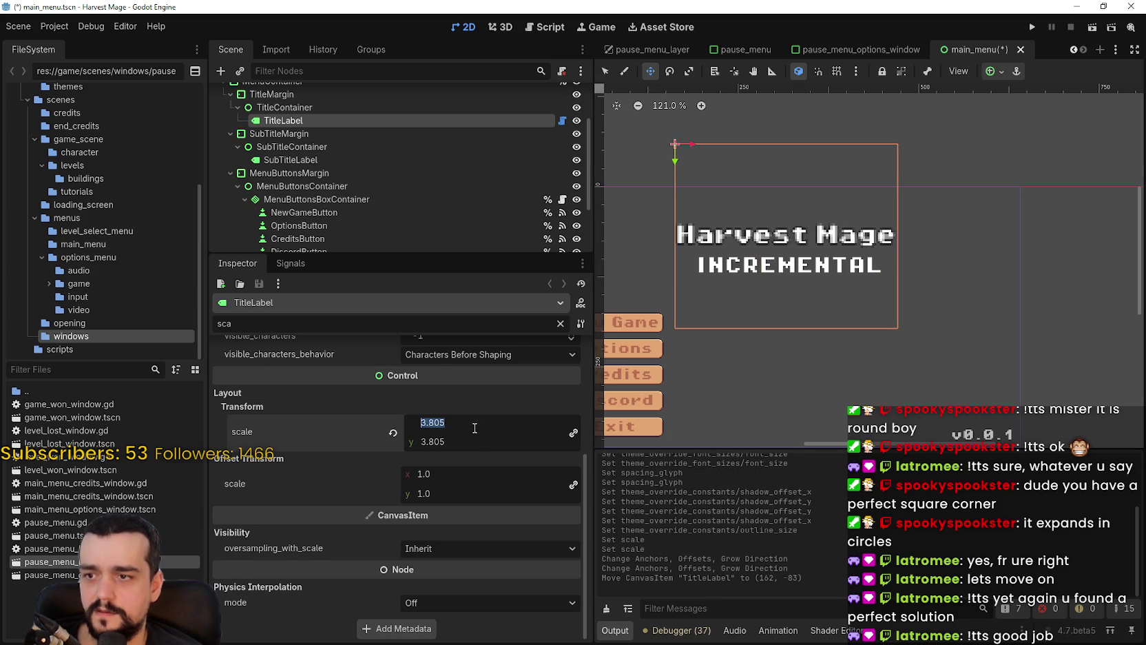
text(4)
key(Return)
scroll(786, 262, up, 6)
drag(706, 337, 713, 313)
key(ctrl+s)
key(F5)
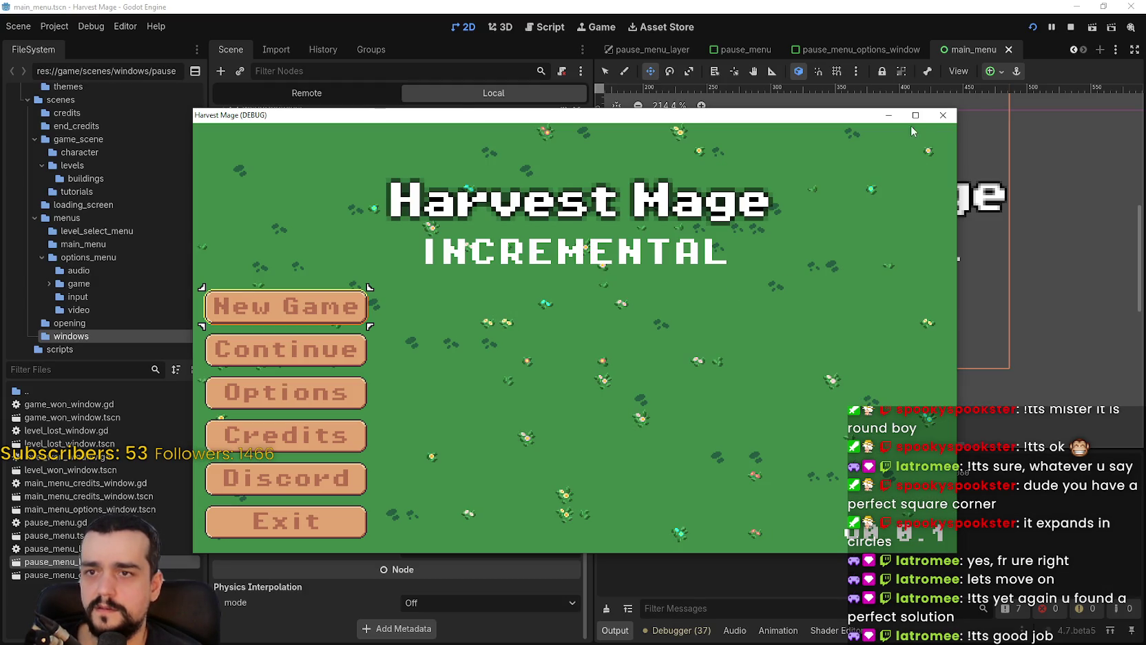
- Maximize the Harvest Mage debug window, then close it to stop the run
click(915, 115)
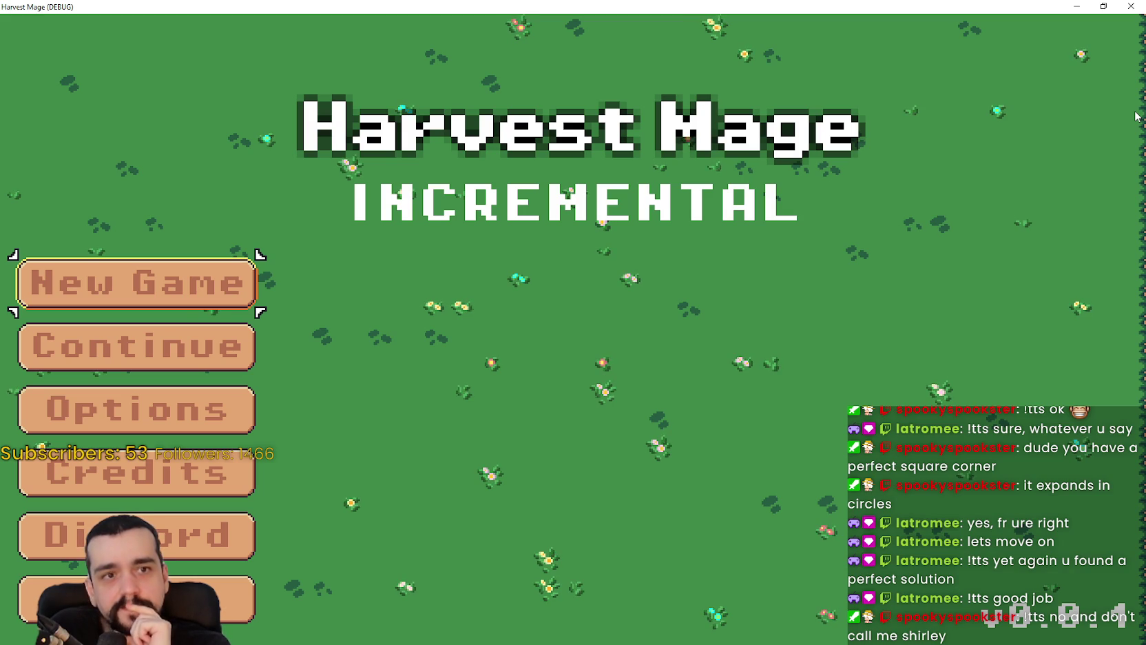
click(1131, 6)
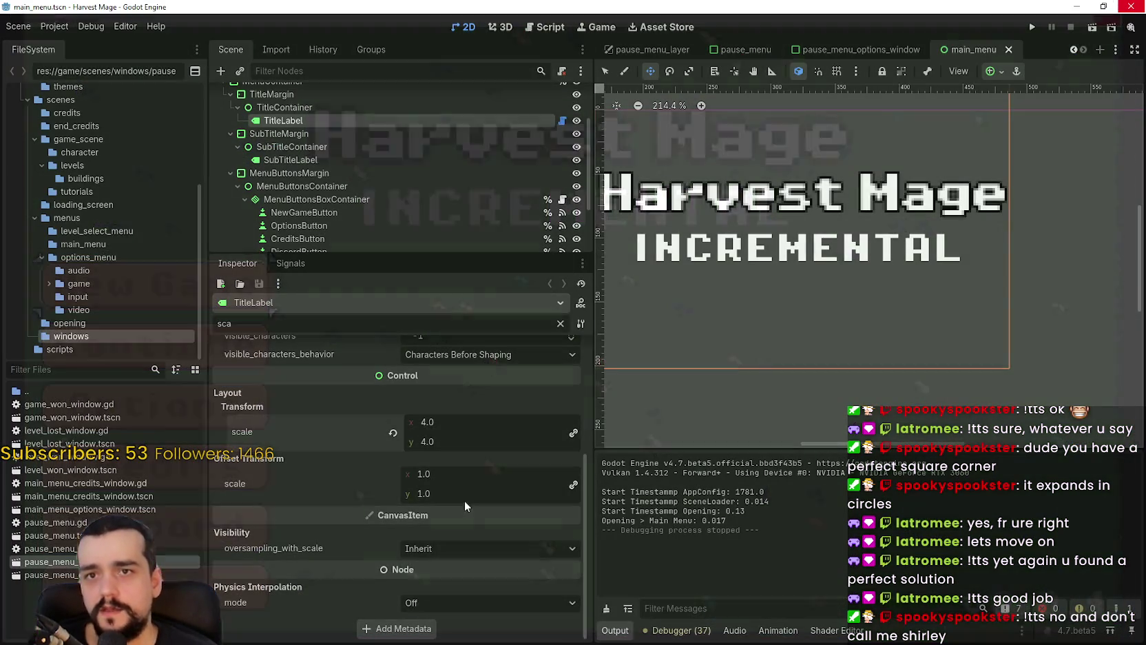
- Filter the Inspector by 'siz' and set the title's font size to 16
scroll(450, 498, up, 5)
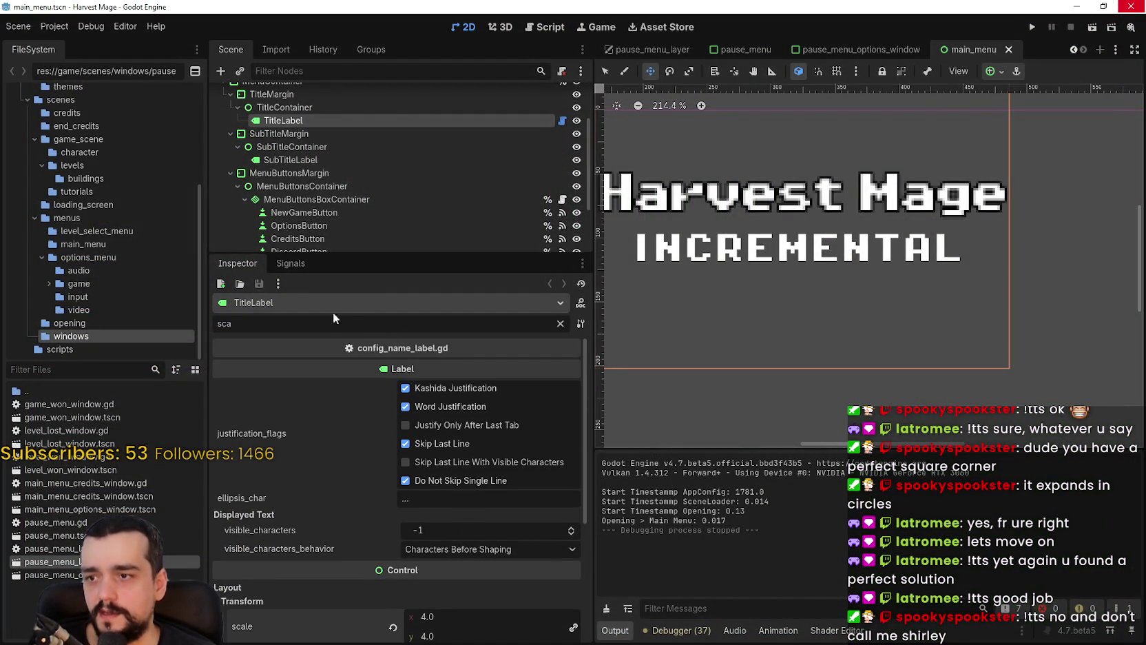
double_click(279, 323)
scroll(407, 454, down, 3)
scroll(407, 455, up, 3)
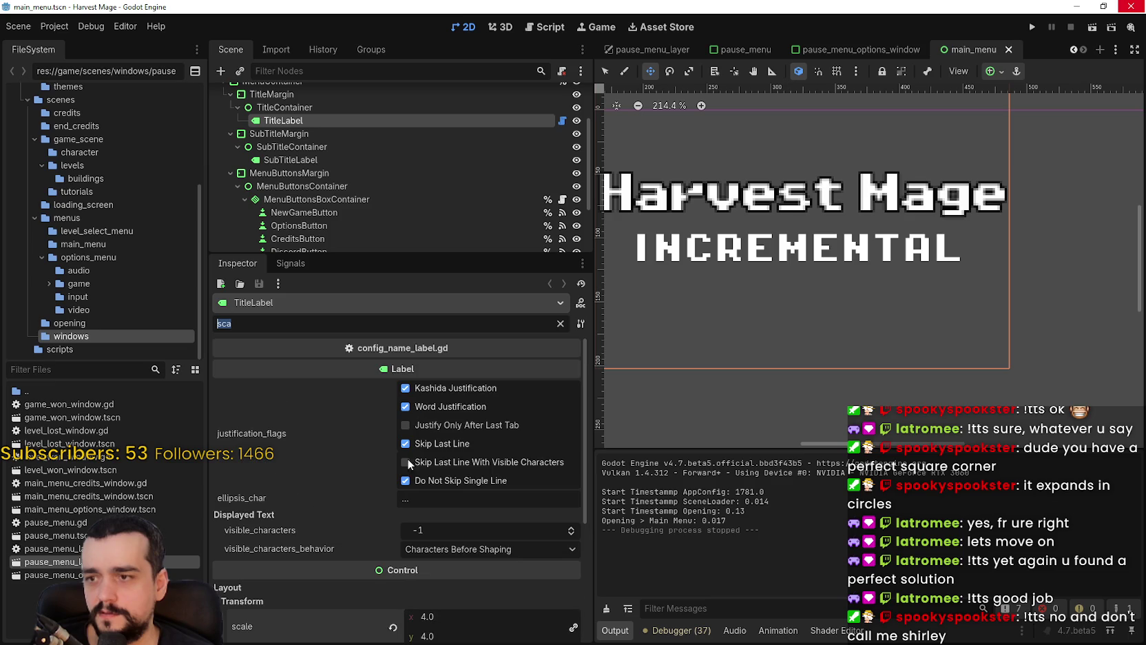
text(s)
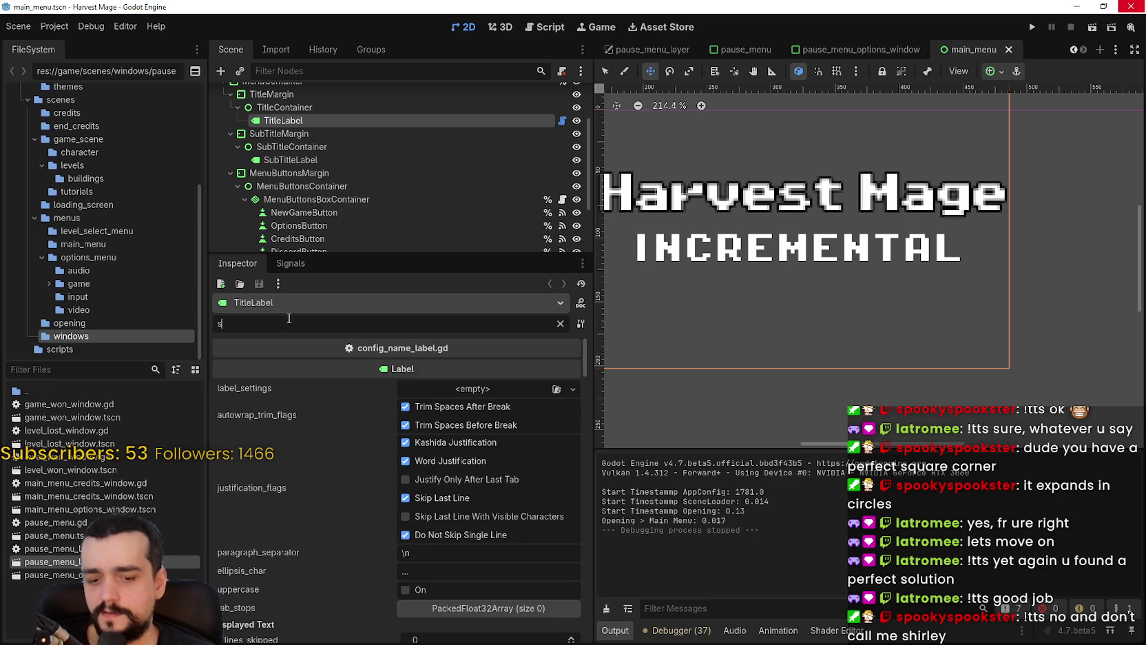
text(ize)
scroll(469, 565, down, 3)
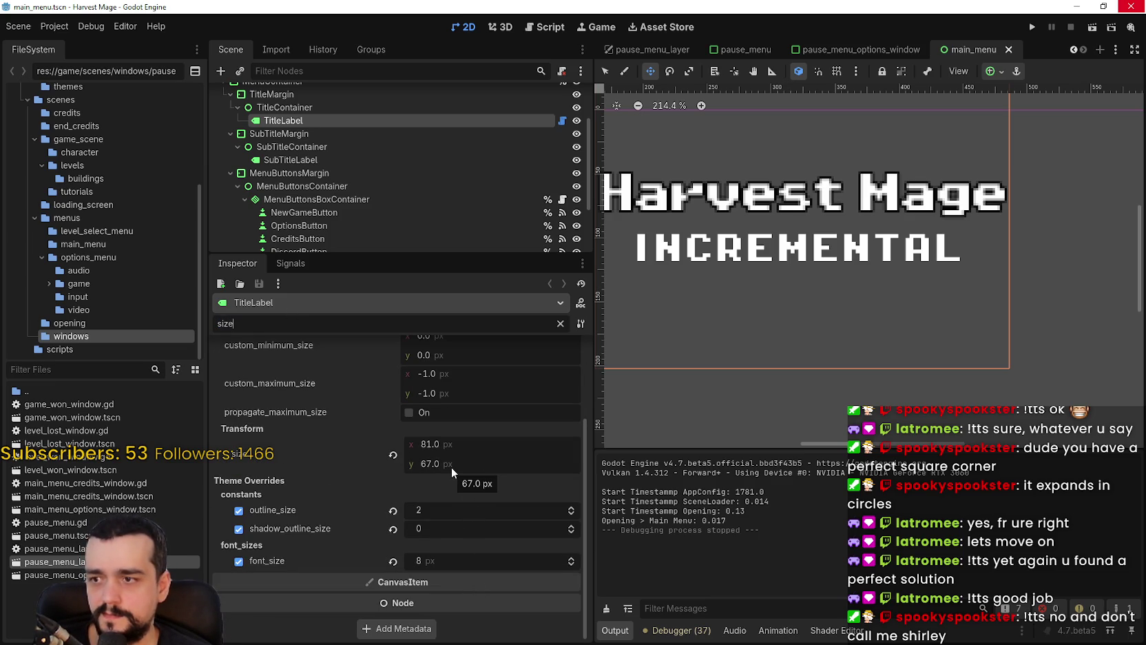
click(438, 560)
text(6)
key(Return)
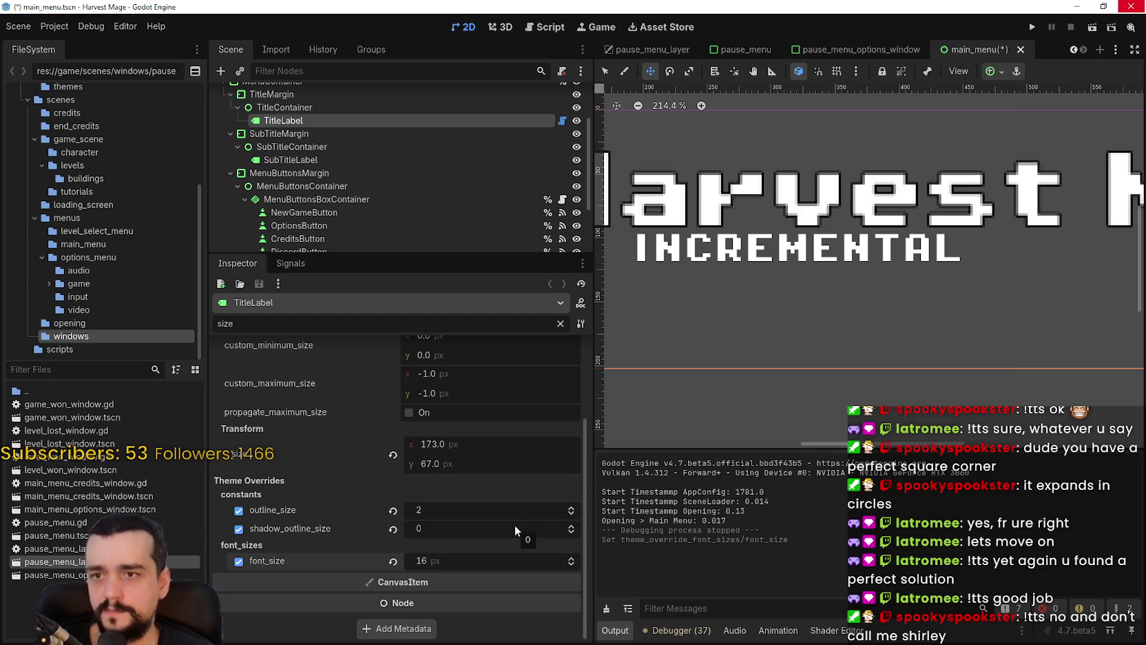
- Shift the title label further left and save the main menu scene
scroll(1008, 275, down, 3)
mouse_move(1008, 274)
mouse_down()
mouse_move(882, 275)
mouse_move(957, 297)
mouse_move(947, 290)
mouse_up()
scroll(891, 297, down, 2)
key(ctrl+s)
- Run the game full-screen to preview the title, then close it
click(1035, 27)
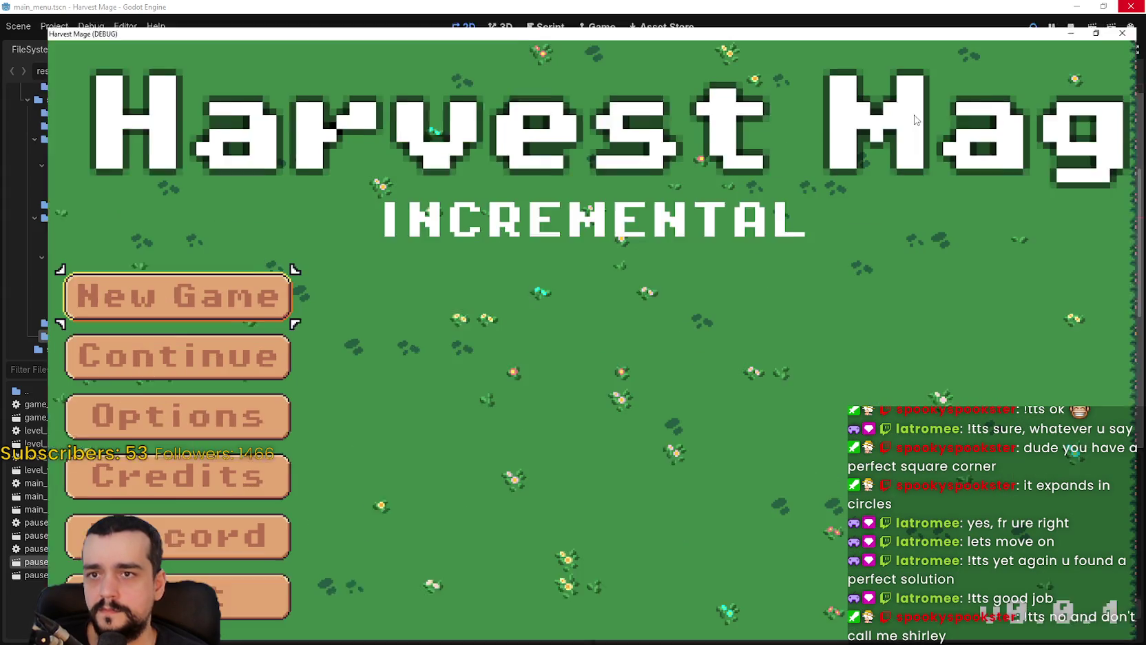
click(916, 115)
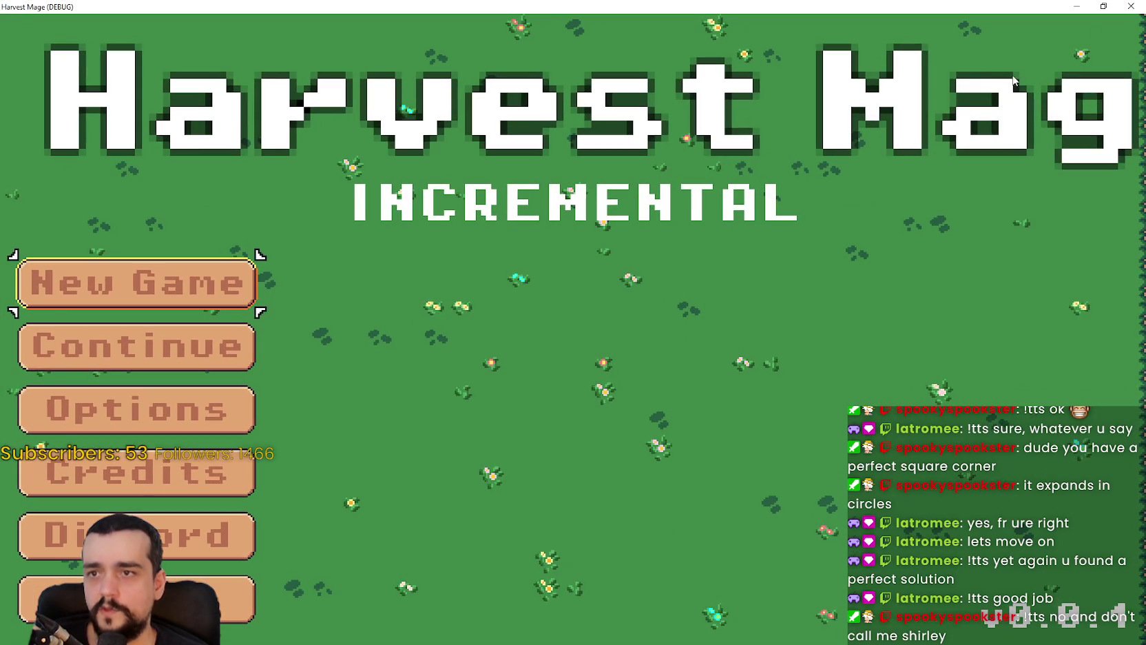
click(1104, 6)
click(949, 119)
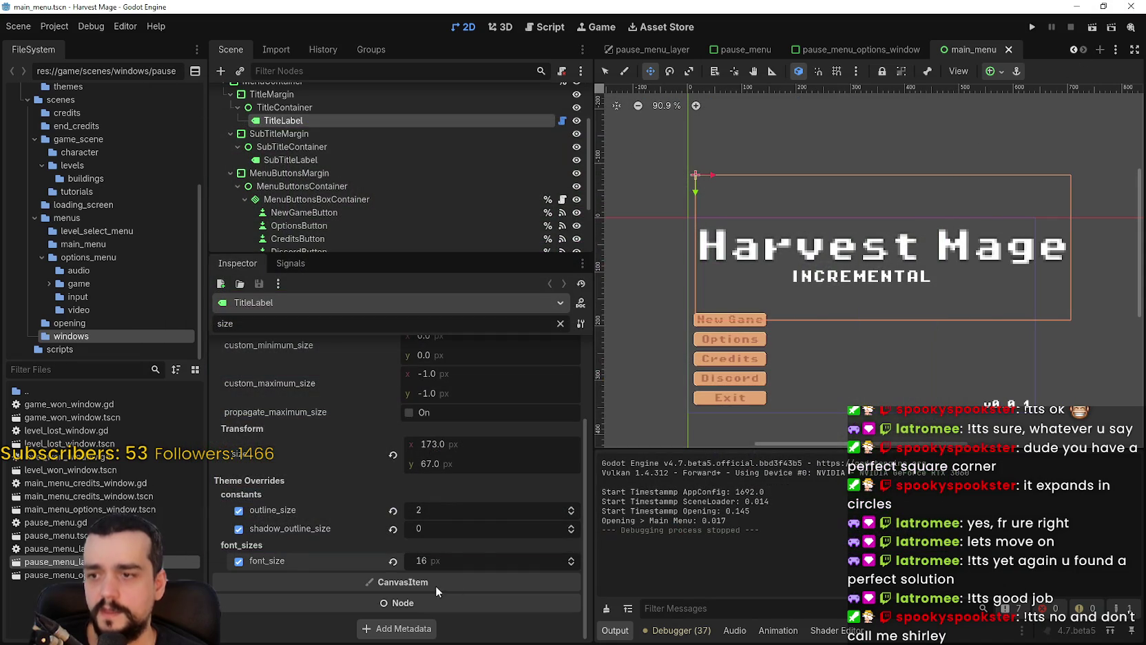
- Set the title font size back to 8, save, and reposition the label
text(8)
key(Return)
key(ctrl+s)
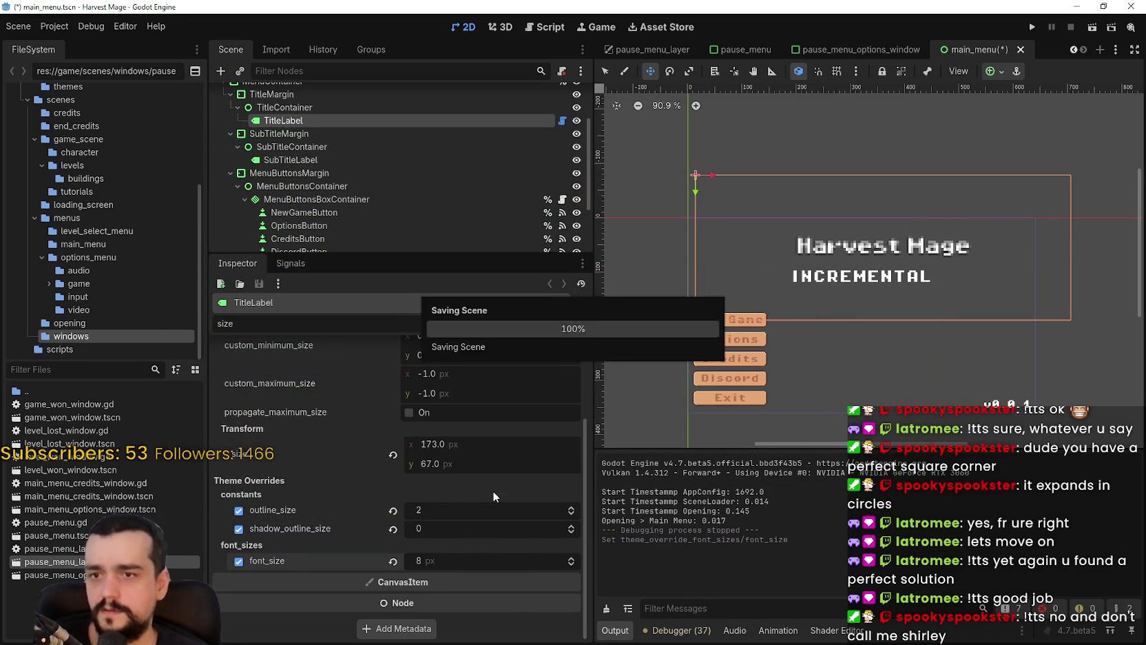
scroll(929, 221, up, 4)
scroll(928, 220, up, 3)
mouse_move(929, 221)
mouse_down()
mouse_move(874, 227)
mouse_move(902, 219)
mouse_up()
scroll(415, 394, up, 2)
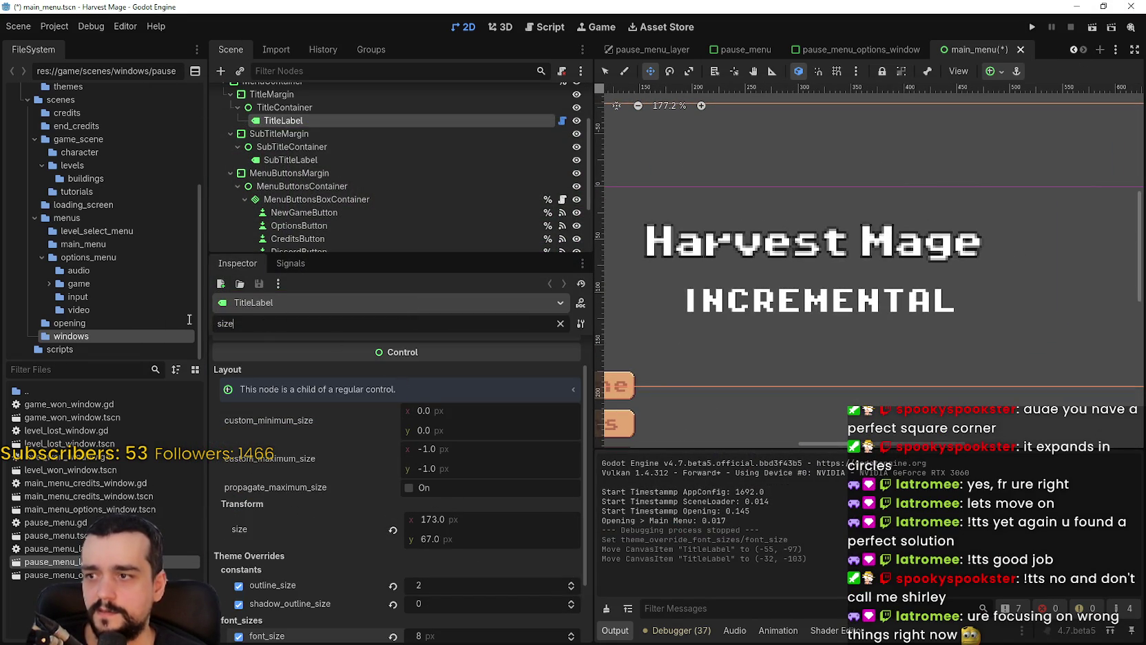
- Set the title's scale to 3.0, save, and run the game full-screen
text(scale)
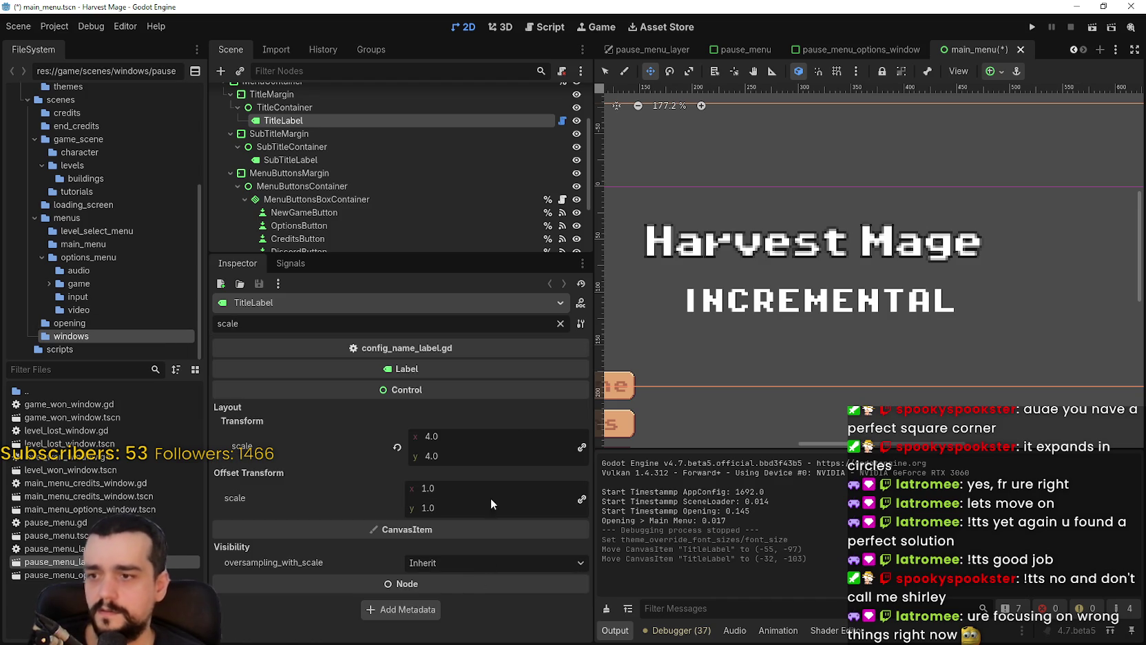
click(470, 436)
text(3)
key(Return)
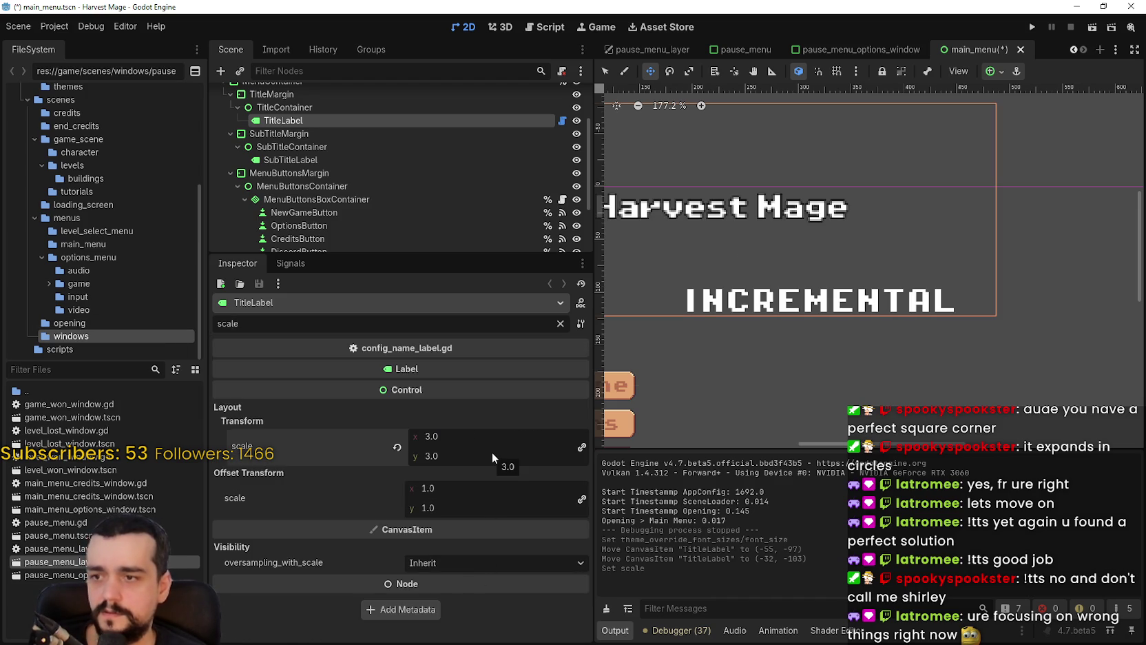
key(ctrl+s)
click(1030, 29)
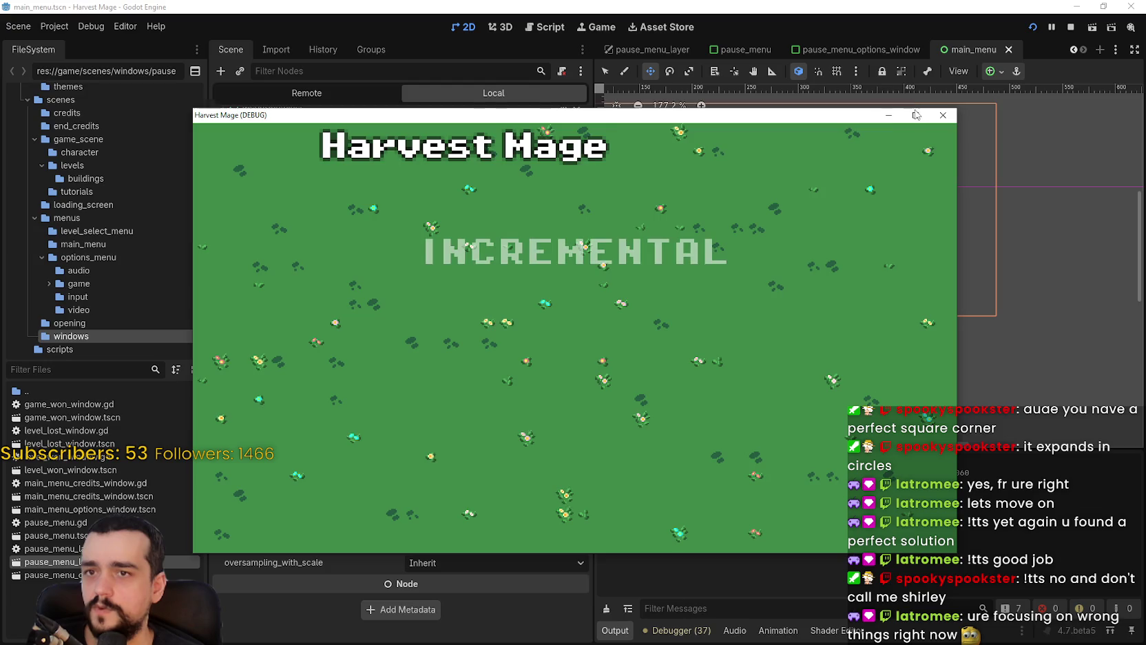
click(914, 115)
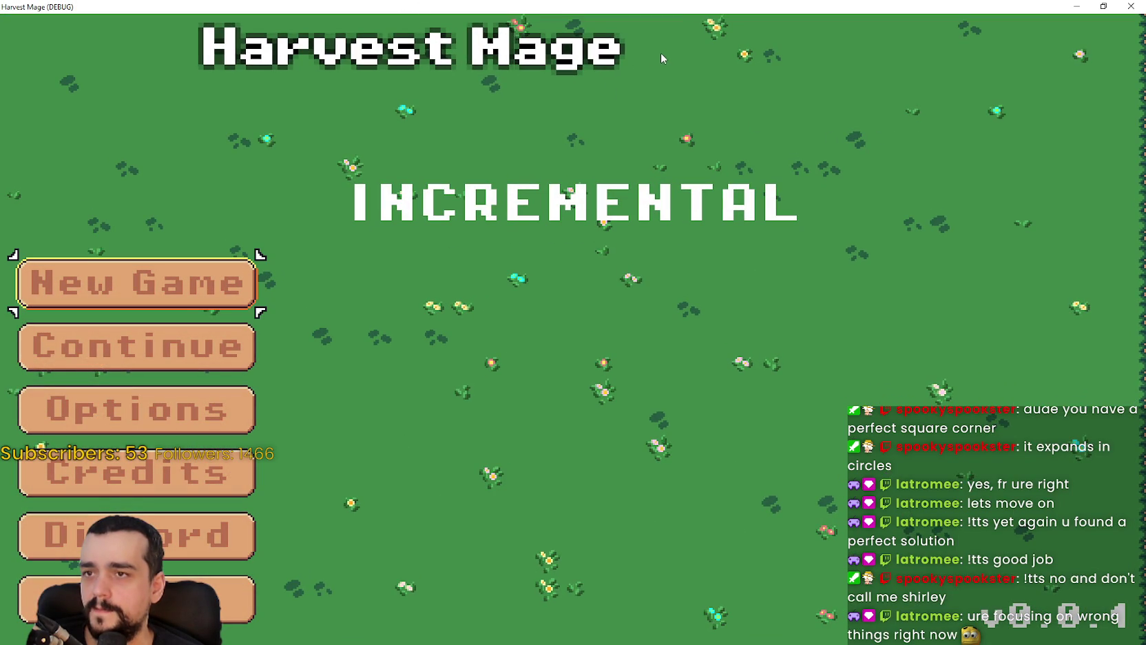
- Restore the game window, return to the editor, and clear the Inspector's 'scale' filter
click(1104, 6)
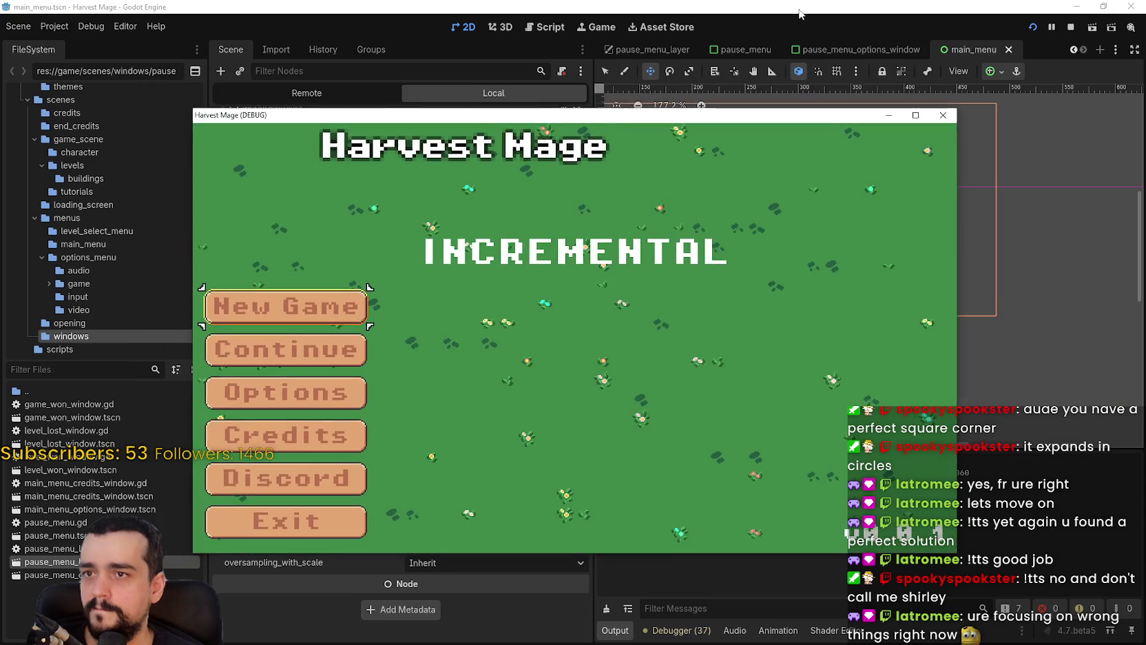
click(315, 602)
double_click(227, 323)
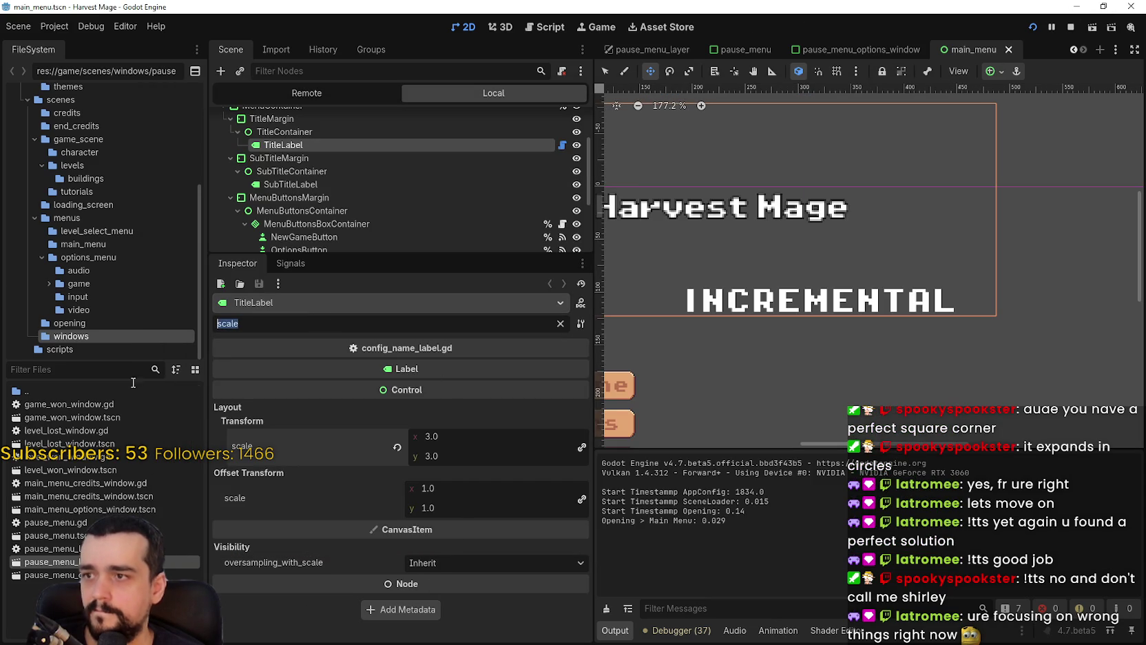
key(BackSpace)
scroll(524, 496, down, 10)
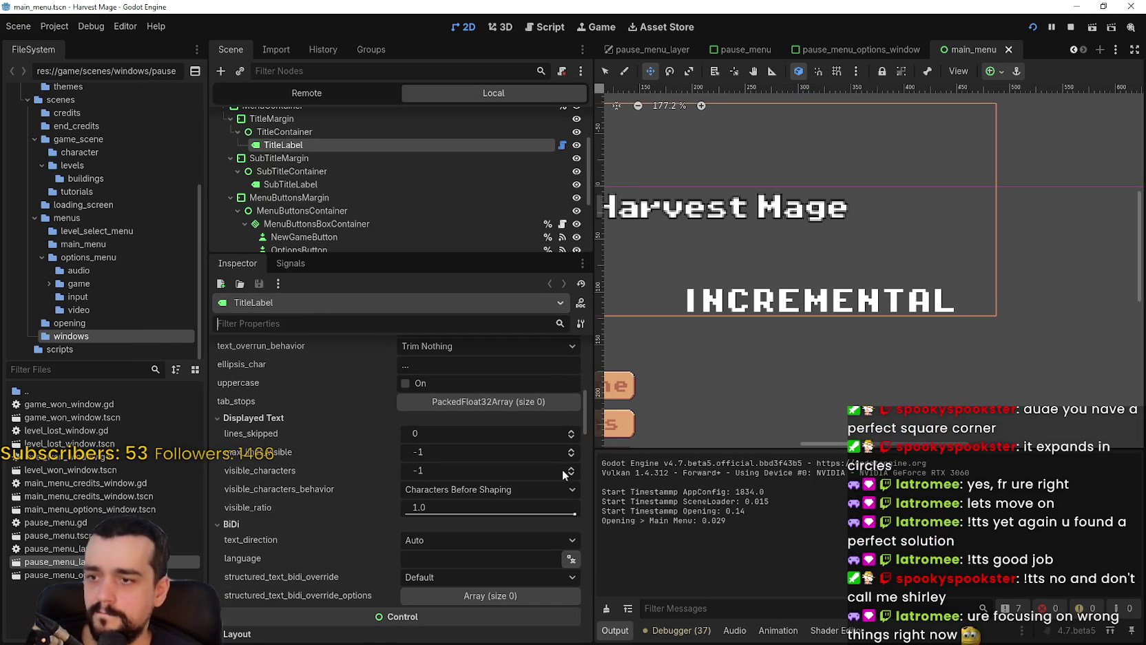
drag(592, 405, 605, 501)
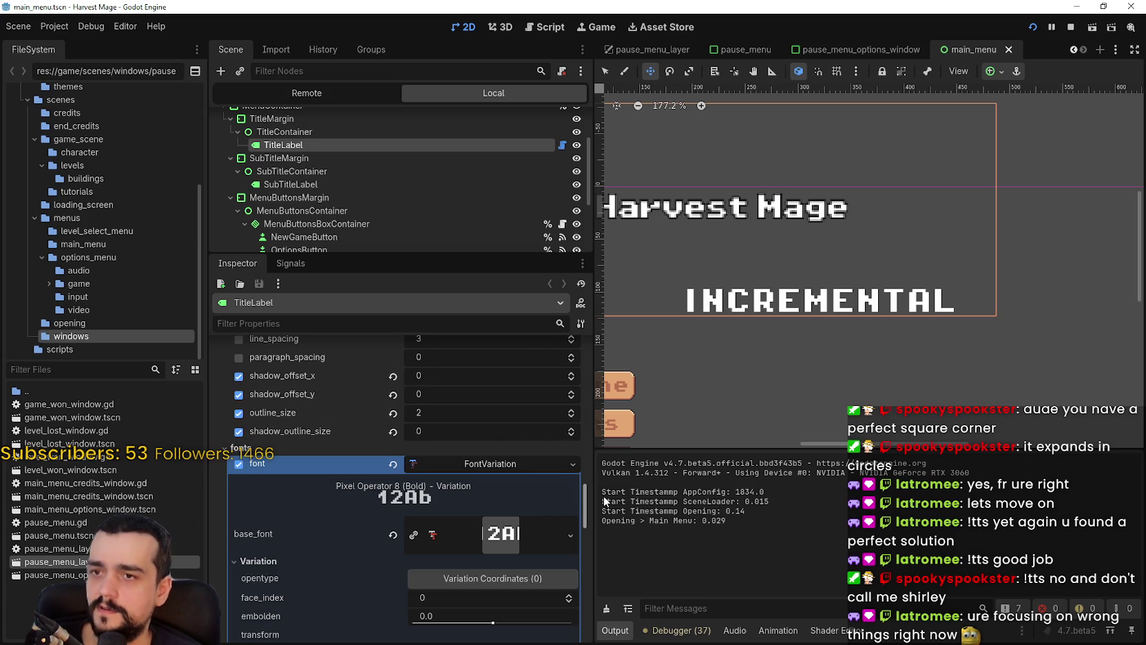
- Raise the title's outline size to 4, then rerun the game full-screen to check it
click(571, 412)
click(571, 412)
click(1033, 27)
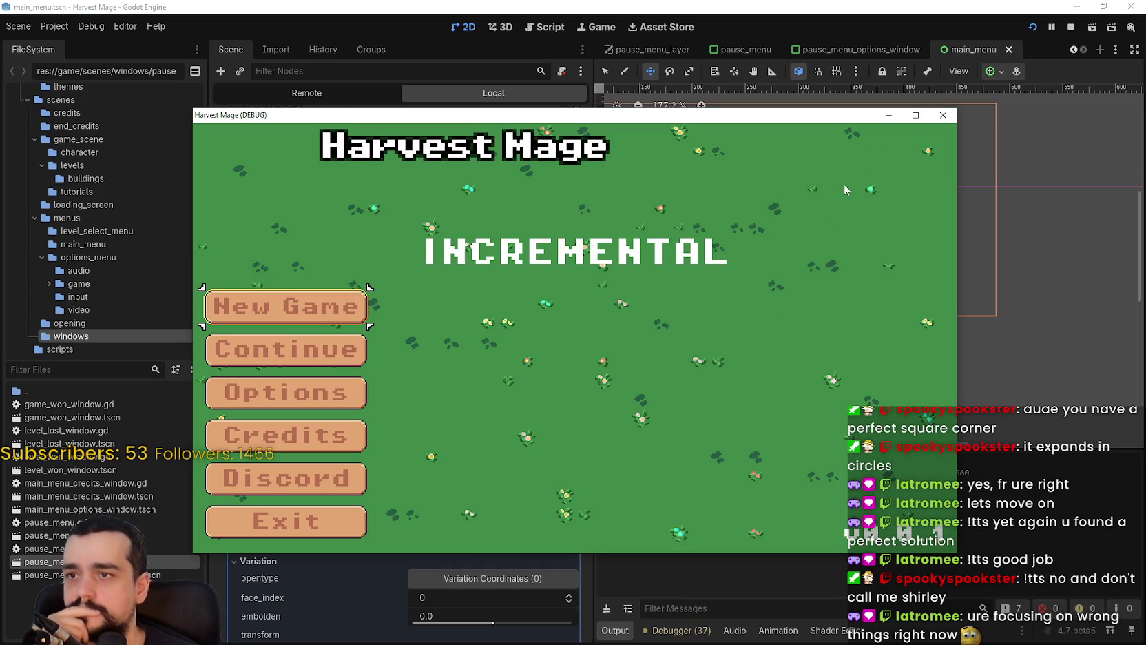
click(915, 115)
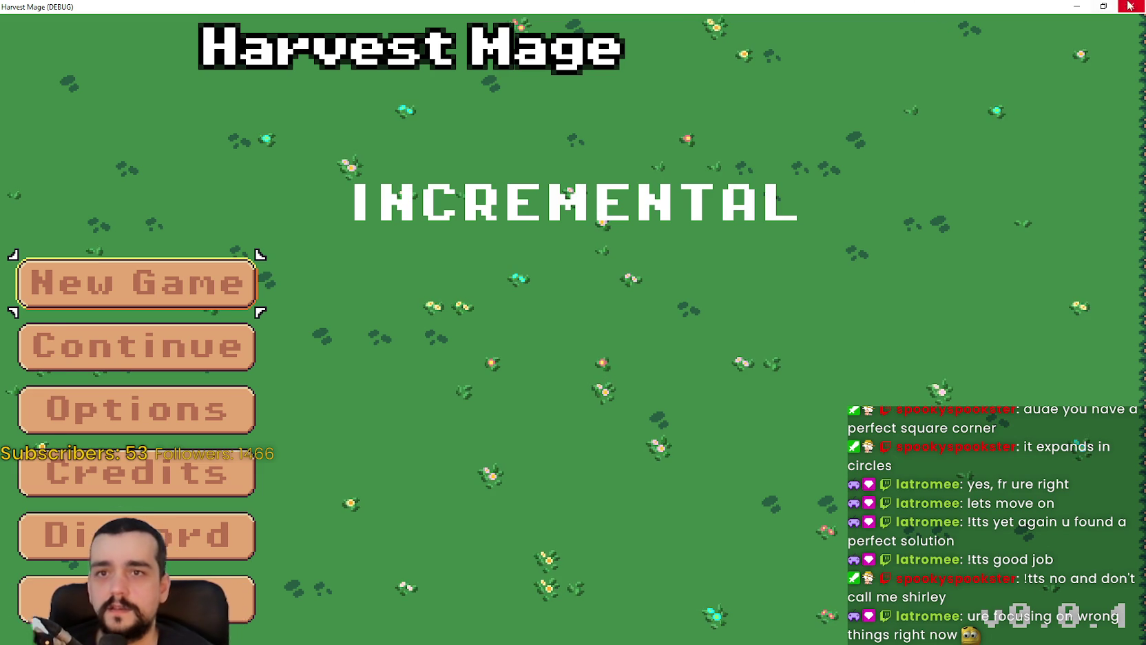
click(1104, 7)
click(473, 138)
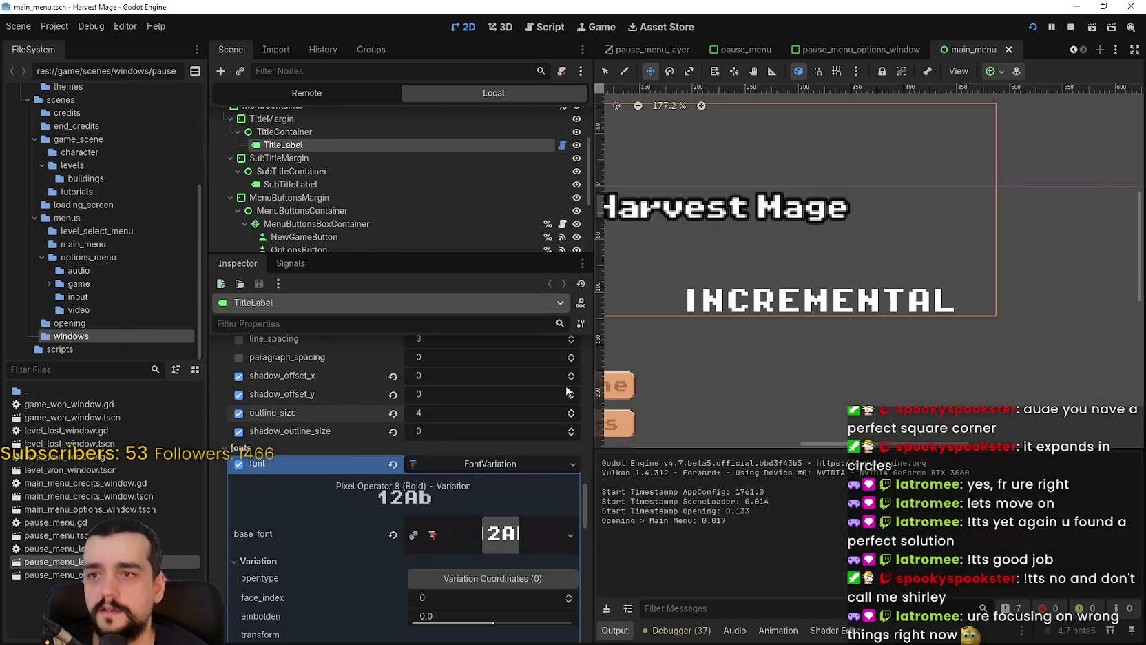
- Drag the Harvest Mage title to centre it above INCREMENTAL
scroll(741, 266, up, 1)
drag(742, 266, 848, 321)
scroll(420, 589, down, 3)
scroll(467, 541, down, 8)
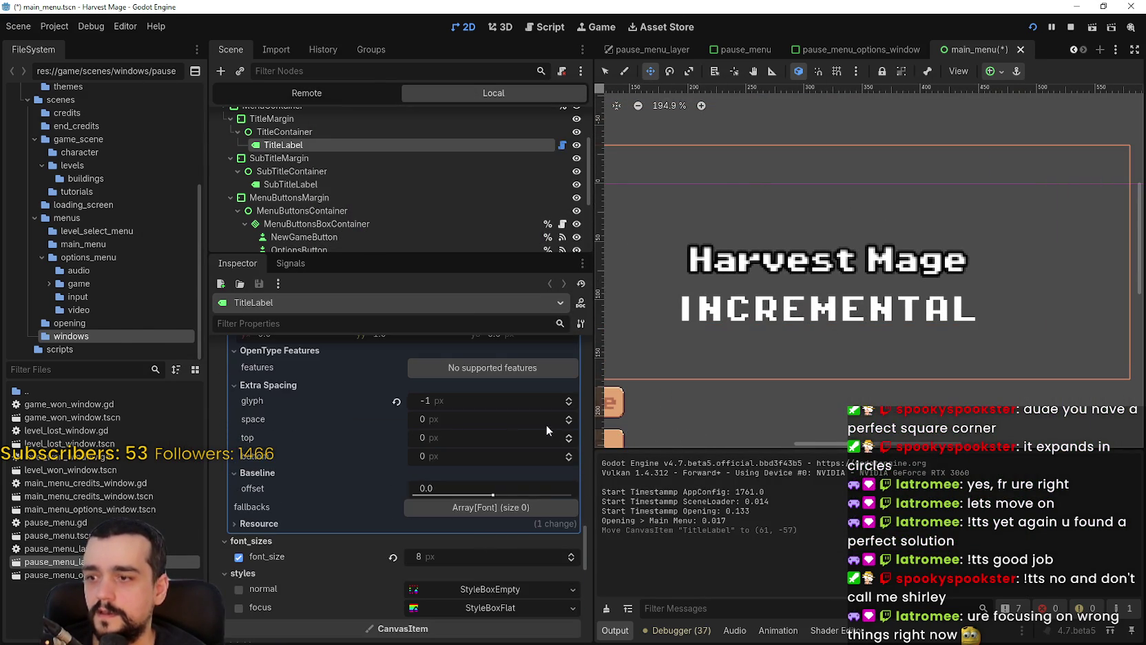
scroll(535, 493, up, 9)
scroll(491, 524, up, 5)
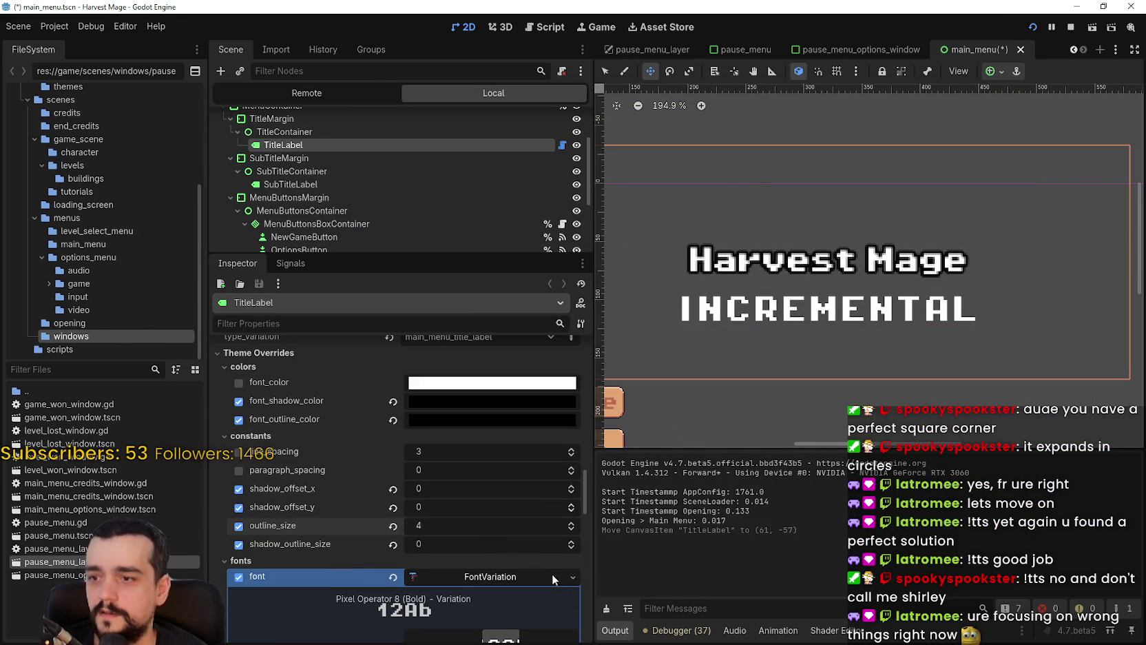
- Set the title's vertical shadow offset to 1, save, and stop the running game
click(571, 503)
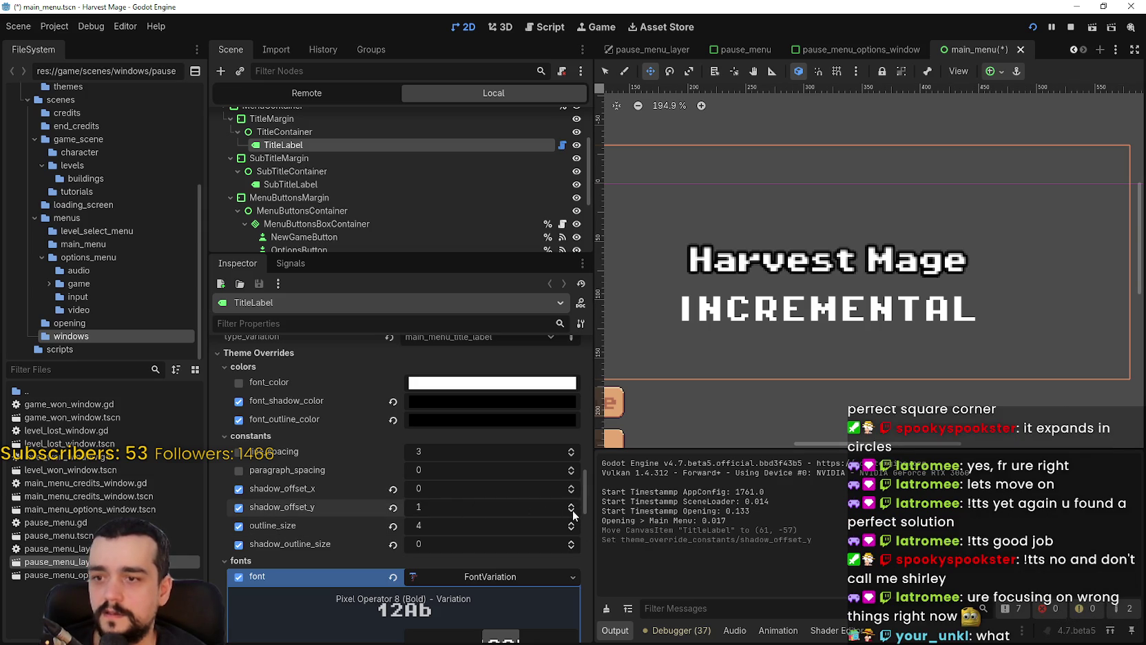
click(571, 508)
scroll(734, 253, up, 6)
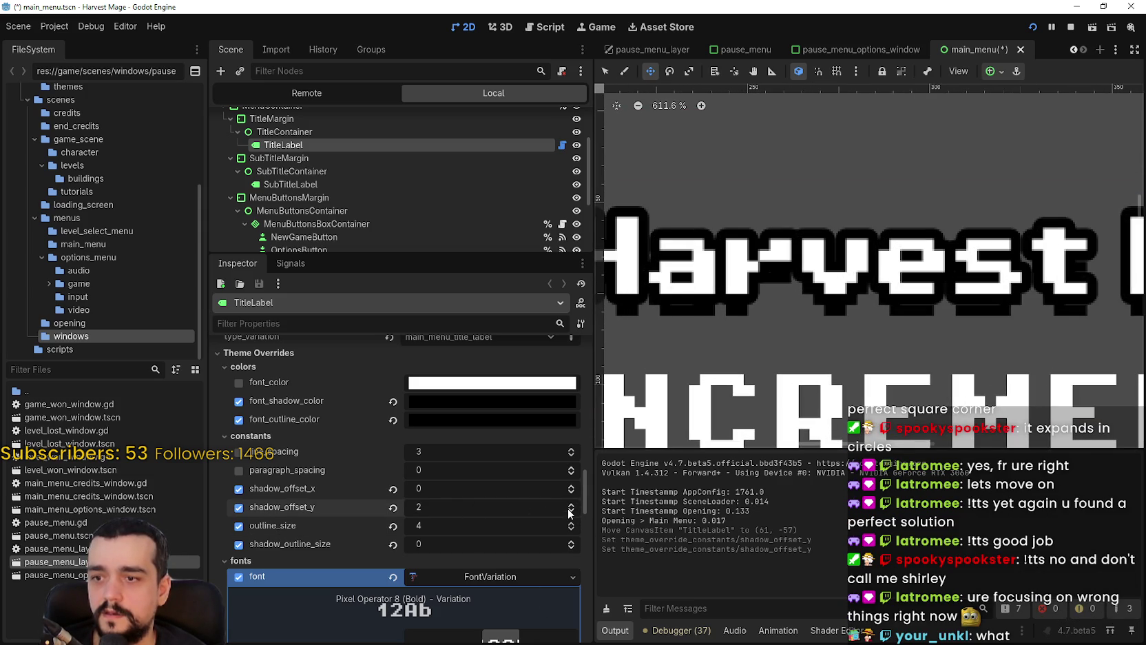
scroll(661, 377, up, 4)
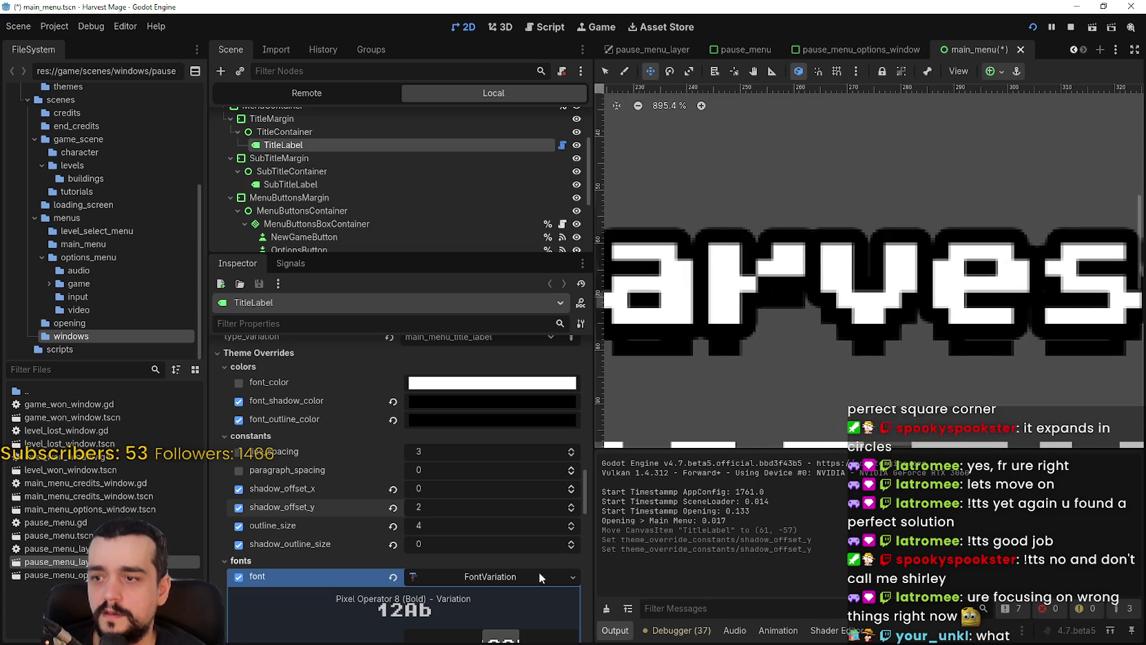
click(571, 511)
scroll(716, 365, down, 6)
key(ctrl+s)
click(1070, 26)
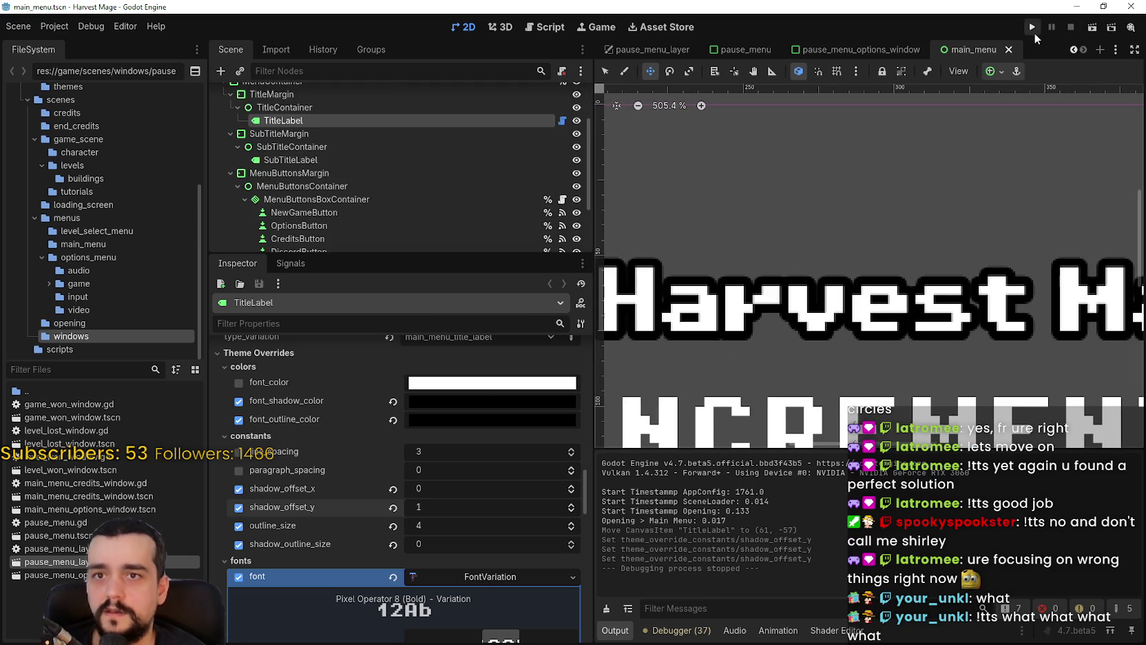
- Run the game full-screen to preview the shadow, then shrink it back to a window
click(1032, 28)
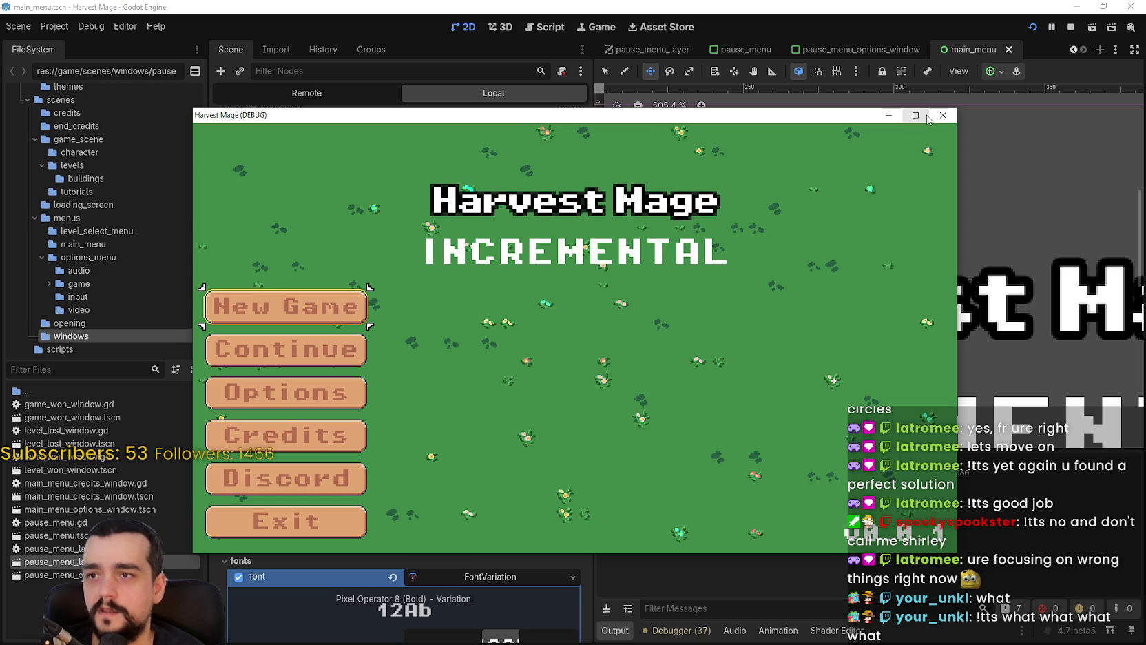
click(917, 116)
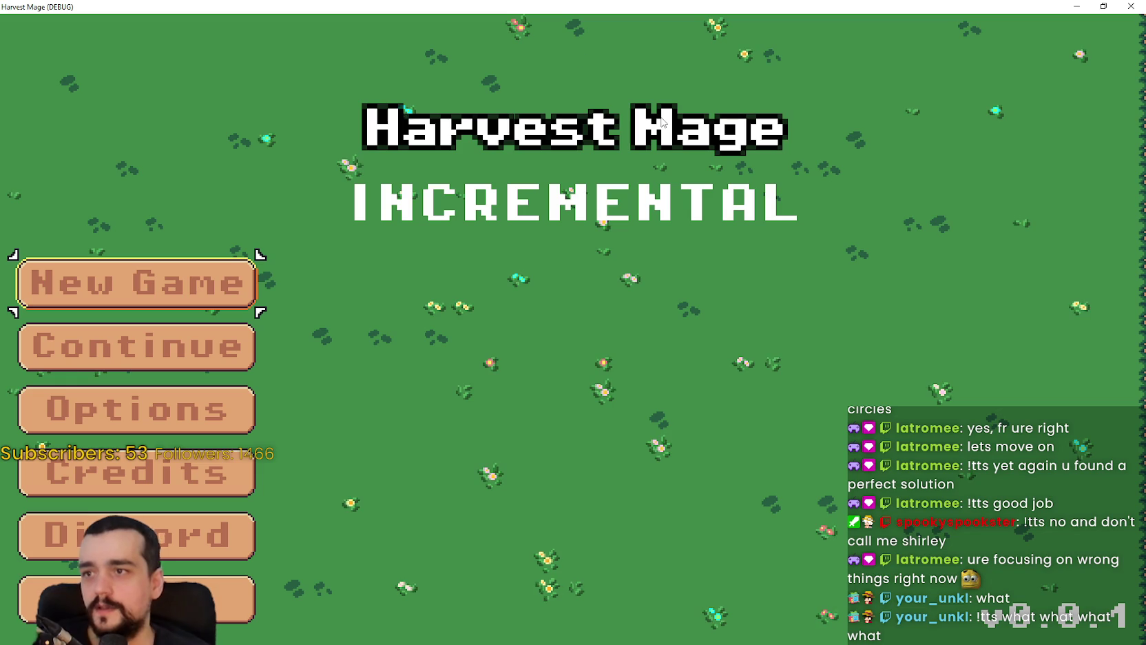
key(super+Down)
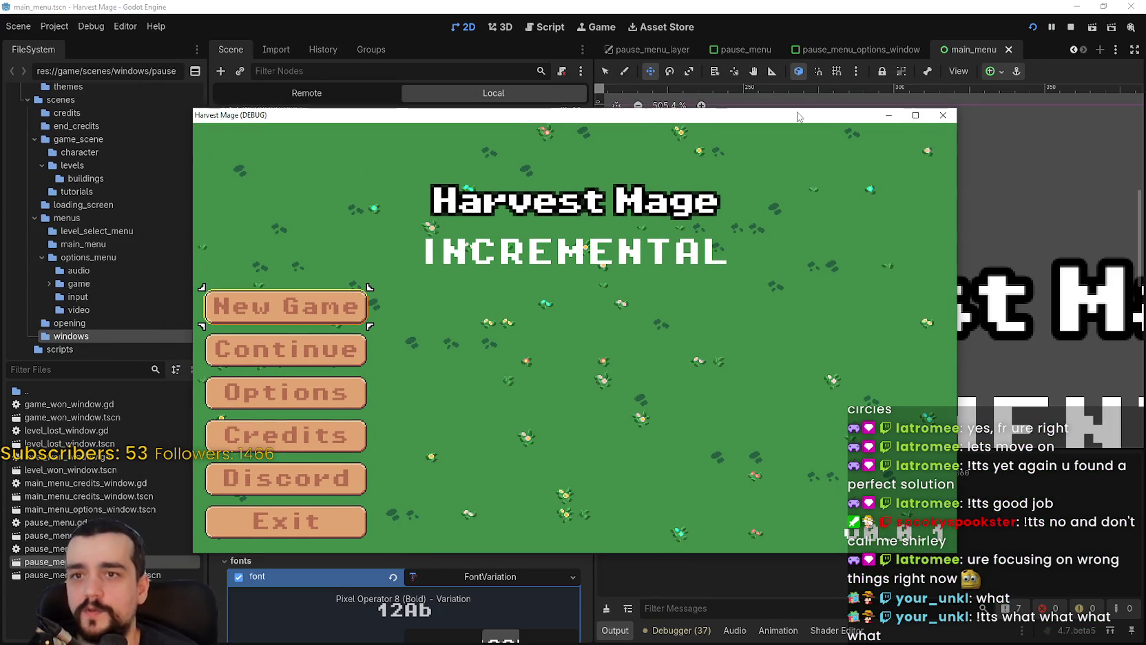
key(super+Down)
- Raise the vertical shadow offset to 2, save, and relaunch the game full-screen
click(571, 504)
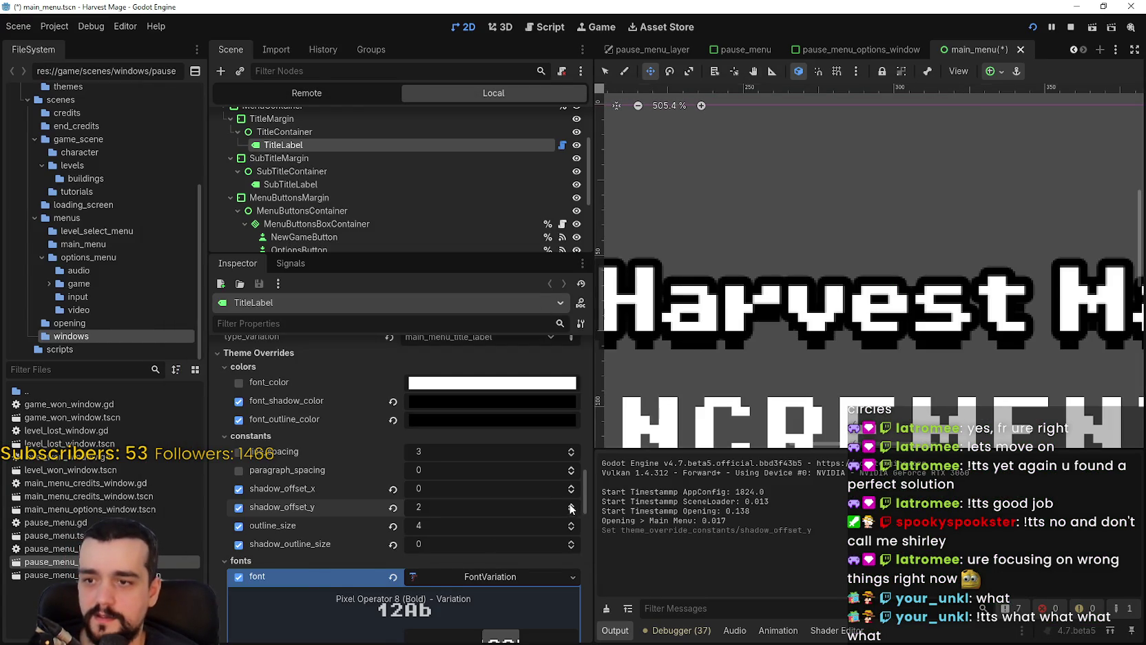
key(alt+Tab)
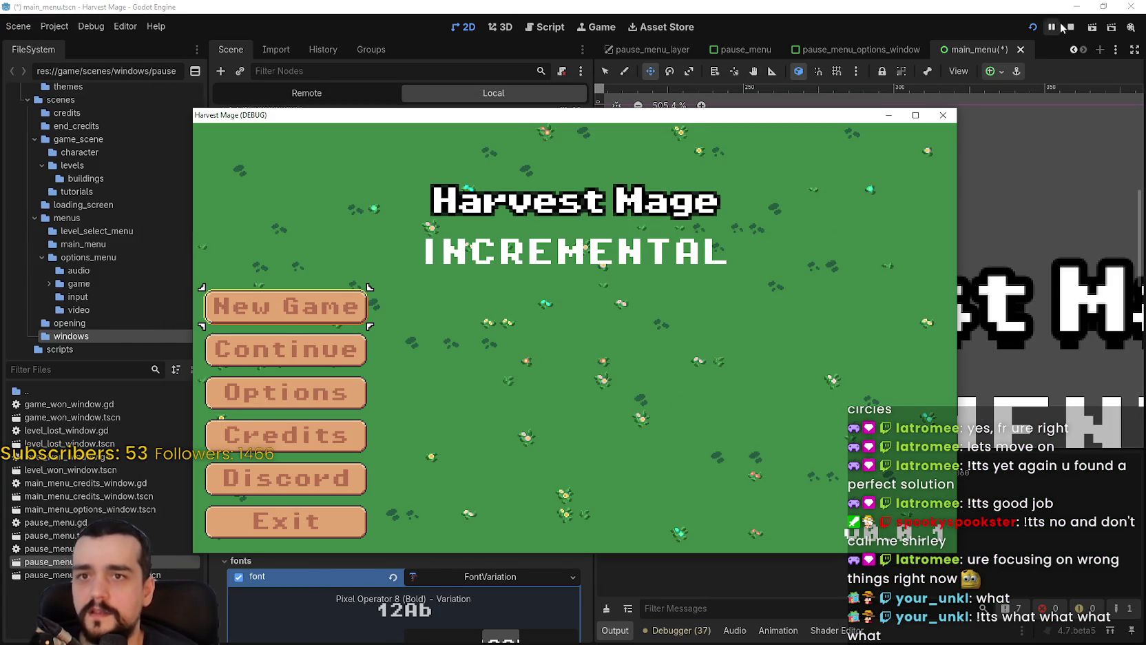
click(1062, 28)
key(ctrl+s)
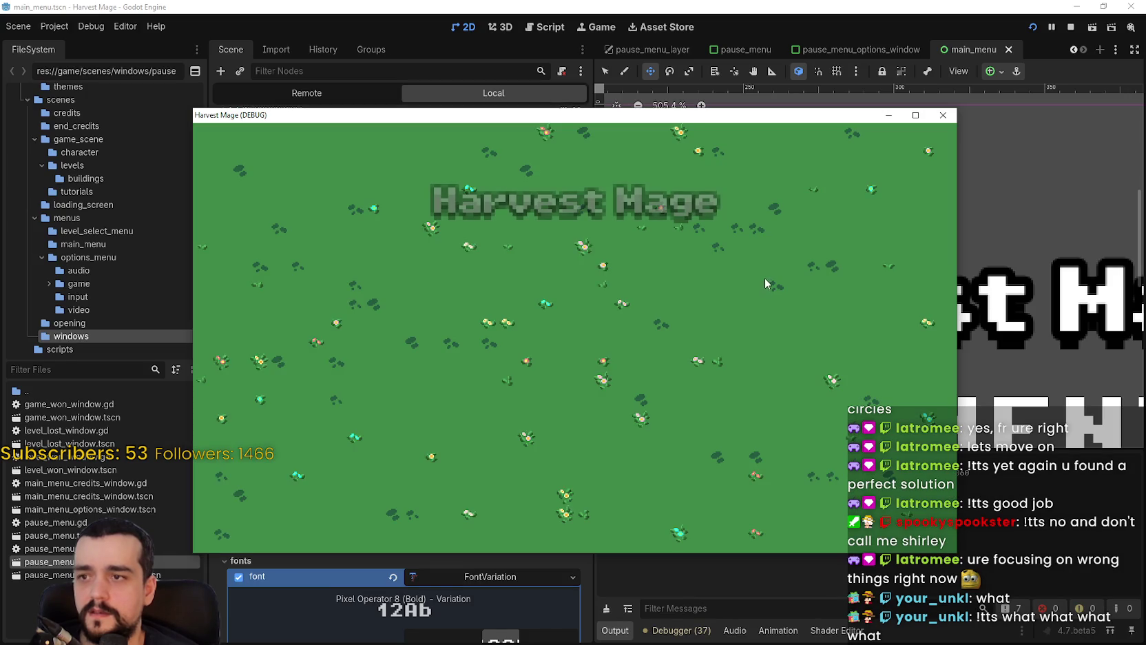
click(917, 116)
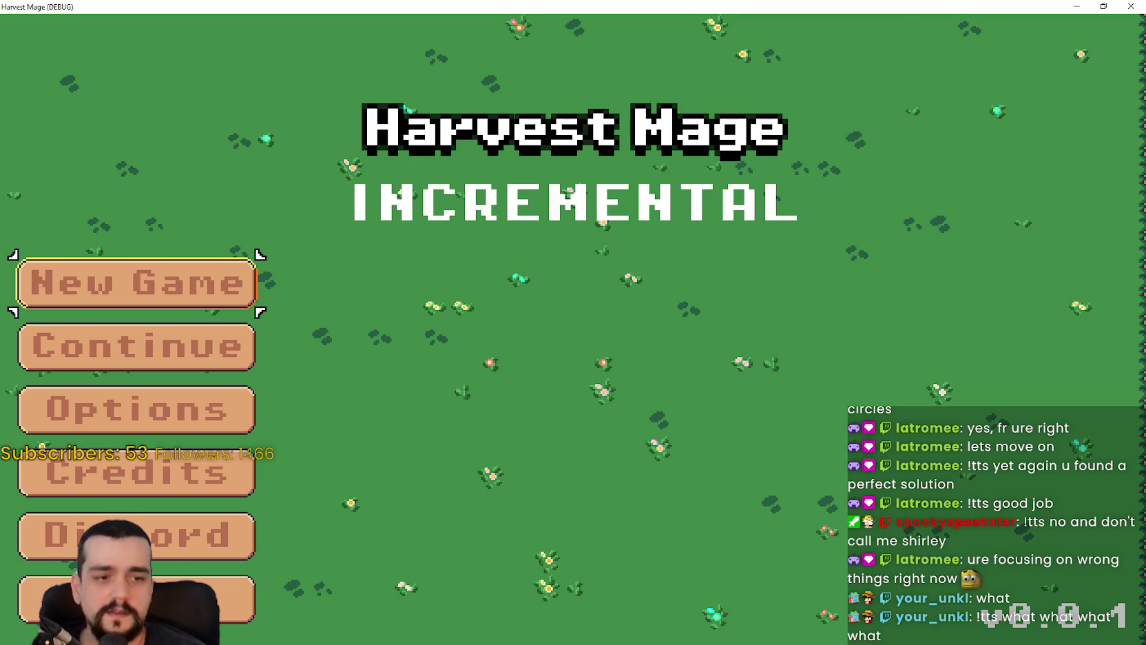
key(alt+F4)
scroll(783, 345, down, 5)
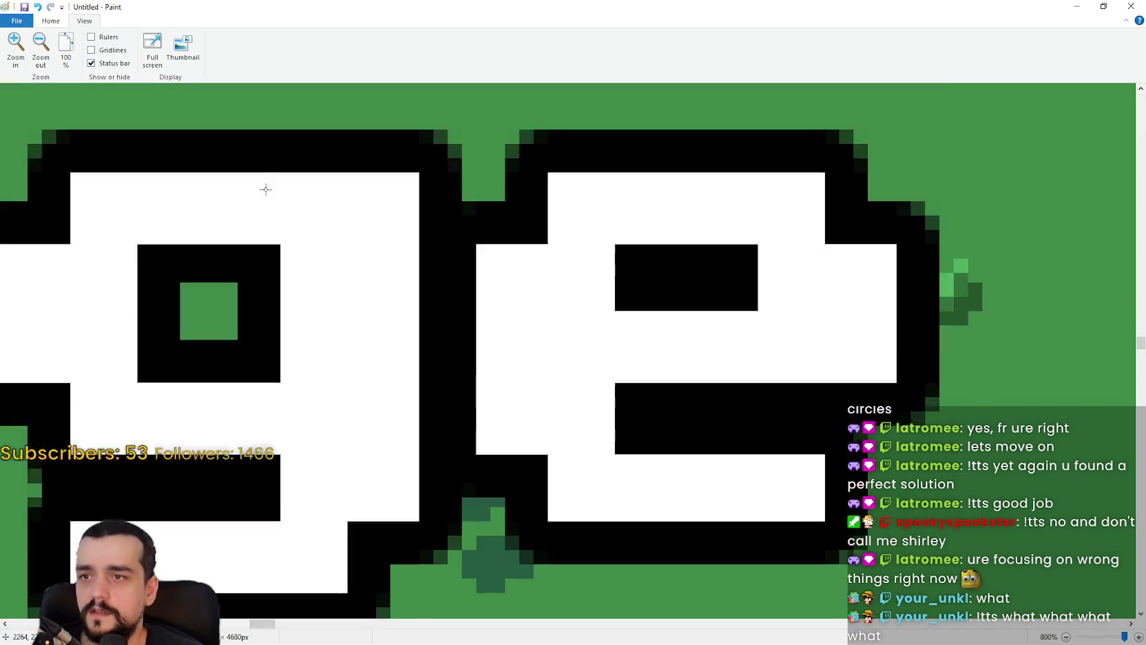
scroll(266, 190, up, 5)
click(40, 46)
click(40, 46)
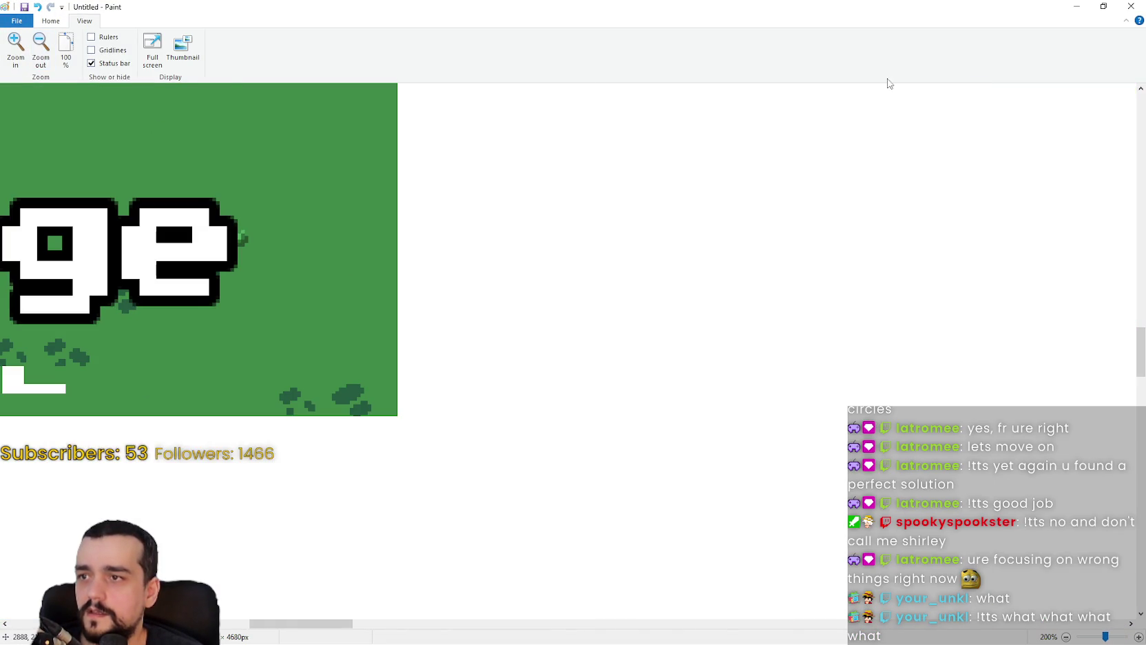
click(1067, 12)
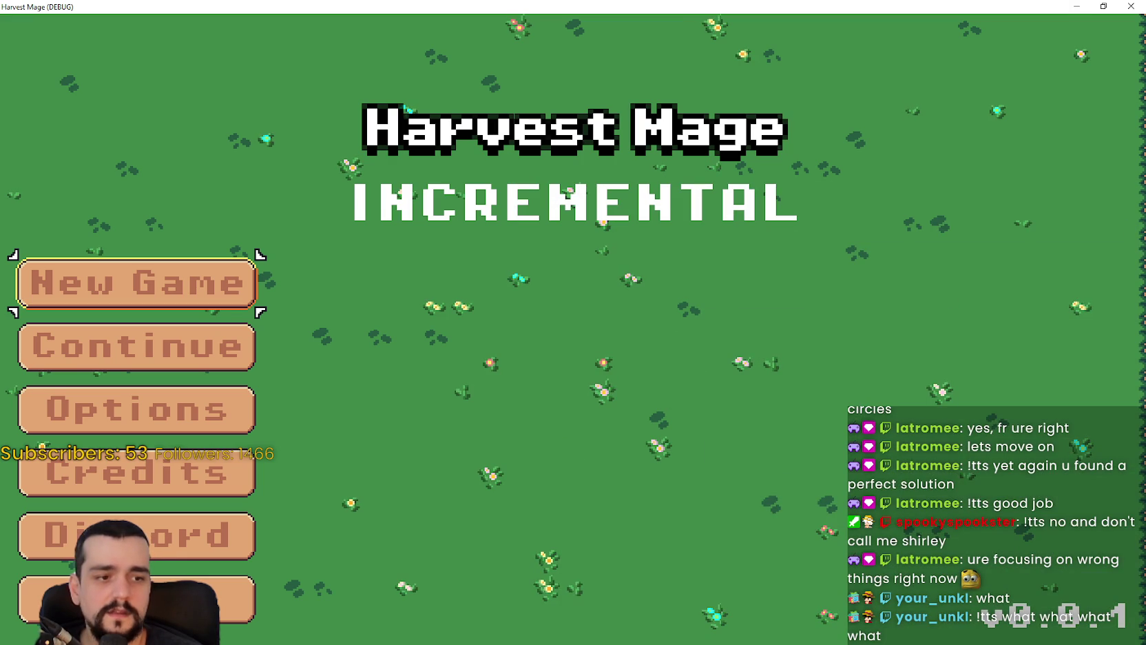
key(alt+F4)
scroll(413, 276, down, 10)
scroll(413, 303, up, 10)
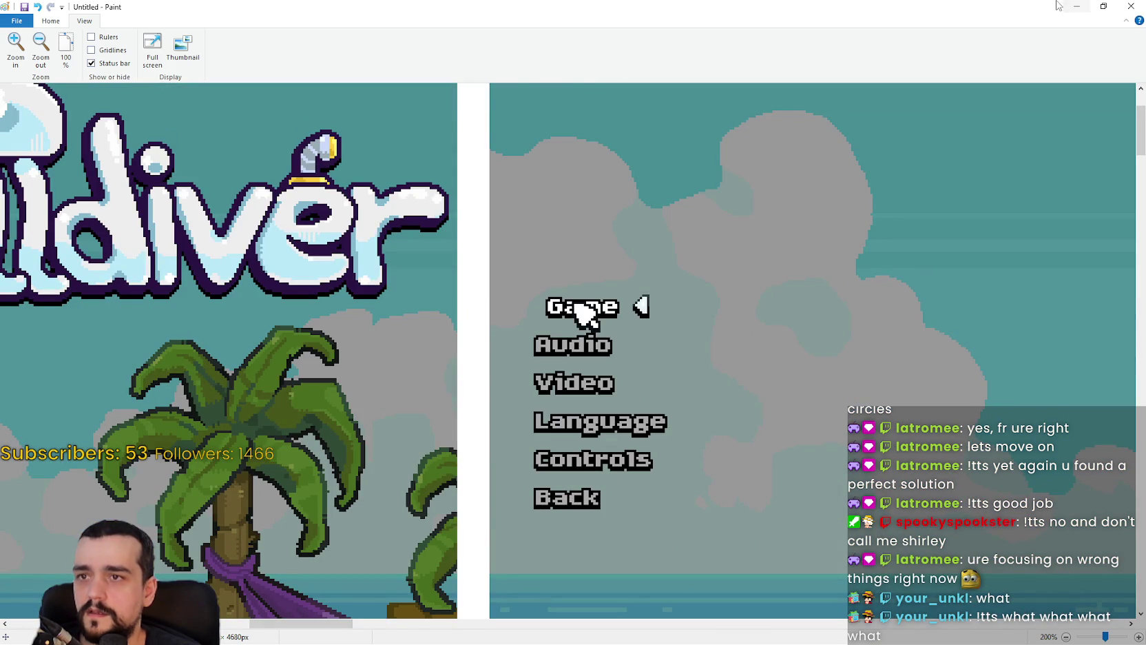
click(1103, 6)
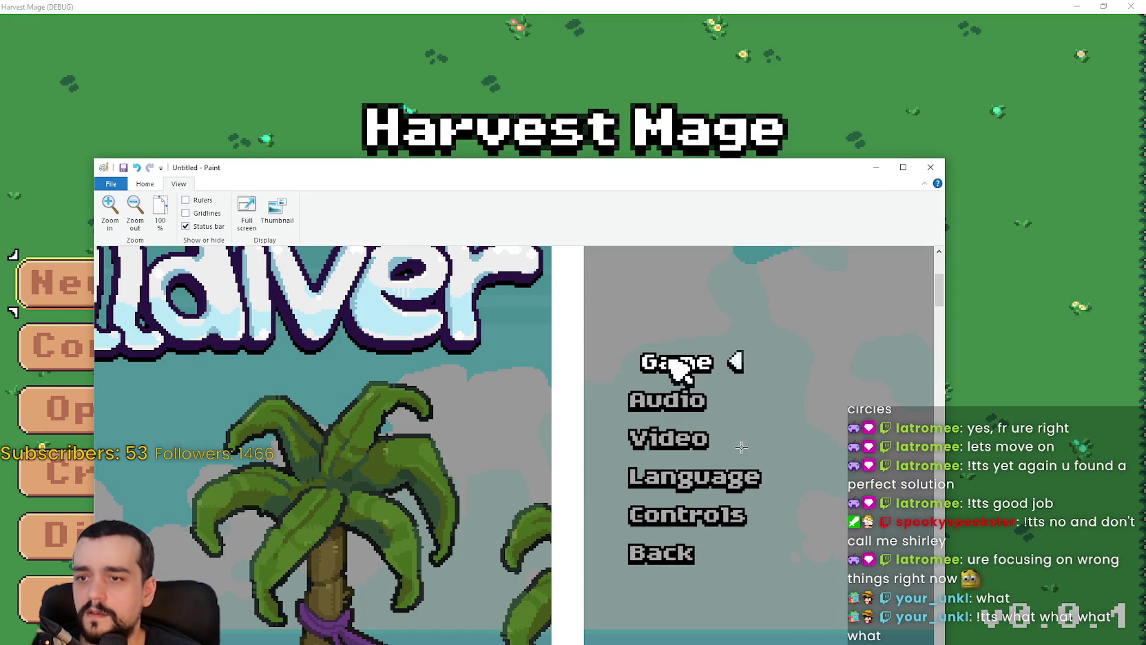
drag(666, 177, 681, 219)
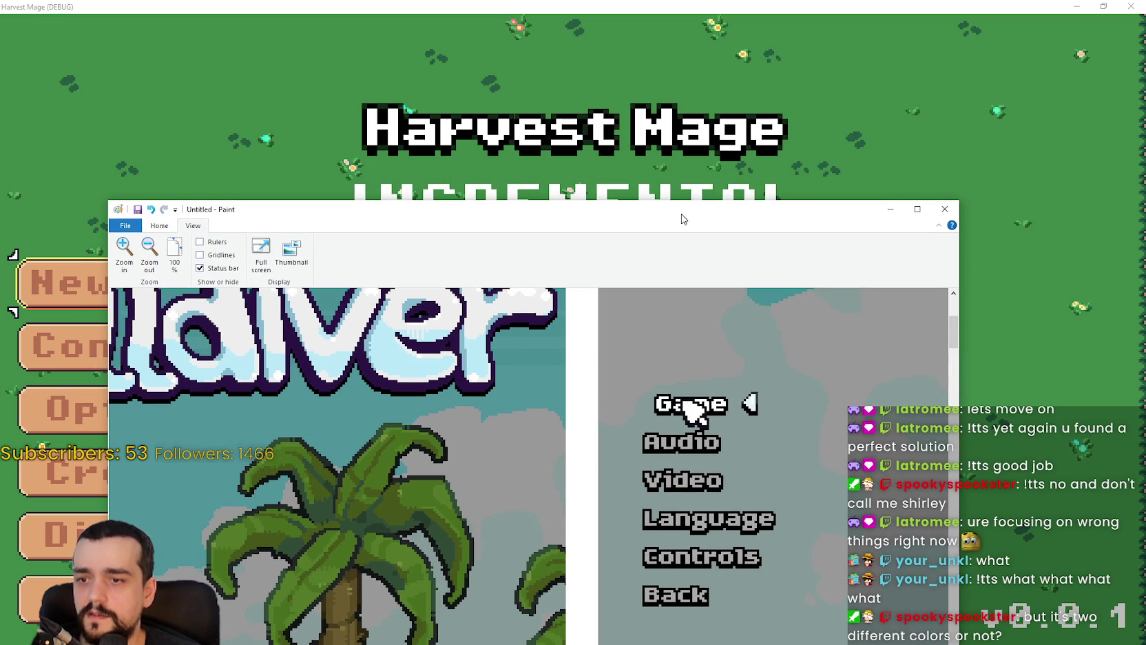
click(890, 209)
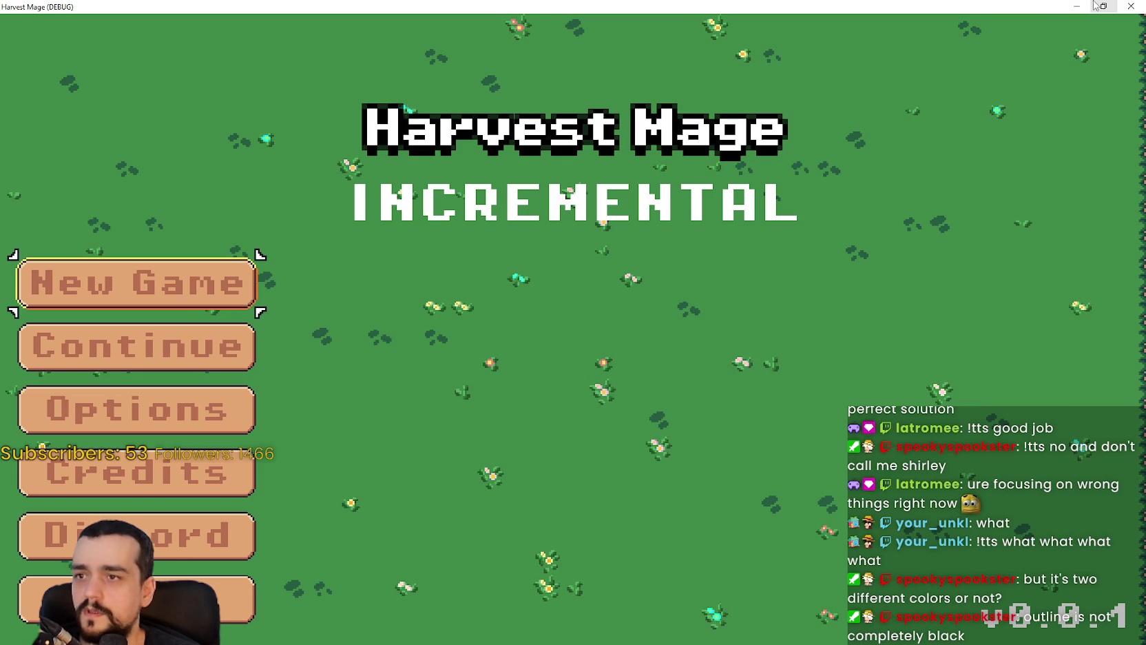
- Close the game, reset the title's vertical shadow offset to its default 1, and save
click(1095, 5)
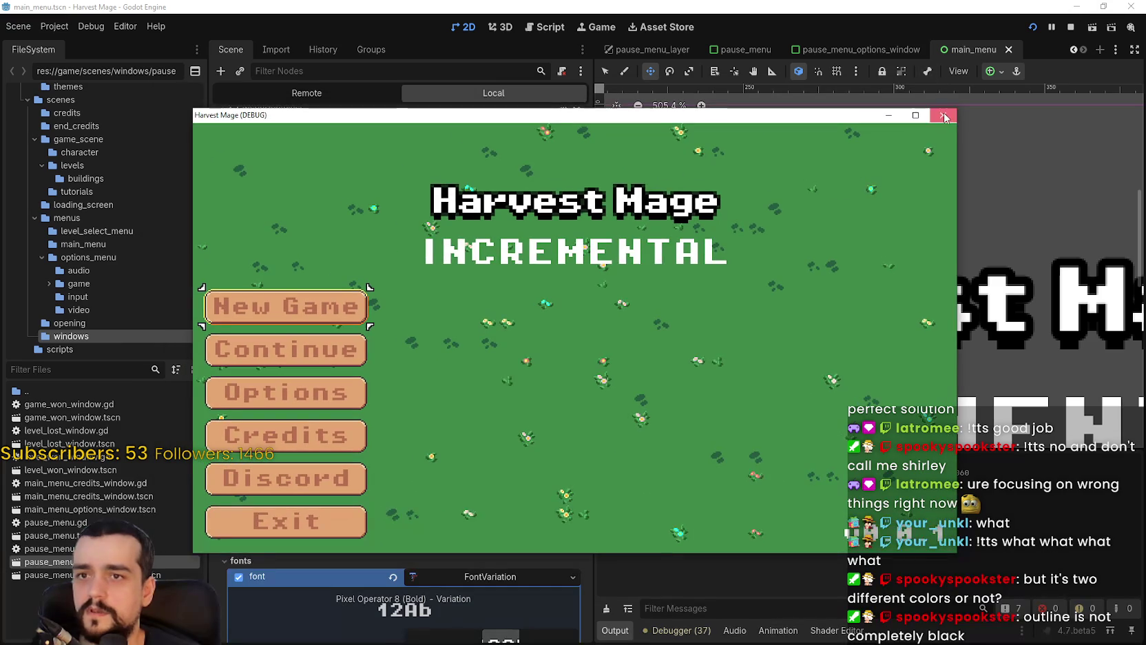
click(946, 112)
click(392, 507)
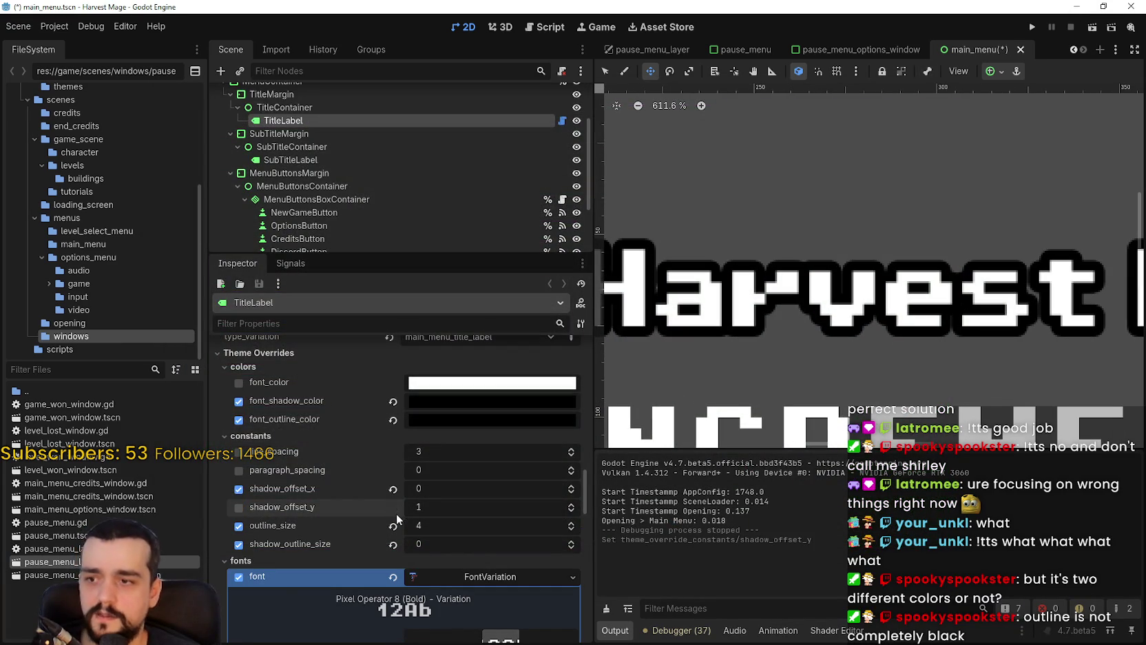
key(ctrl+s)
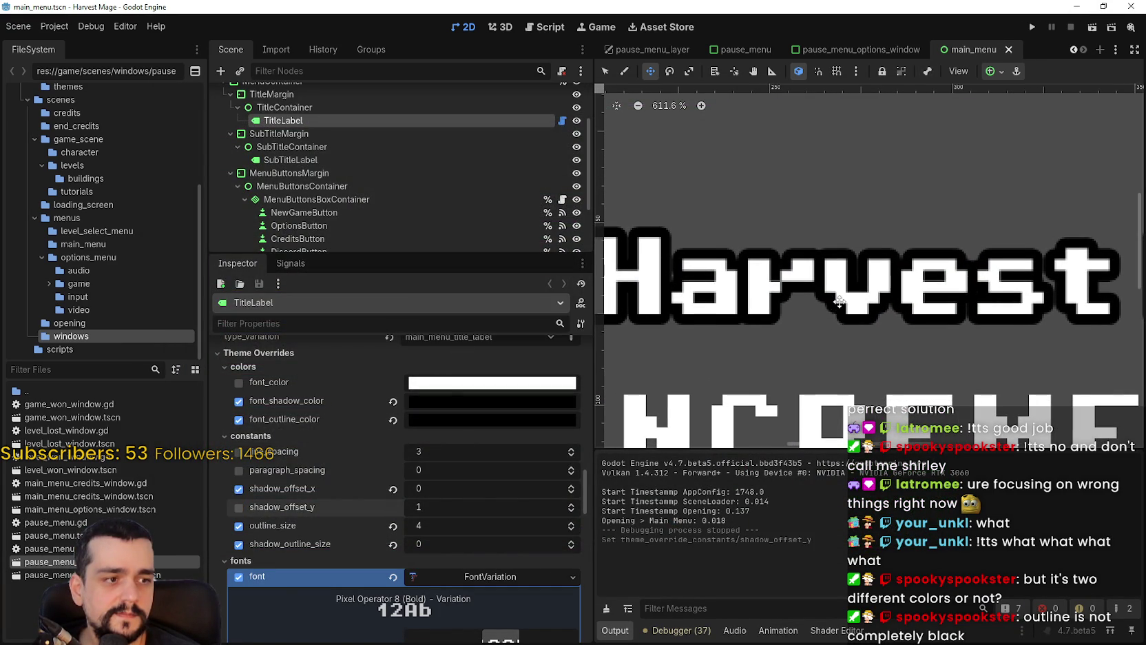
- Try a title outline size of 6, save, and preview it full-screen in the game
scroll(839, 301, down, 4)
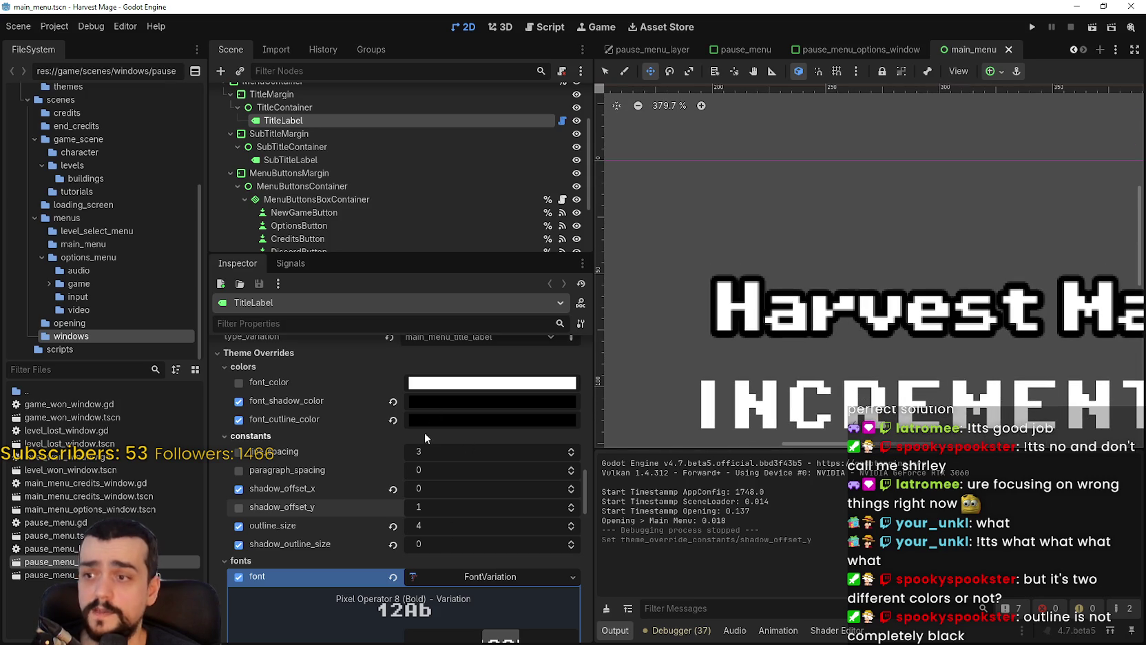
scroll(452, 528, down, 2)
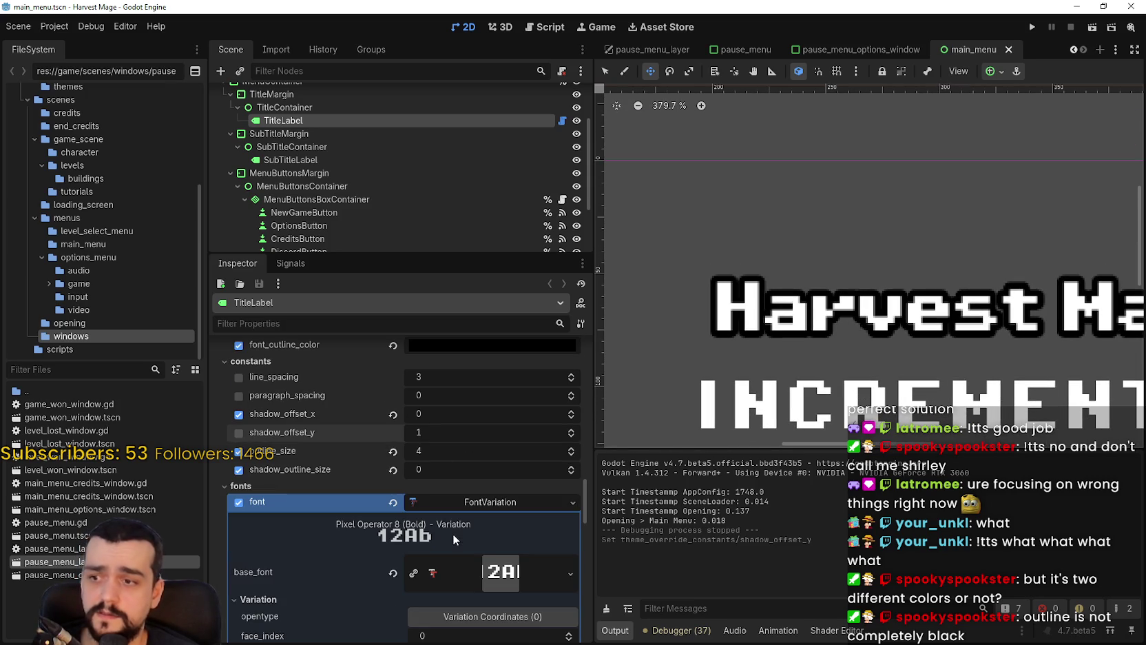
click(570, 448)
click(570, 449)
key(ctrl+s)
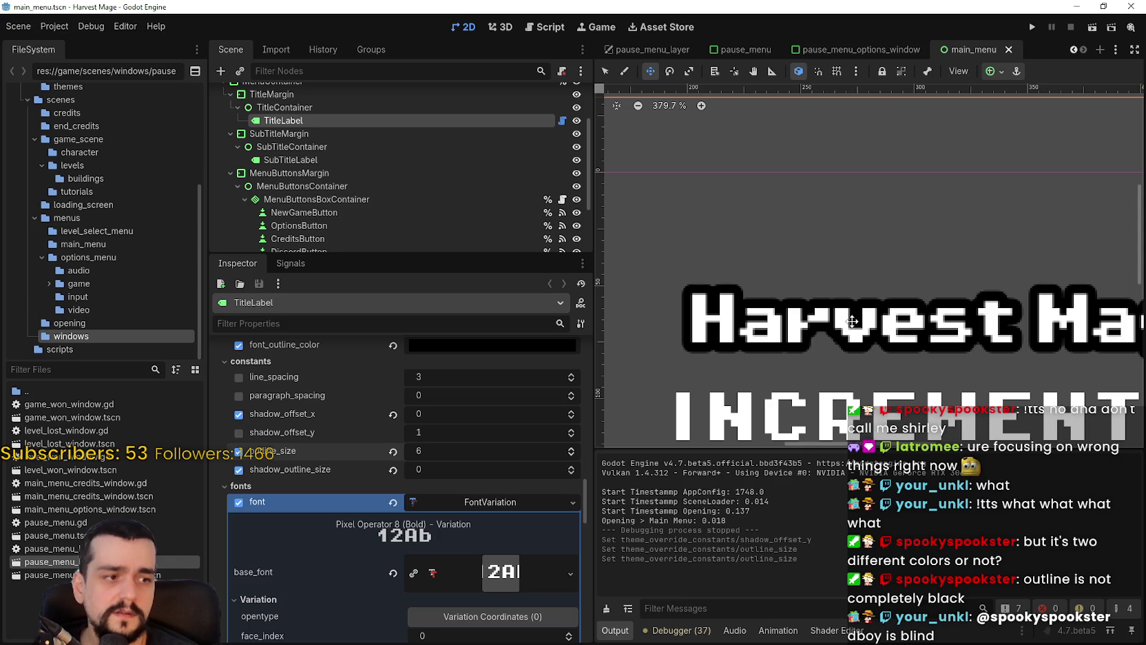
click(1031, 27)
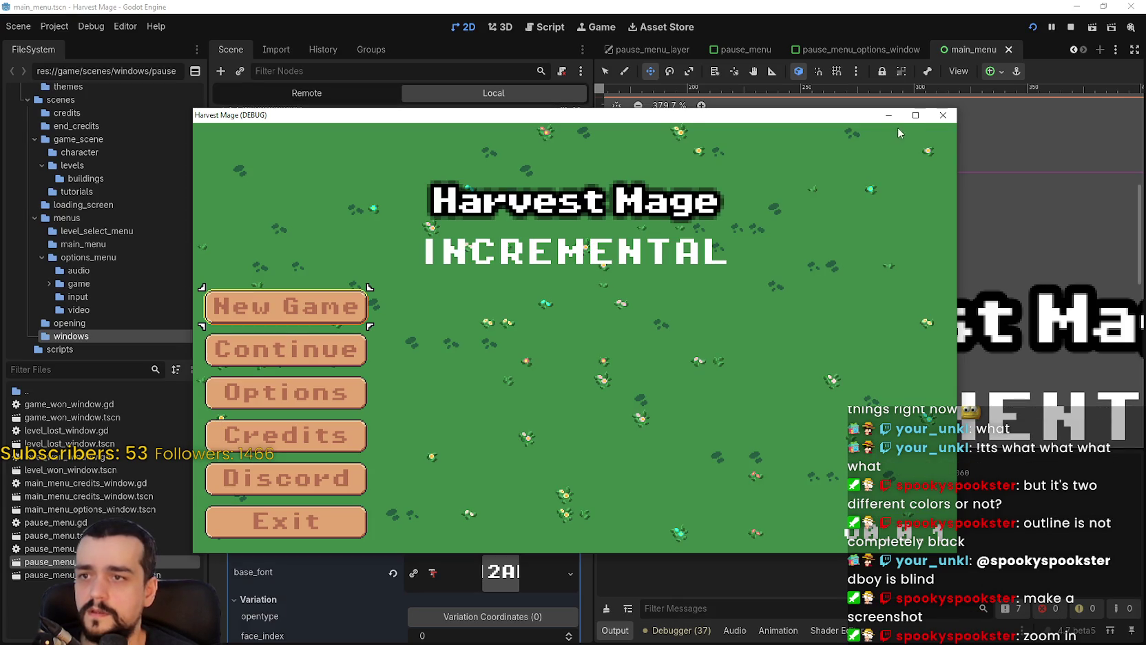
click(911, 117)
click(1140, 4)
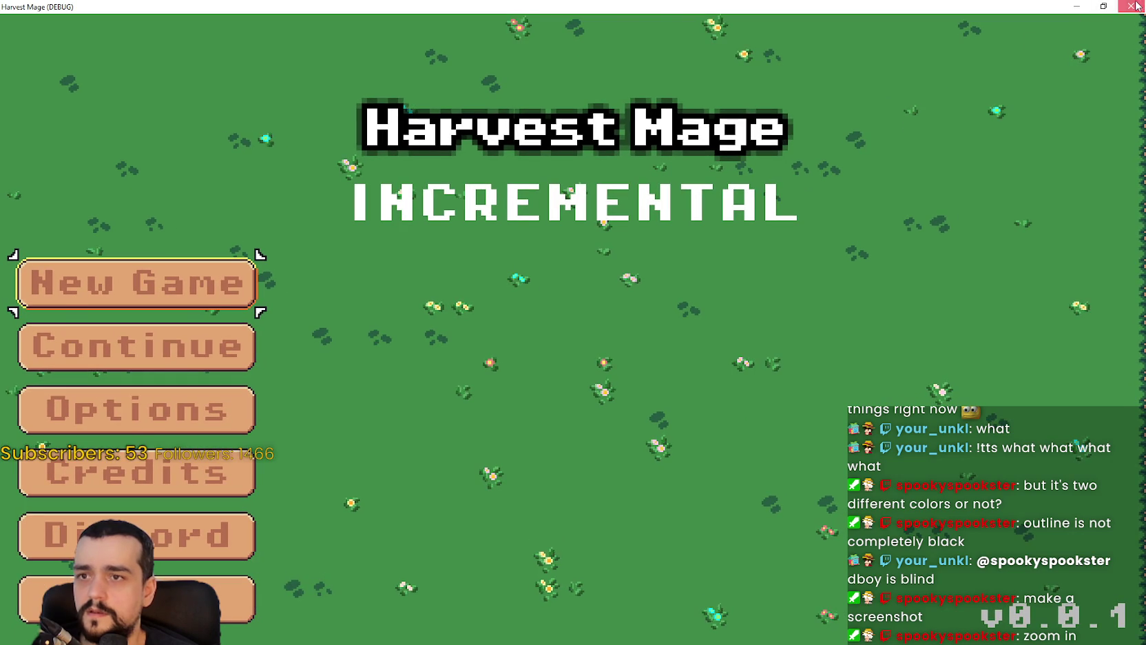
- Set the outline size back to 4, save, and rerun the game full-screen
click(573, 455)
click(572, 455)
key(ctrl+s)
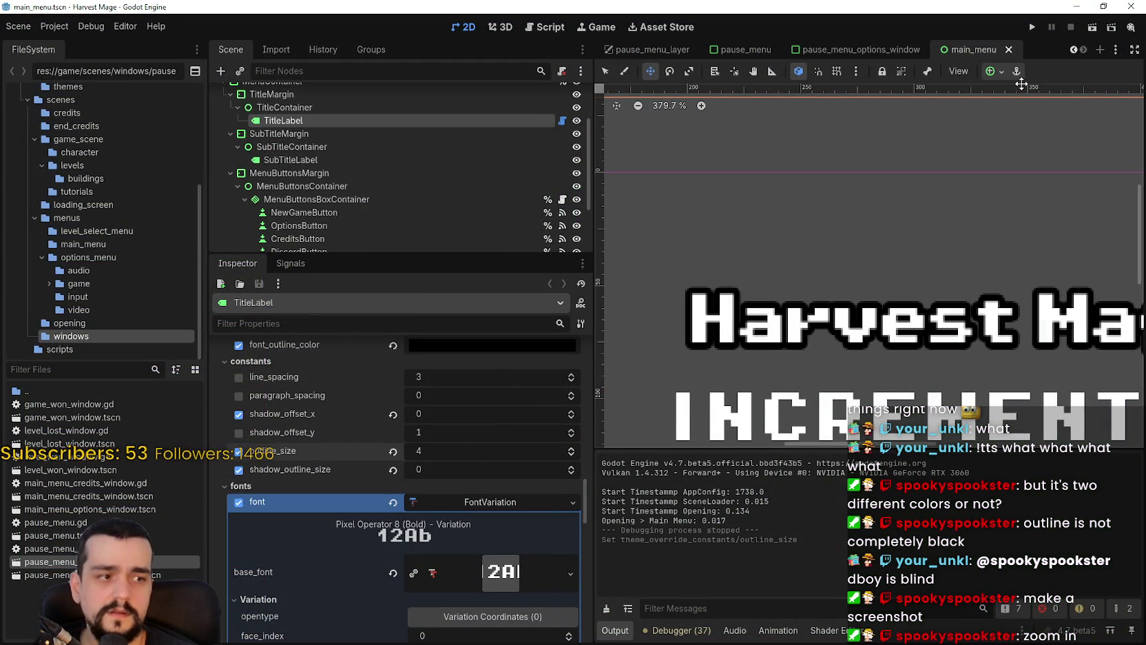
click(1035, 27)
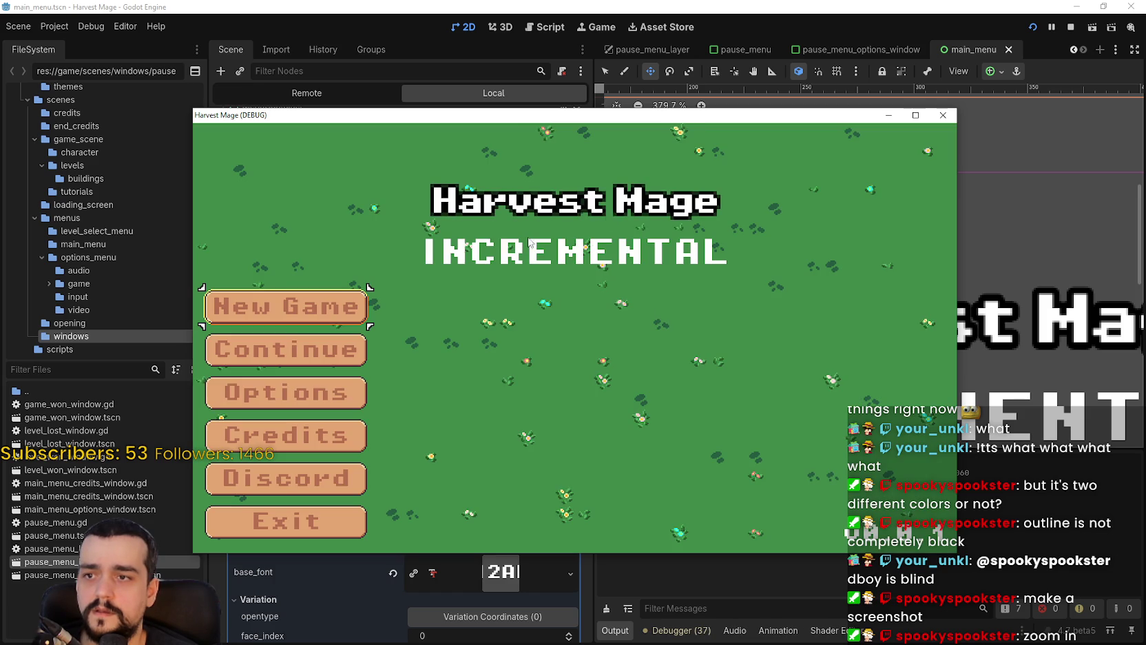
click(915, 115)
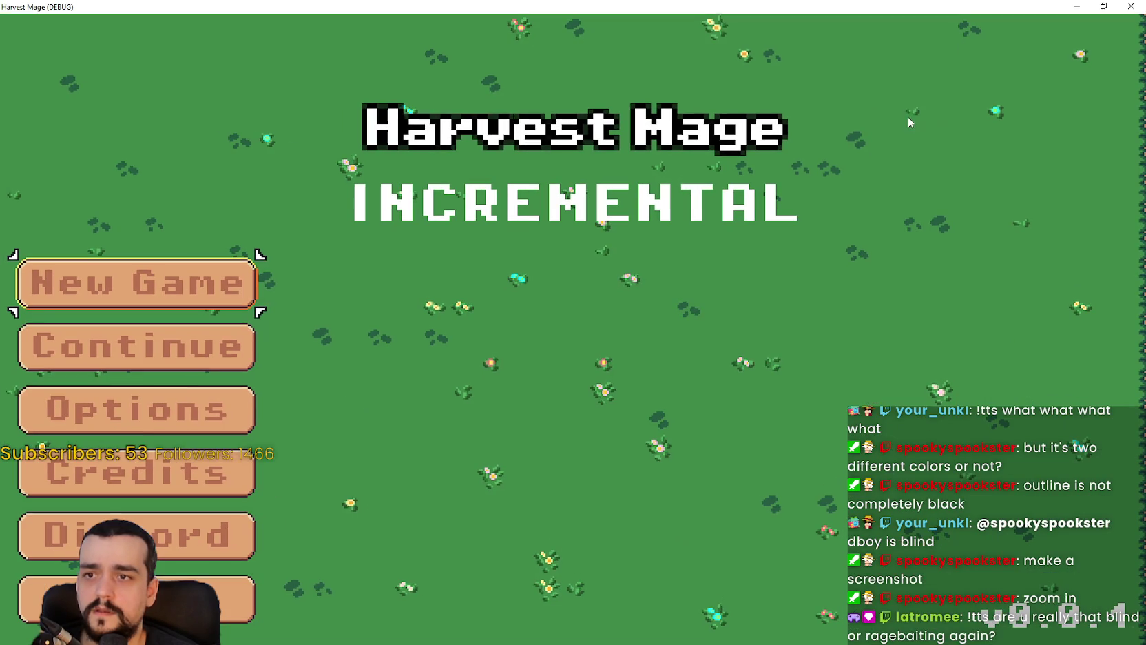
- Capture the Harvest Mage title region and paste it into the Paint image
key(alt+Tab)
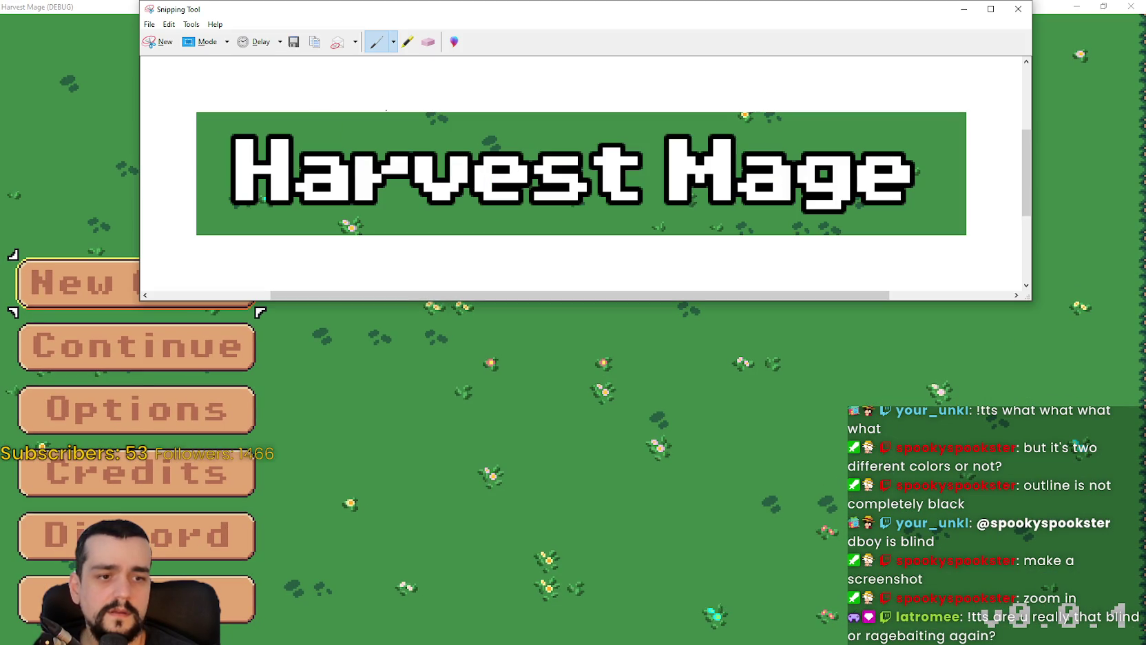
key(ctrl+n)
mouse_move(332, 86)
mouse_down()
mouse_move(792, 160)
mouse_move(805, 172)
mouse_up()
click(305, 24)
click(318, 35)
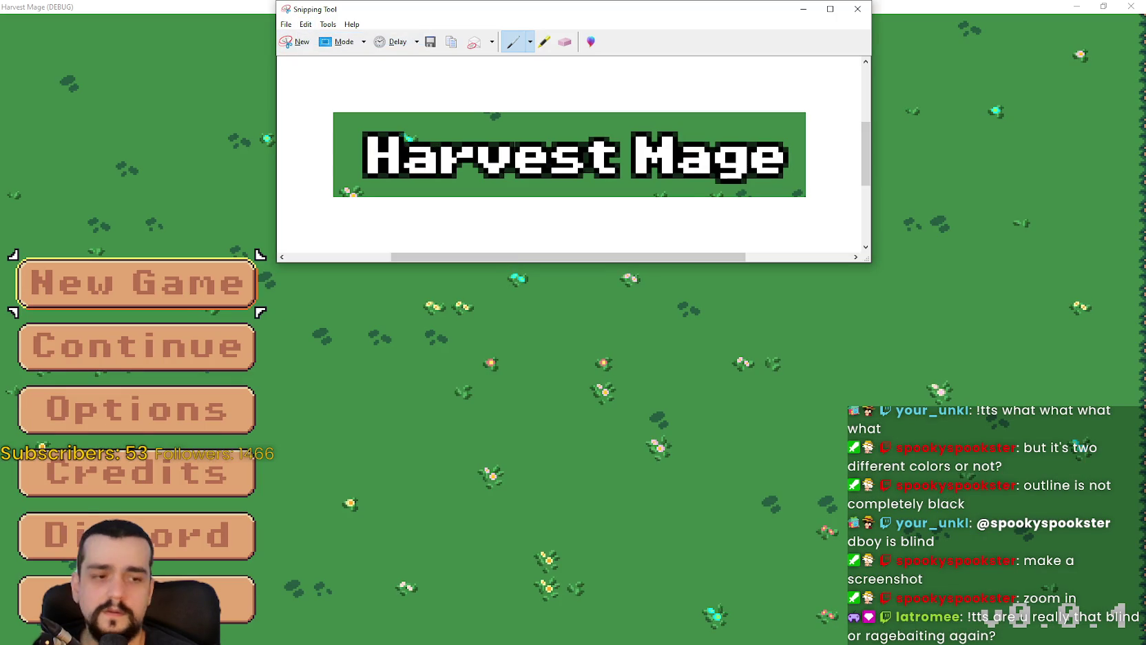
key(alt+Tab)
key(alt+Tab)
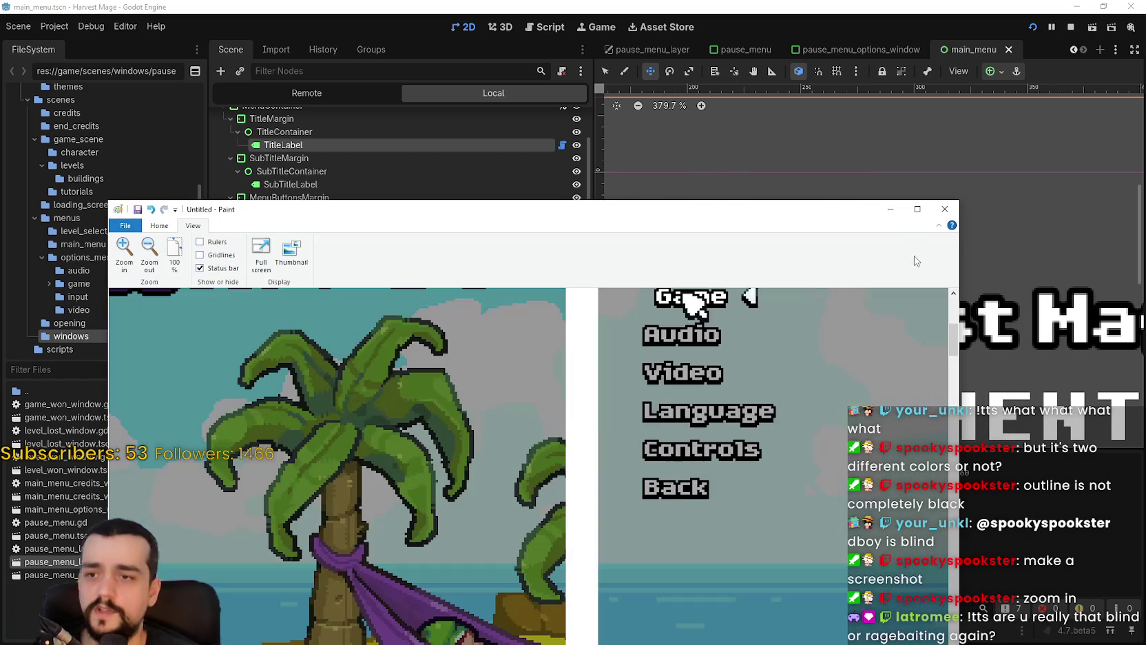
click(916, 208)
key(ctrl+v)
mouse_move(330, 173)
mouse_down()
mouse_move(573, 323)
mouse_move(659, 344)
mouse_up()
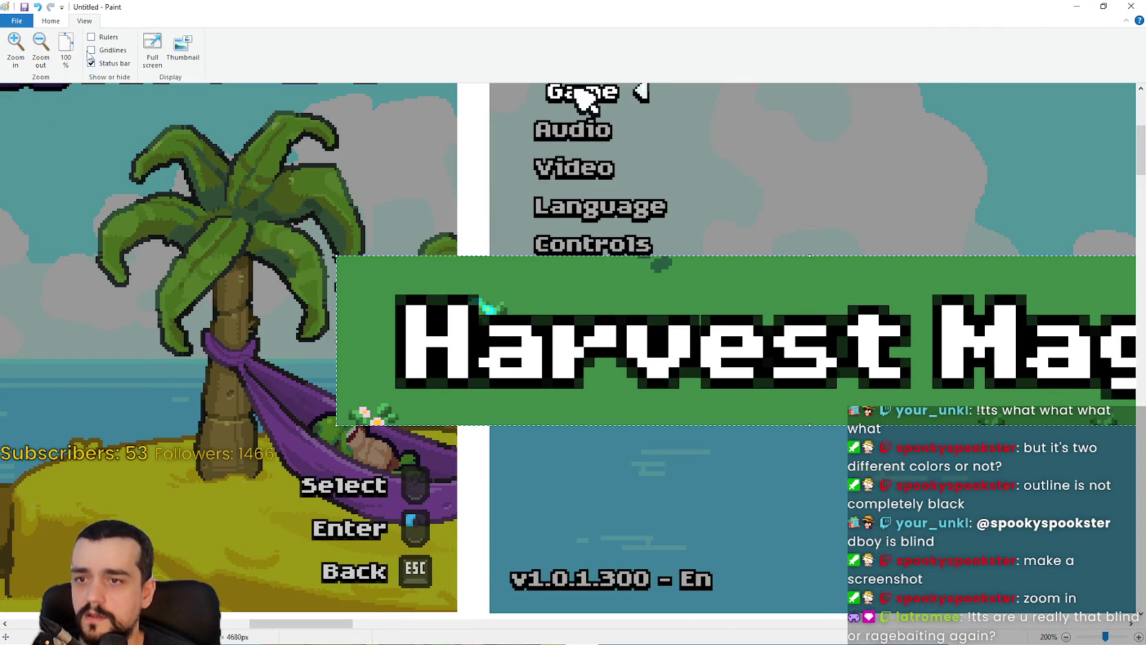
- Inspect the pasted 'Harvest' title pixels at 600% zoom, then minimize Paint
click(25, 46)
scroll(397, 212, up, 3)
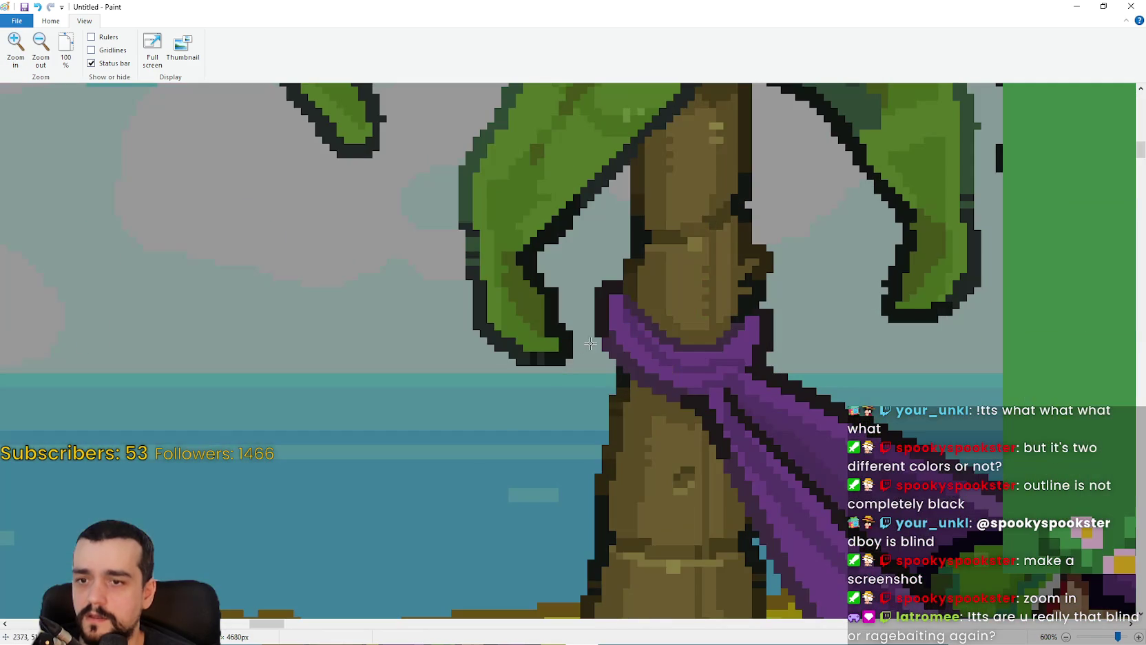
mouse_move(271, 631)
mouse_down()
mouse_move(337, 632)
mouse_move(320, 631)
mouse_up()
drag(308, 631, 286, 631)
scroll(586, 475, up, 5)
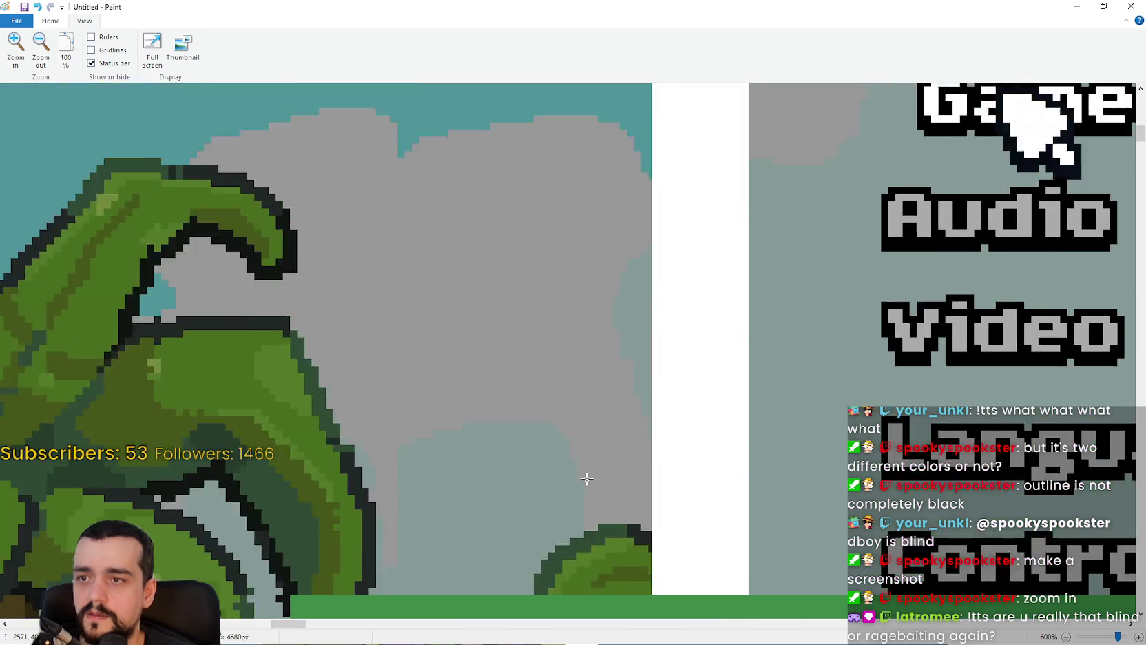
scroll(587, 476, down, 5)
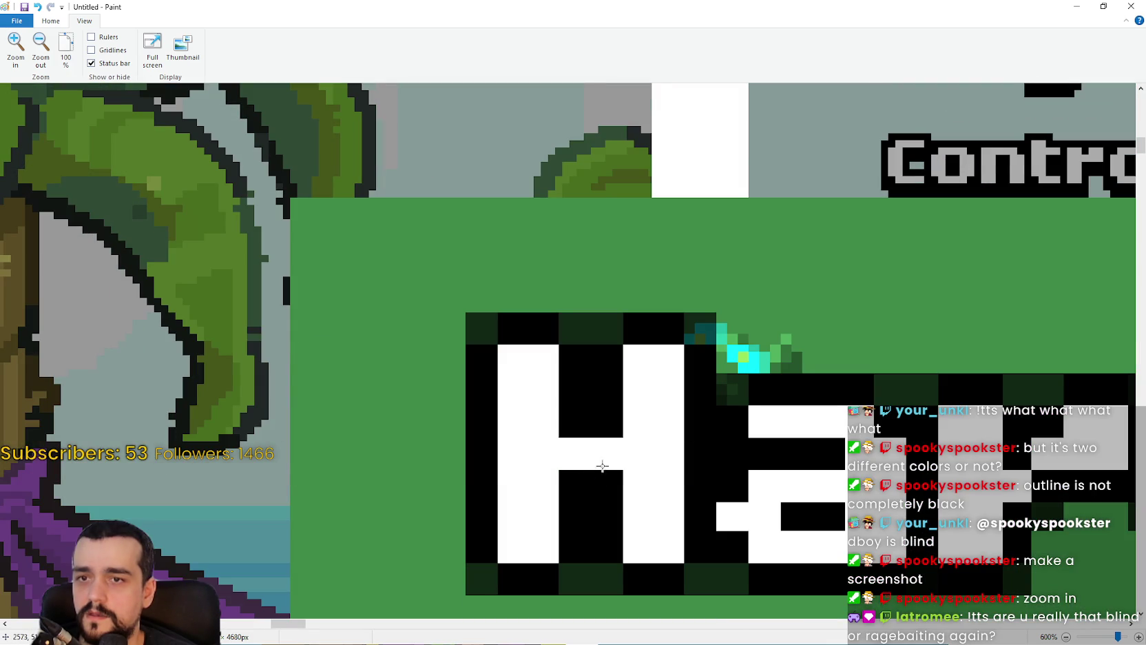
scroll(696, 344, down, 3)
scroll(698, 351, up, 3)
mouse_move(302, 626)
mouse_down()
mouse_move(372, 618)
mouse_move(306, 620)
mouse_up()
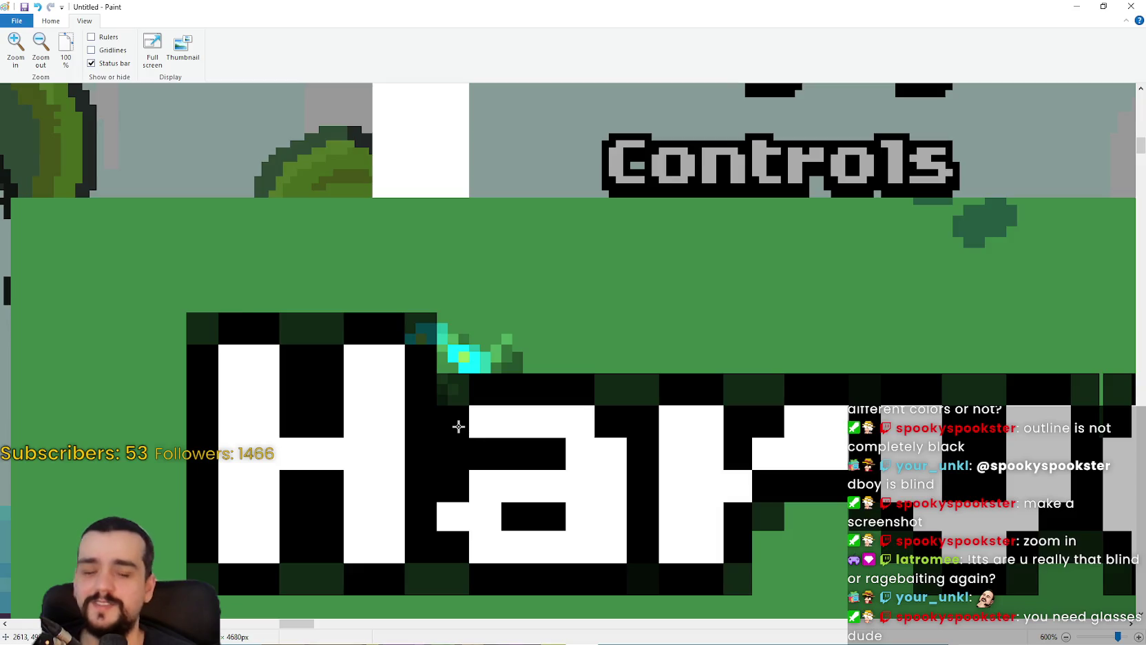
scroll(459, 427, down, 2)
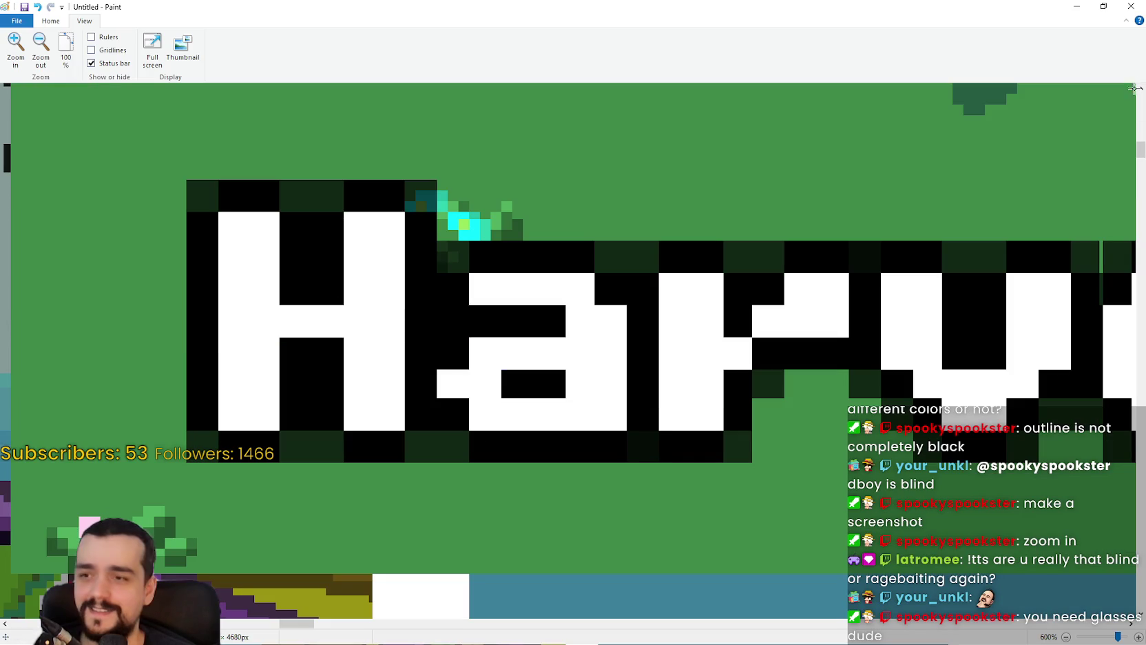
scroll(1003, 84, down, 7)
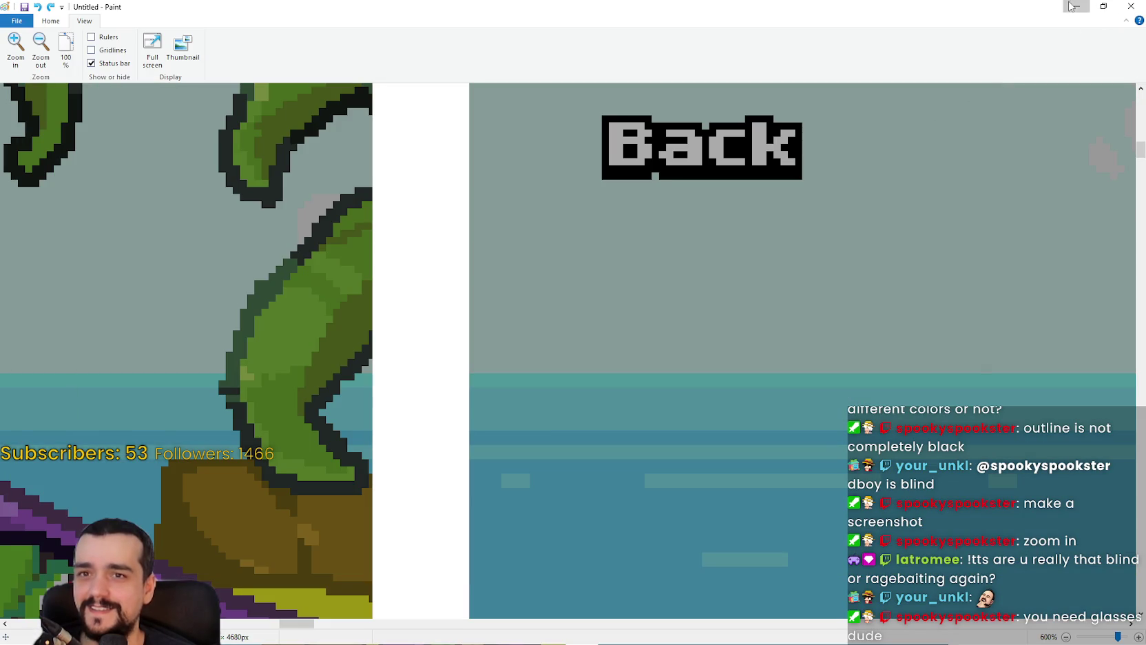
click(1072, 7)
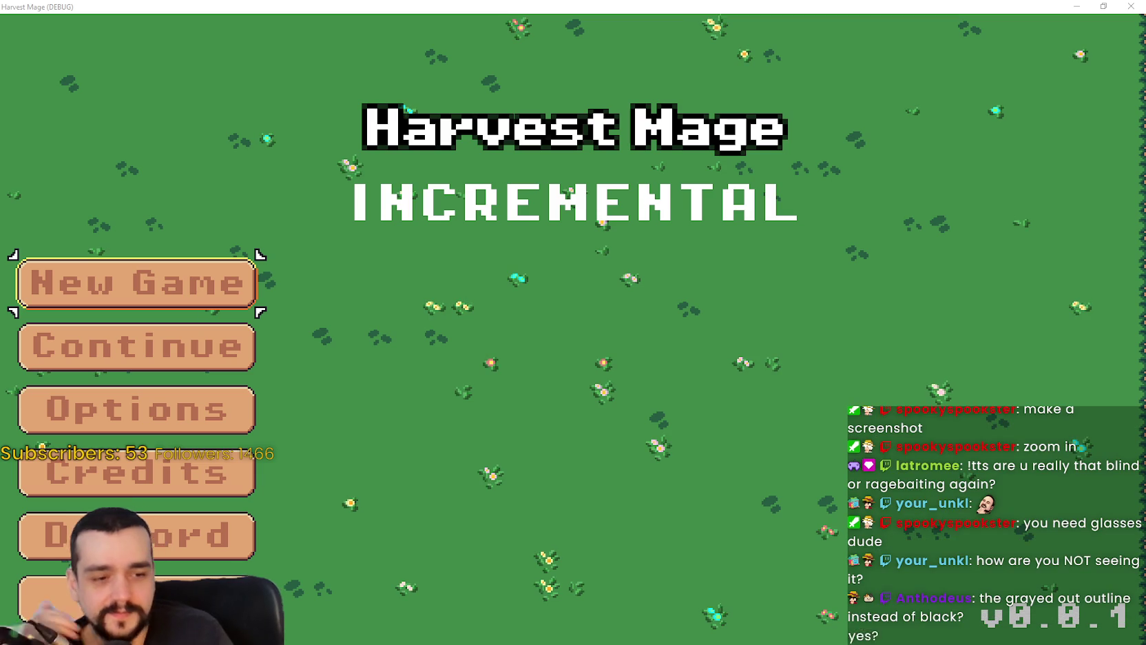
- Stop the game and set TitleLabel's shadow_outline_size to 1
key(F8)
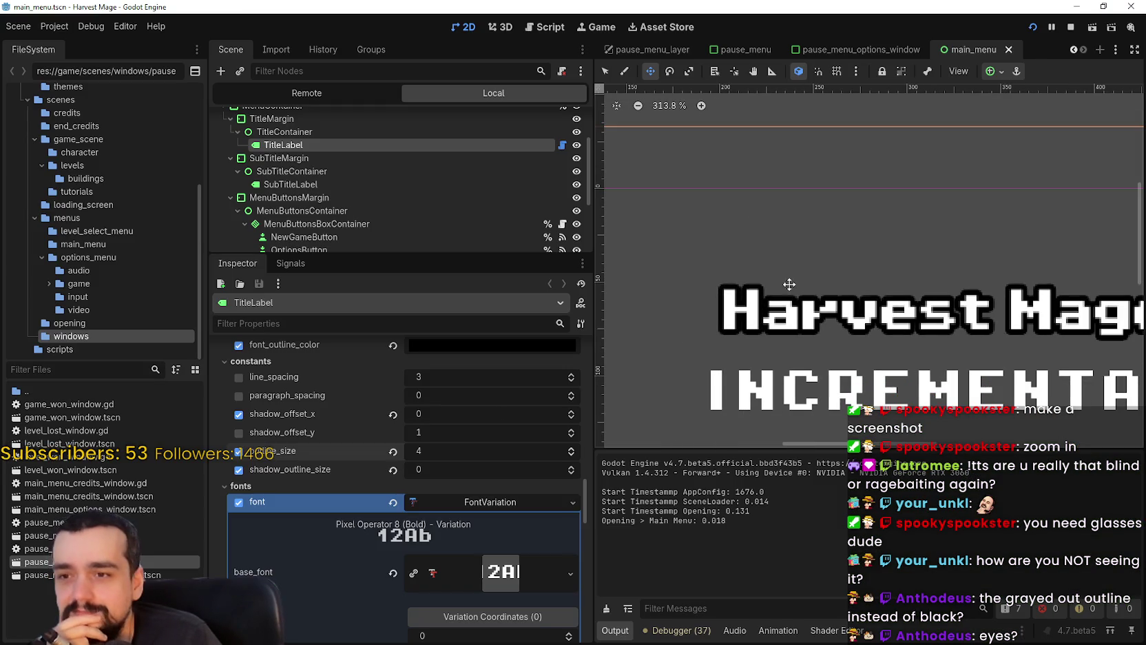
click(571, 466)
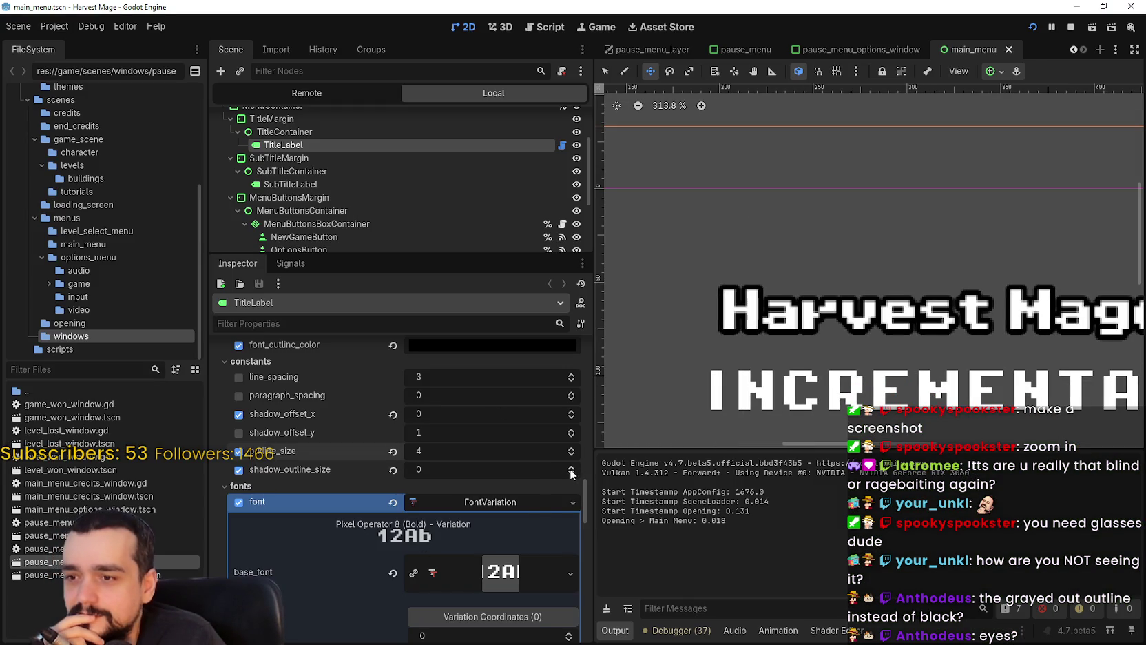
scroll(787, 315, up, 1)
scroll(788, 315, up, 9)
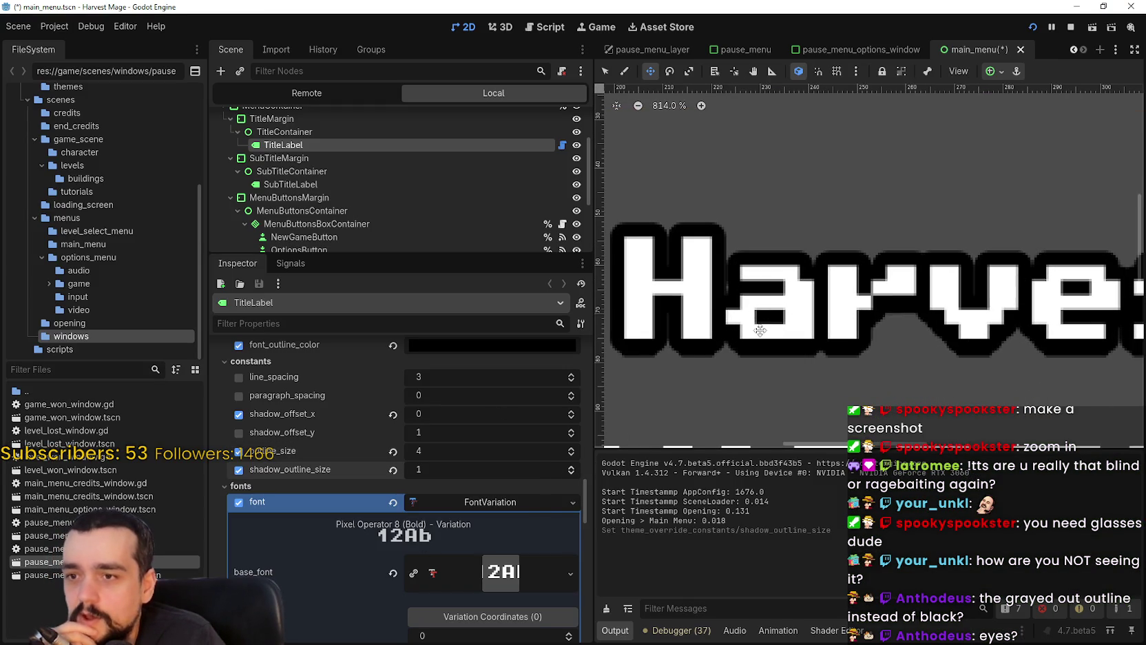
scroll(693, 403, down, 4)
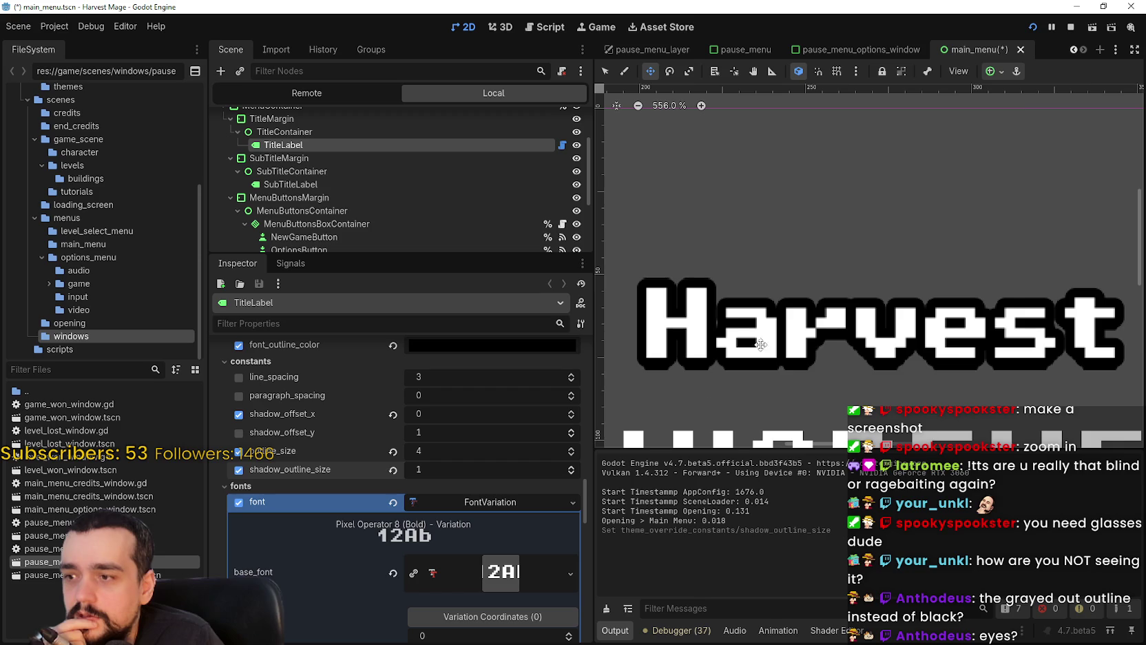
- Save and run the game with F5, view the menu maximized, then close it
key(F5)
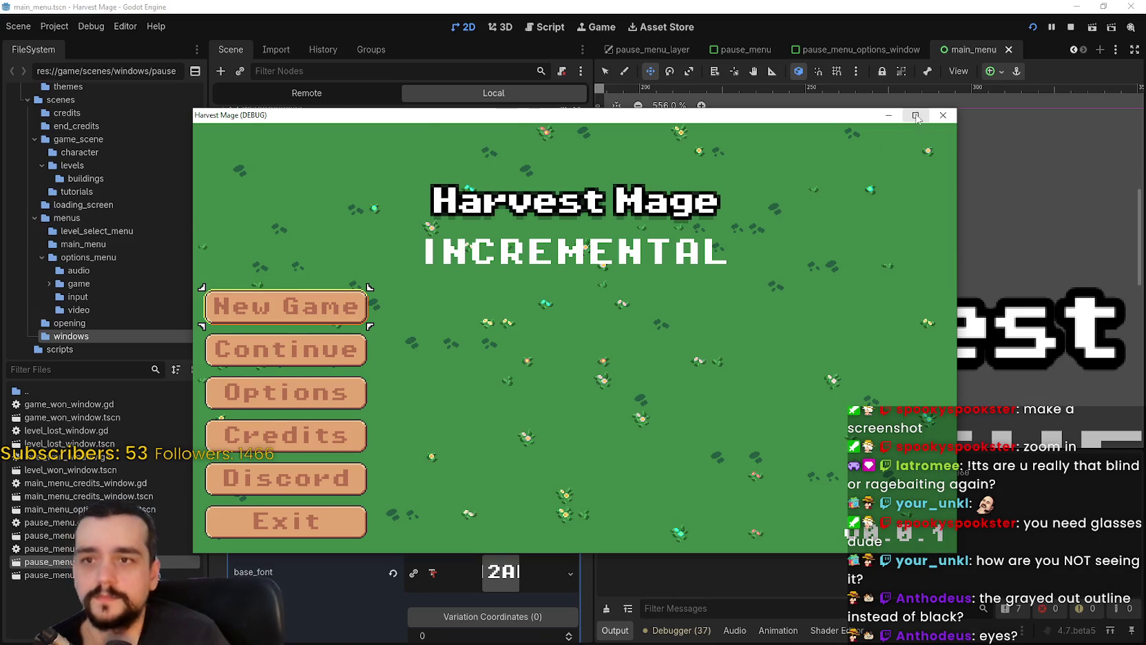
click(916, 115)
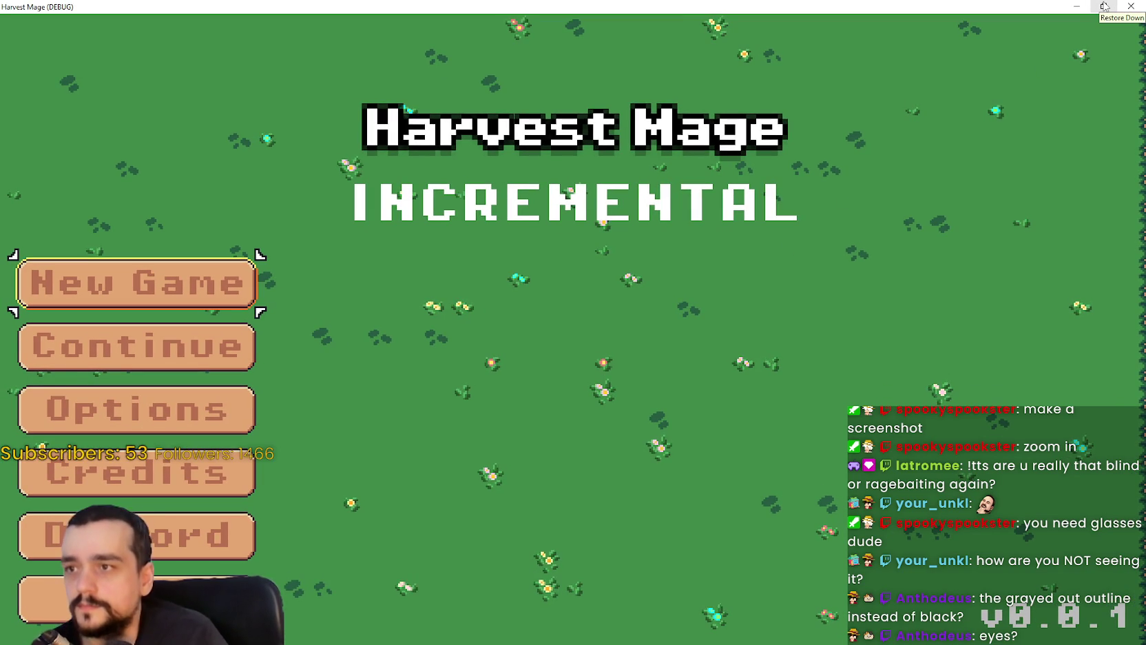
click(1105, 7)
click(944, 114)
- Set the title shadow's vertical offset to 0 and save the scene
scroll(792, 275, up, 2)
scroll(713, 372, down, 1)
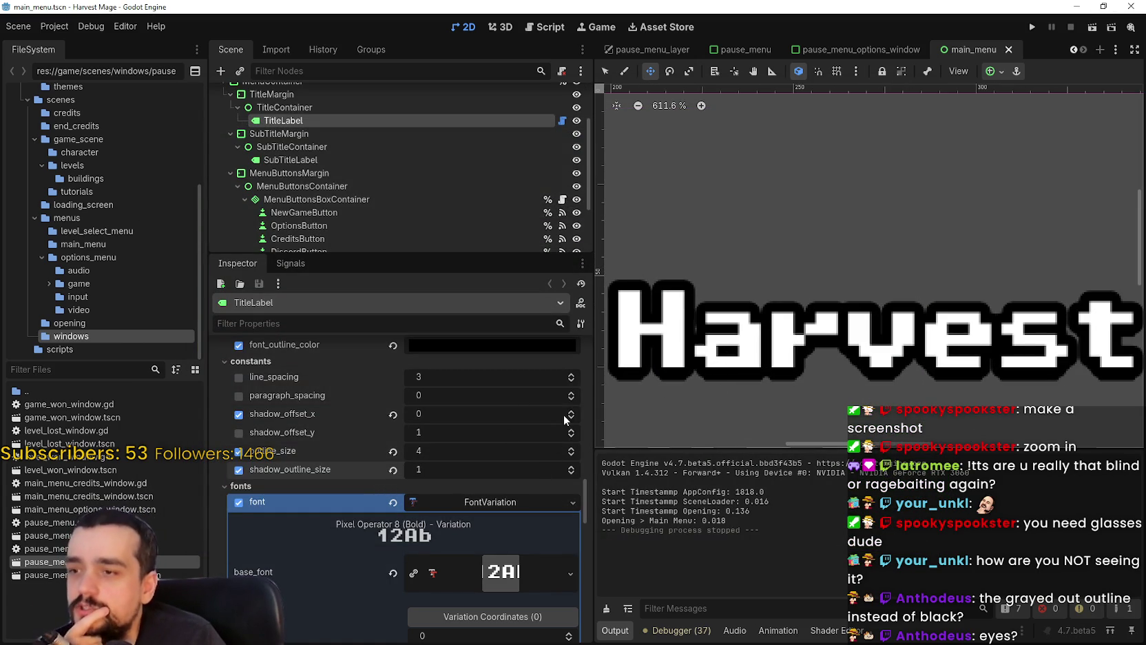
click(571, 432)
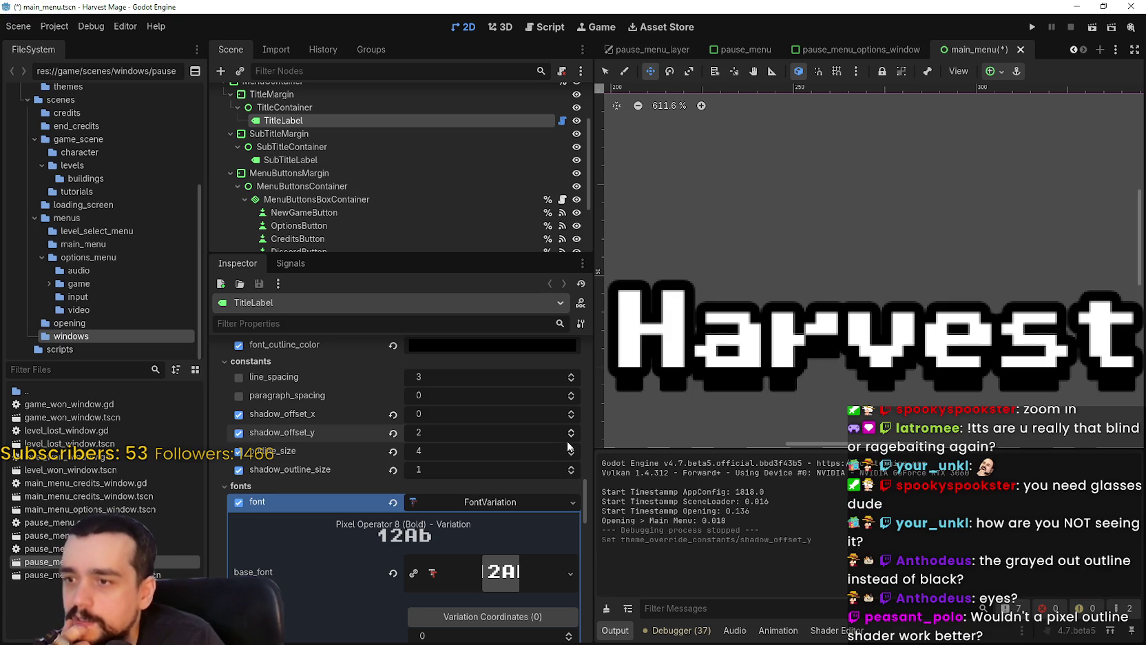
click(571, 436)
click(571, 436)
scroll(733, 334, up, 2)
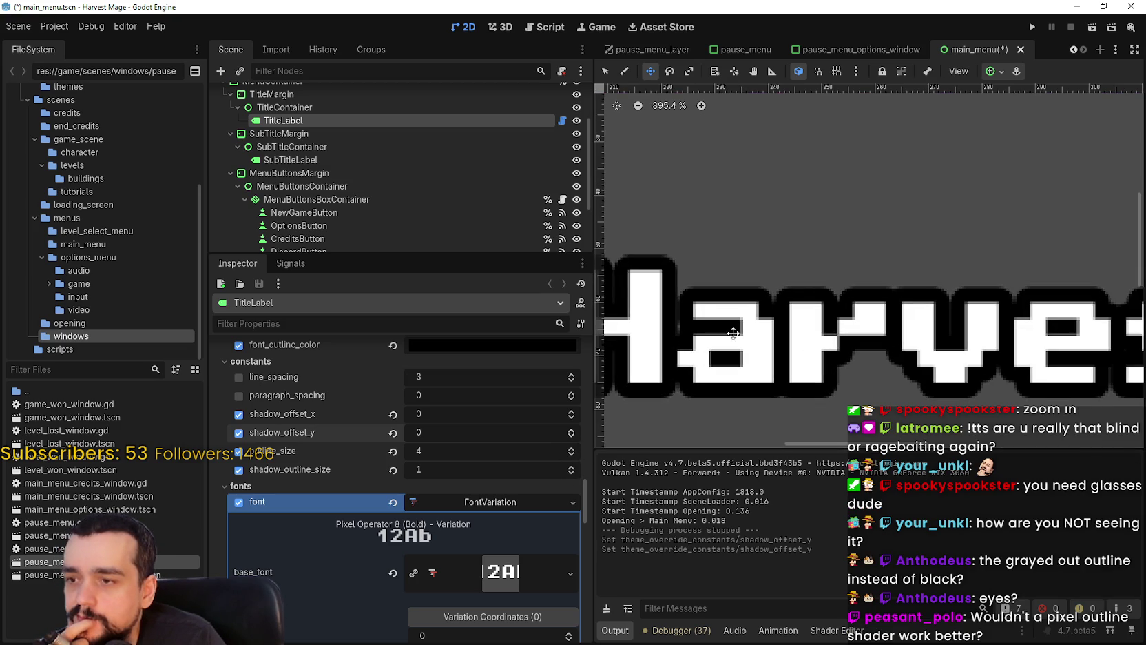
scroll(733, 333, down, 2)
key(ctrl+s)
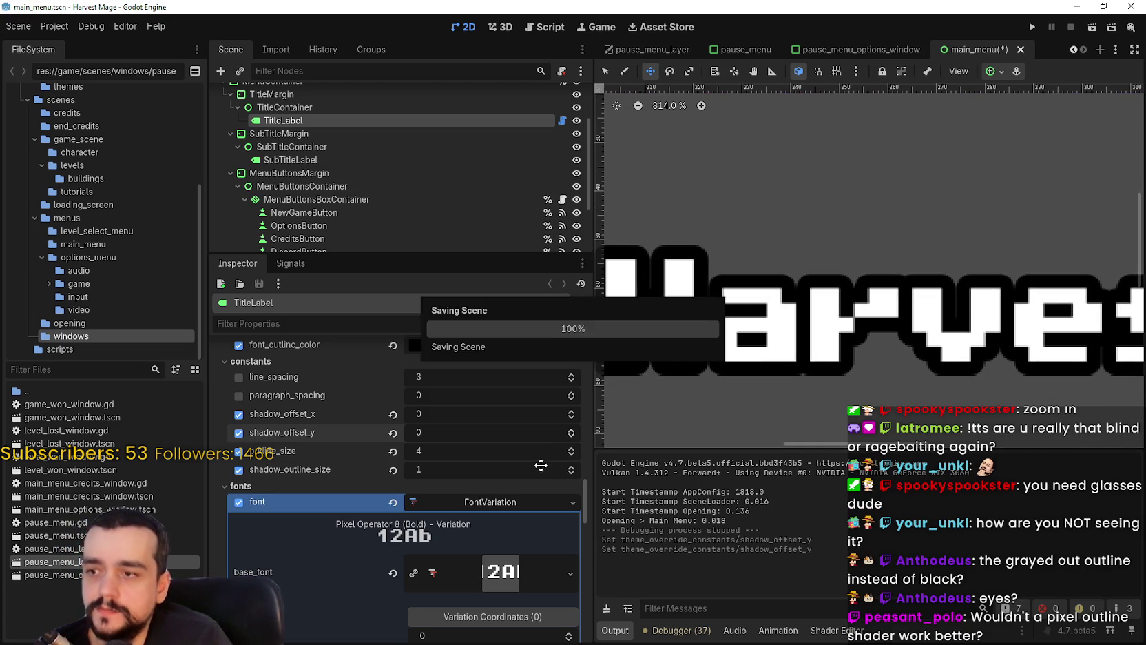
- Try shadow outline size 6 and title outline 7, then revert to 4 and 1
click(571, 467)
click(571, 468)
click(572, 467)
click(573, 468)
click(571, 448)
click(571, 448)
click(571, 449)
key(Down)
key(Down)
key(Down)
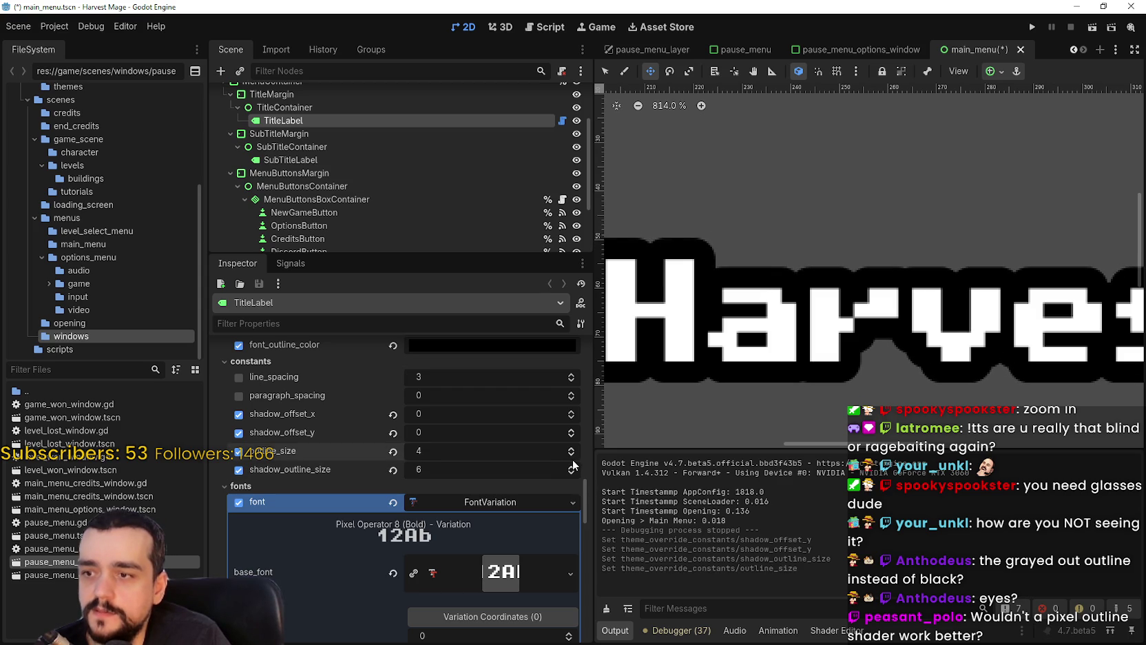
key(Down)
scroll(710, 363, down, 2)
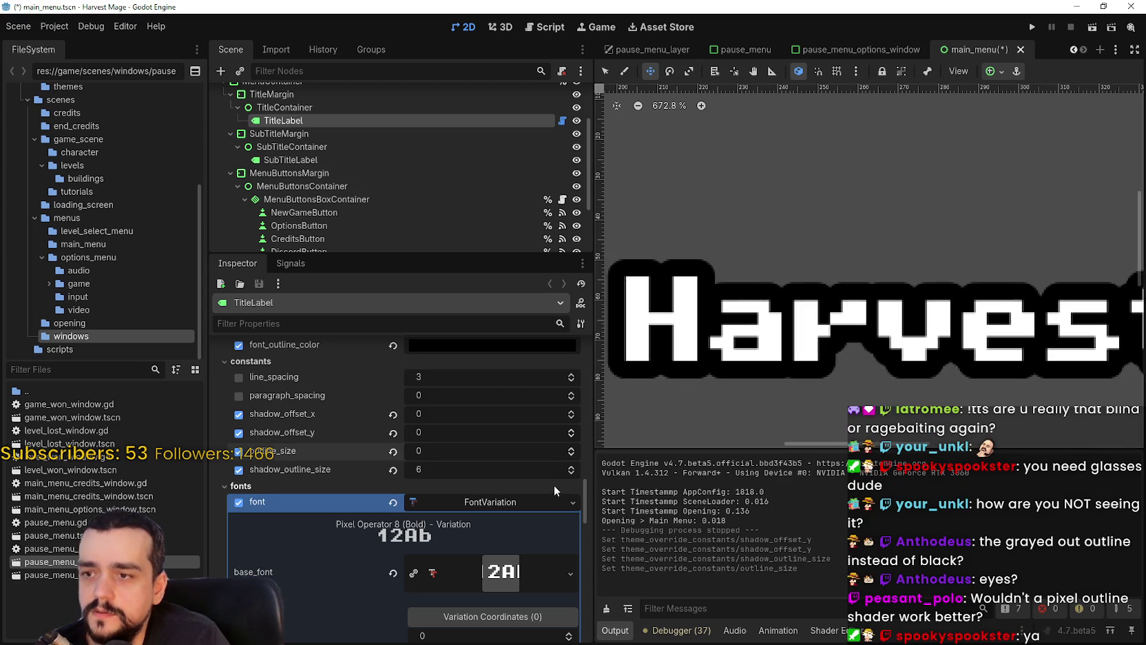
key(ctrl+z)
key(ctrl+z)
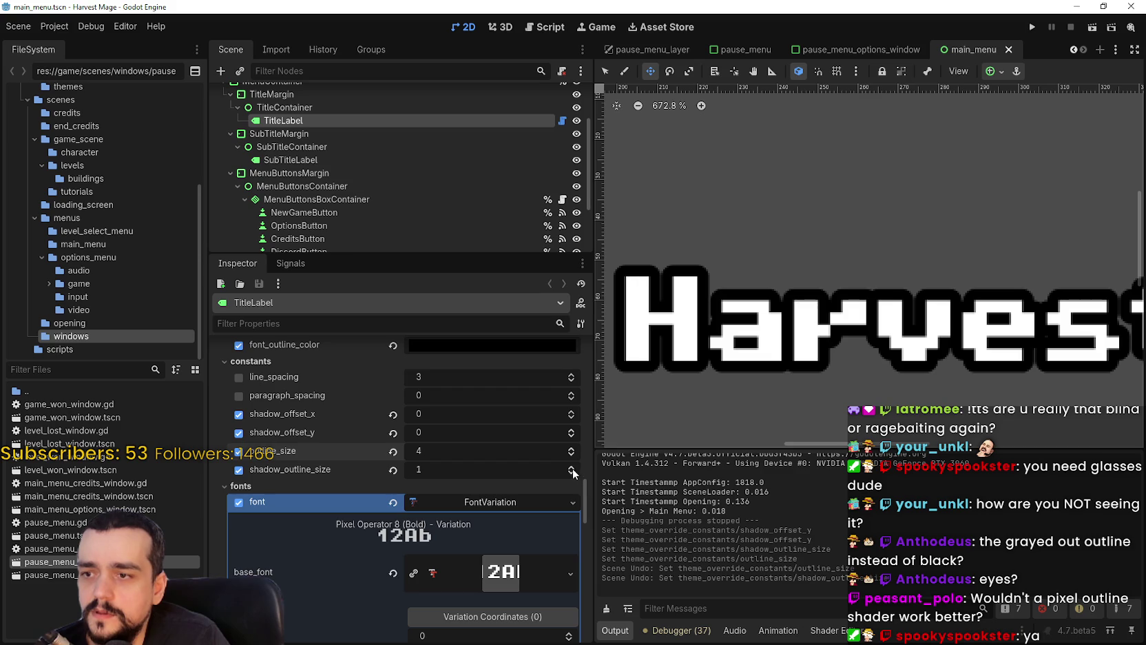
- Readjust the title's outline size values, then run the game maximized with F5
click(571, 453)
click(571, 453)
click(571, 453)
click(571, 453)
click(570, 468)
click(571, 469)
click(570, 469)
key(F5)
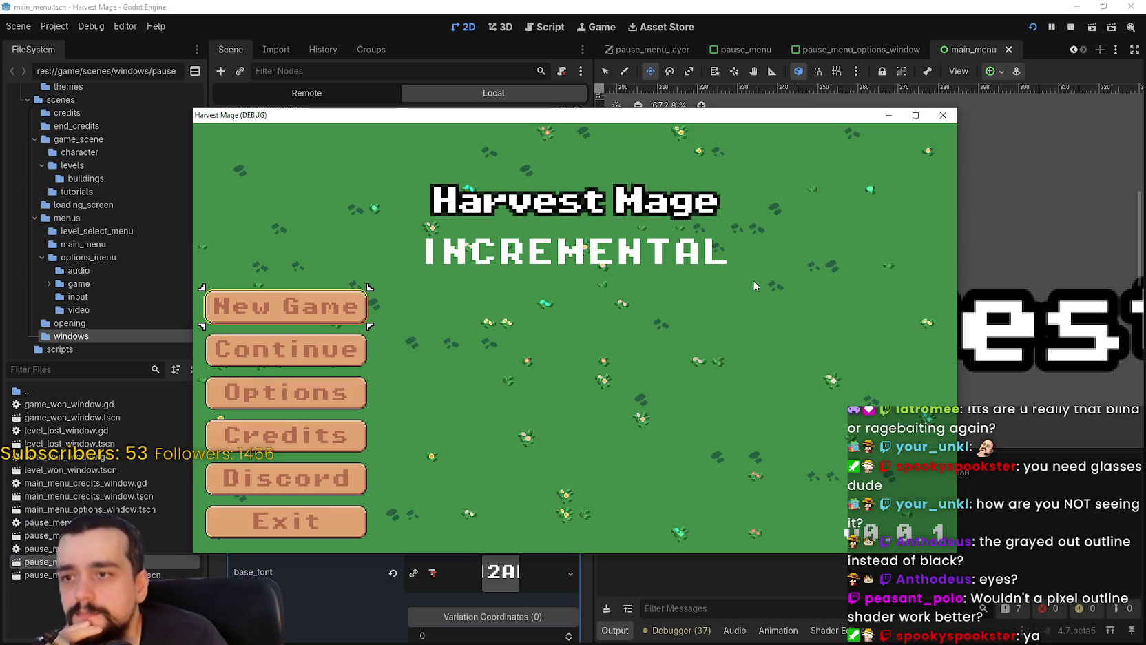
click(916, 115)
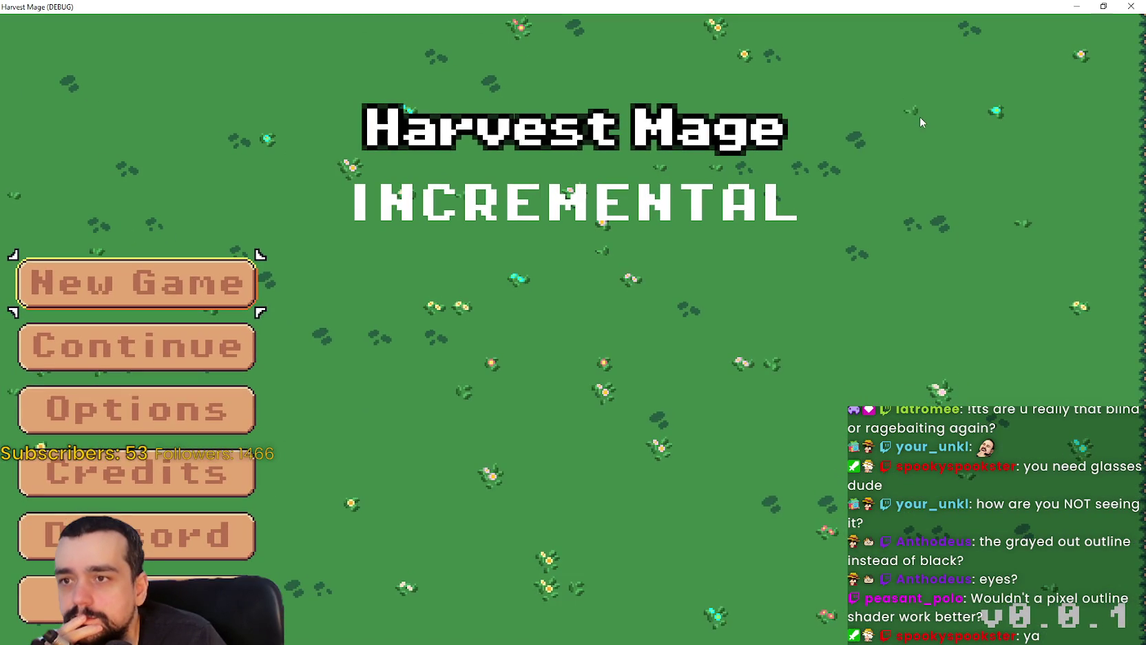
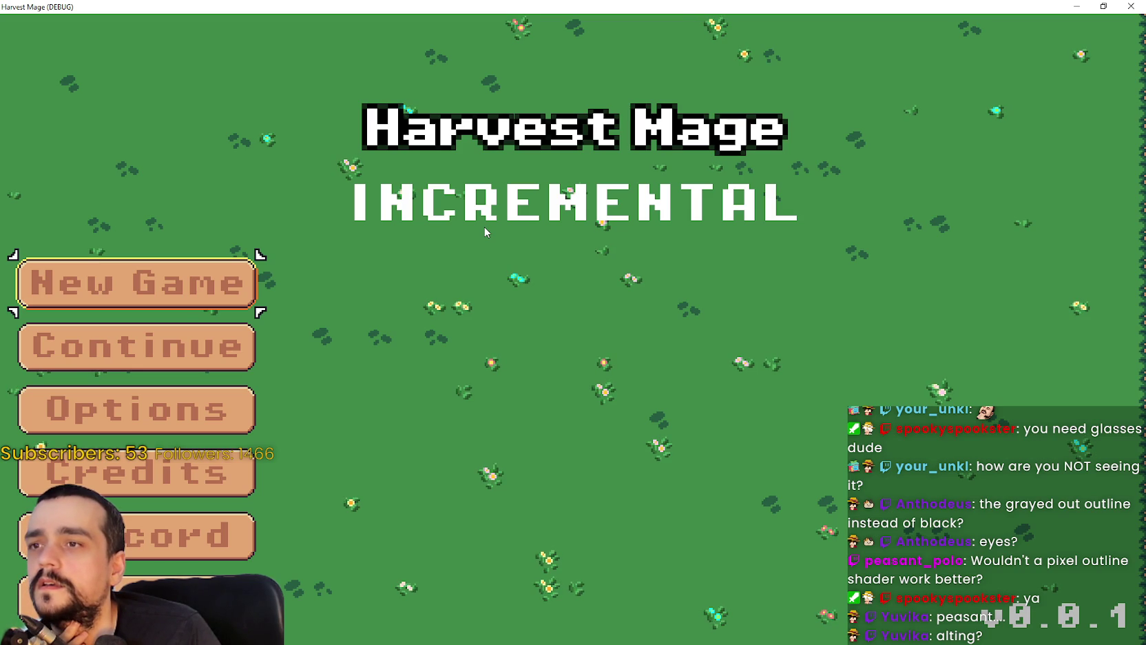
- Close the running game and set the TitleLabel outline_size to 4
click(1103, 7)
click(943, 115)
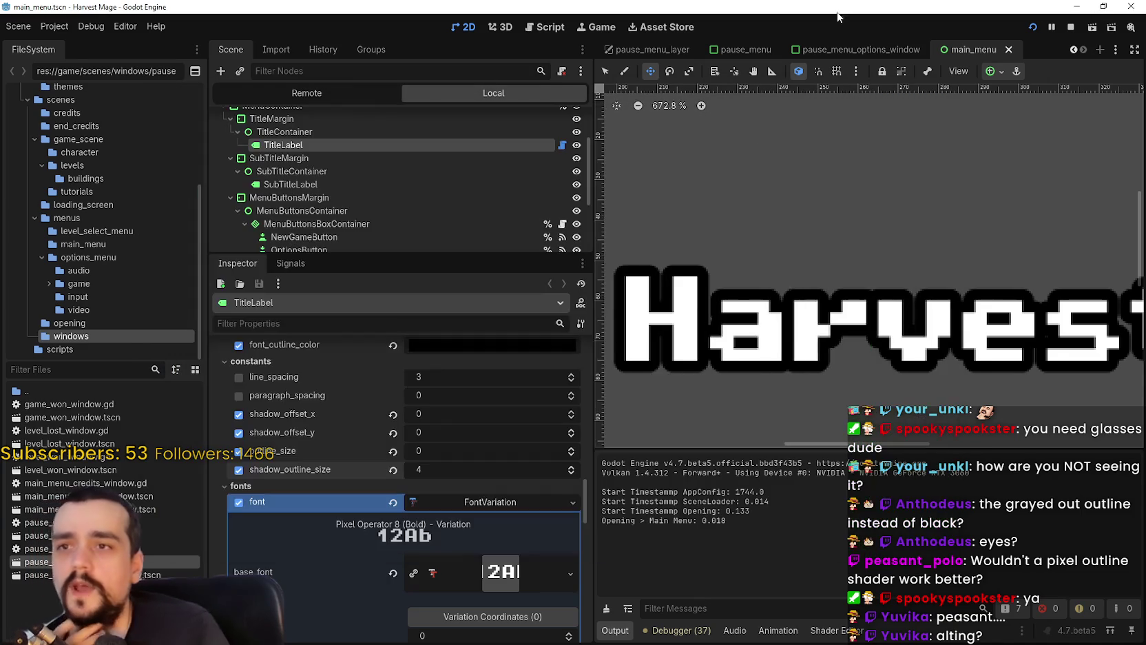
scroll(682, 349, up, 3)
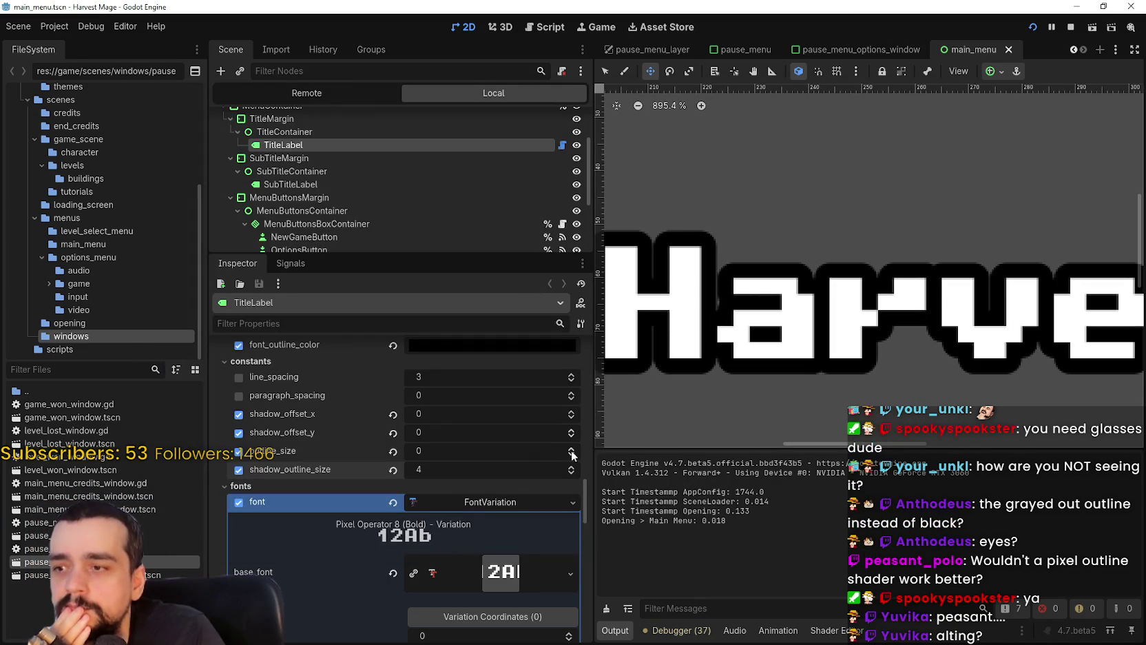
scroll(548, 482, up, 3)
scroll(547, 530, down, 3)
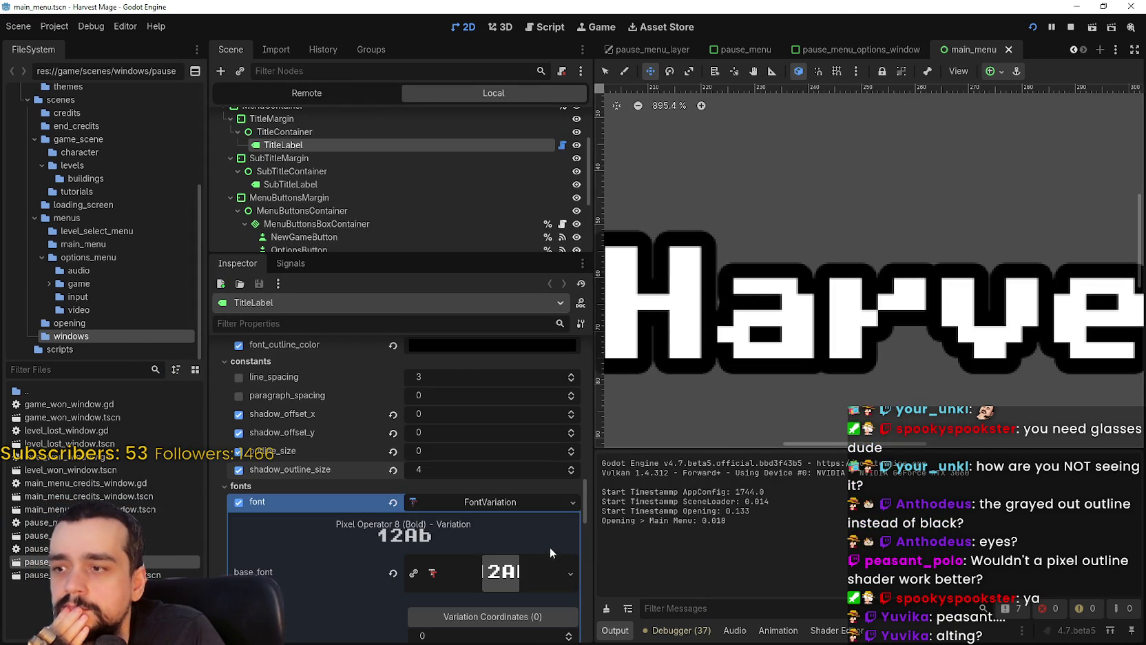
click(570, 449)
click(570, 449)
click(570, 449)
click(571, 449)
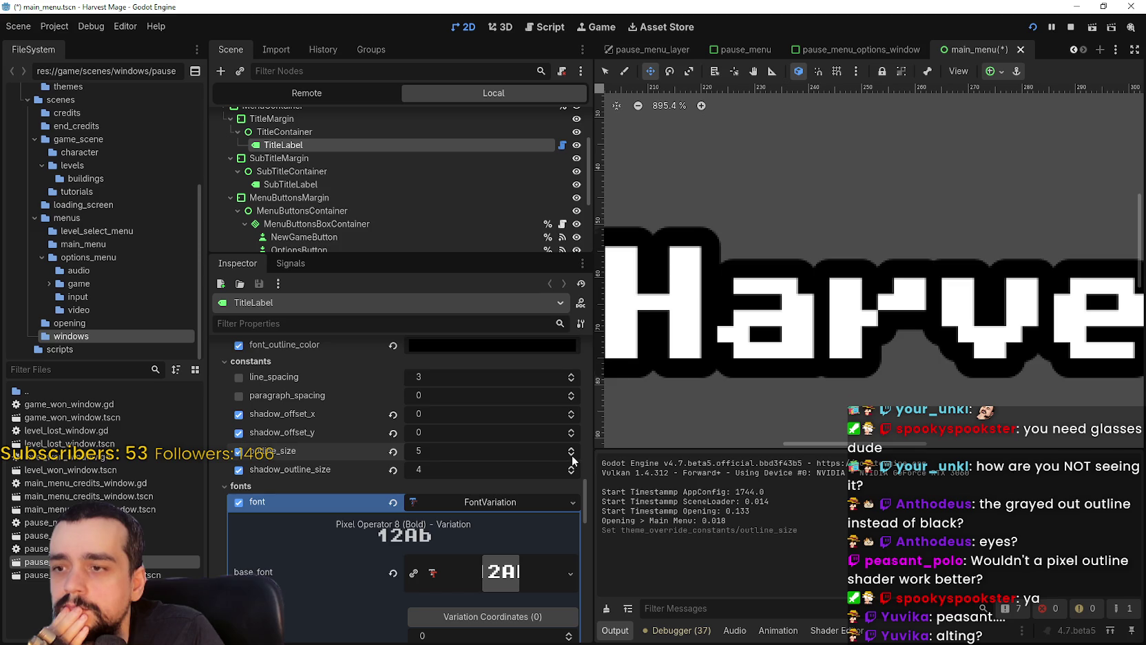
click(572, 456)
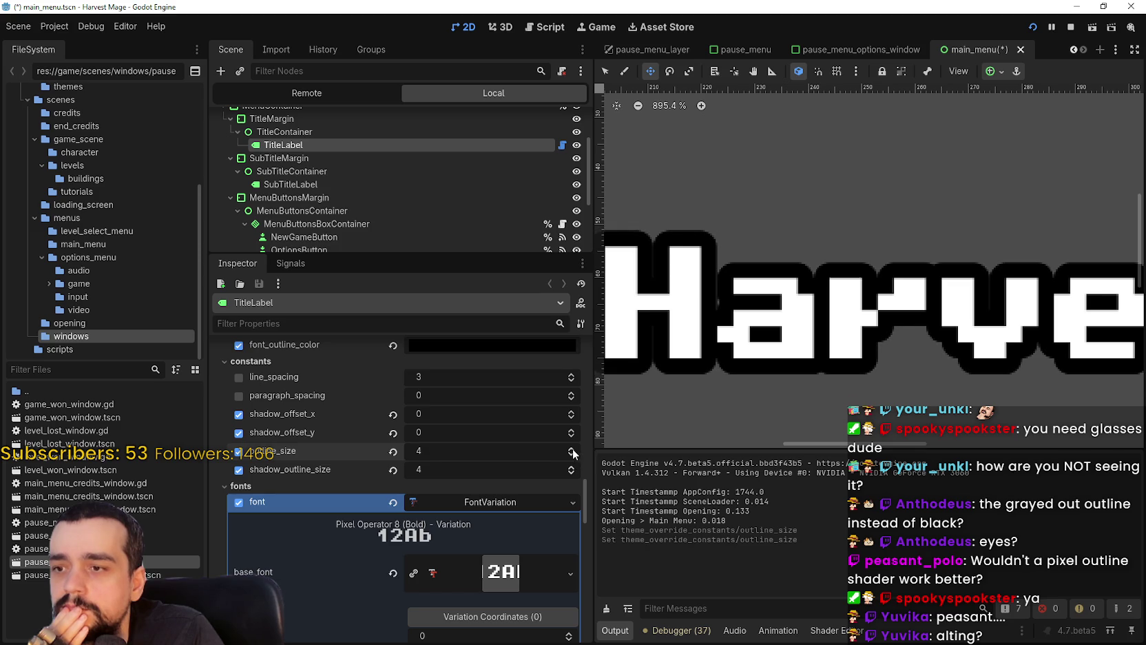
- Relaunch the game full screen and snip the outlined Harvest Mage title
click(1070, 28)
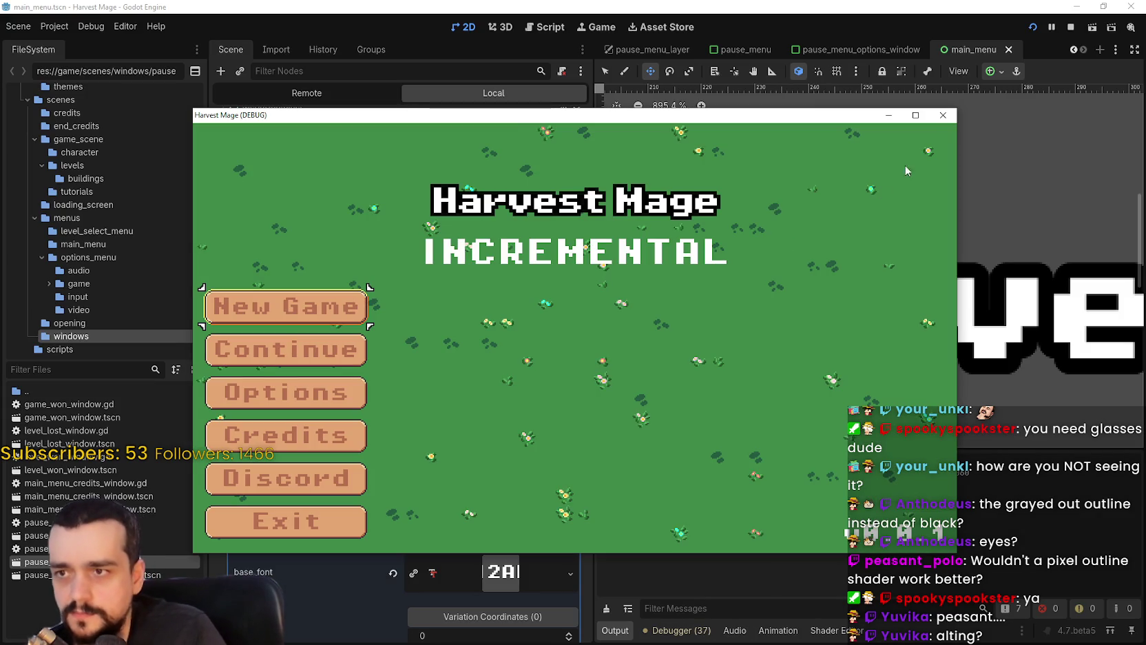
click(915, 115)
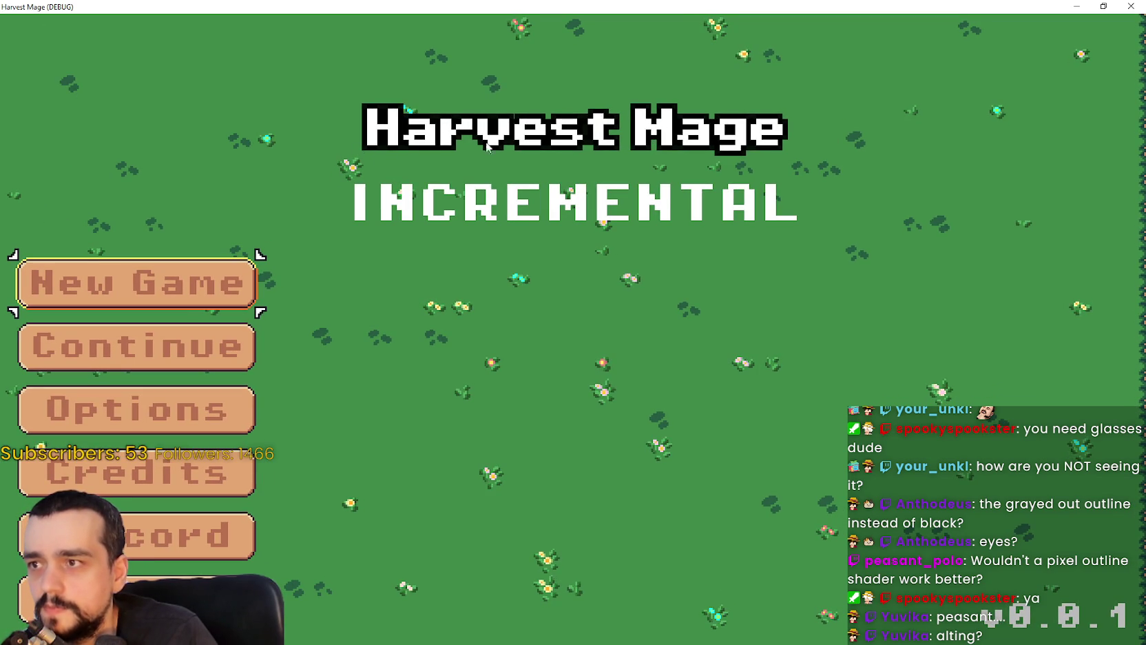
drag(333, 84, 806, 170)
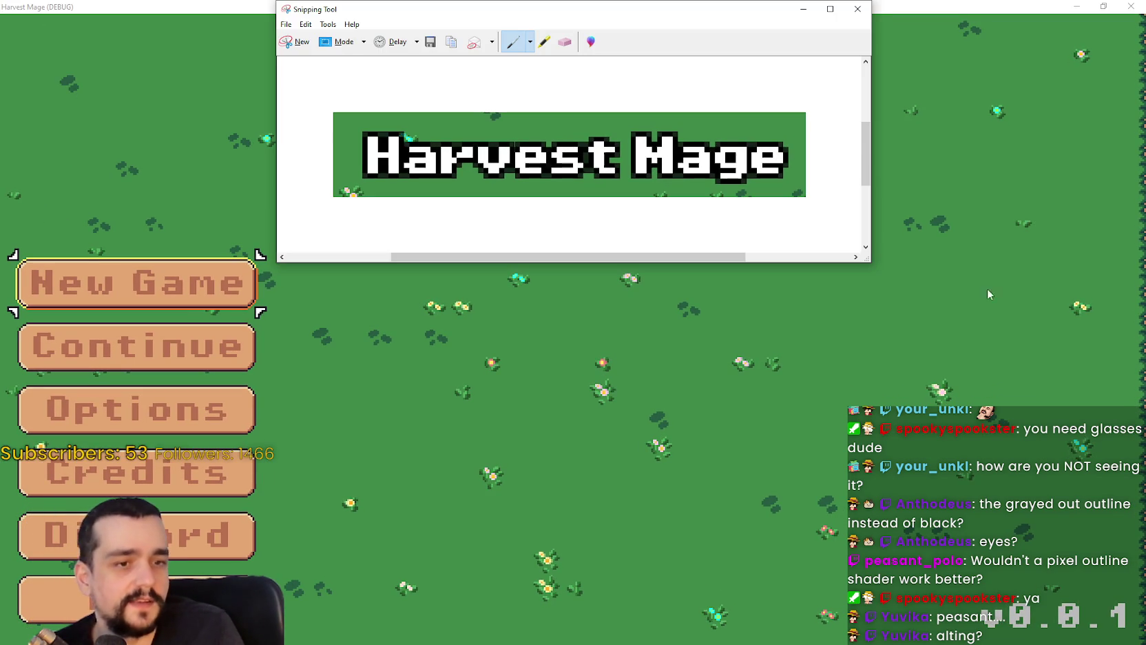
key(alt+Tab)
mouse_move(322, 79)
mouse_down()
mouse_move(710, 192)
mouse_move(819, 175)
mouse_up()
click(297, 24)
click(315, 38)
key(alt+Tab)
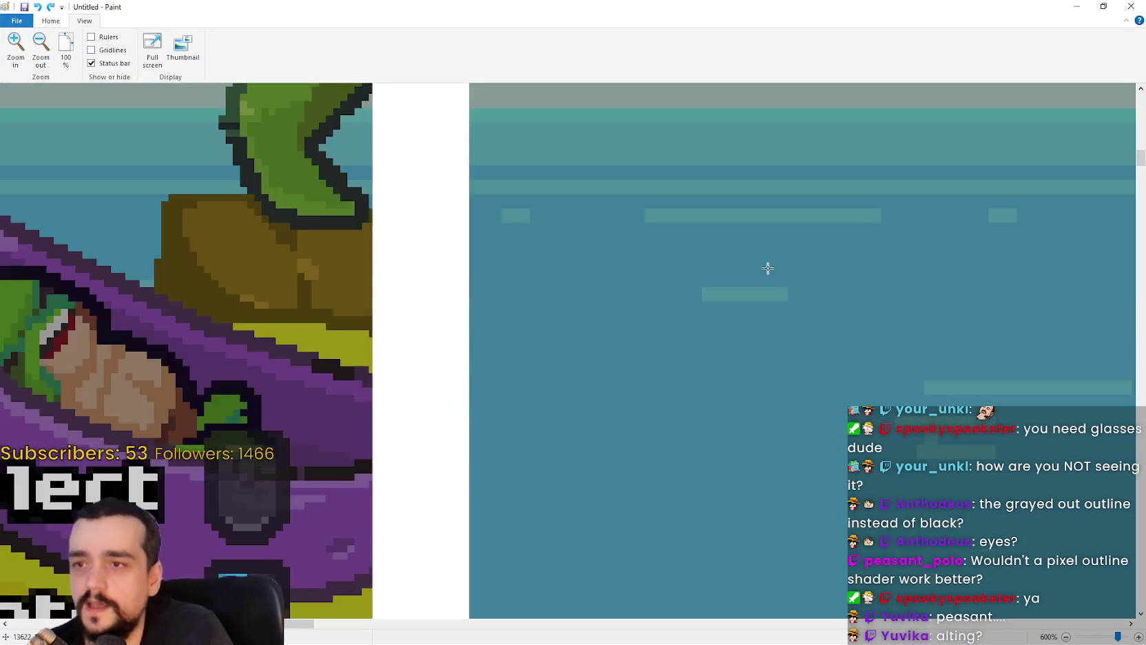
scroll(765, 275, up, 2)
key(ctrl+v)
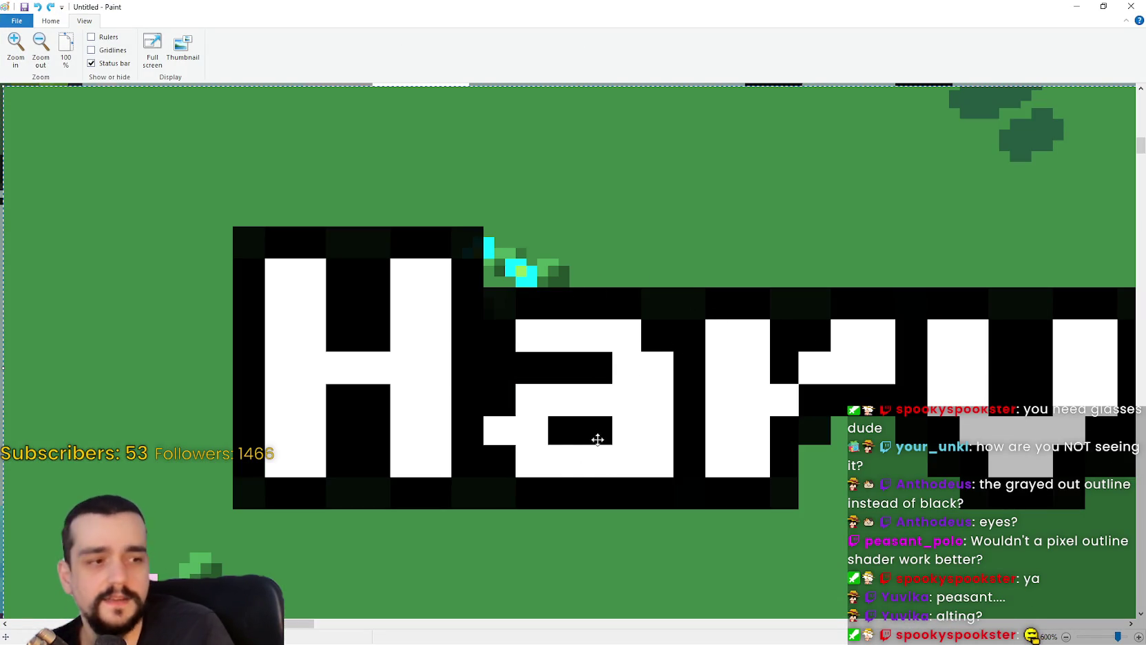
drag(633, 387, 752, 442)
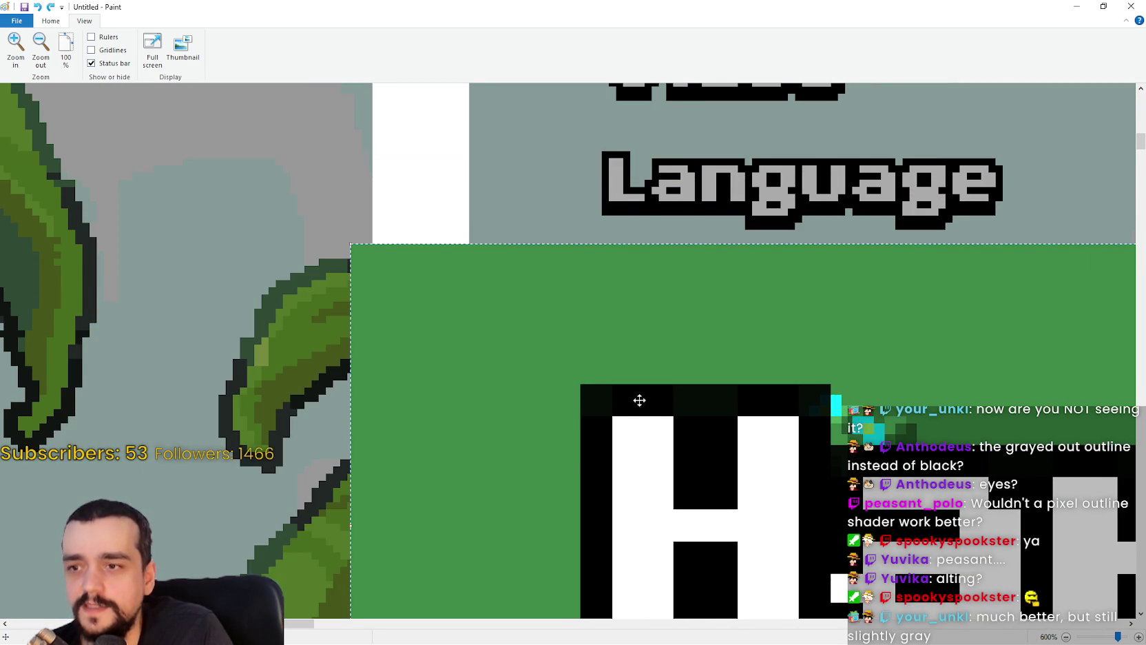
scroll(667, 387, down, 5)
scroll(875, 402, up, 3)
mouse_move(980, 296)
mouse_down()
mouse_move(727, 317)
mouse_move(713, 351)
mouse_move(737, 342)
mouse_up()
key(ctrl+z)
key(ctrl+z)
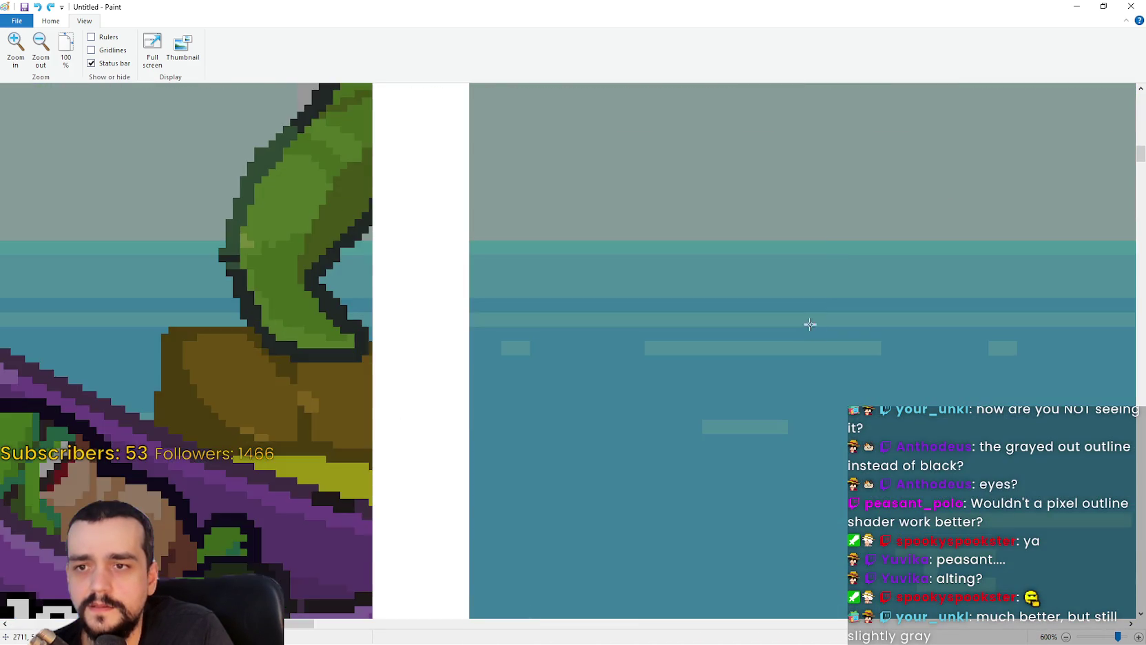
key(alt+Tab)
click(798, 388)
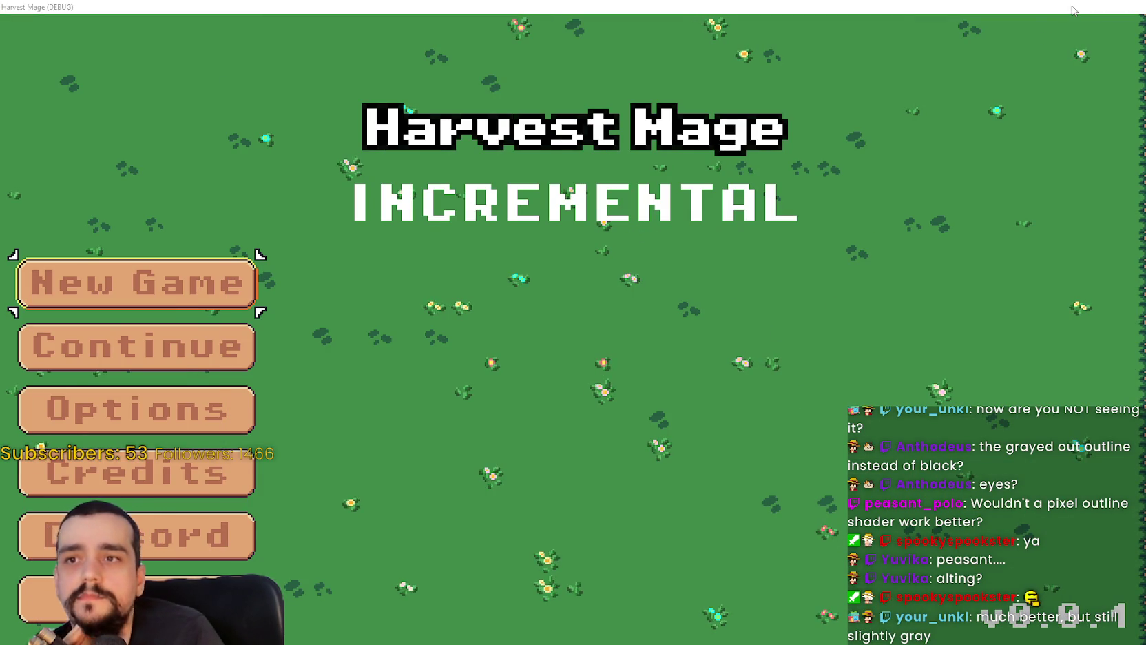
- Reset the title glyph spacing to 0 and preview the menu full screen in game
click(1074, 9)
click(859, 304)
scroll(860, 303, up, 2)
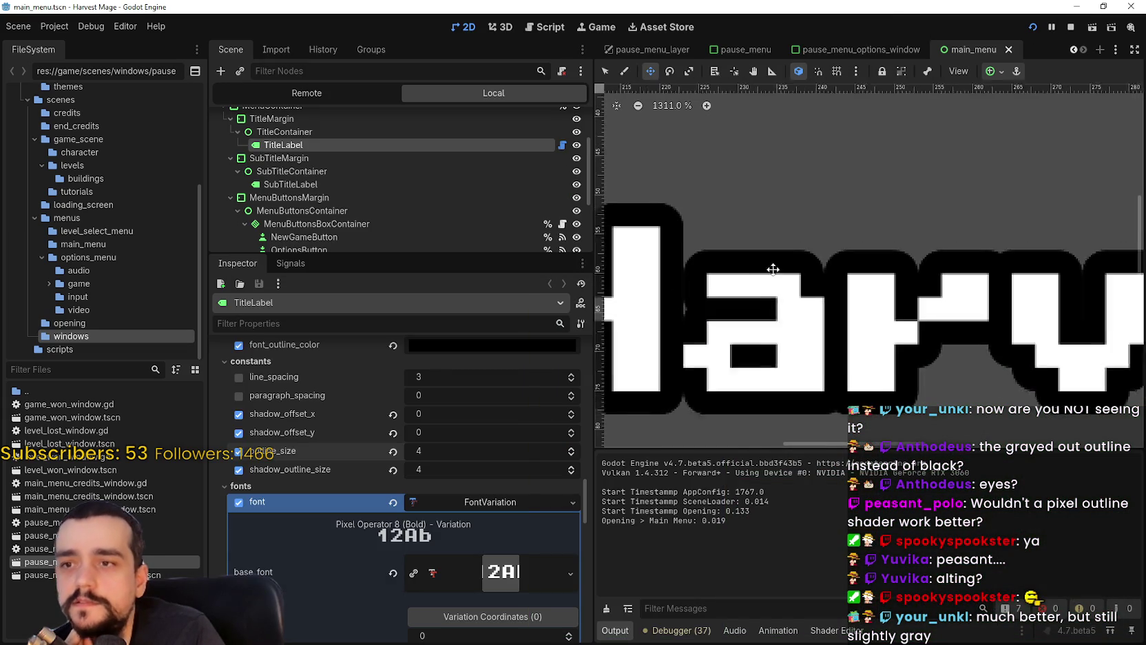
scroll(519, 587, down, 3)
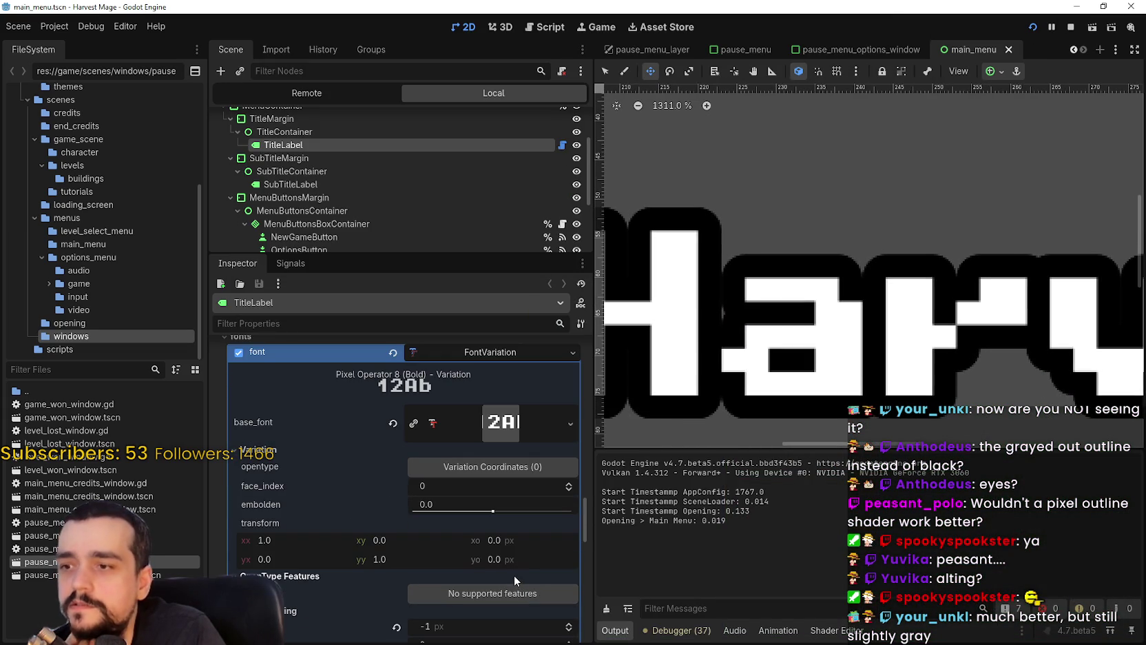
scroll(476, 600, down, 2)
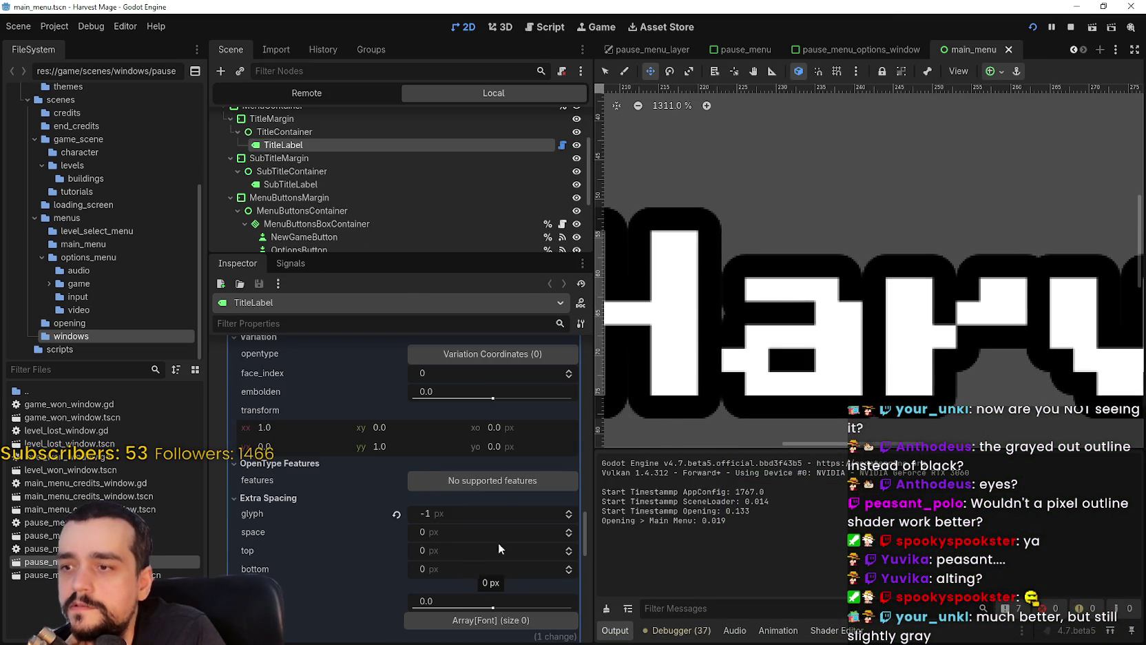
scroll(793, 297, down, 3)
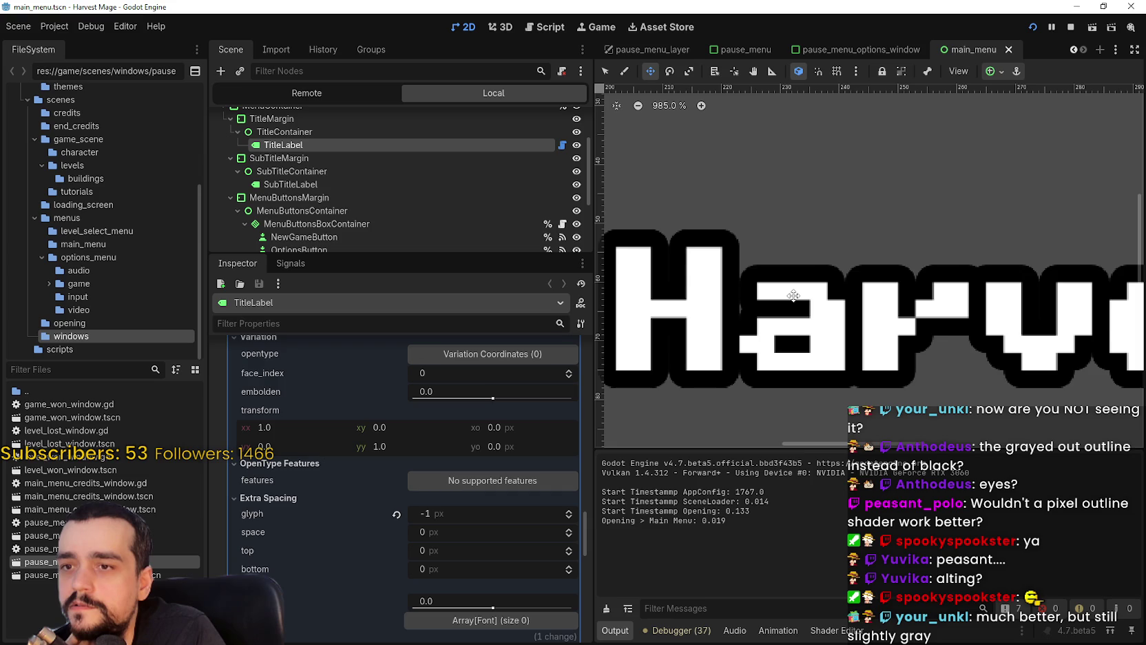
click(396, 514)
scroll(745, 348, down, 3)
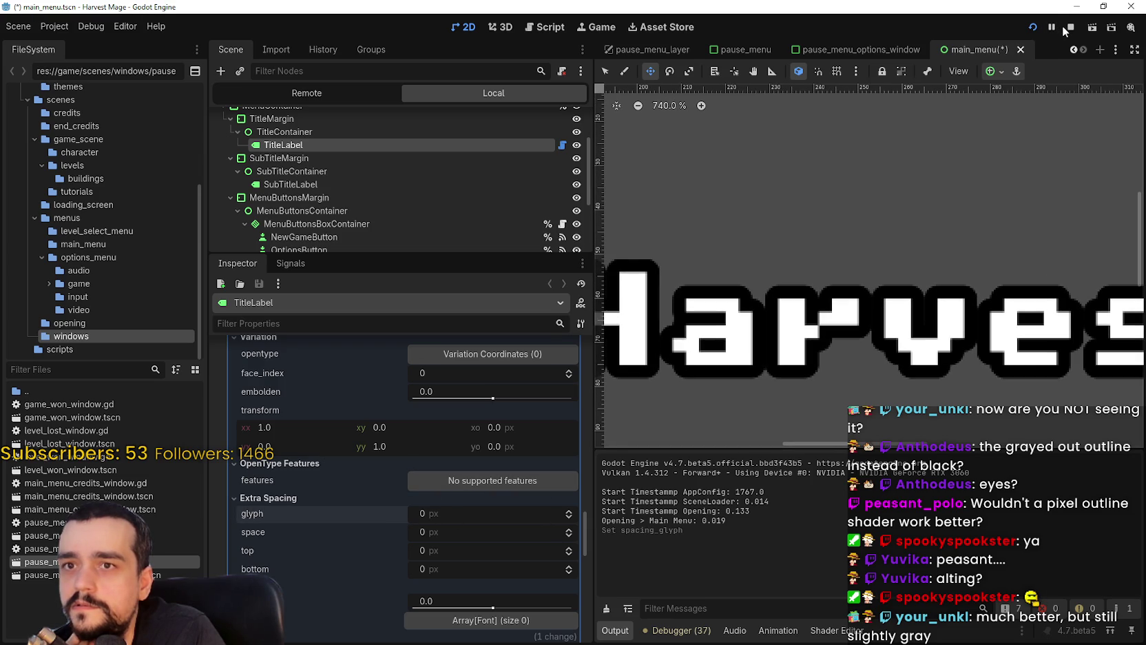
click(1033, 29)
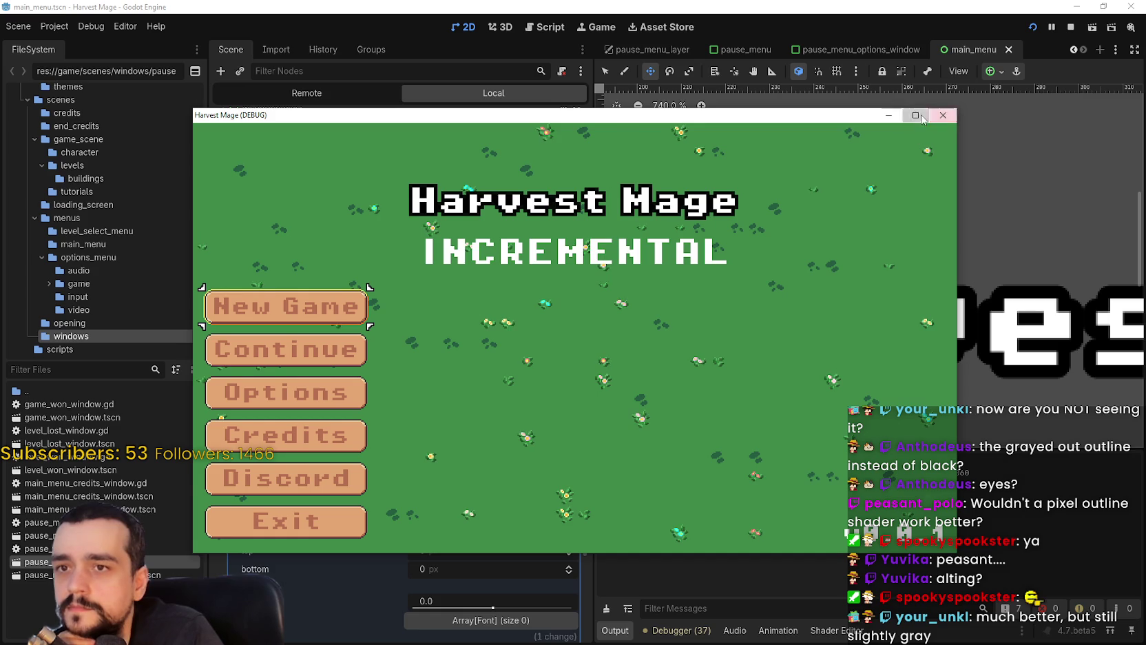
click(916, 115)
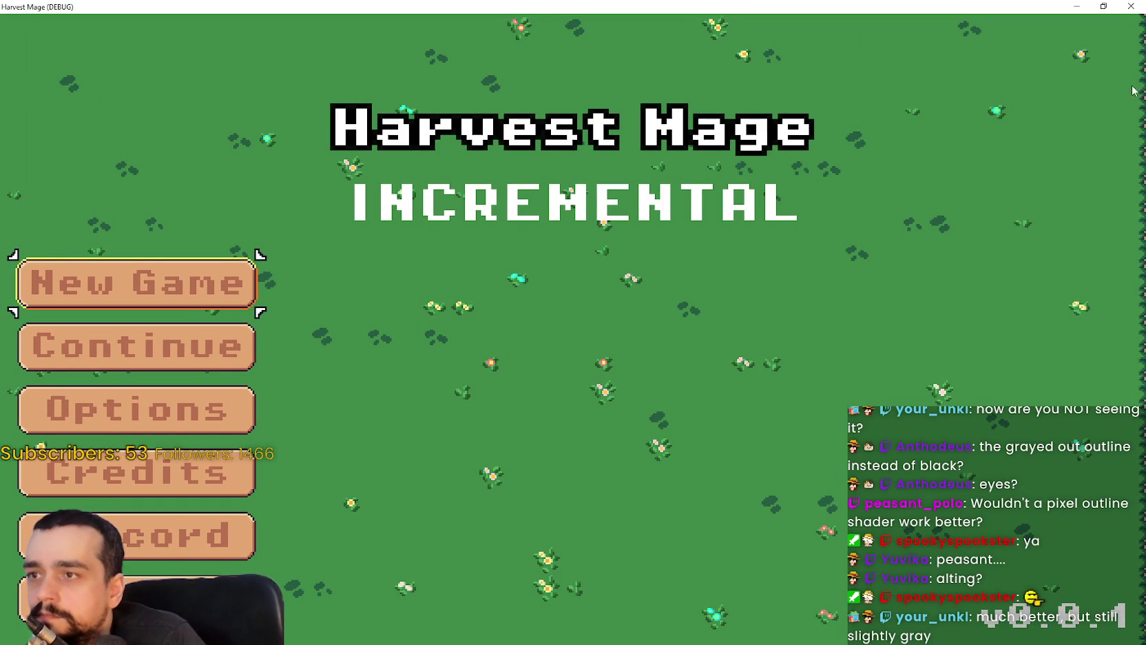
click(1131, 6)
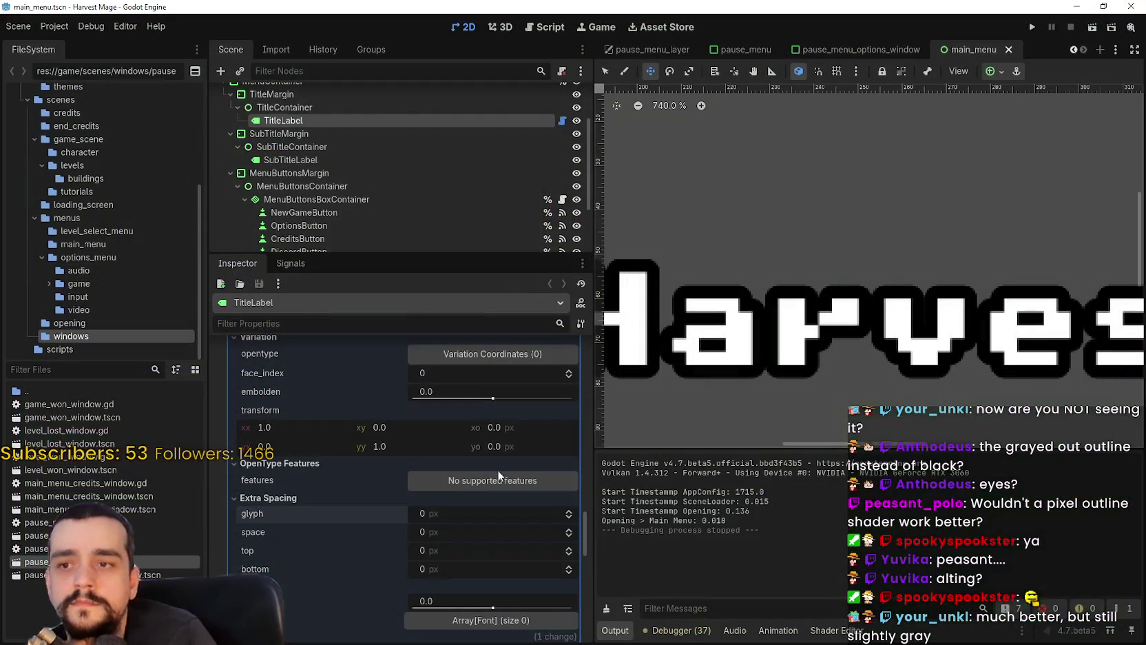
- Tighten the title glyph spacing to -1 px and save the main_menu scene
click(569, 517)
scroll(775, 323, down, 2)
scroll(775, 324, down, 2)
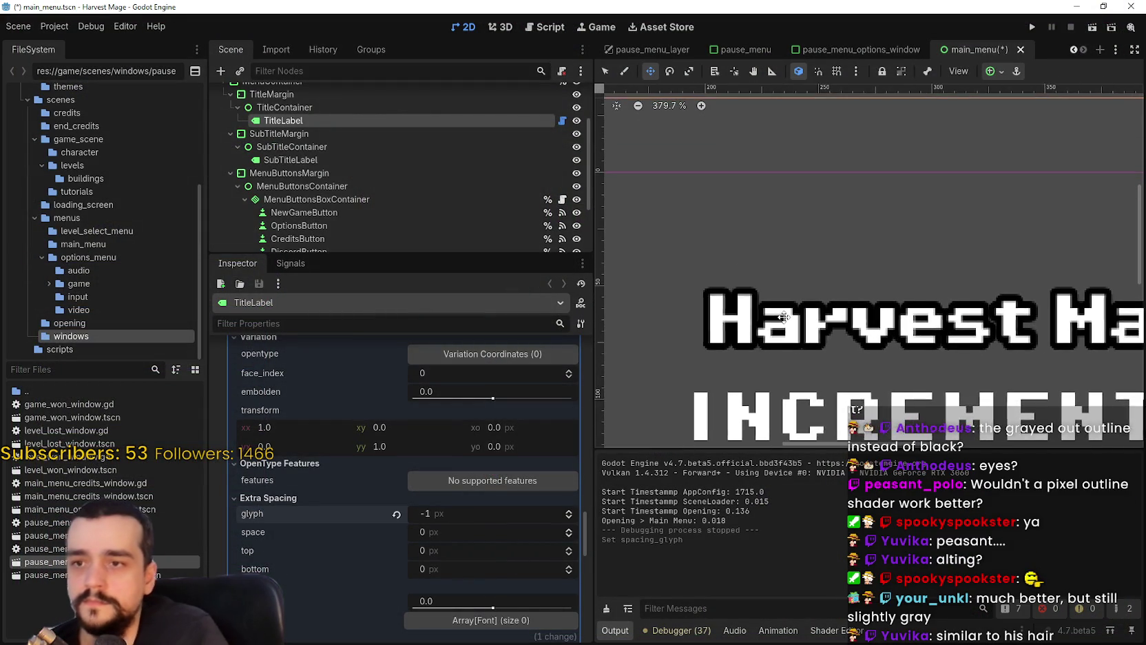
scroll(721, 378, up, 3)
click(569, 518)
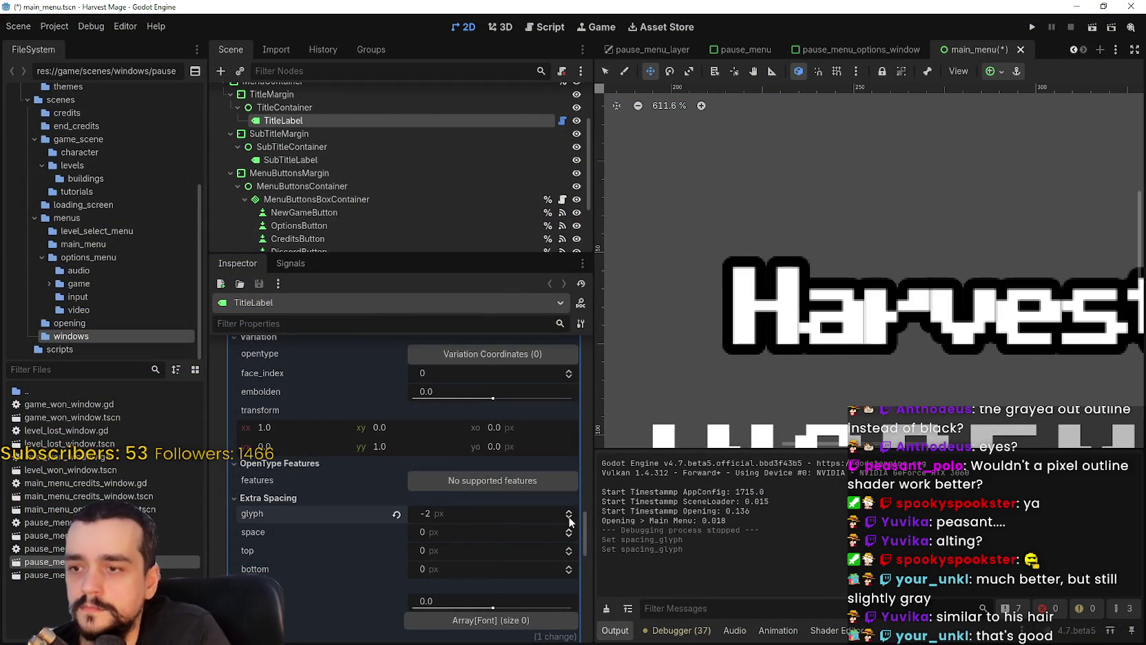
click(569, 513)
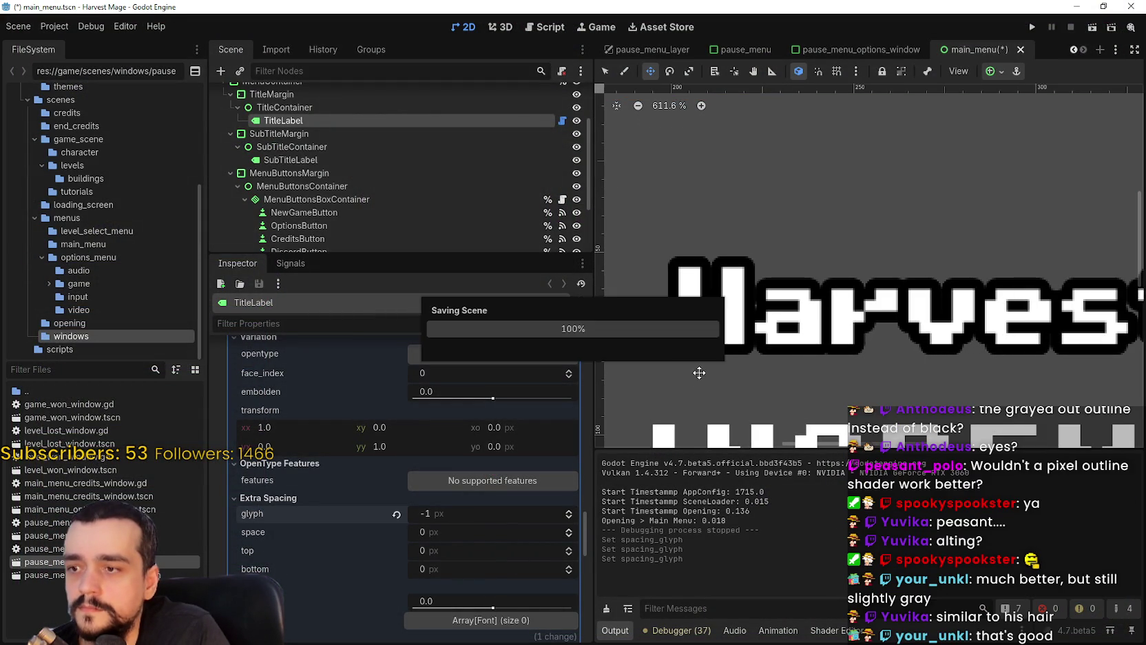
key(ctrl+s)
- Inspect the title's shadow and outline colour settings without changing them
scroll(750, 323, down, 3)
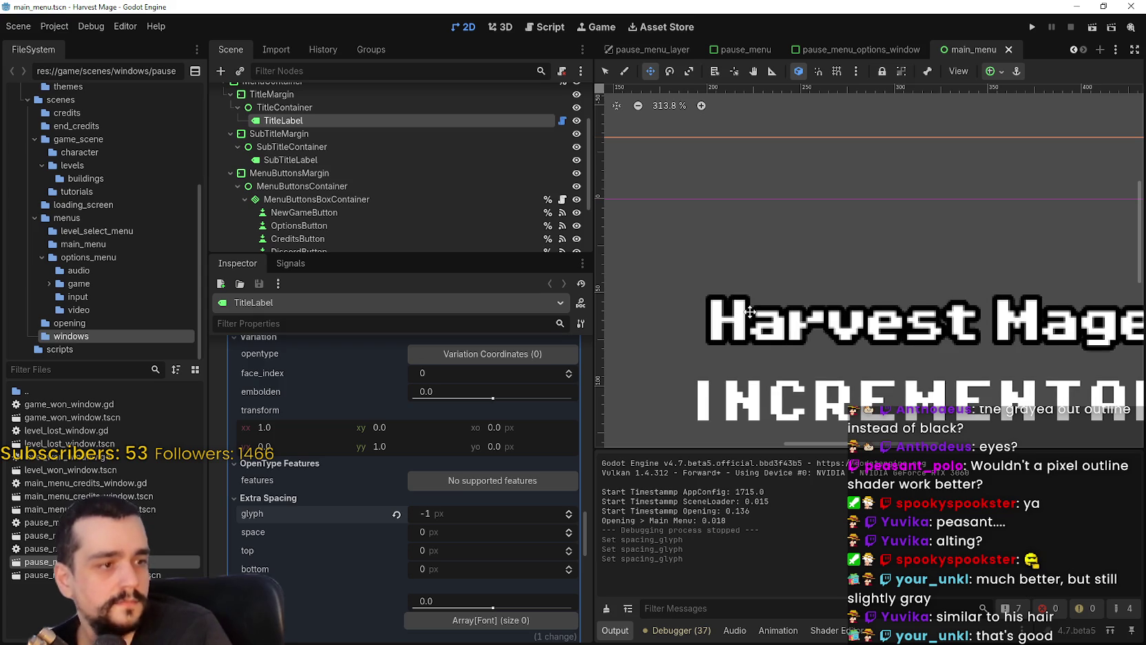
scroll(749, 312, down, 1)
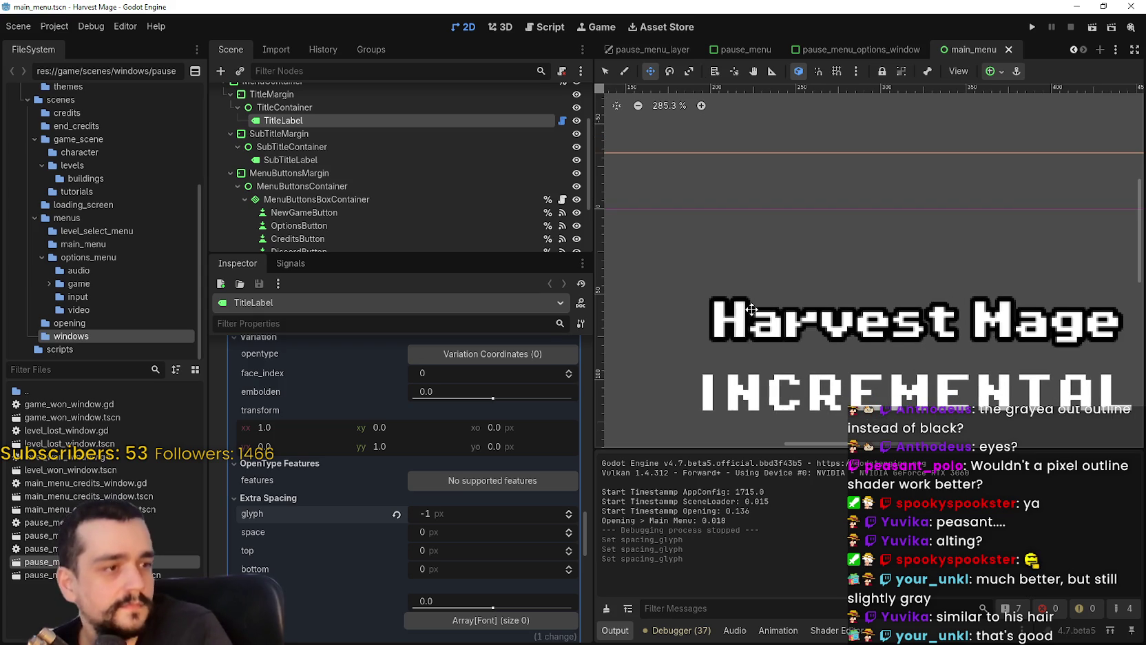
scroll(752, 309, down, 1)
scroll(441, 500, up, 4)
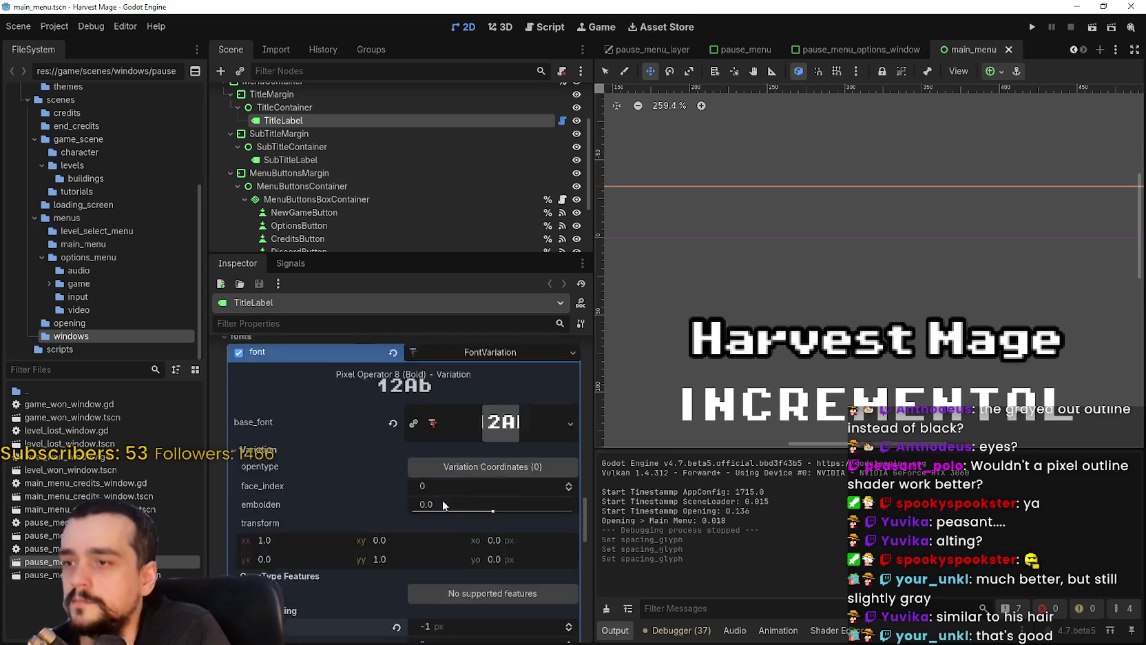
scroll(472, 505, up, 5)
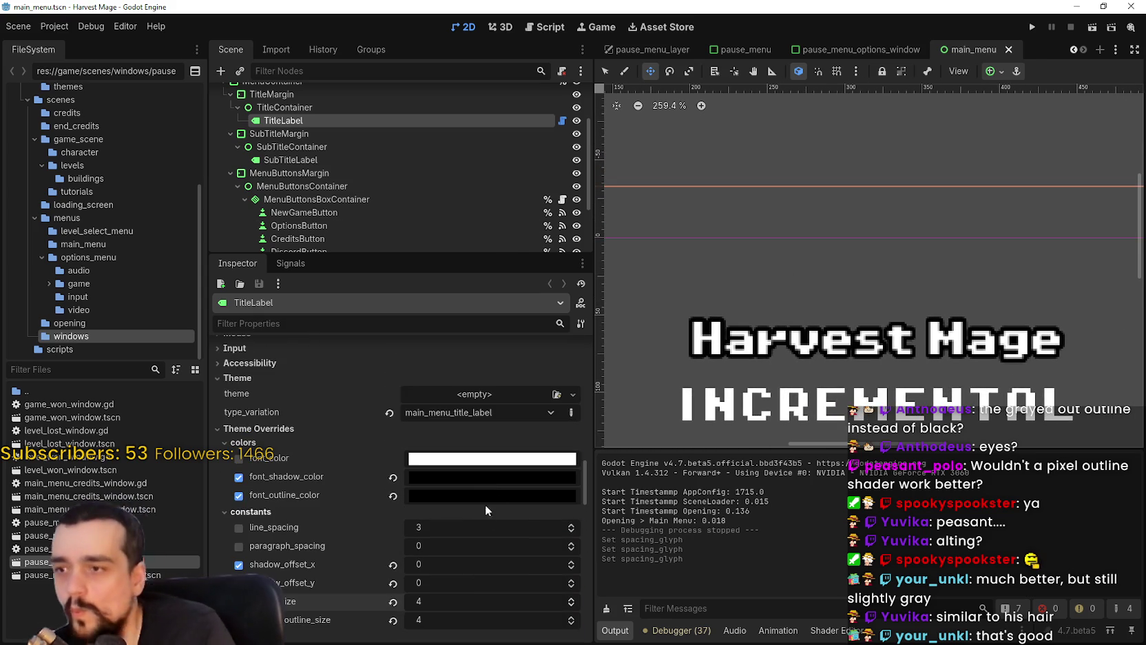
click(484, 482)
click(495, 498)
click(496, 498)
click(495, 498)
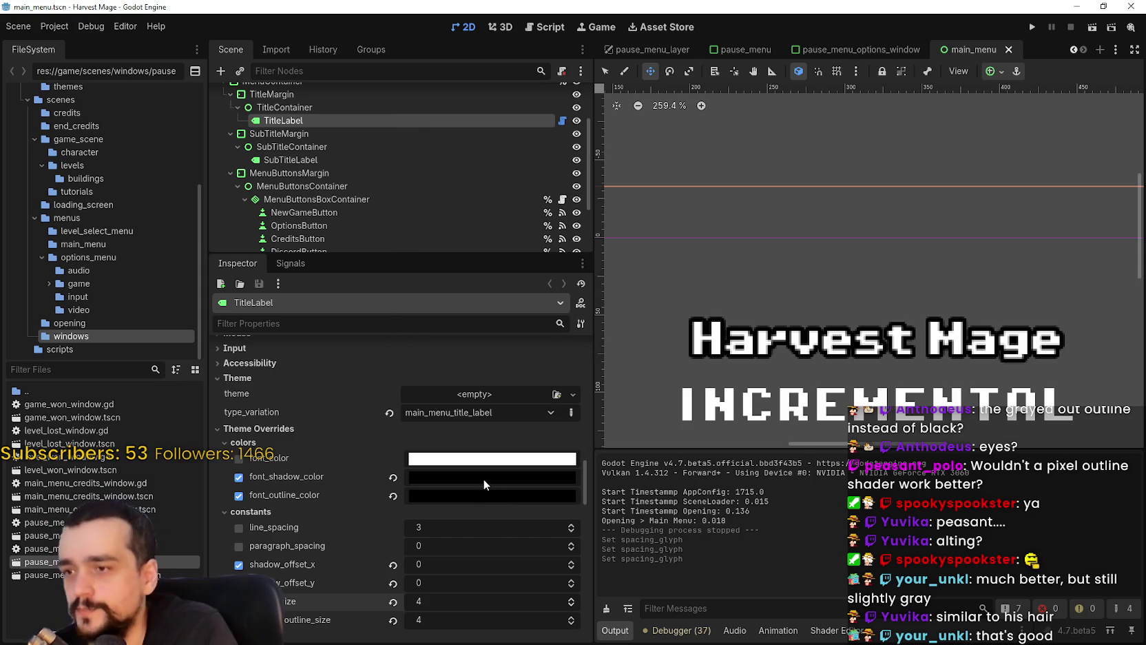
- Set the TitleLabel font_size override to 16
scroll(485, 475, down, 1)
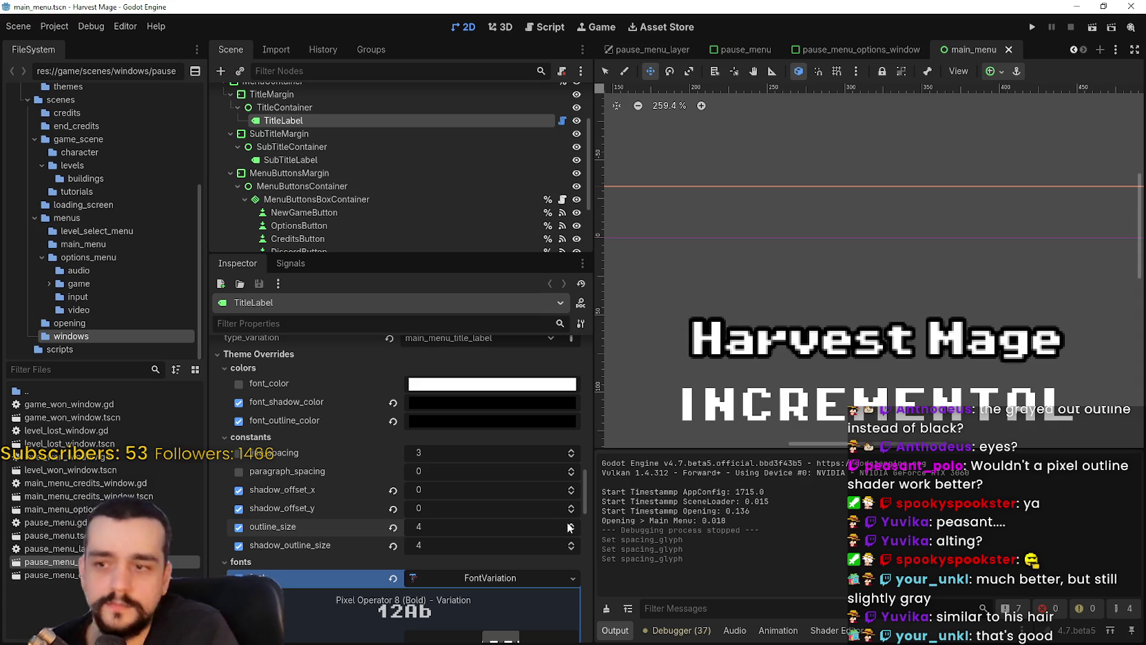
scroll(559, 523, down, 2)
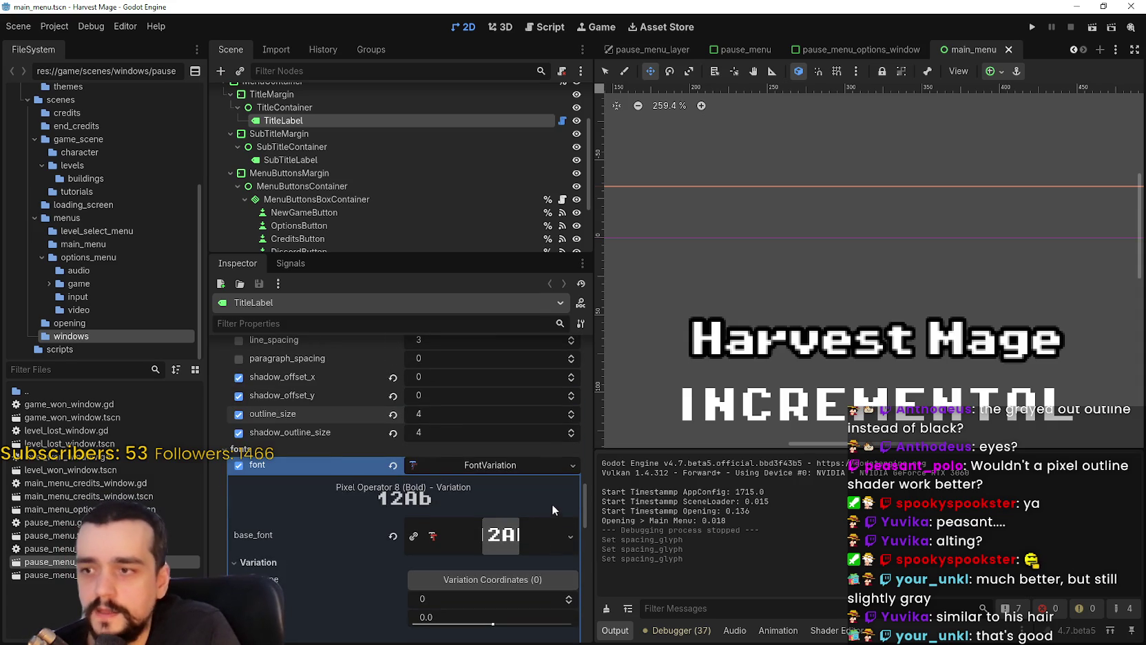
scroll(466, 419, down, 10)
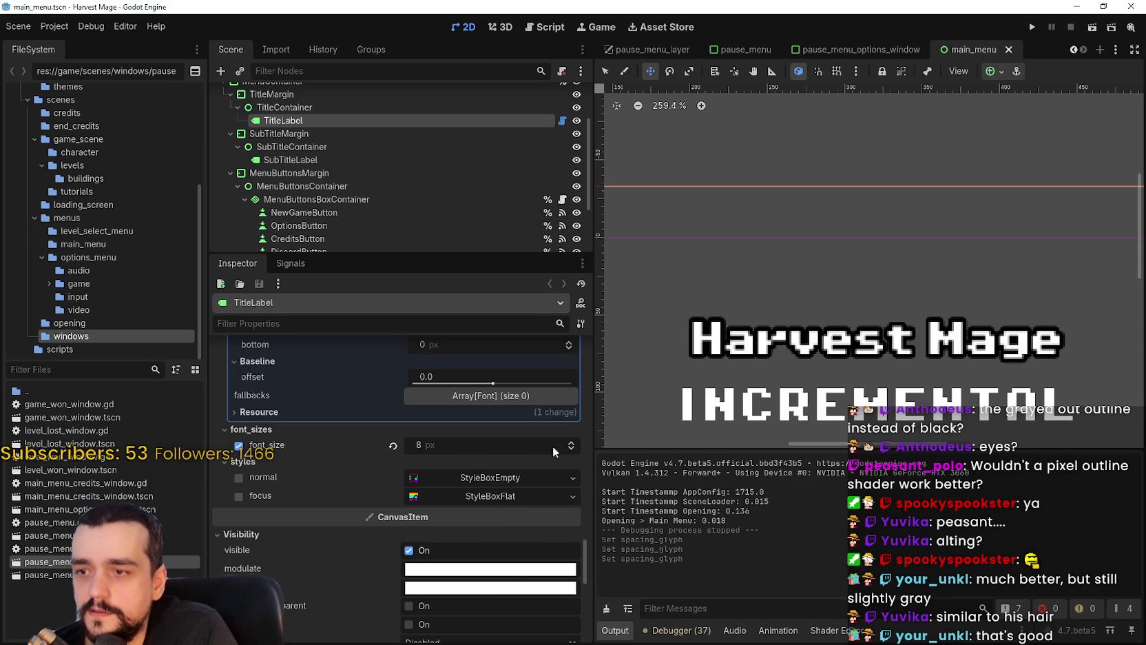
scroll(514, 573, down, 3)
scroll(531, 495, up, 3)
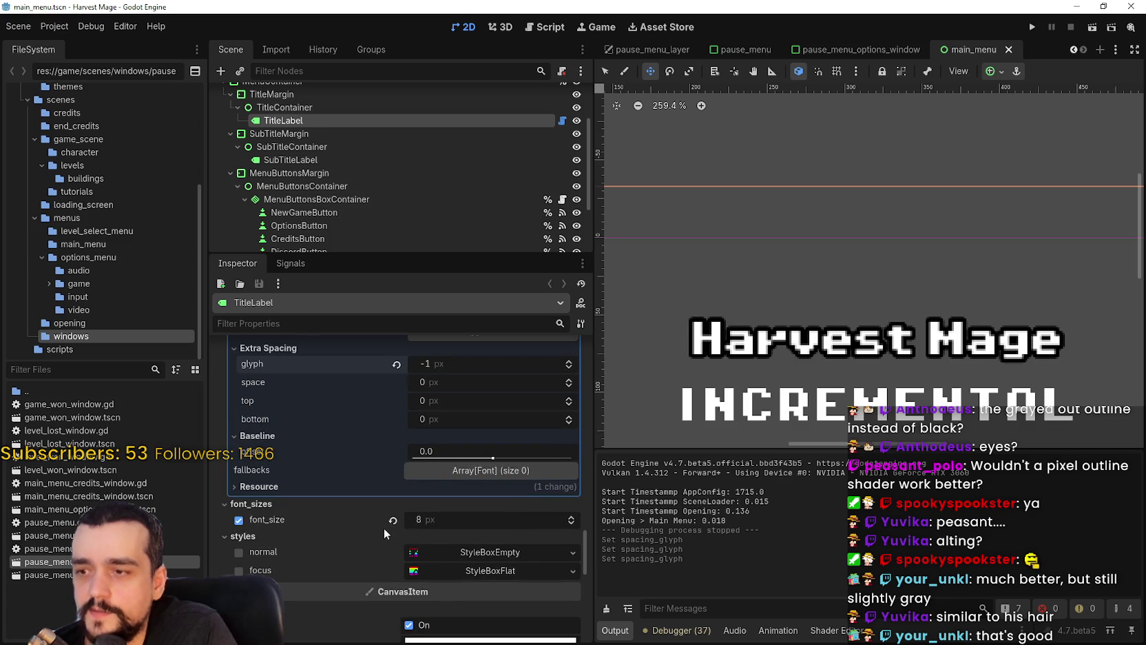
click(447, 521)
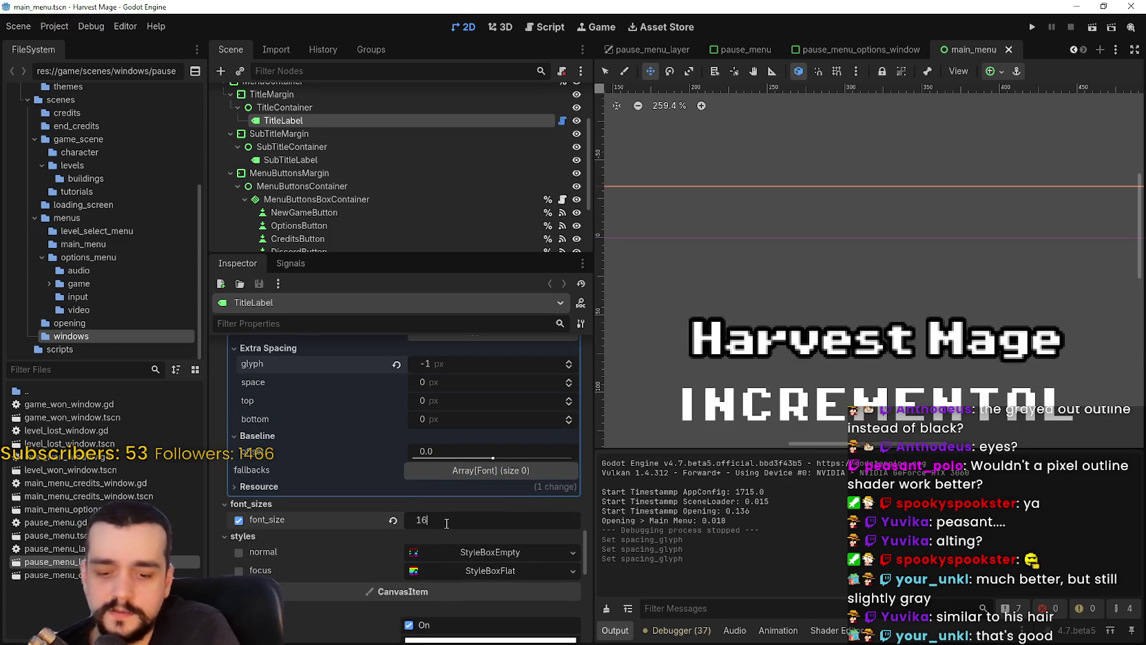
key(Return)
scroll(514, 529, up, 6)
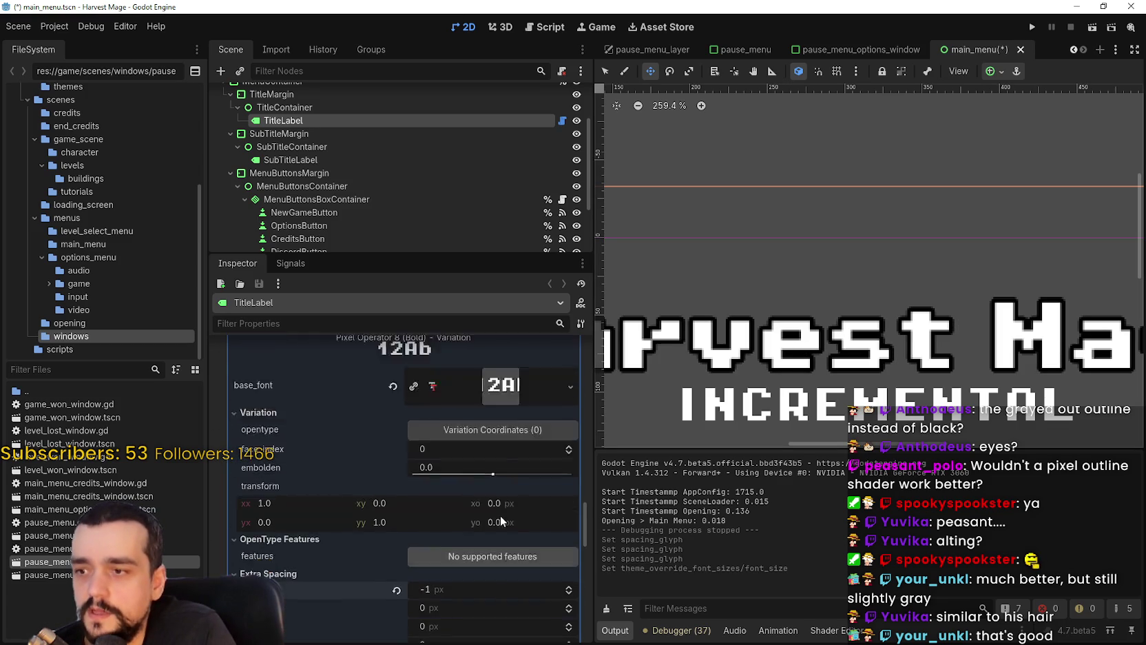
- Filter by 'scale', set the title's scale to 2, save, and preview the menu
click(355, 320)
text(scale)
click(443, 434)
text(2)
key(Return)
key(ctrl+s)
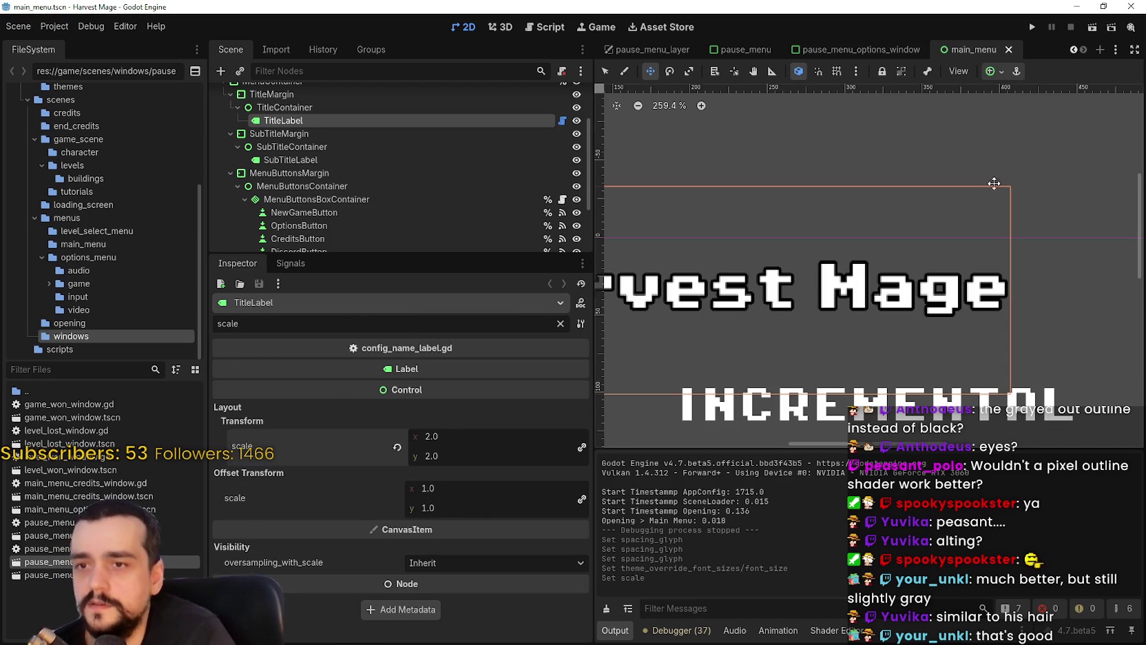
click(1033, 27)
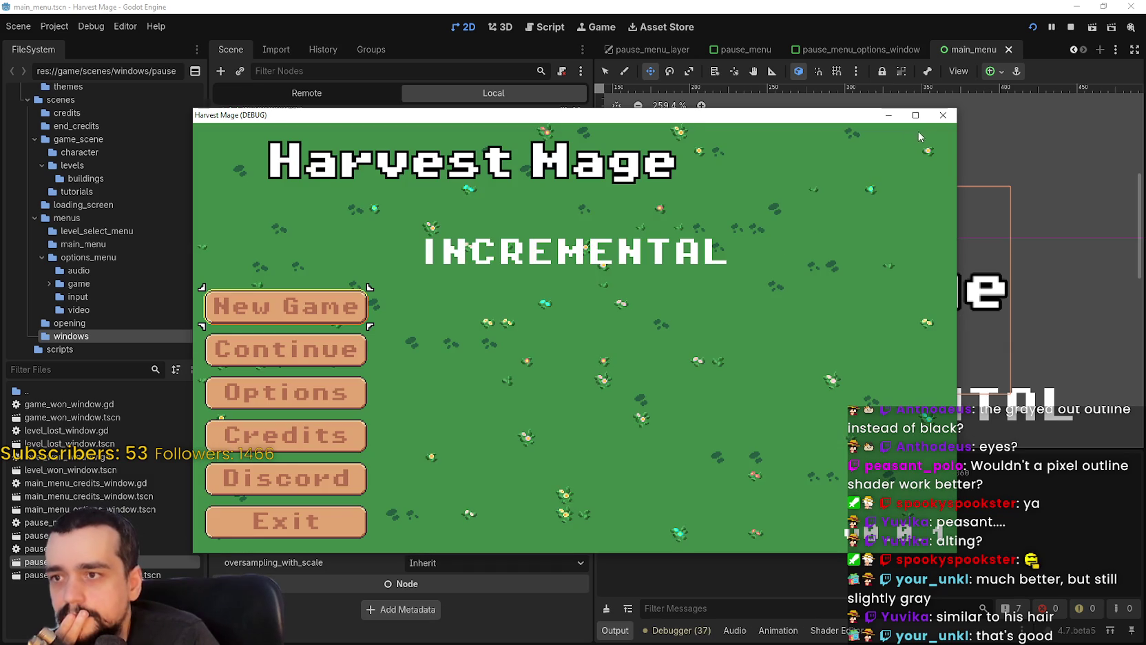
click(915, 115)
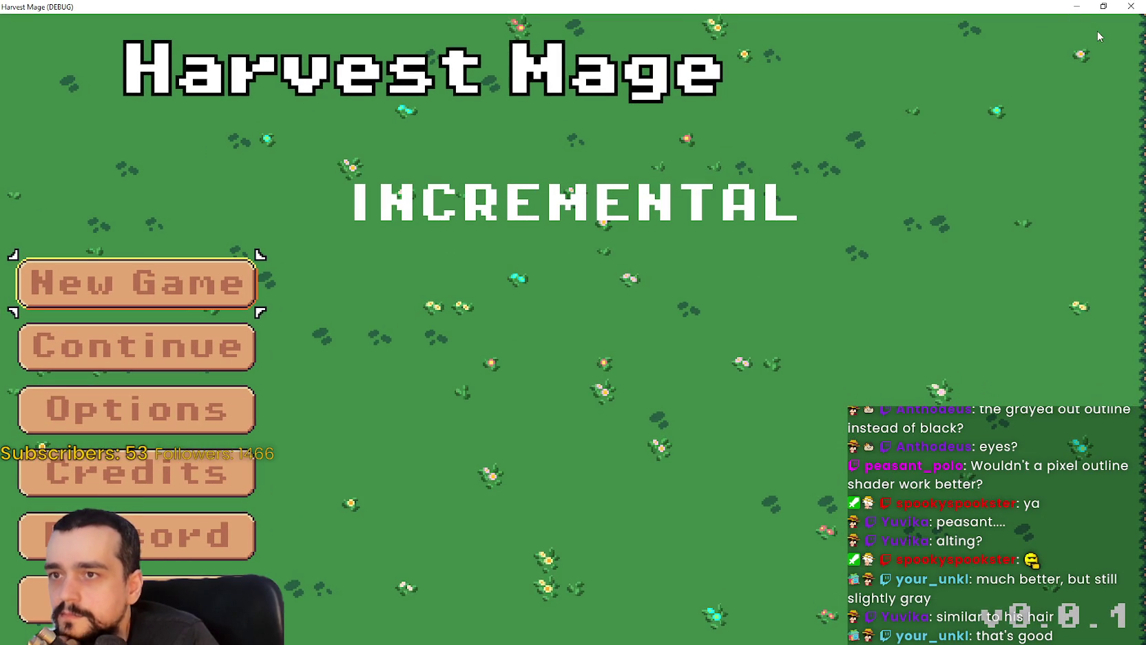
click(1131, 6)
- Clear the filter, raise outline_size to 8 and the shadow outline size, then save
scroll(742, 326, down, 2)
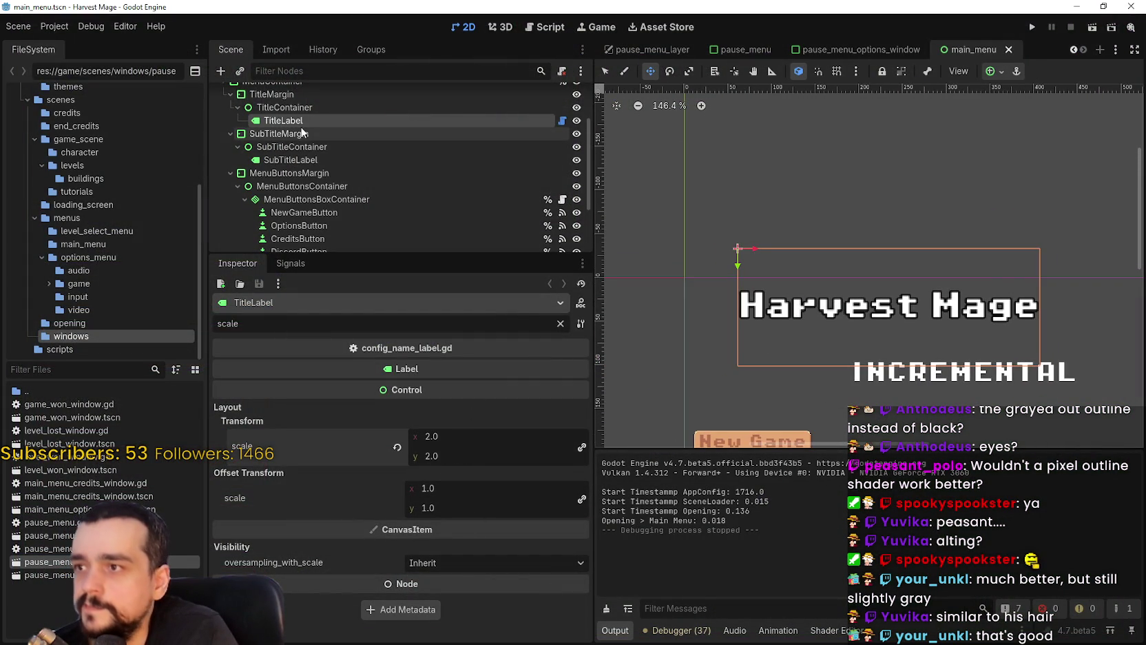
click(560, 324)
scroll(479, 534, down, 6)
scroll(497, 510, down, 8)
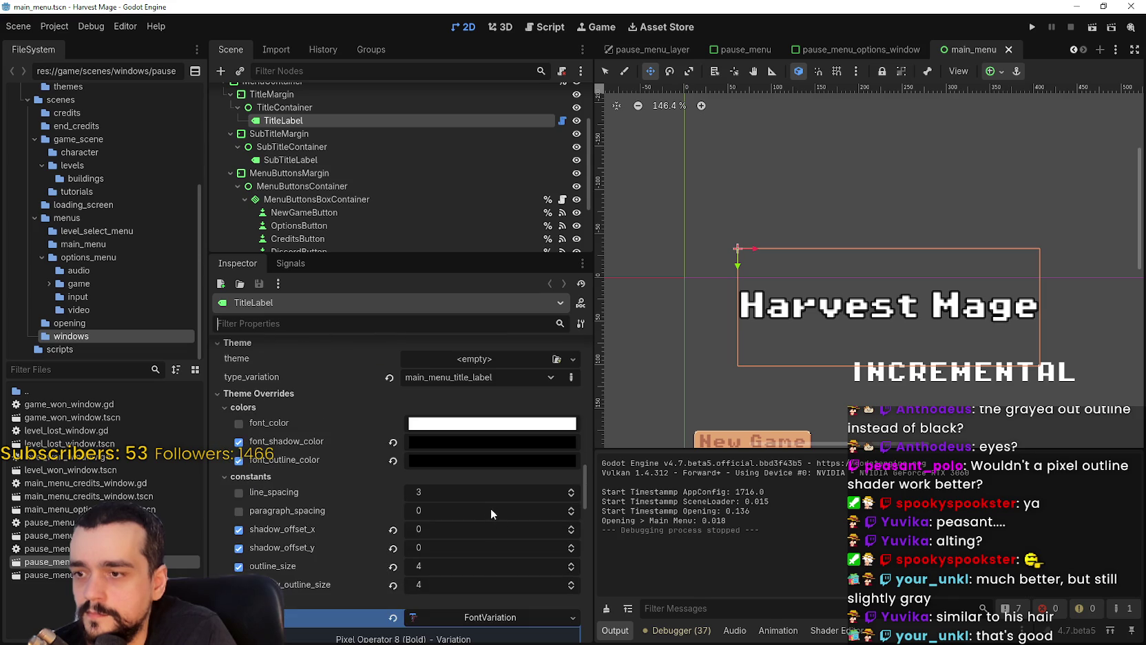
scroll(795, 304, up, 8)
scroll(758, 330, up, 5)
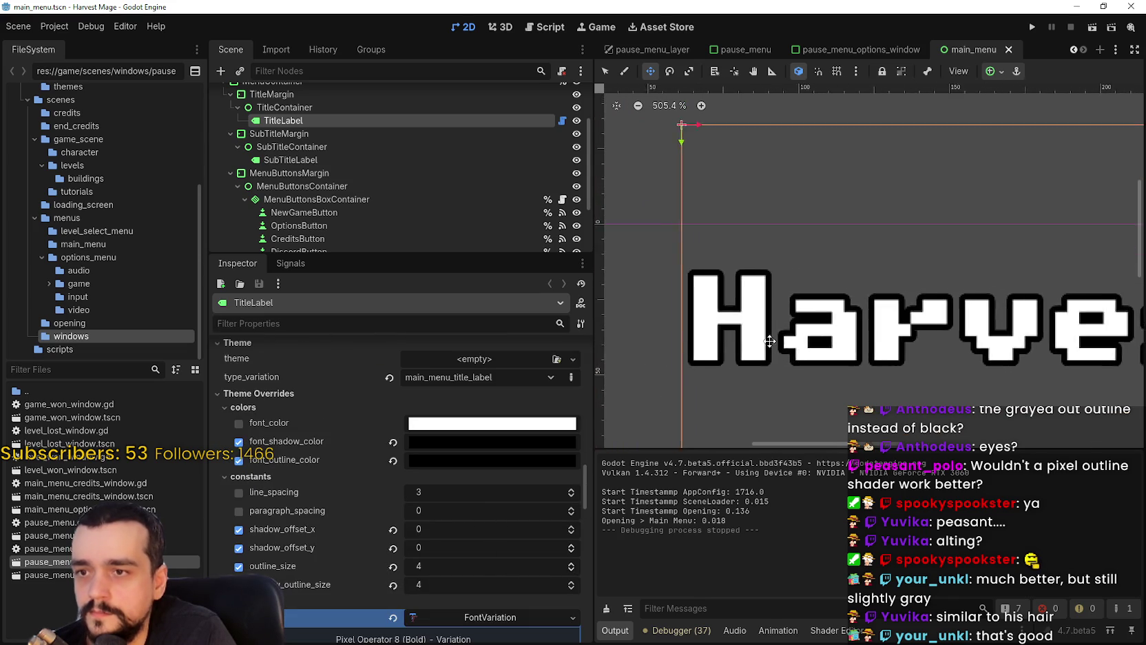
click(571, 563)
click(571, 562)
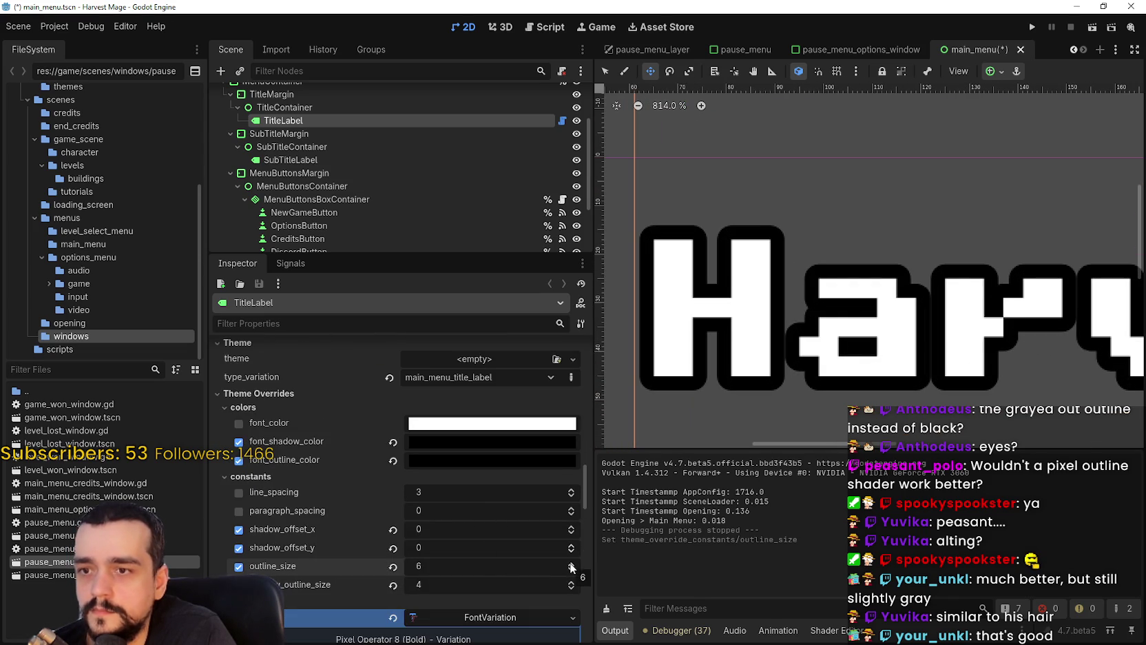
click(571, 583)
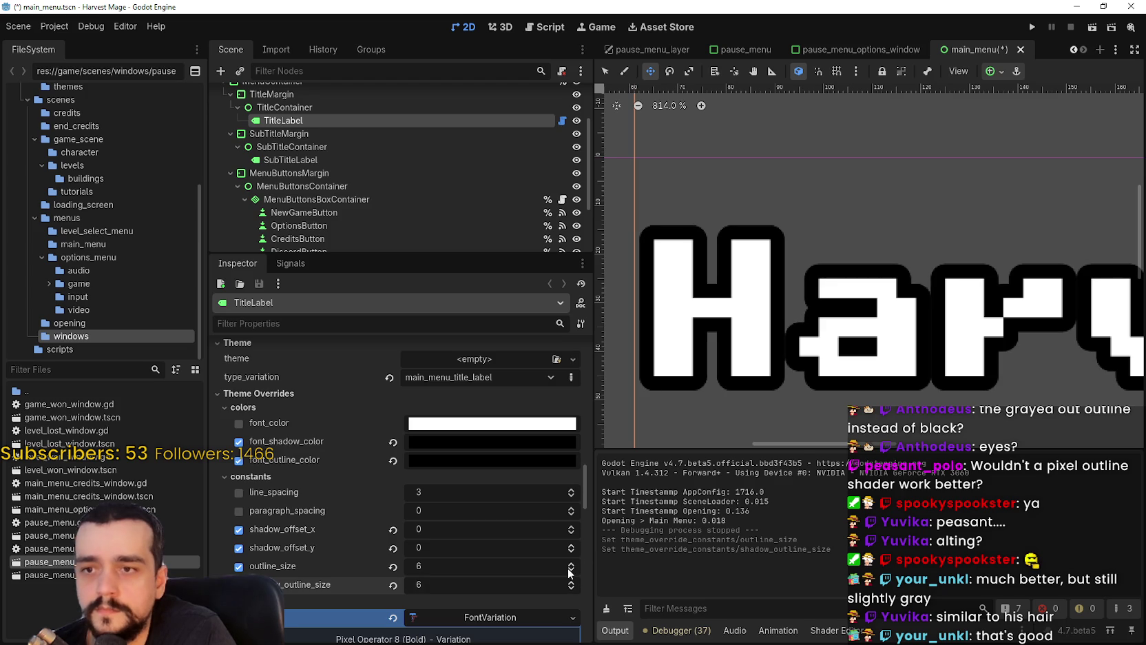
click(571, 562)
click(571, 563)
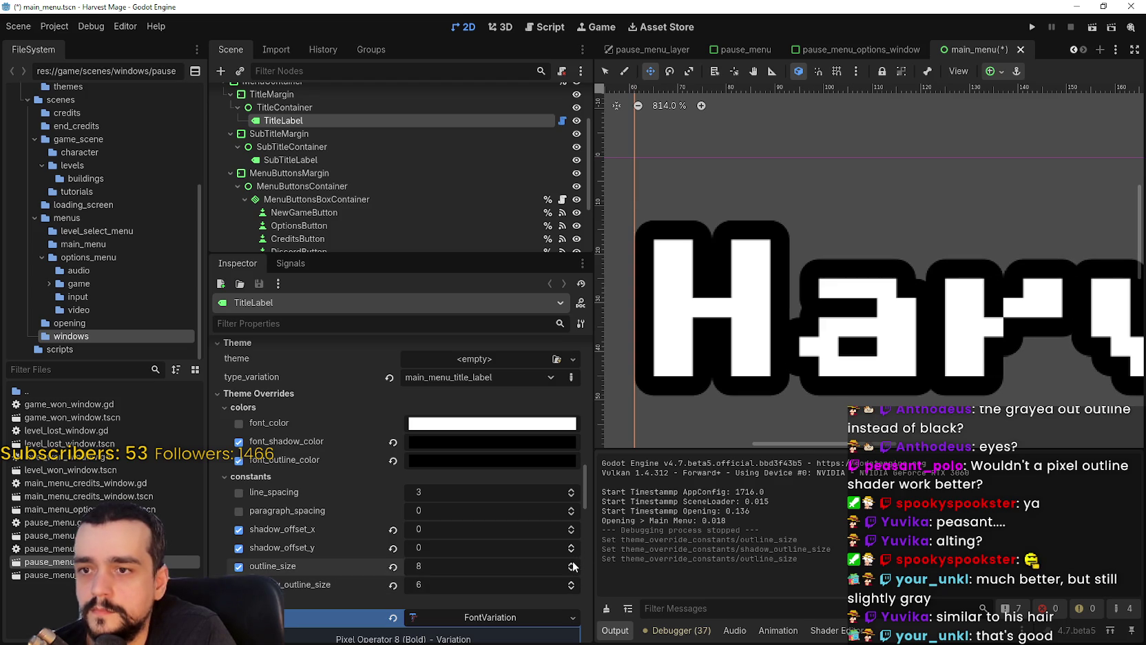
click(571, 585)
key(ctrl+s)
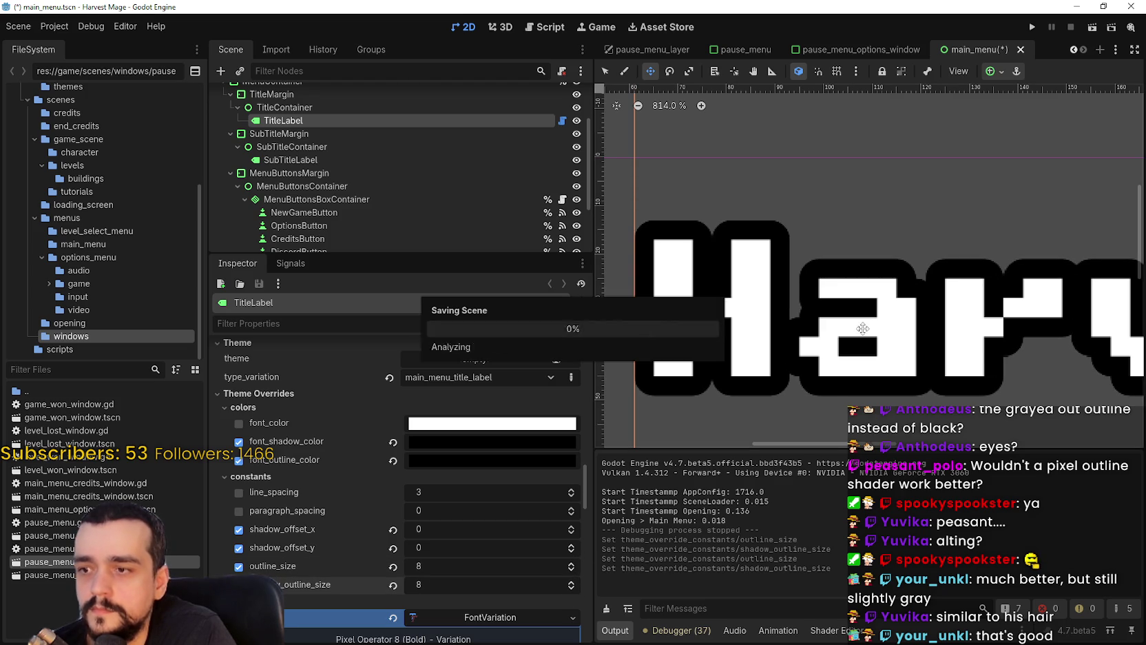
- Run the game full screen to check the thicker outline, then close it
click(1031, 29)
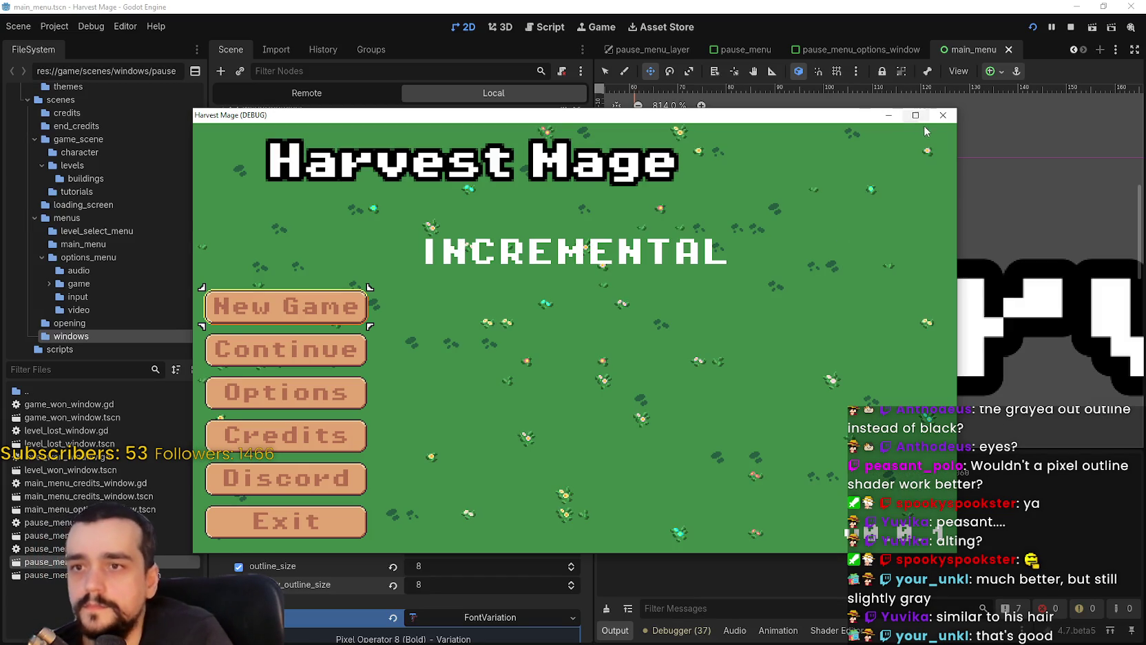
click(916, 115)
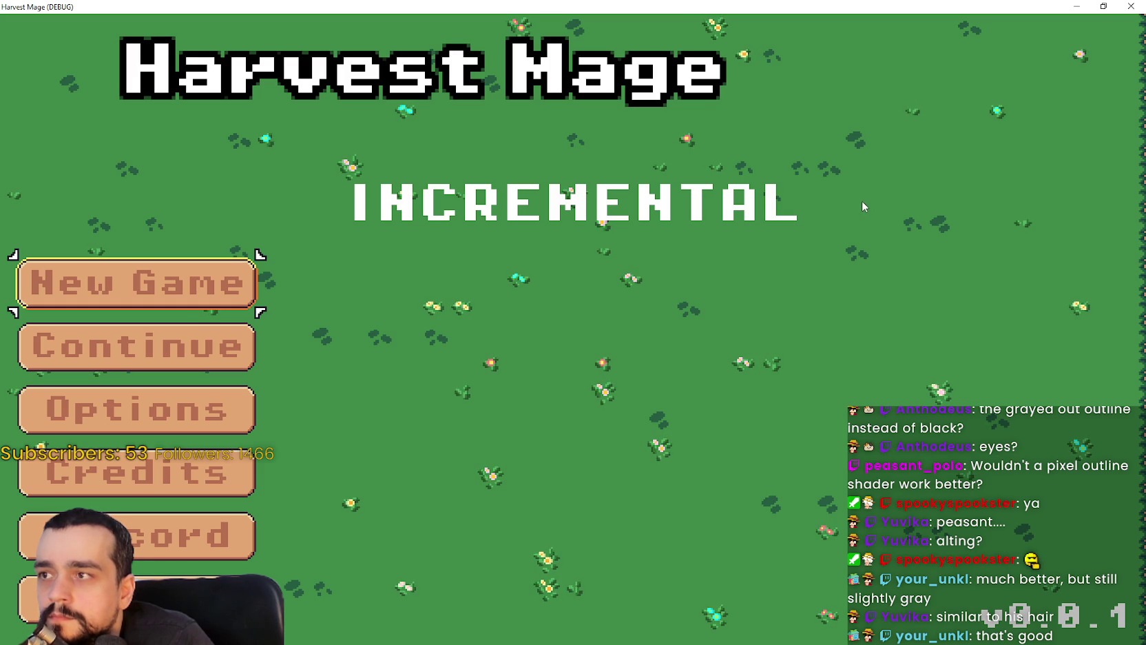
click(1128, 5)
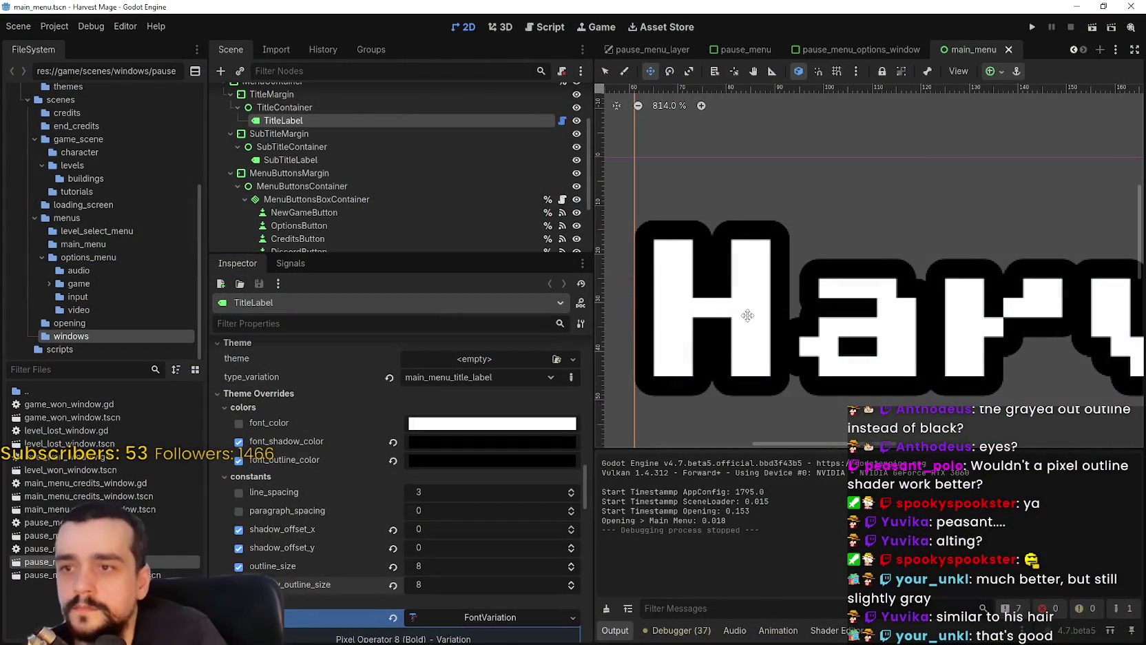
- Lower the title outline_size and shadow_outline_size to 6
scroll(749, 316, down, 1)
click(572, 572)
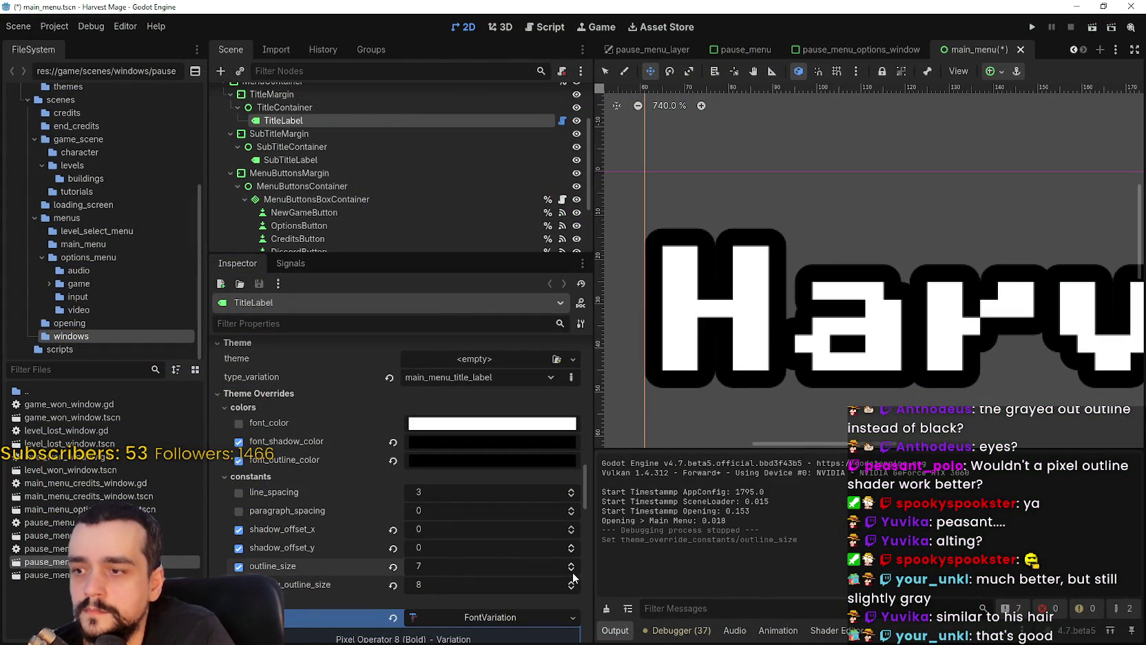
click(571, 588)
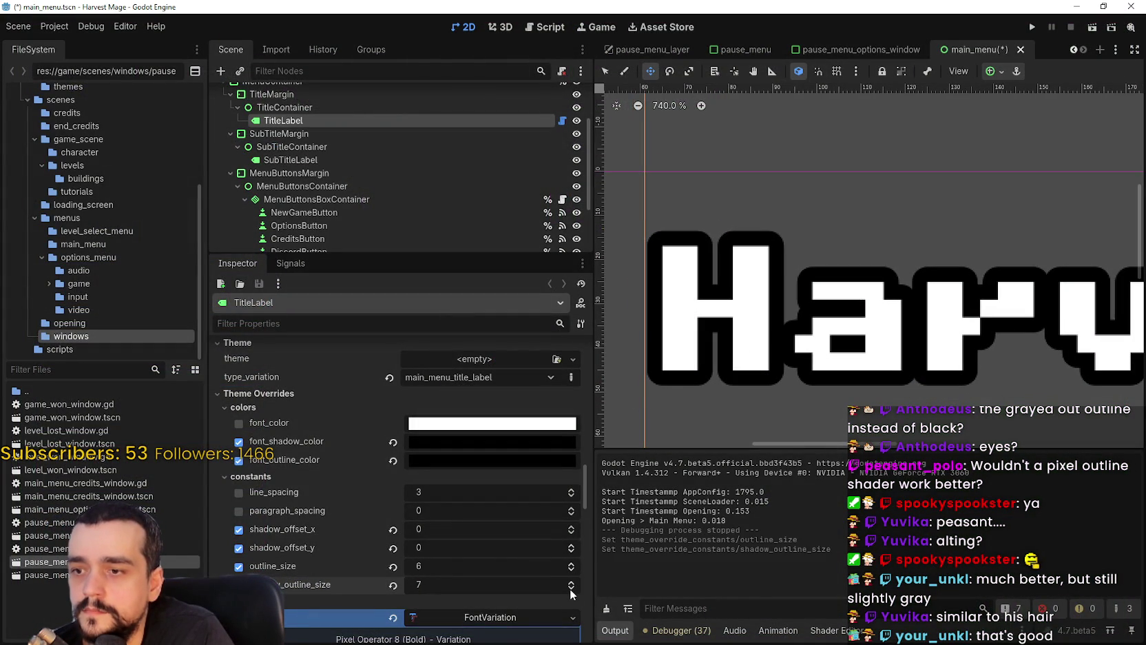
click(571, 588)
- Save and run the menu full screen to check the thinner outlines, then close it
click(1028, 31)
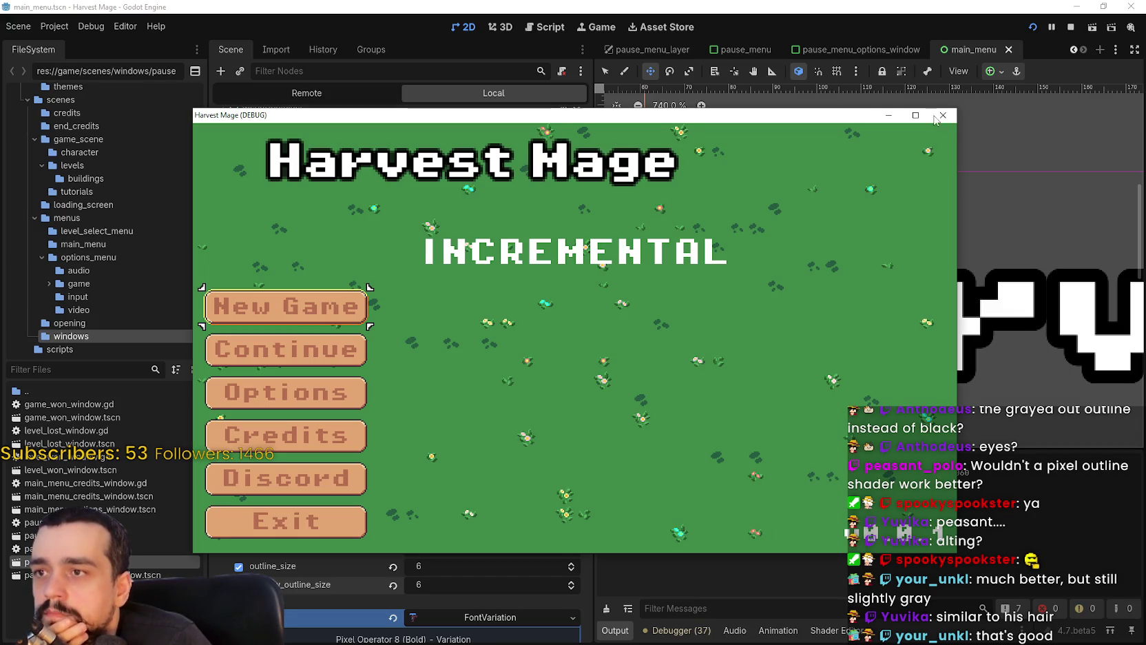
click(916, 115)
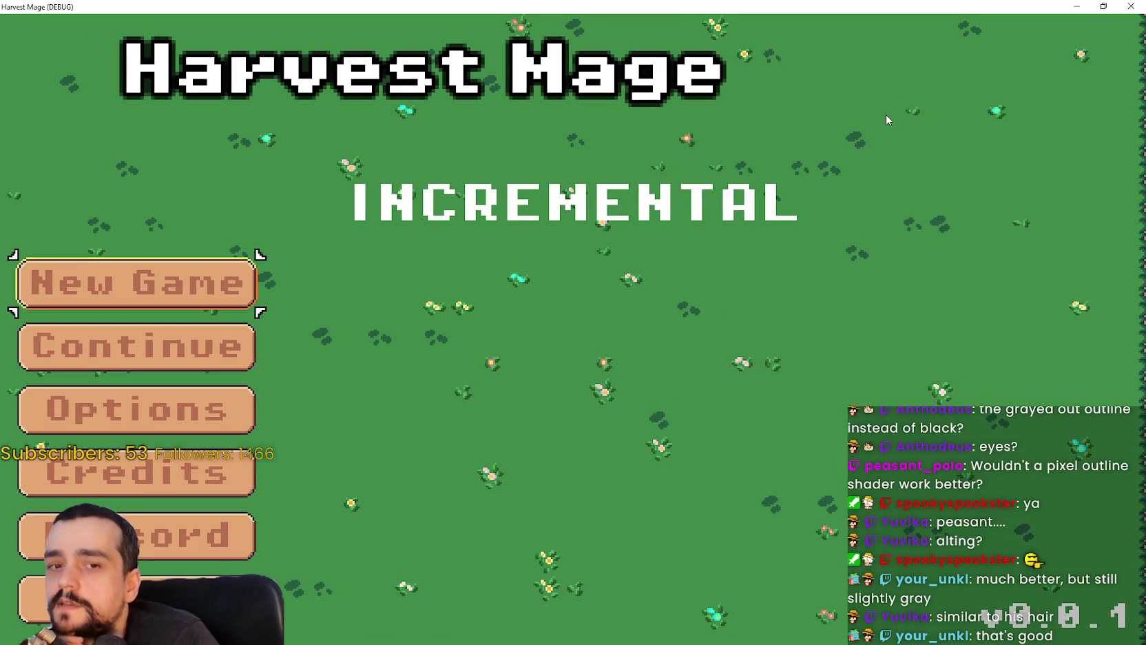
click(1119, 7)
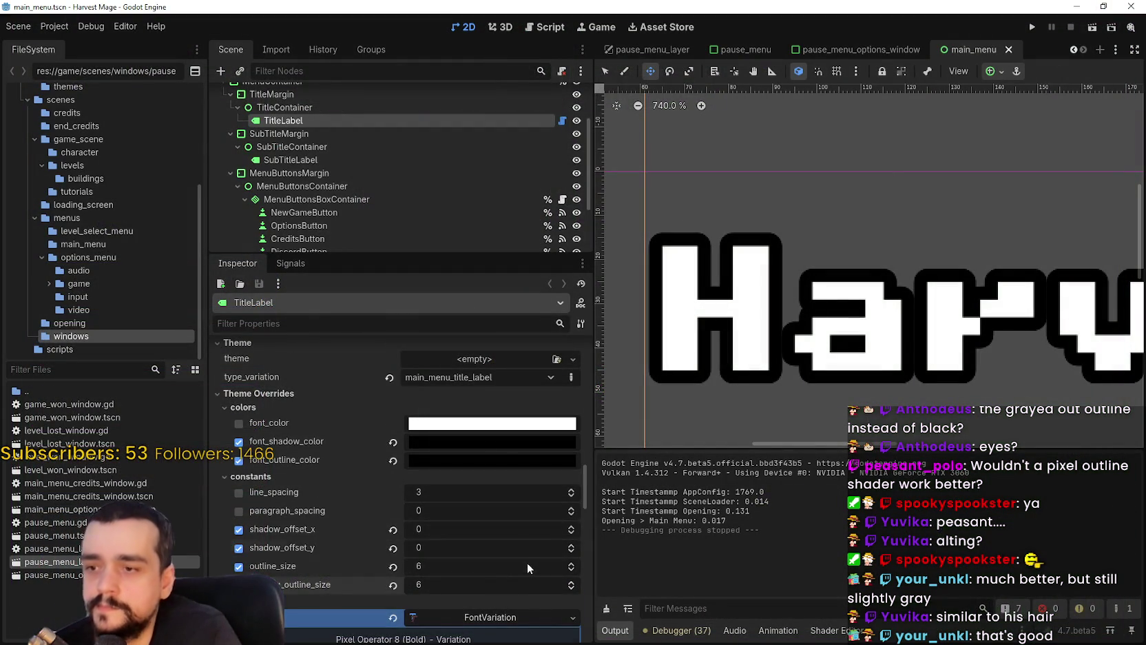
- Filter properties by 'font' and lower the title font size step by step to 6
scroll(528, 567, down, 4)
text(fo)
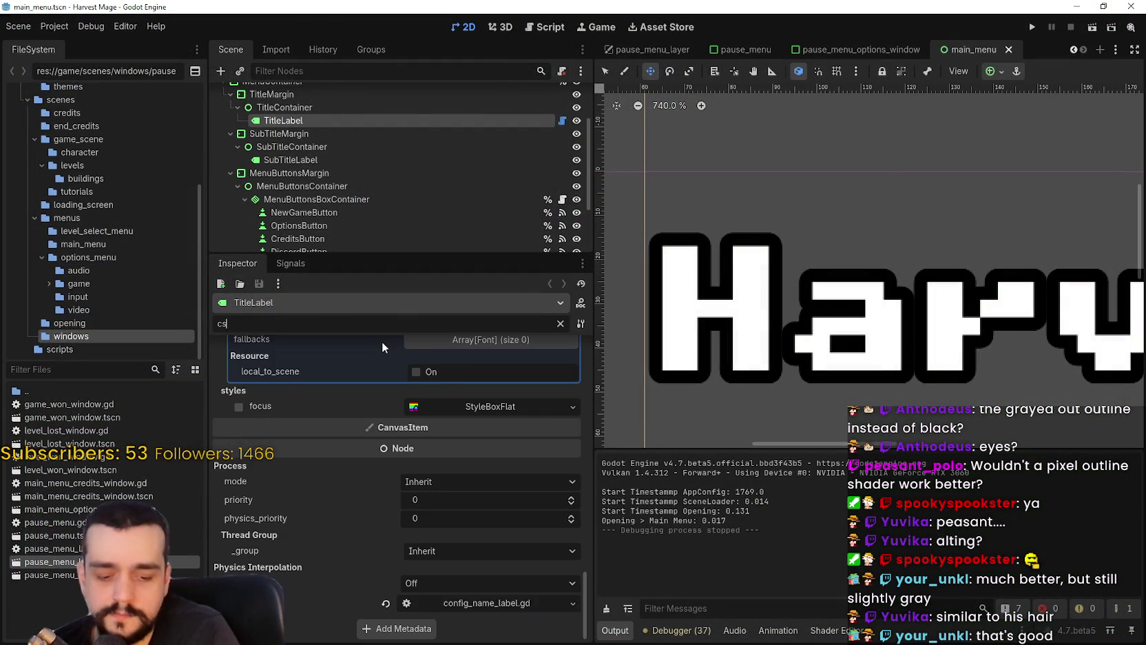
text(nt)
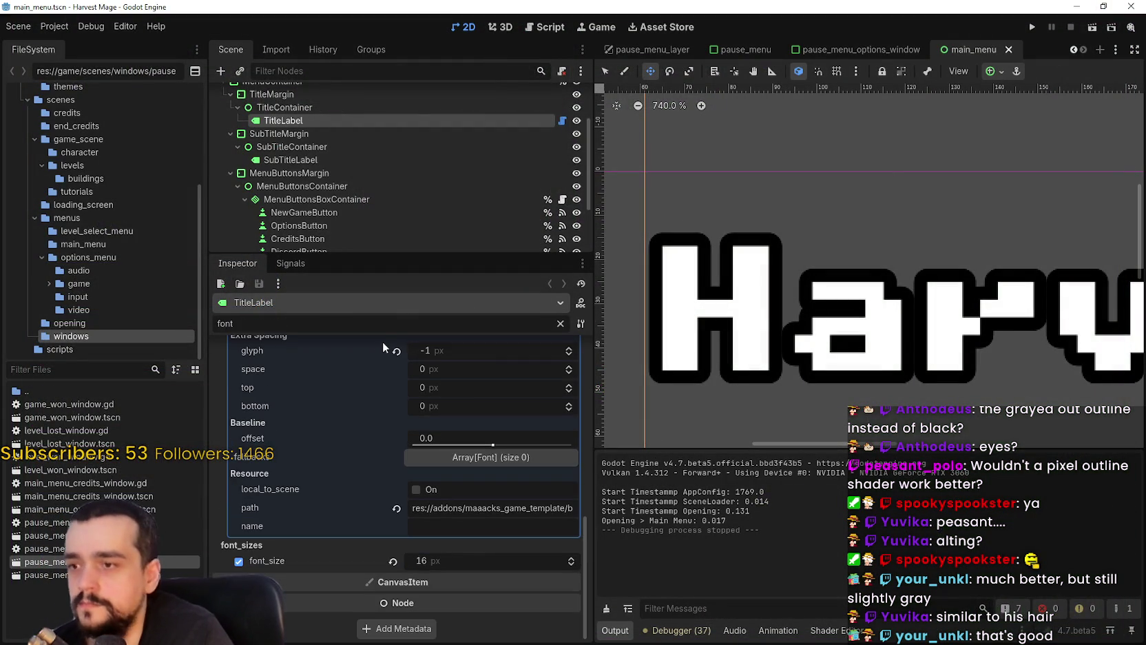
click(569, 564)
click(569, 564)
click(569, 564)
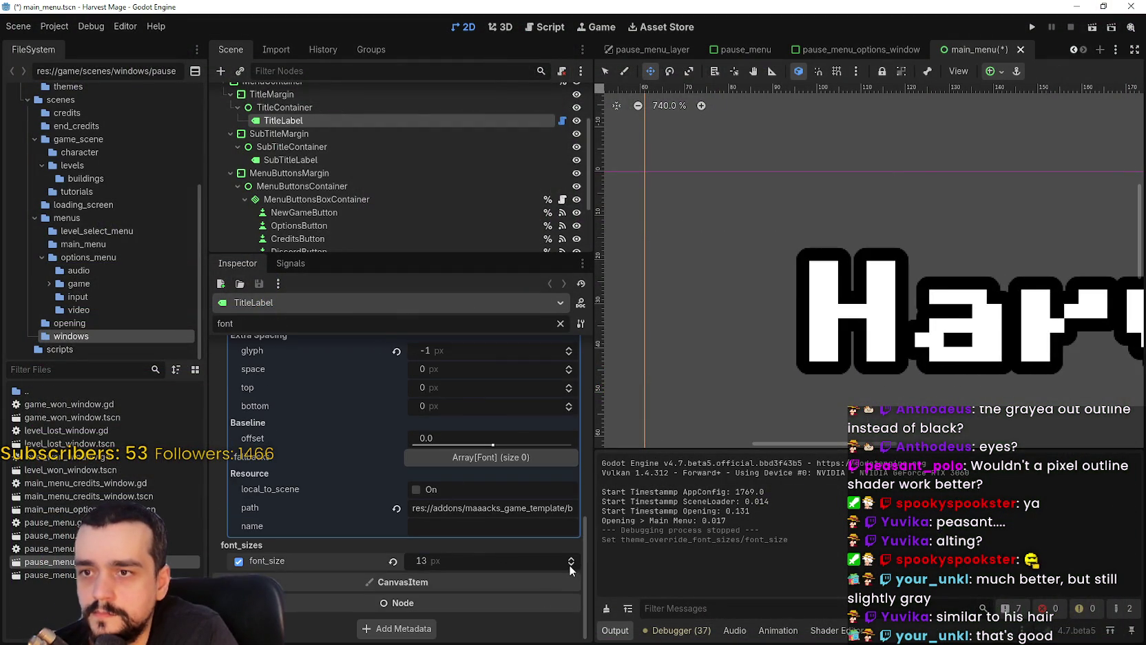
click(569, 564)
click(571, 584)
click(571, 585)
click(571, 586)
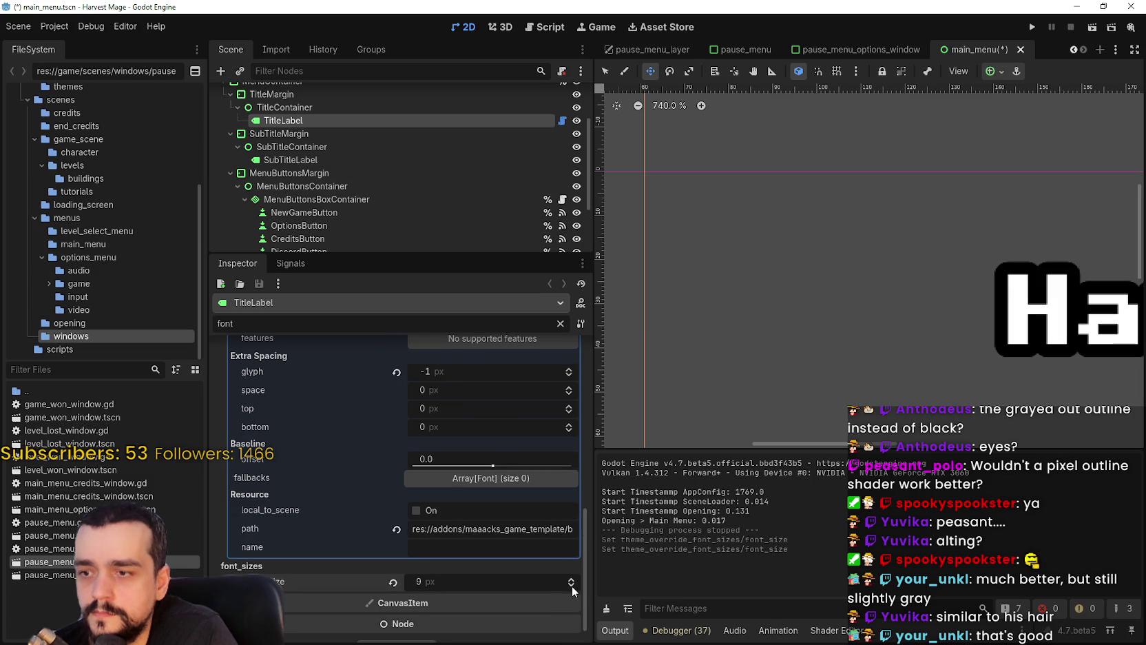
click(571, 586)
click(571, 586)
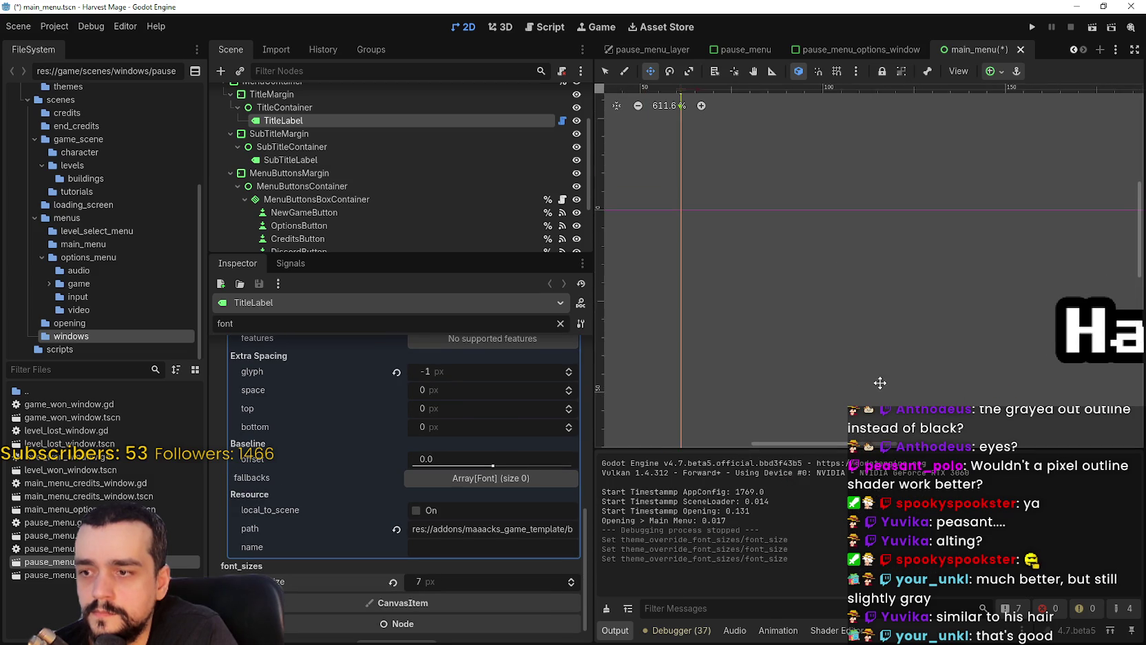
scroll(682, 383, down, 1)
scroll(666, 361, up, 1)
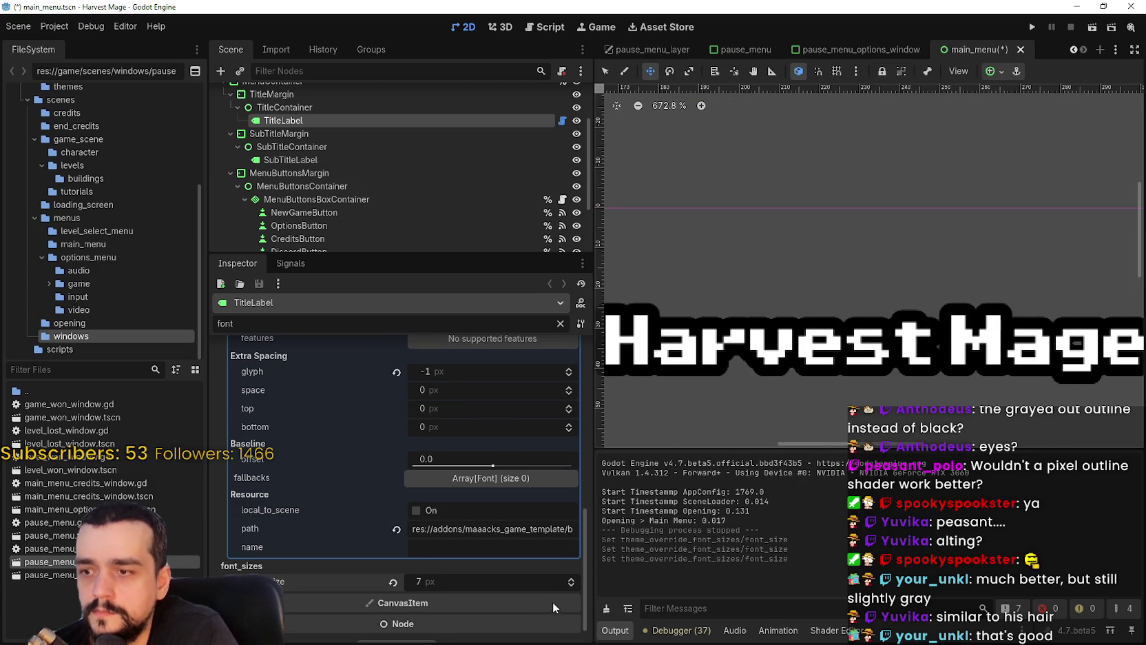
click(571, 586)
- Select the 'font' text in the Inspector filter field for replacement
scroll(765, 363, up, 9)
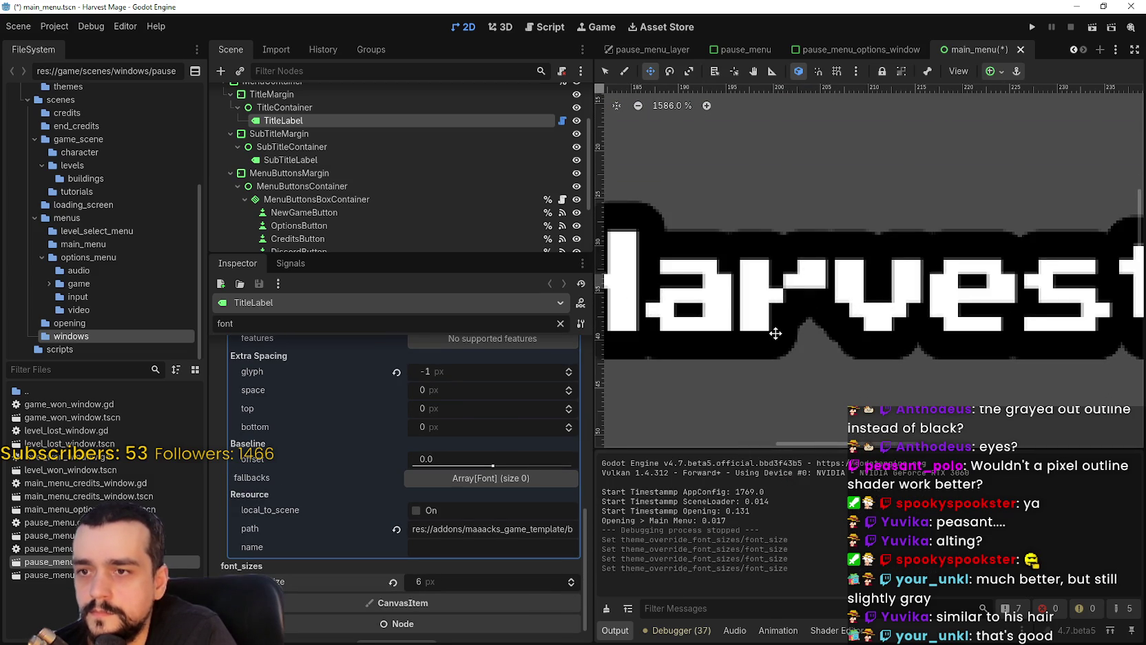
scroll(495, 469, up, 6)
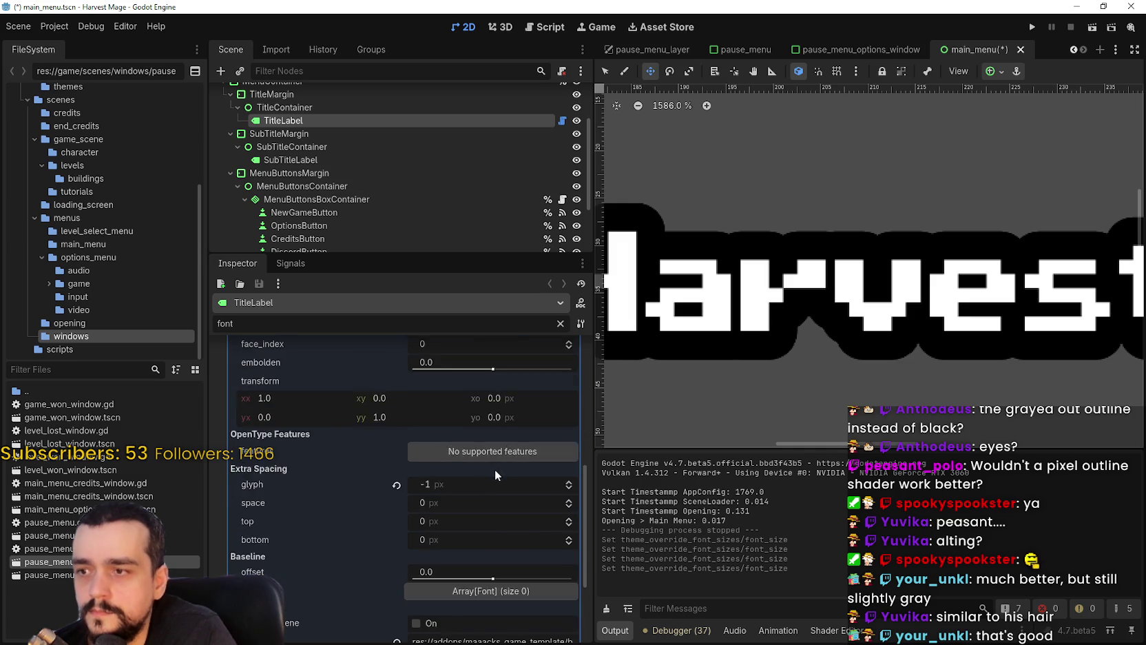
scroll(488, 462, up, 3)
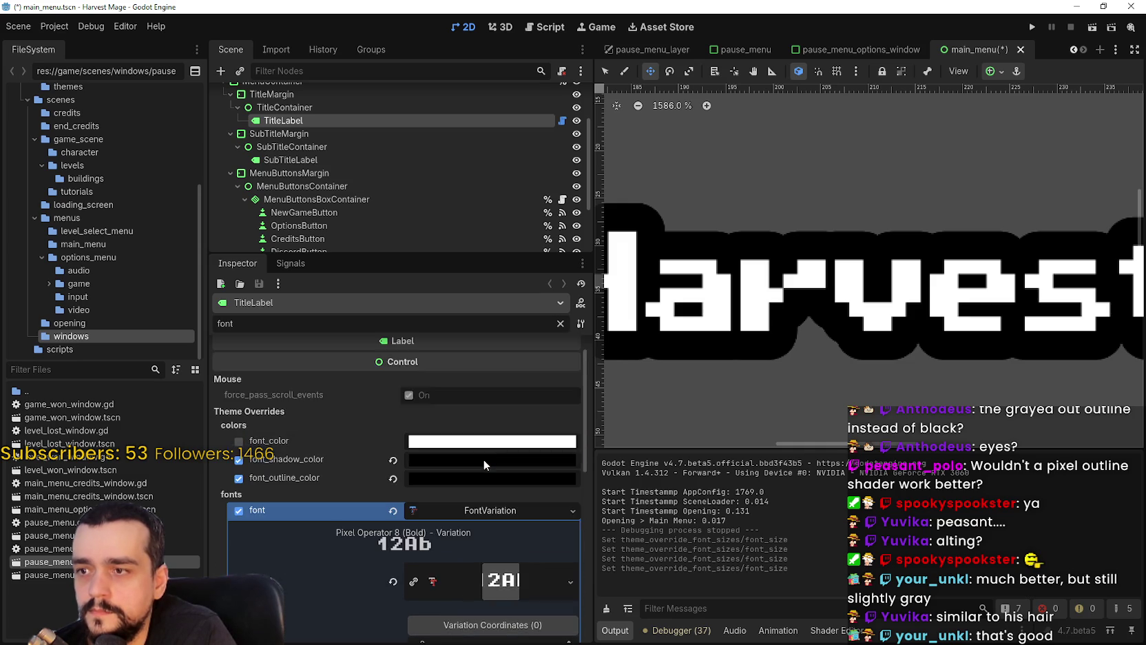
double_click(342, 323)
- Filter by 'size' and set both outline_size and shadow_outline_size to 2
text(size)
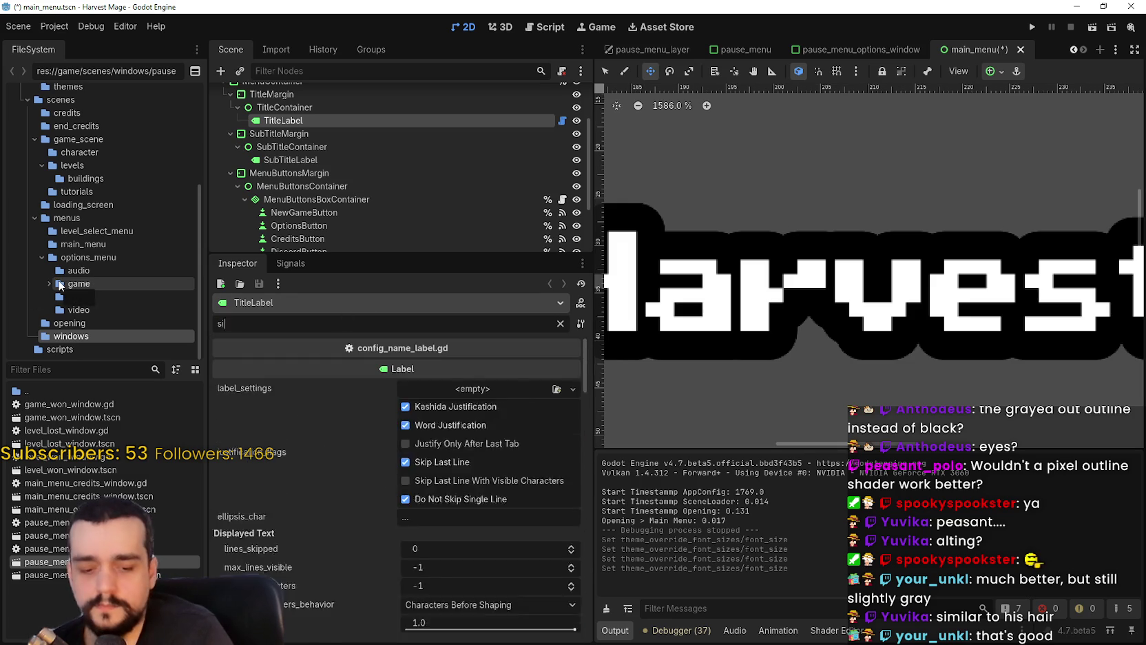
scroll(448, 538, down, 3)
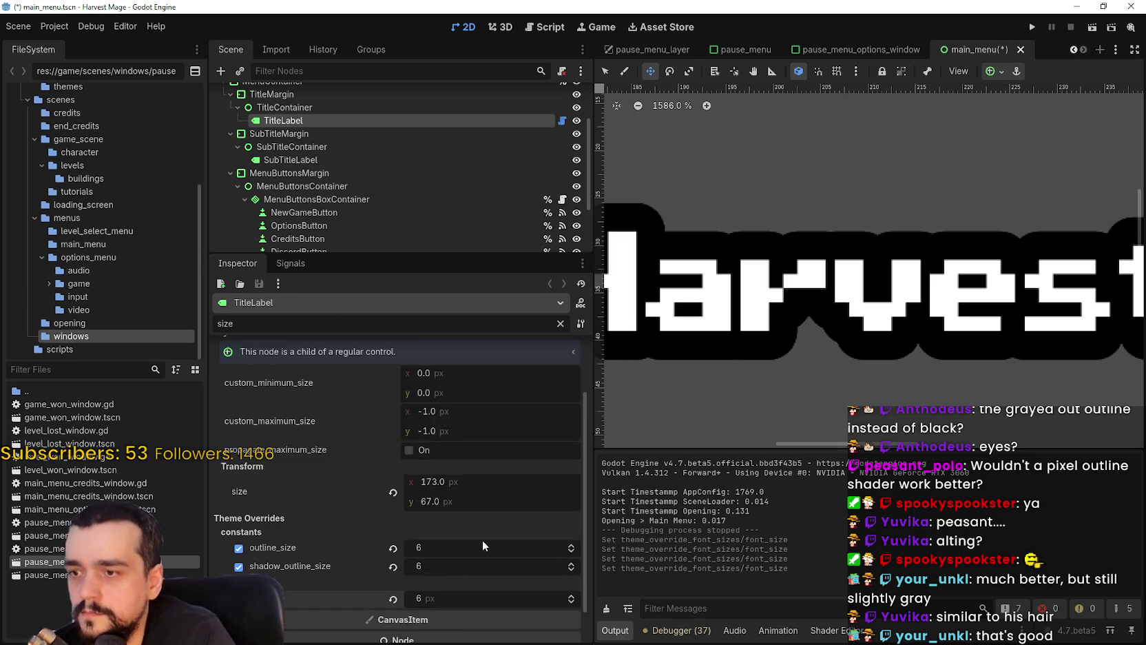
scroll(571, 517, down, 3)
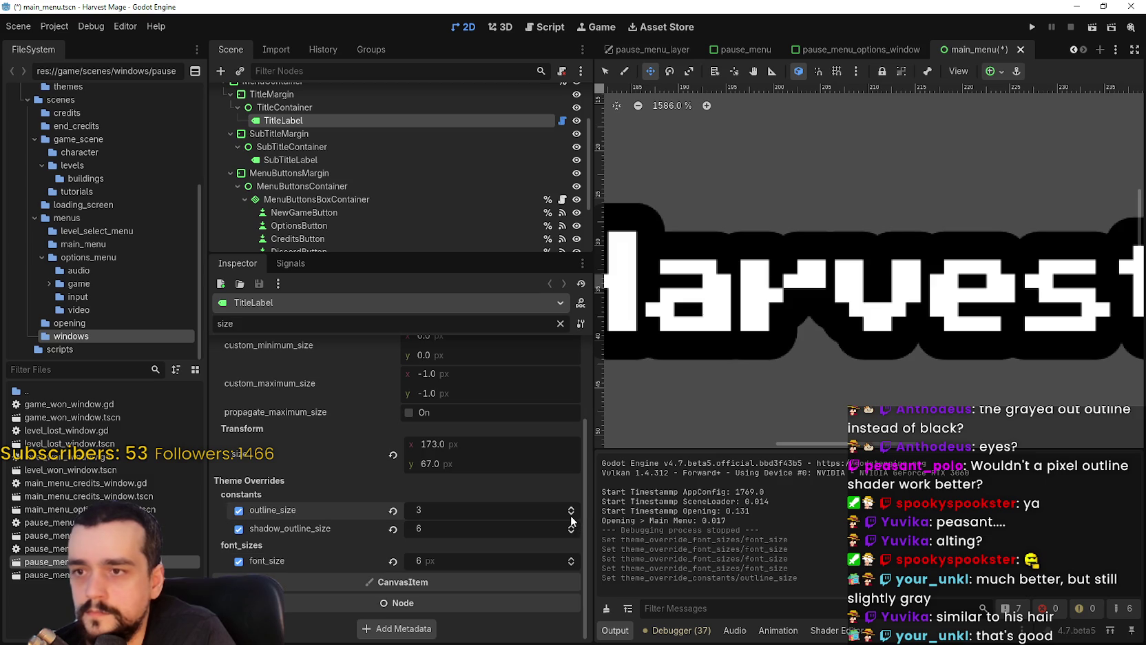
scroll(572, 536, down, 4)
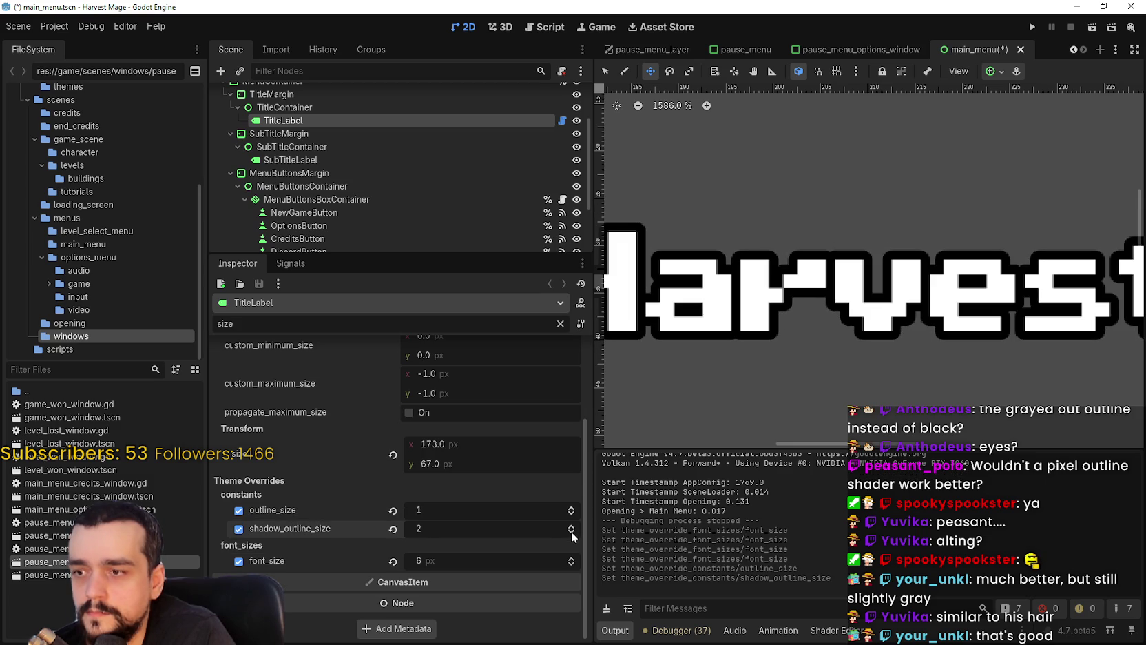
scroll(569, 510, up, 1)
scroll(679, 305, up, 5)
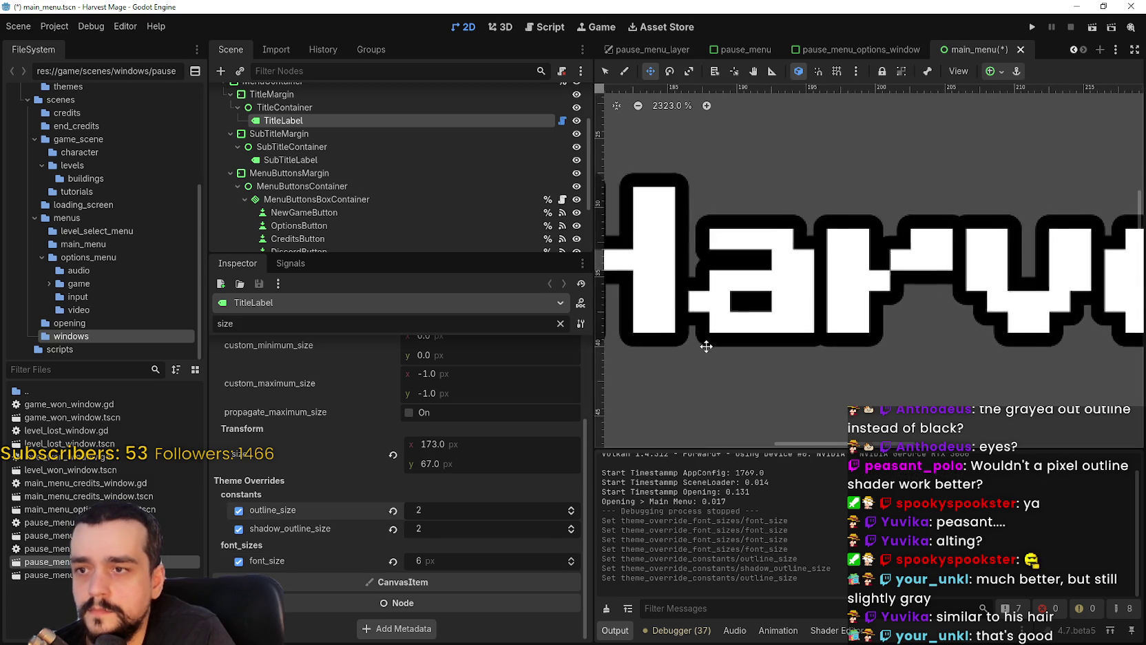
scroll(576, 537, down, 1)
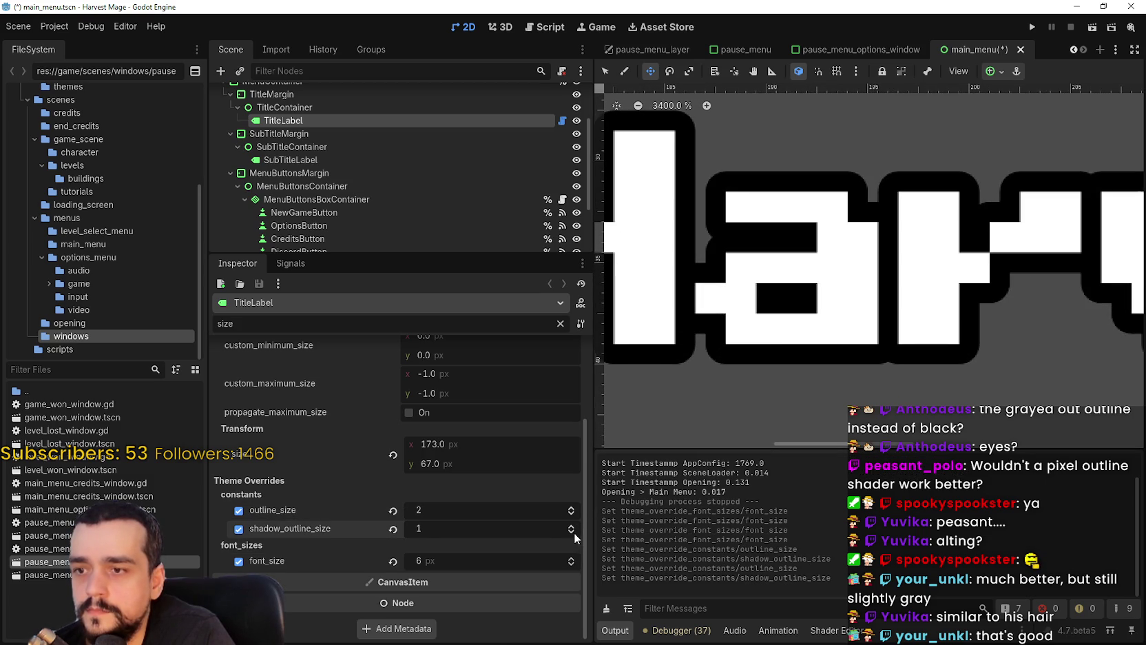
click(571, 515)
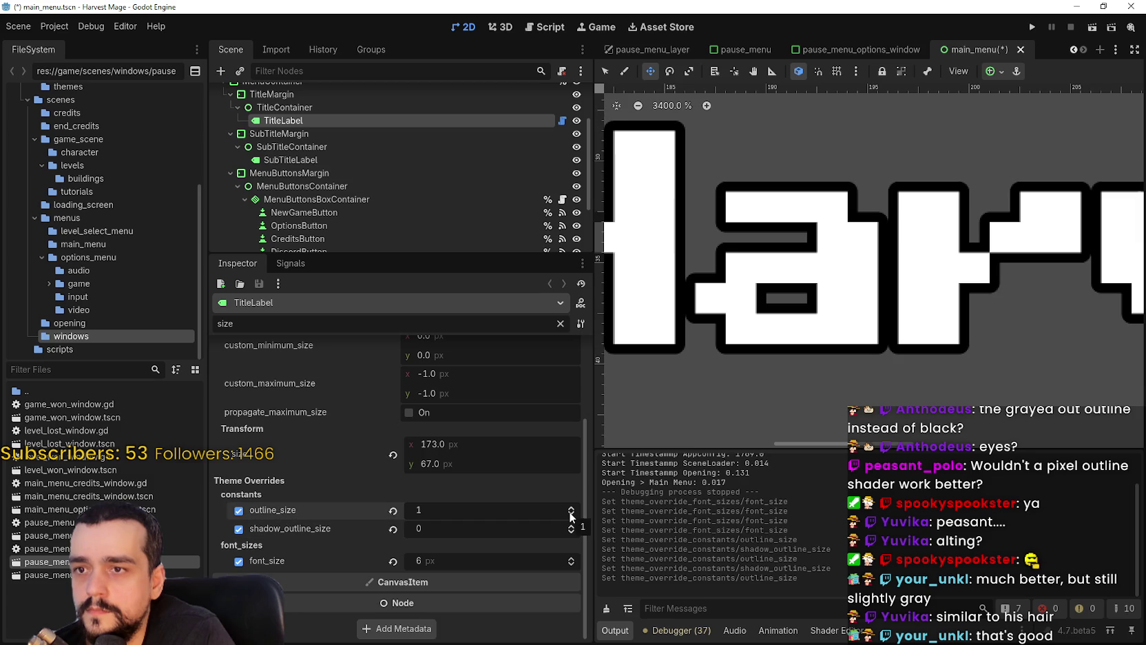
click(570, 515)
click(572, 507)
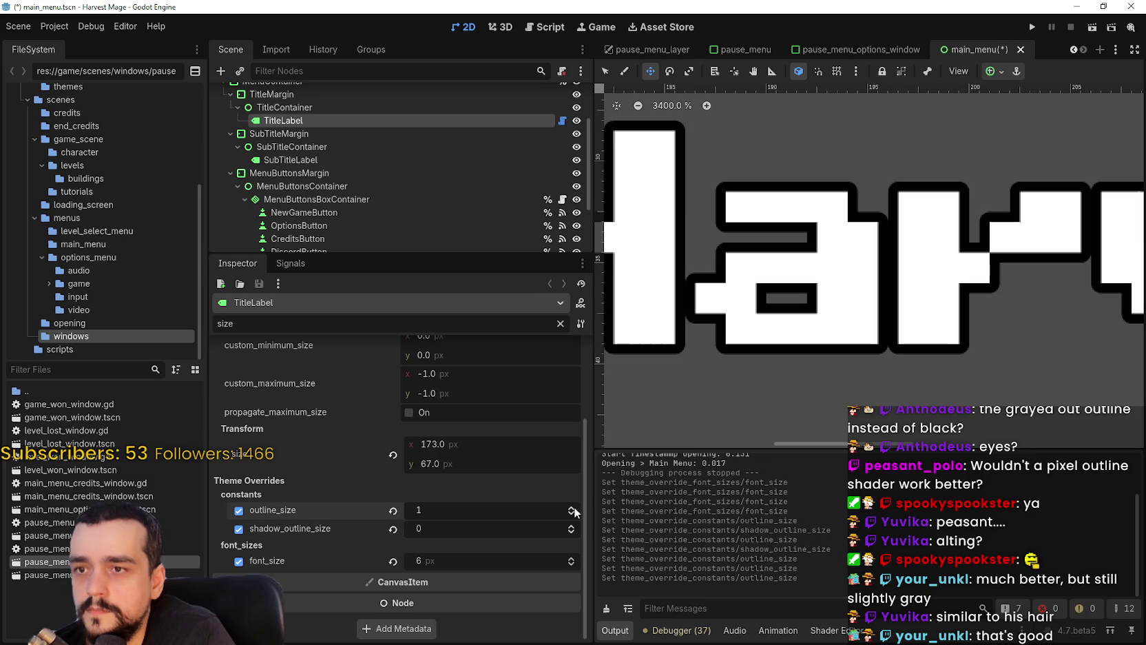
click(571, 508)
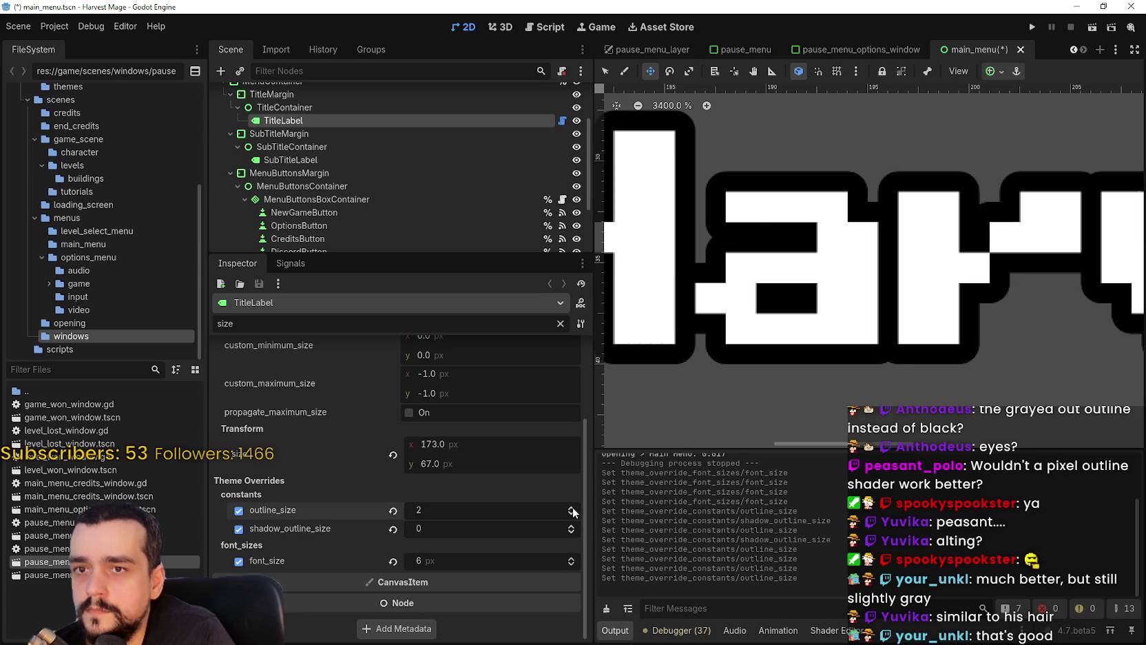
drag(572, 528, 571, 520)
- Save the main menu scene and preview it full screen in the running game
key(ctrl+s)
click(1032, 27)
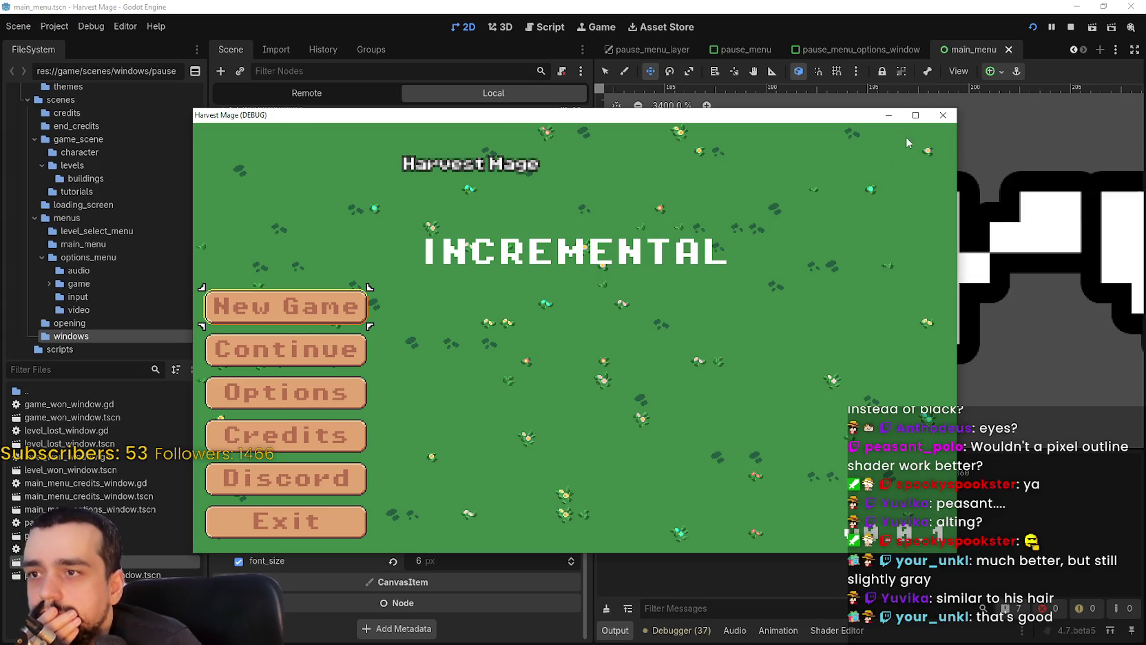
click(915, 115)
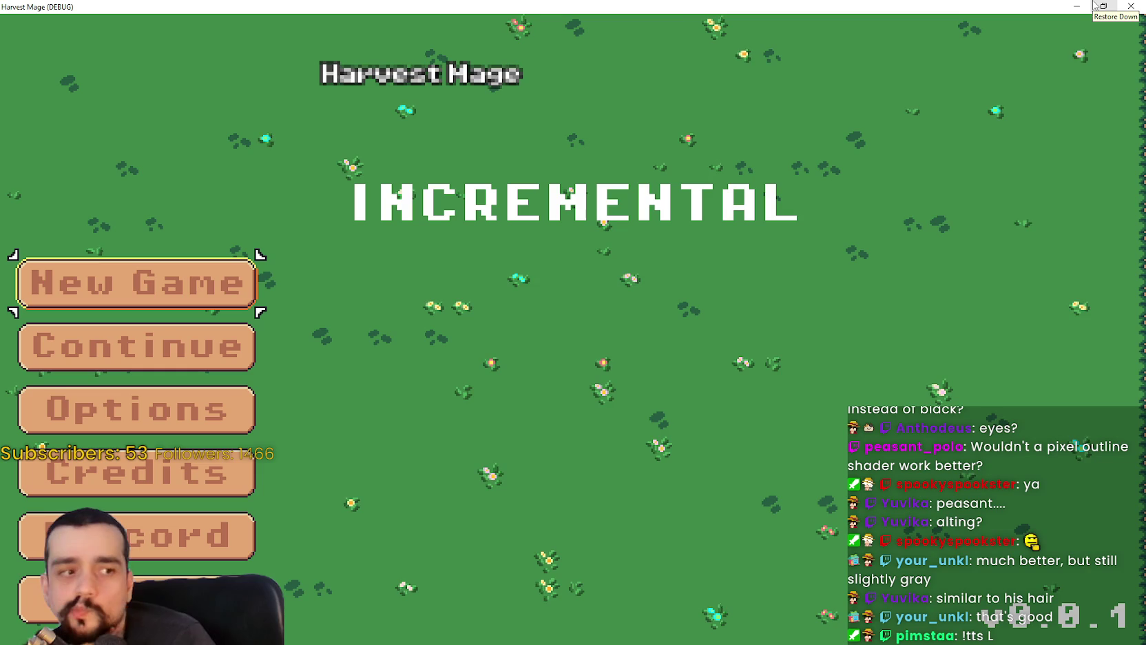
click(1095, 6)
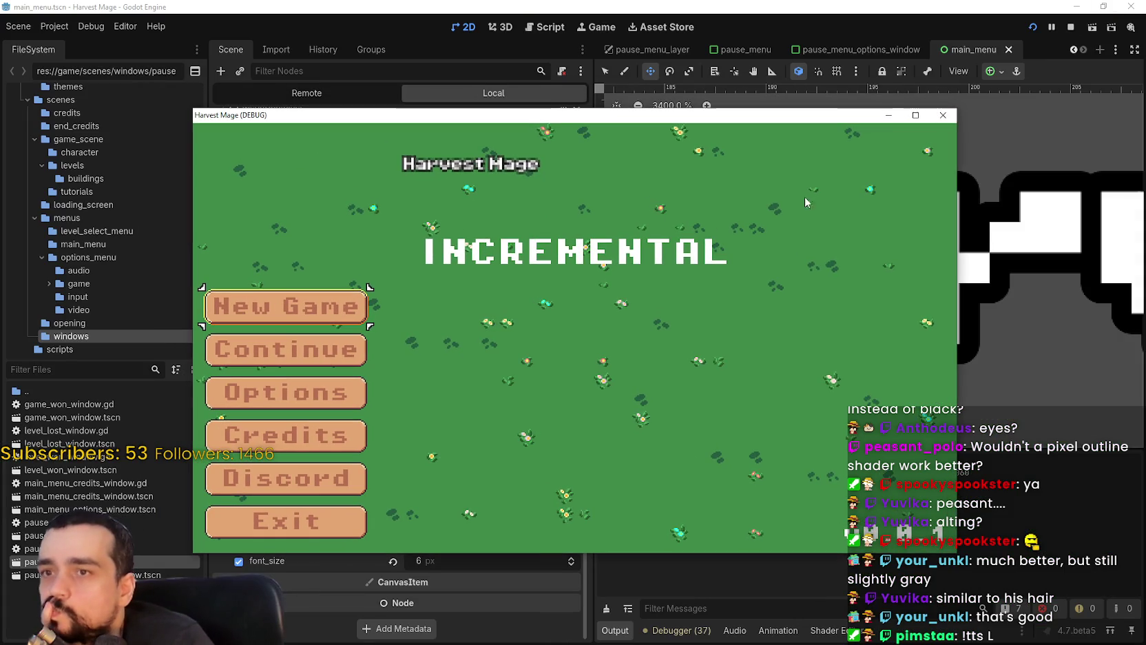
click(941, 120)
- Raise the title font_size to 8 and rerun the game full screen to check it
scroll(822, 262, down, 6)
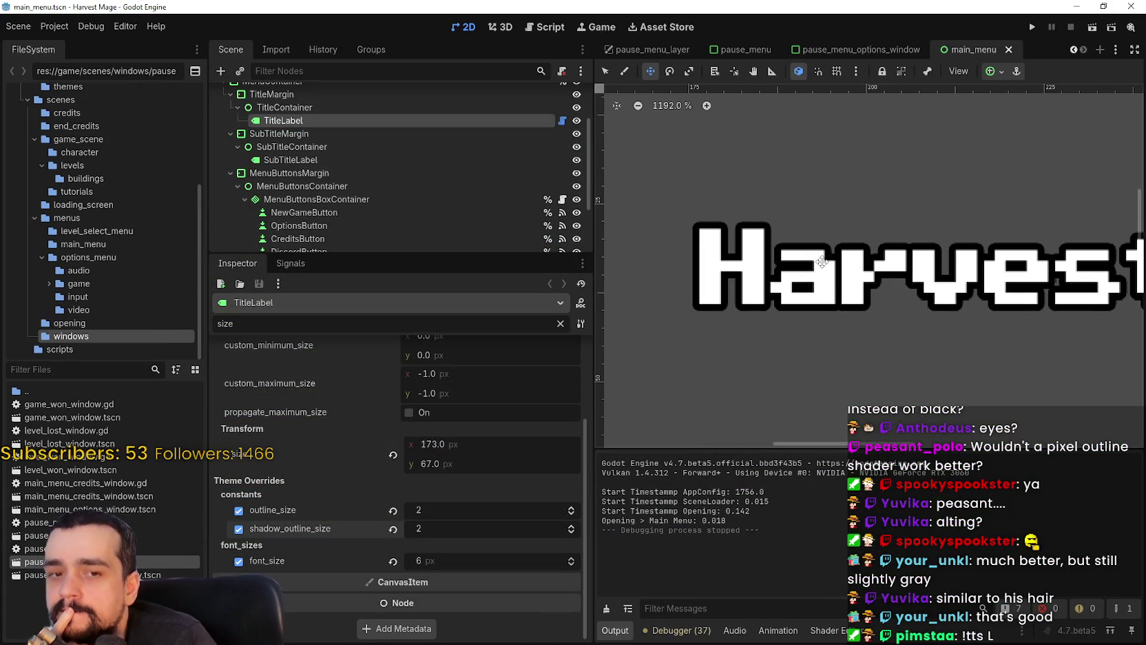
scroll(822, 262, down, 2)
click(569, 558)
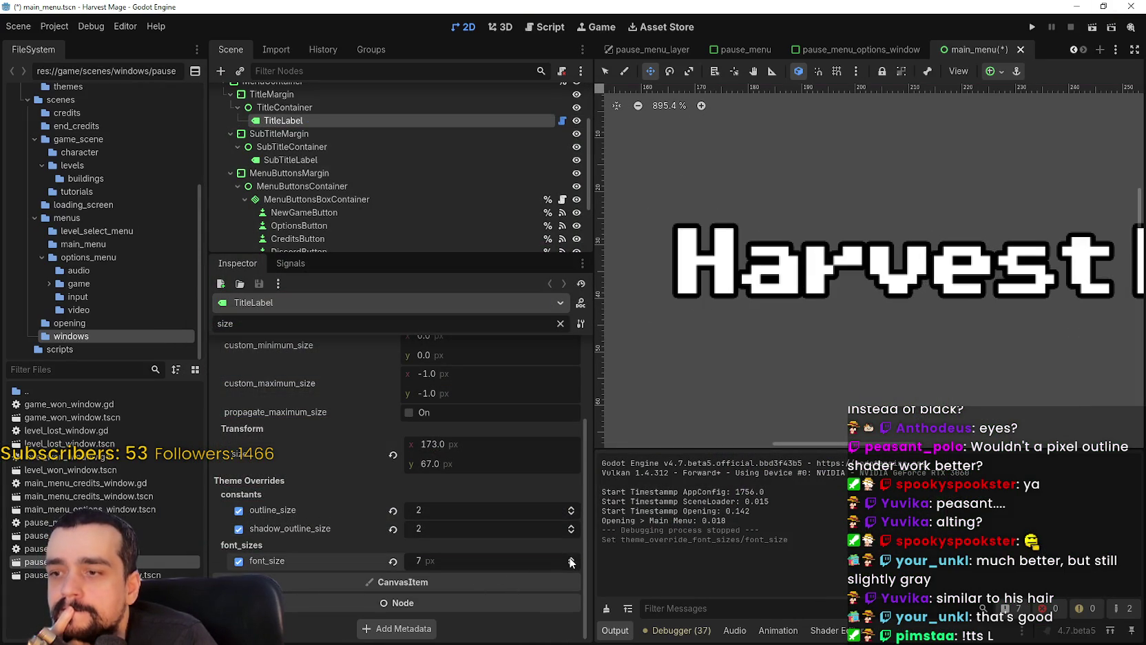
click(569, 558)
click(1035, 26)
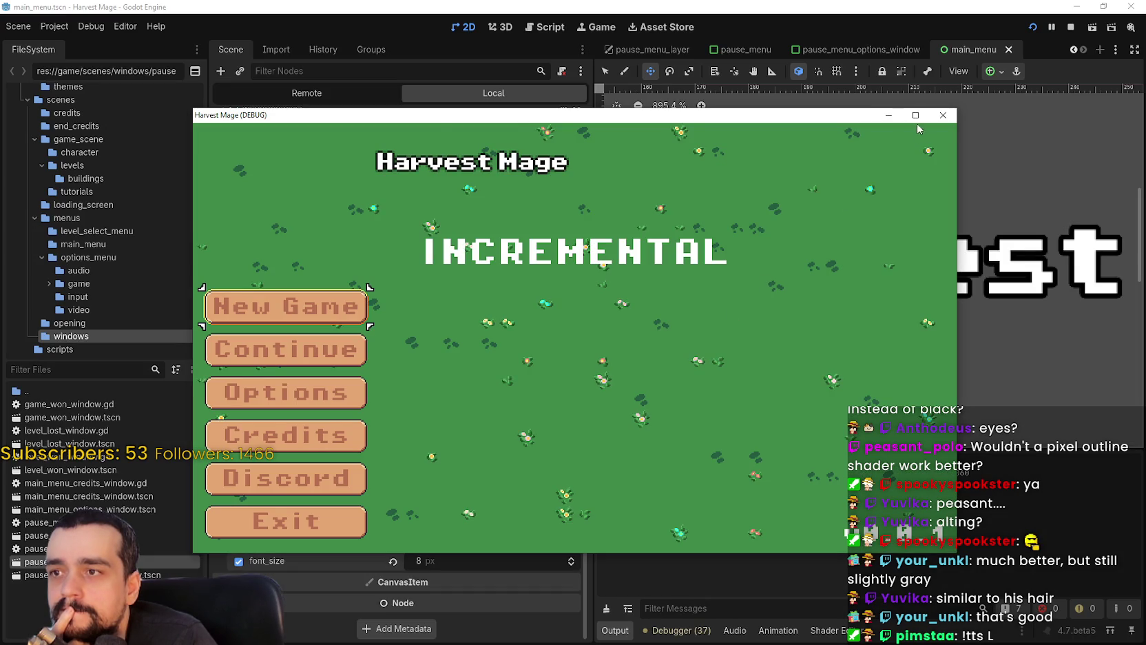
click(915, 116)
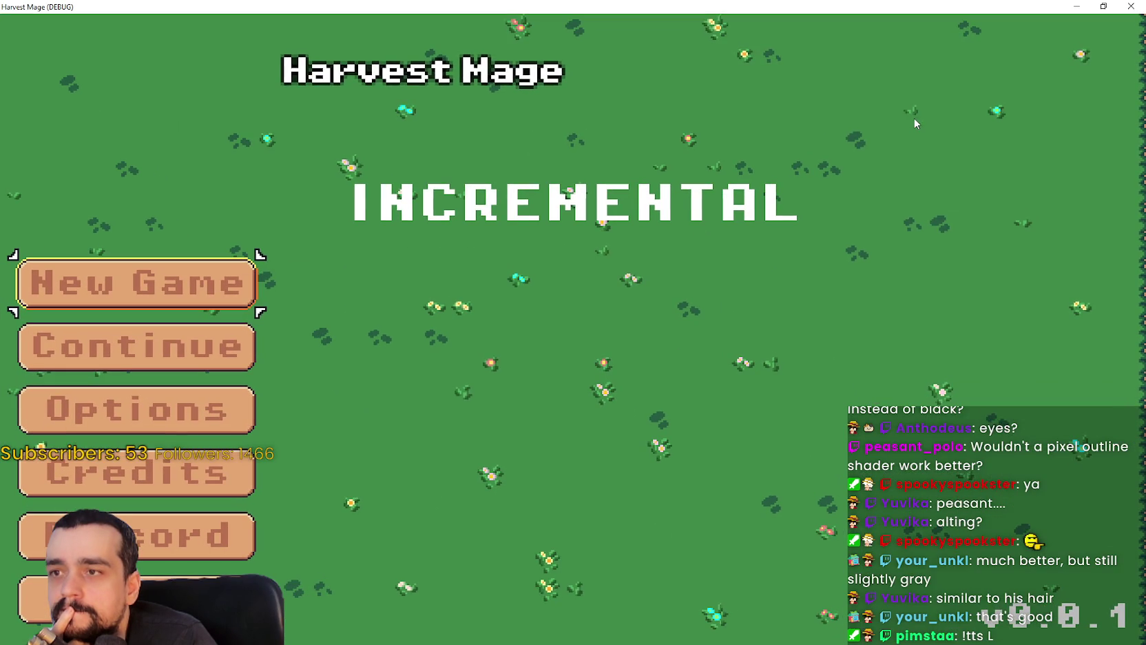
click(1131, 6)
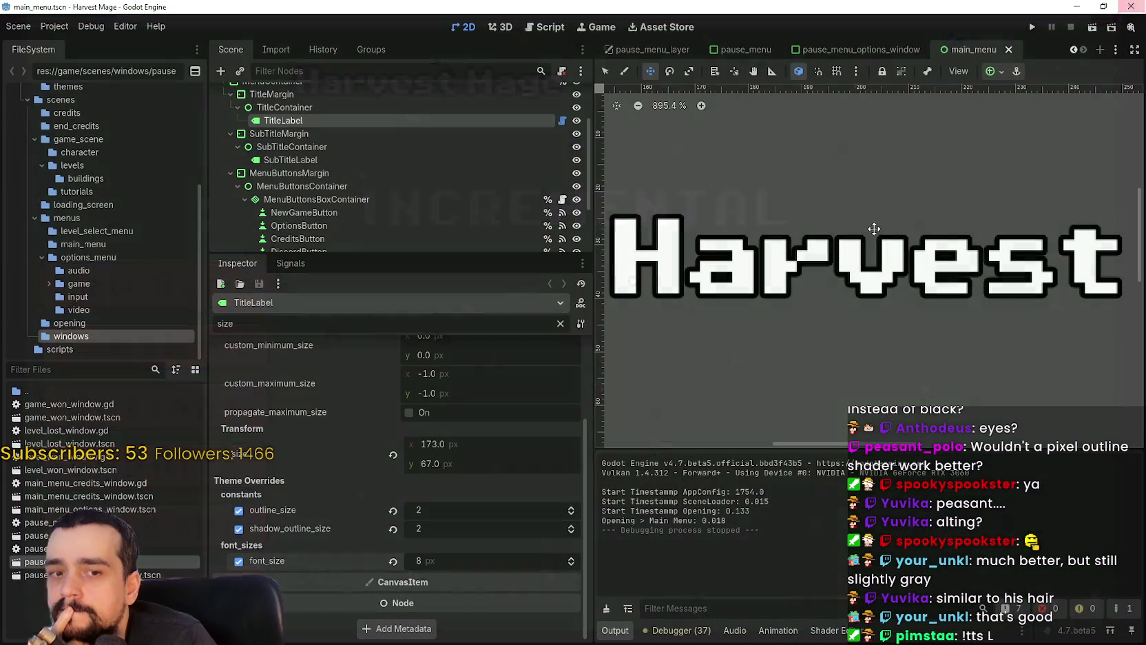
- Raise the title font_size to 10 and preview it in the running game
click(571, 557)
click(571, 558)
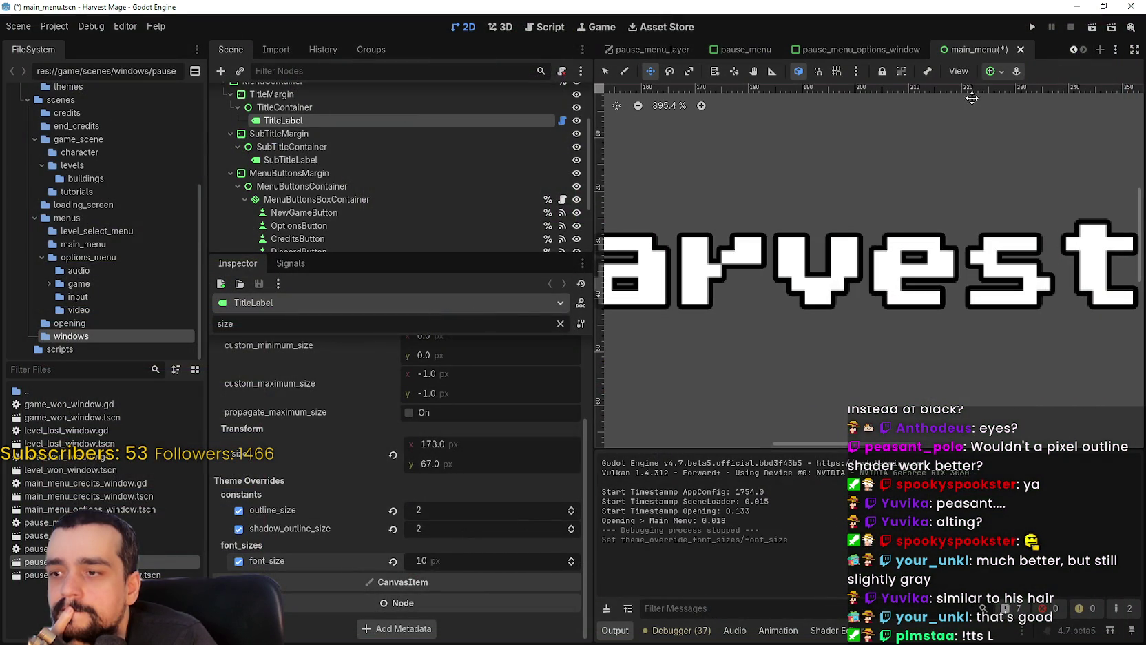
click(1032, 29)
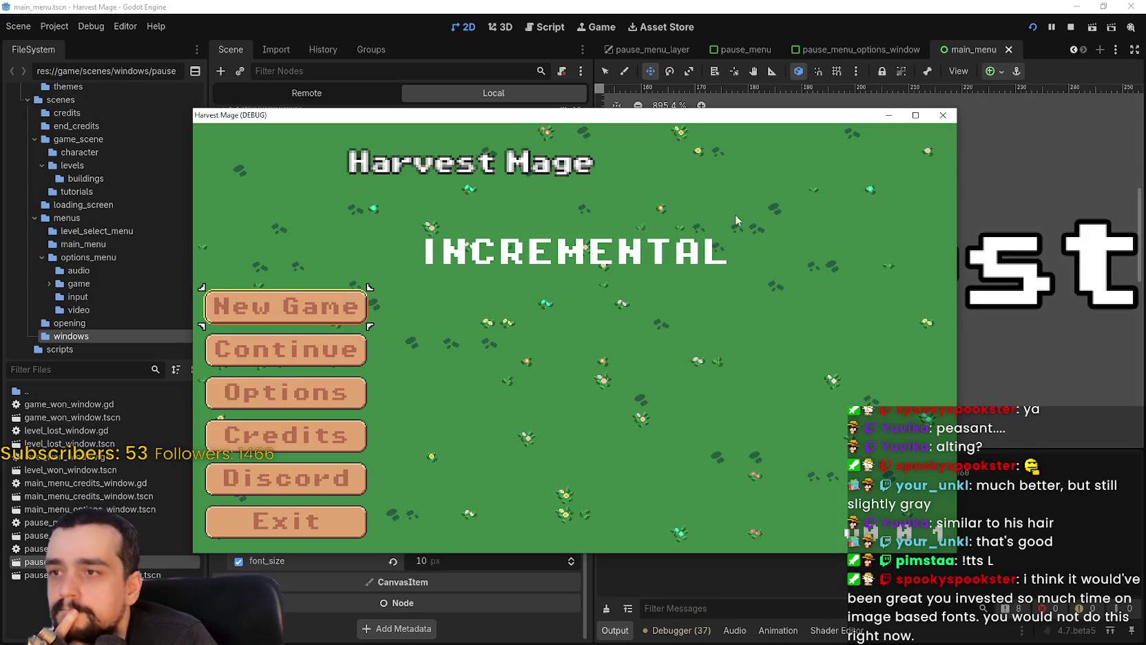
click(943, 115)
- Enter a title font size of 16 and preview the larger title full screen
click(540, 569)
text(165)
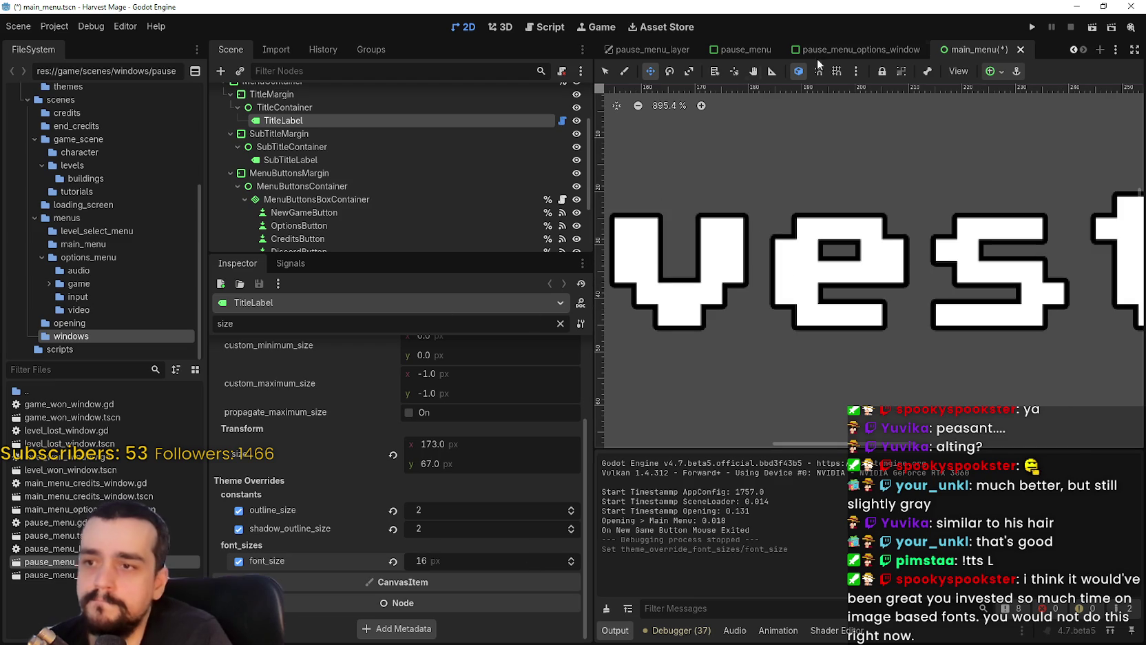
click(1032, 27)
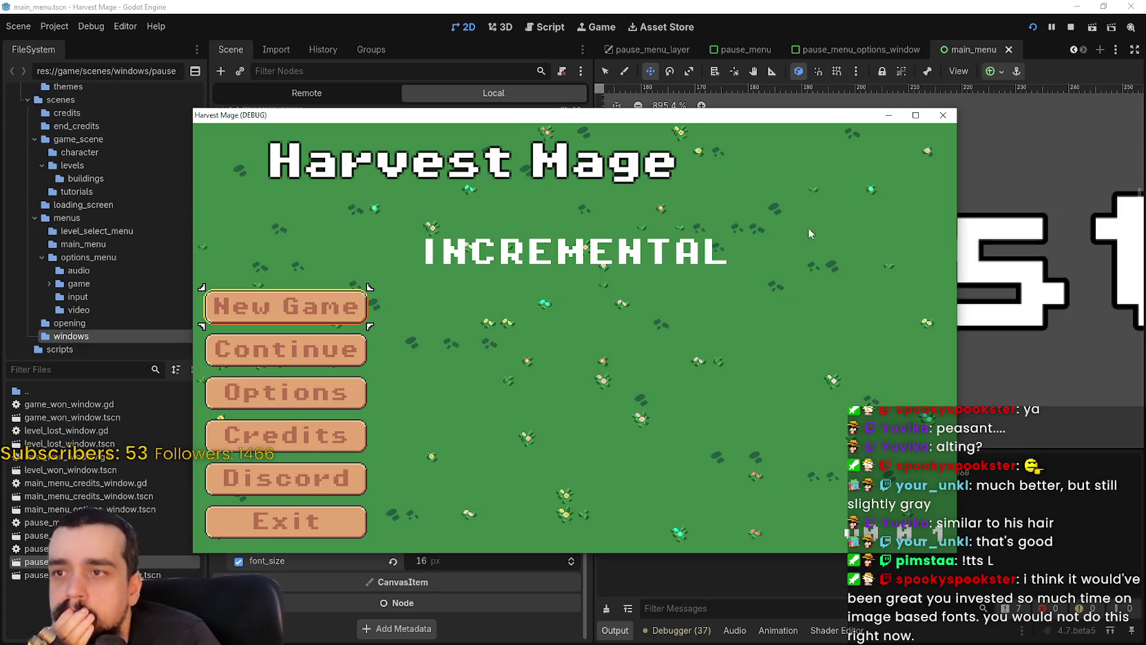
click(917, 116)
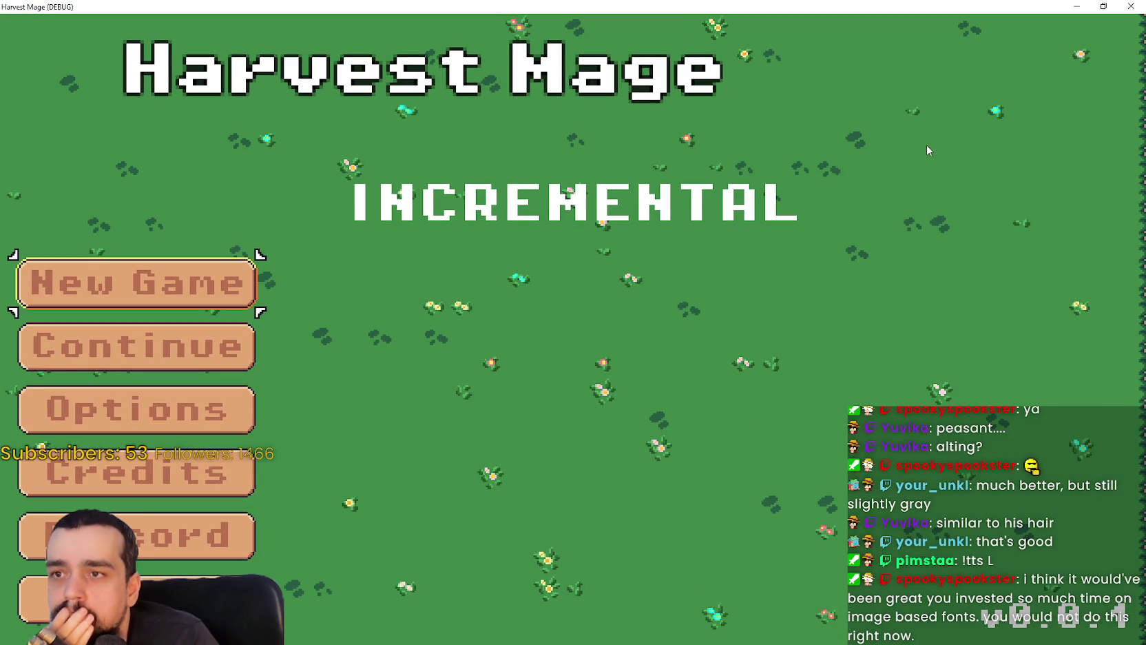
click(1130, 7)
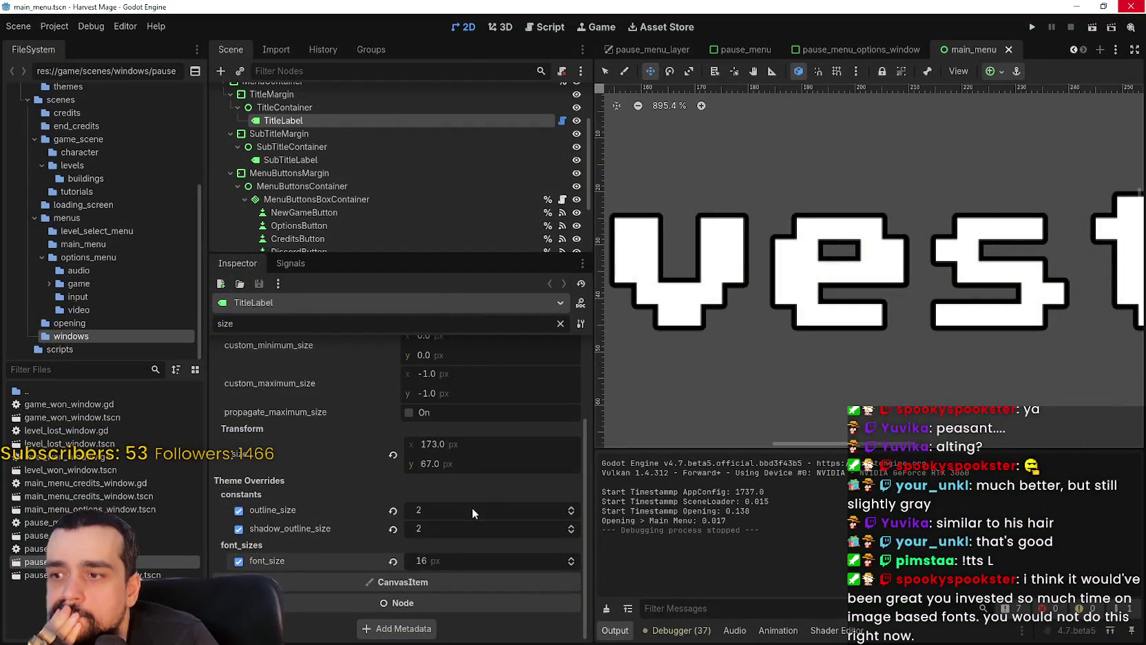
- Raise outline_size and shadow_outline_size to 4, then save and preview in game
double_click(571, 507)
double_click(571, 526)
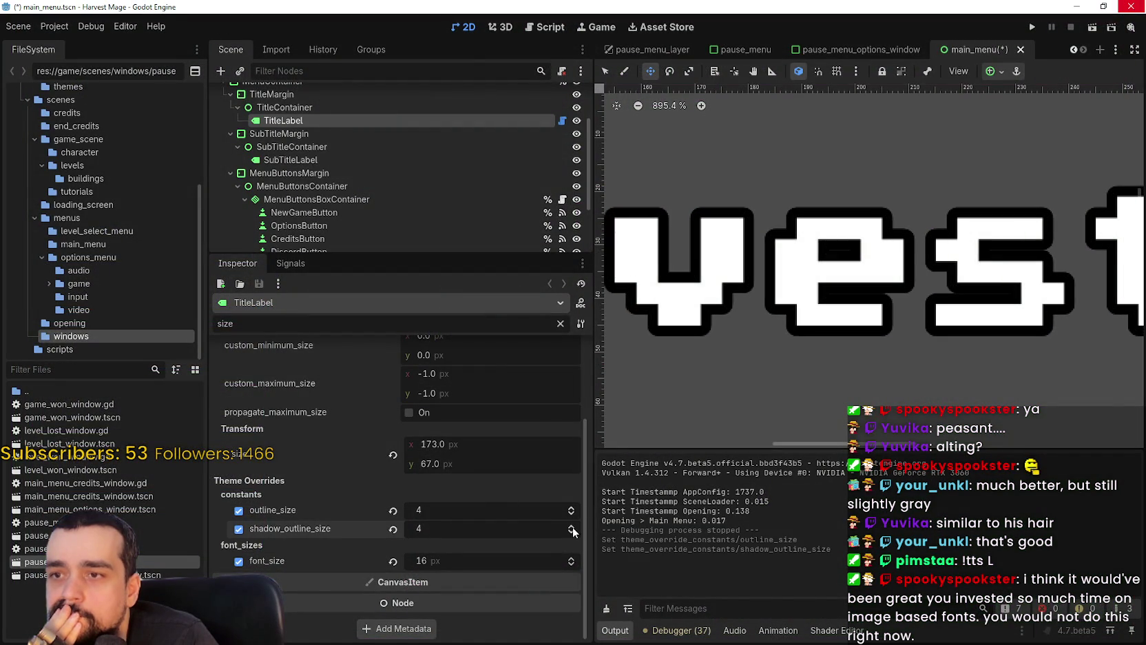
click(1031, 27)
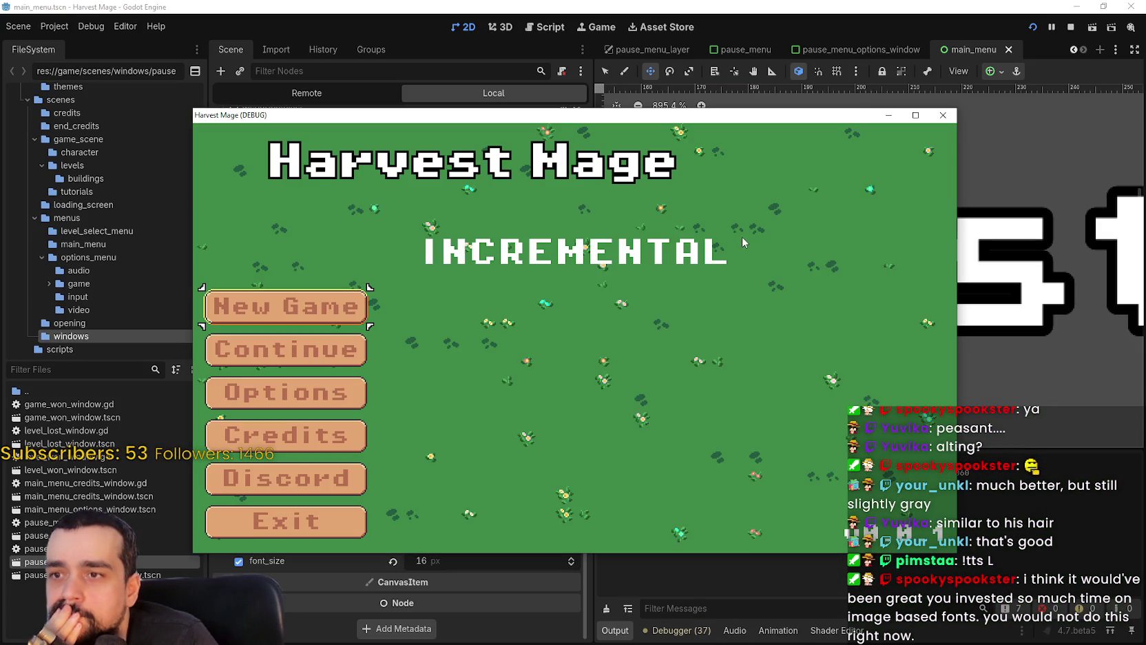
click(915, 117)
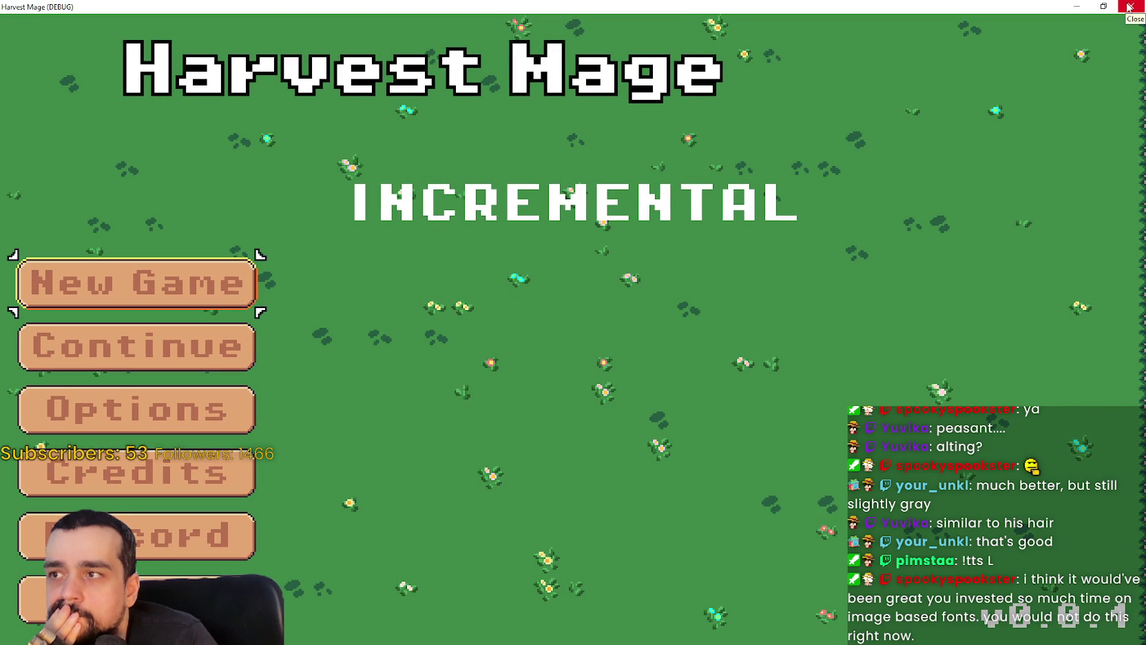
click(1129, 7)
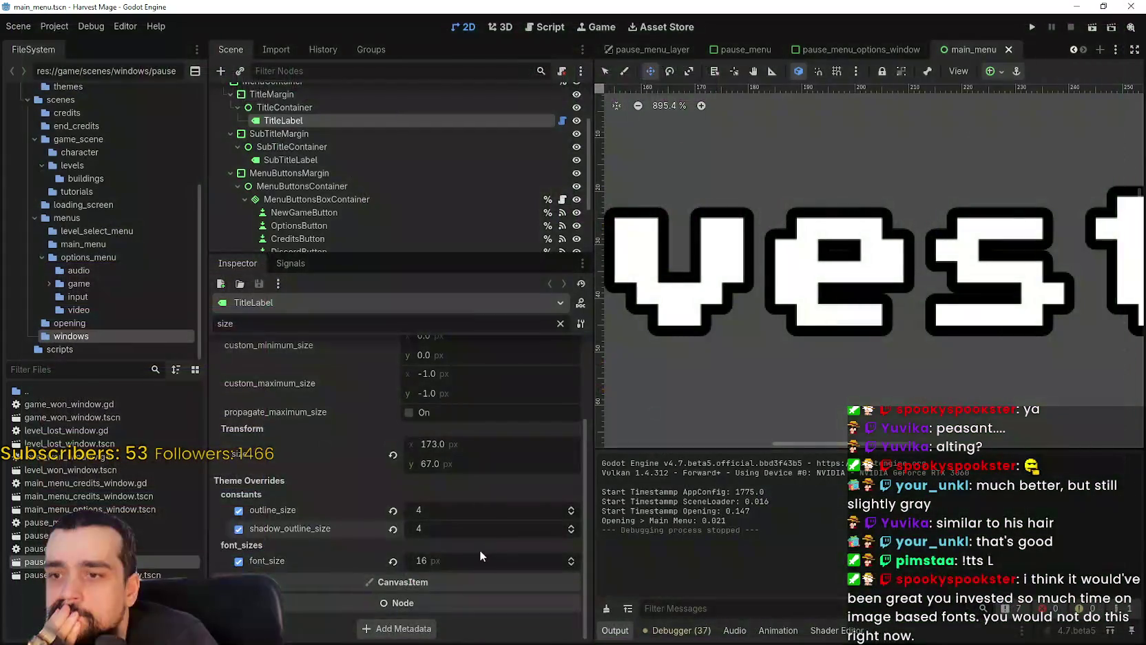
- Clear the Inspector filter and set the title font's Extra Spacing glyph to -3 px
scroll(483, 524, down, 3)
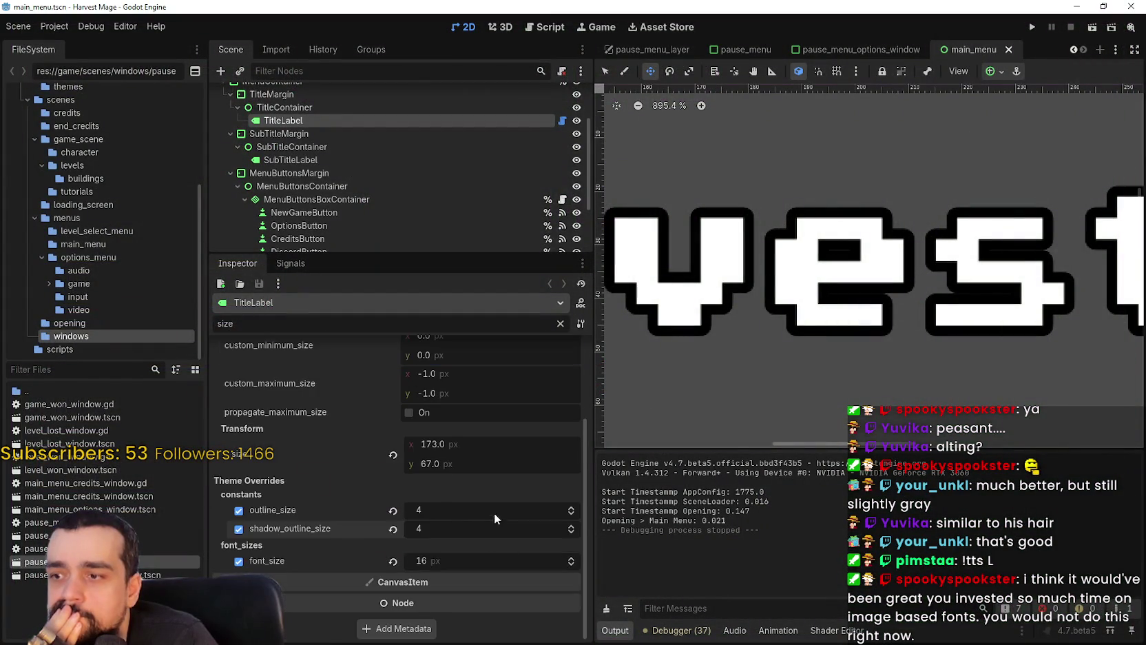
scroll(498, 517, up, 3)
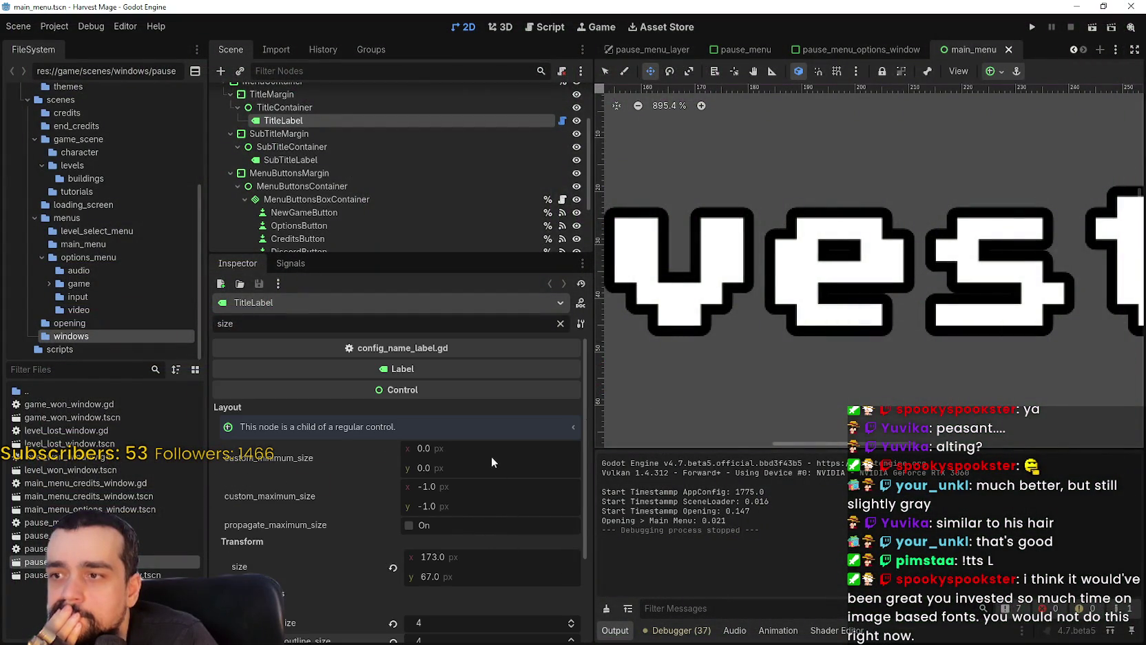
click(561, 324)
scroll(413, 386, down, 1)
drag(584, 386, 589, 536)
click(569, 436)
click(570, 444)
click(570, 444)
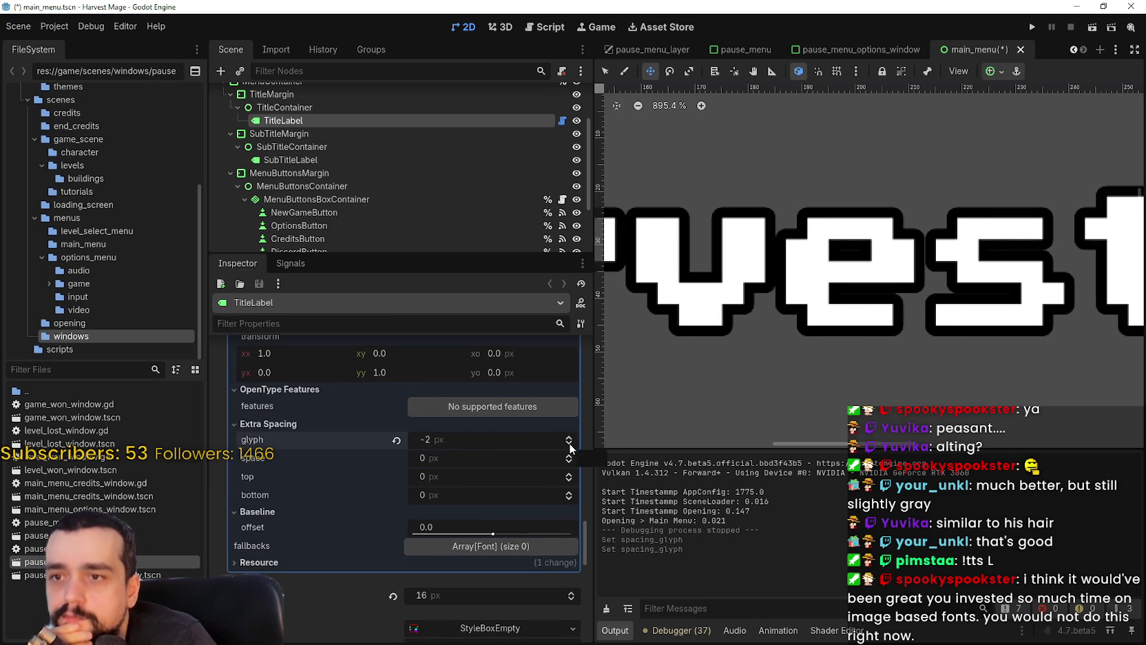
scroll(640, 332, down, 3)
mouse_move(640, 333)
mouse_down()
mouse_move(872, 353)
mouse_move(903, 341)
mouse_up()
scroll(609, 399, up, 2)
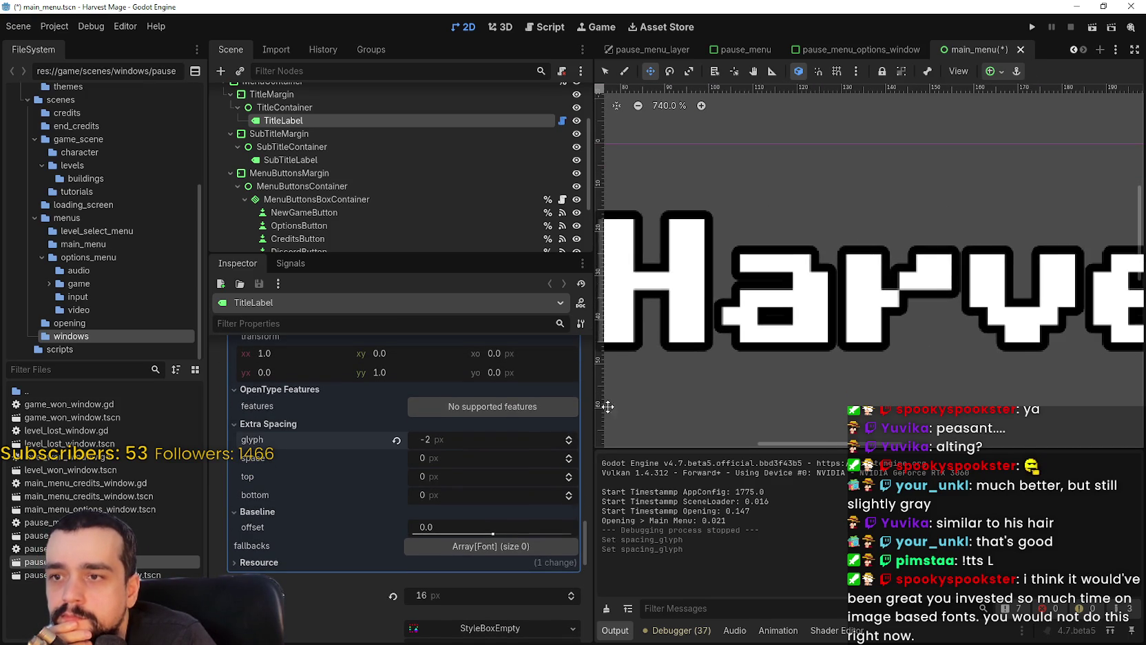
click(568, 444)
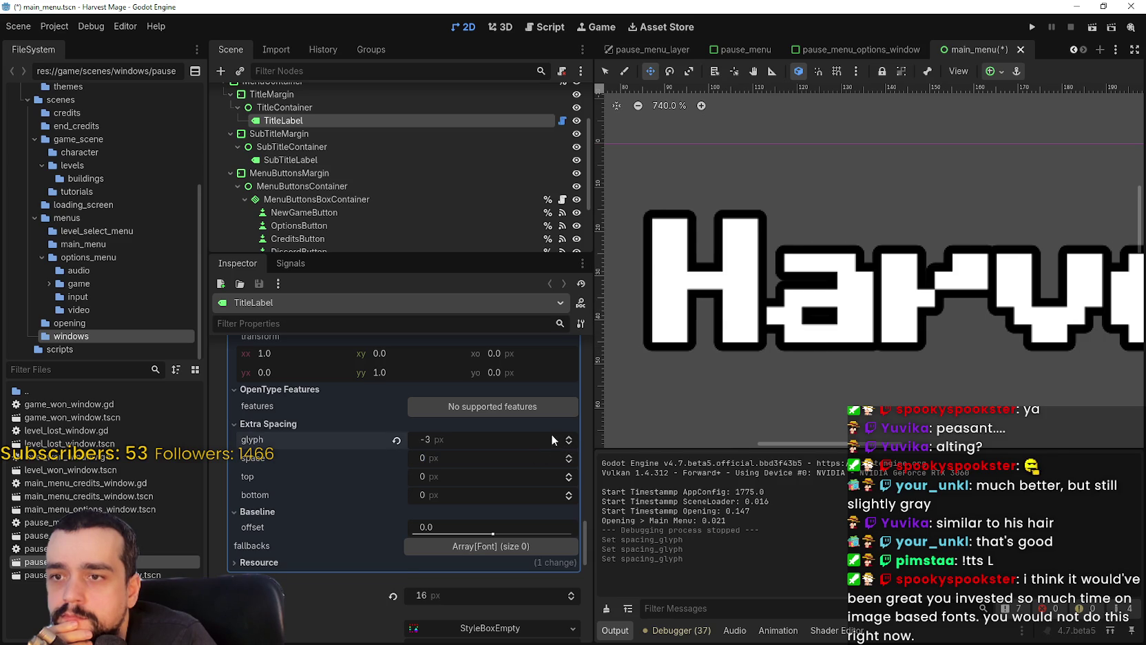
- Collapse Extra Spacing, then save and run the project to preview the title, closing it with F8
click(543, 427)
scroll(954, 231, down, 2)
drag(954, 230, 811, 249)
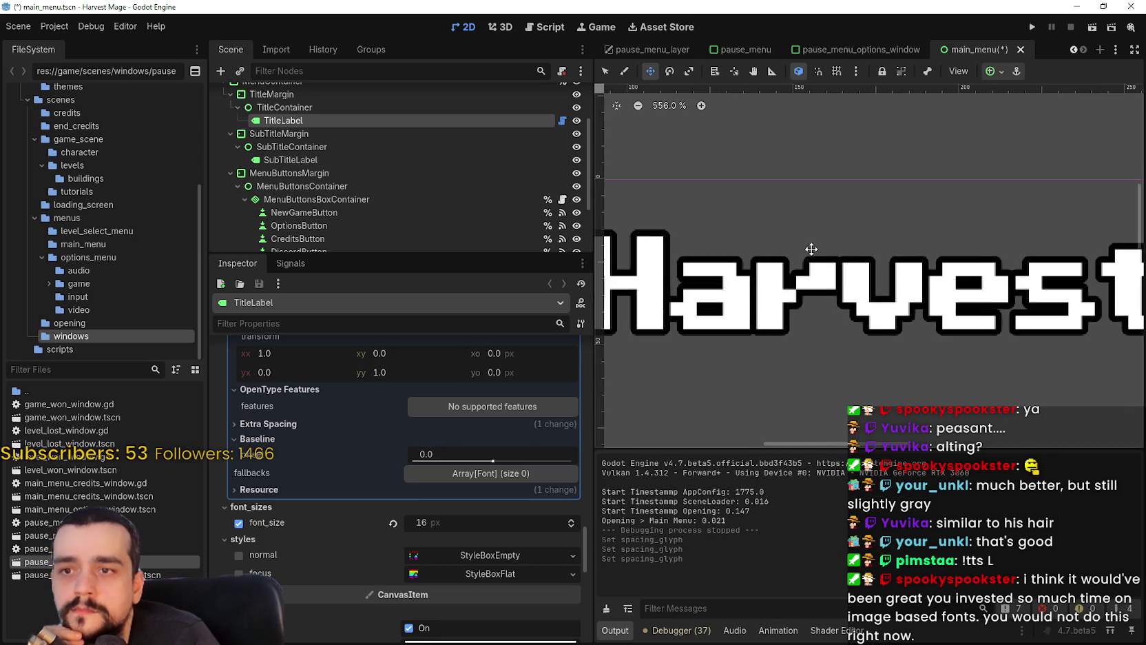
scroll(819, 248, down, 1)
click(1032, 28)
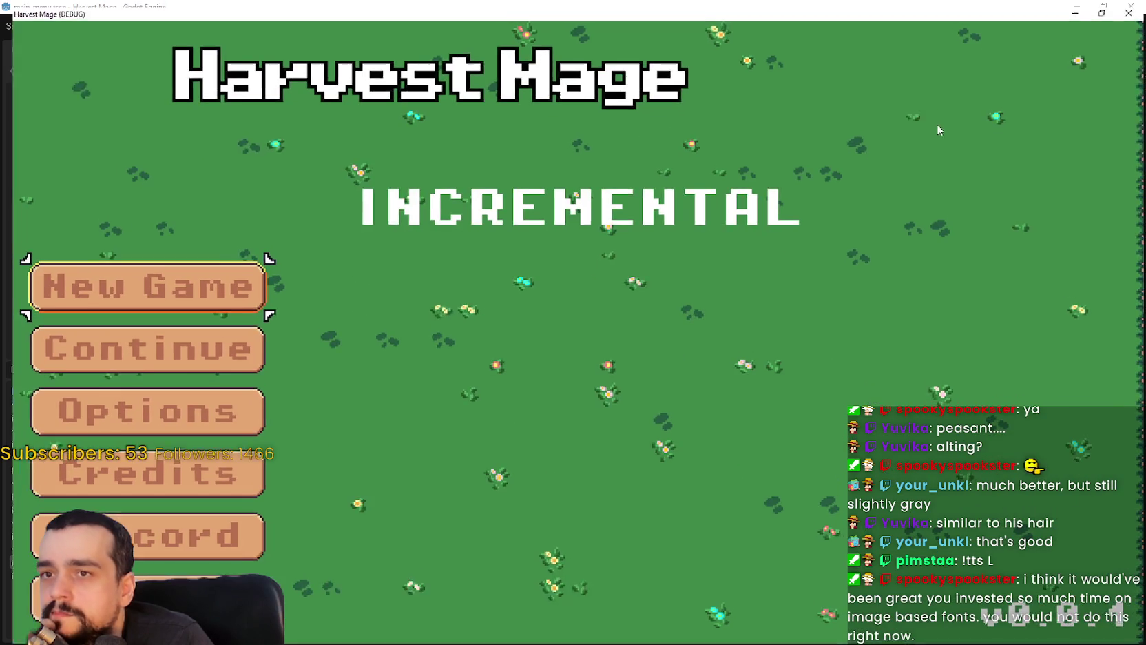
key(F8)
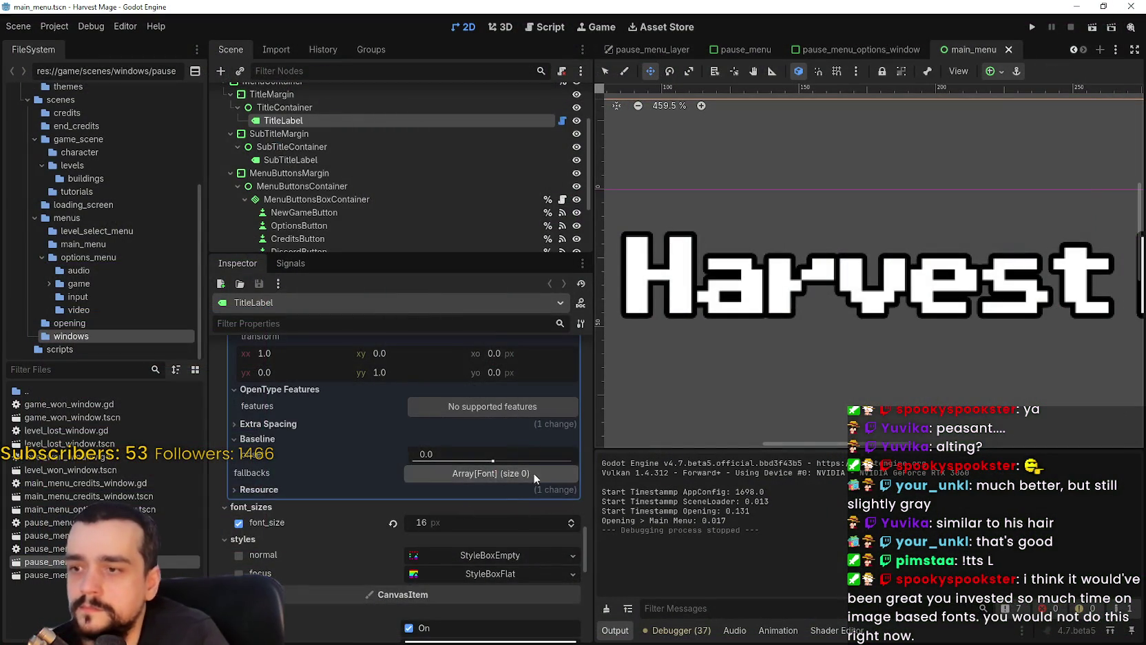
- Set the title font's Extra Spacing glyph to -2 px and save the main menu scene
scroll(473, 460, up, 5)
scroll(518, 540, down, 4)
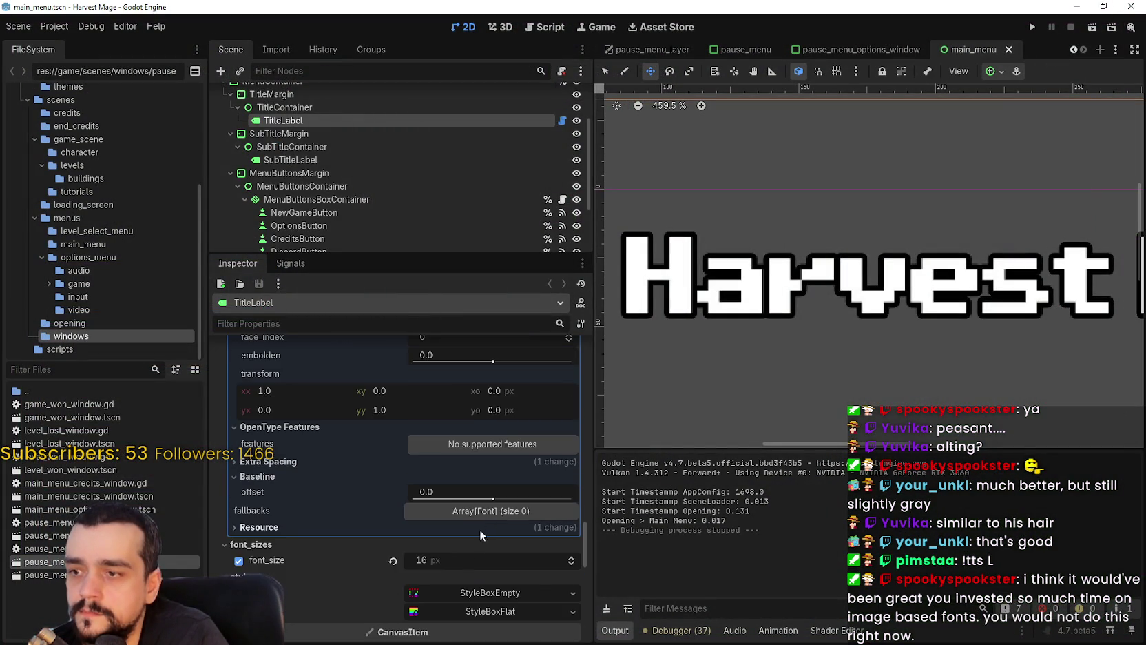
scroll(461, 559, up, 8)
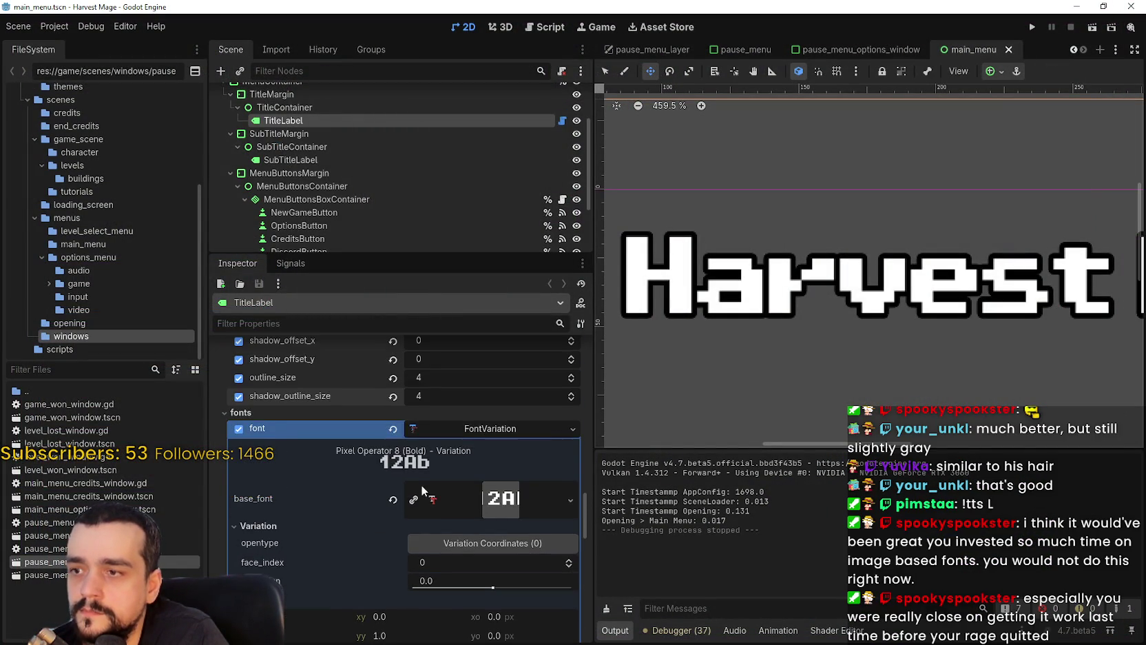
scroll(497, 562, down, 5)
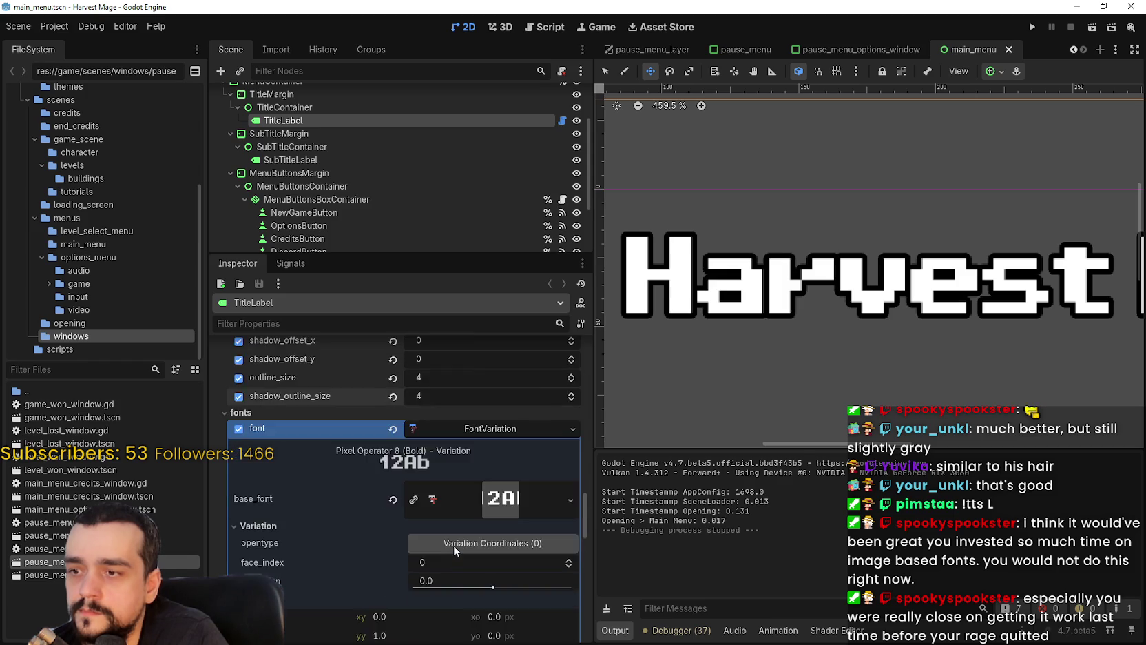
scroll(412, 467, down, 2)
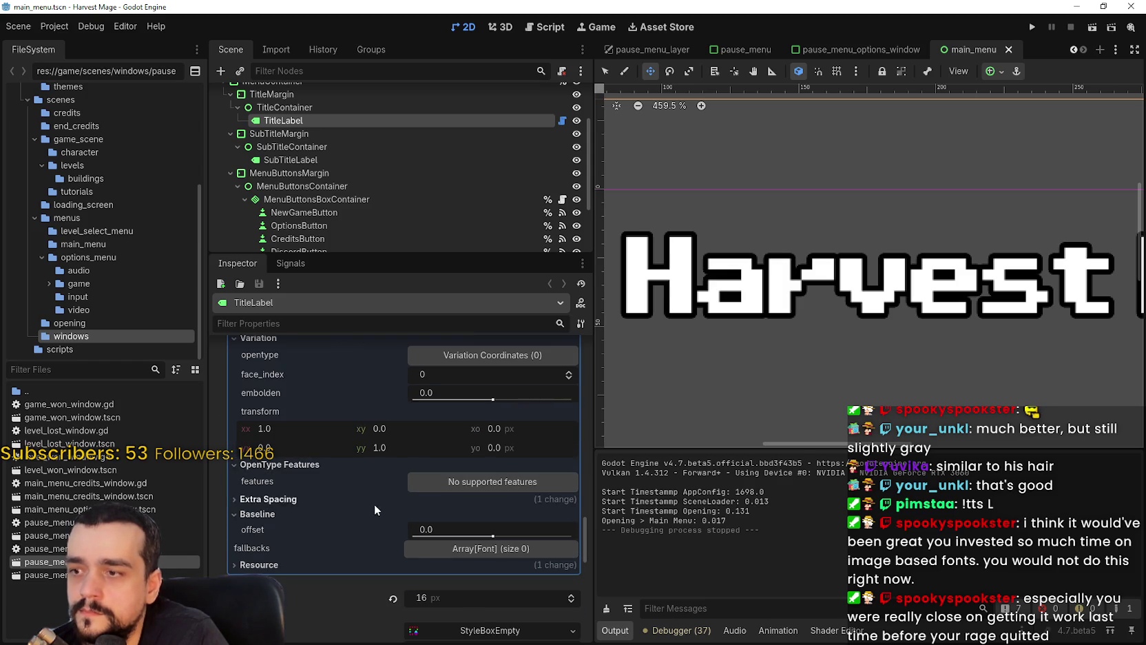
scroll(376, 506, down, 1)
click(300, 461)
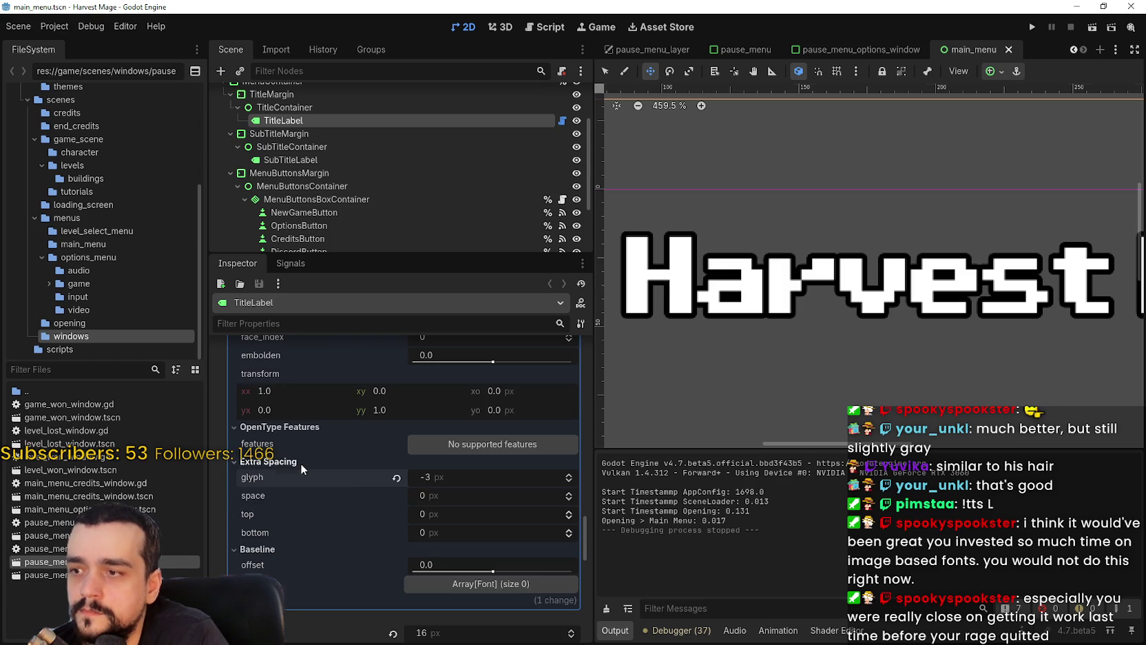
click(568, 480)
click(569, 474)
click(569, 474)
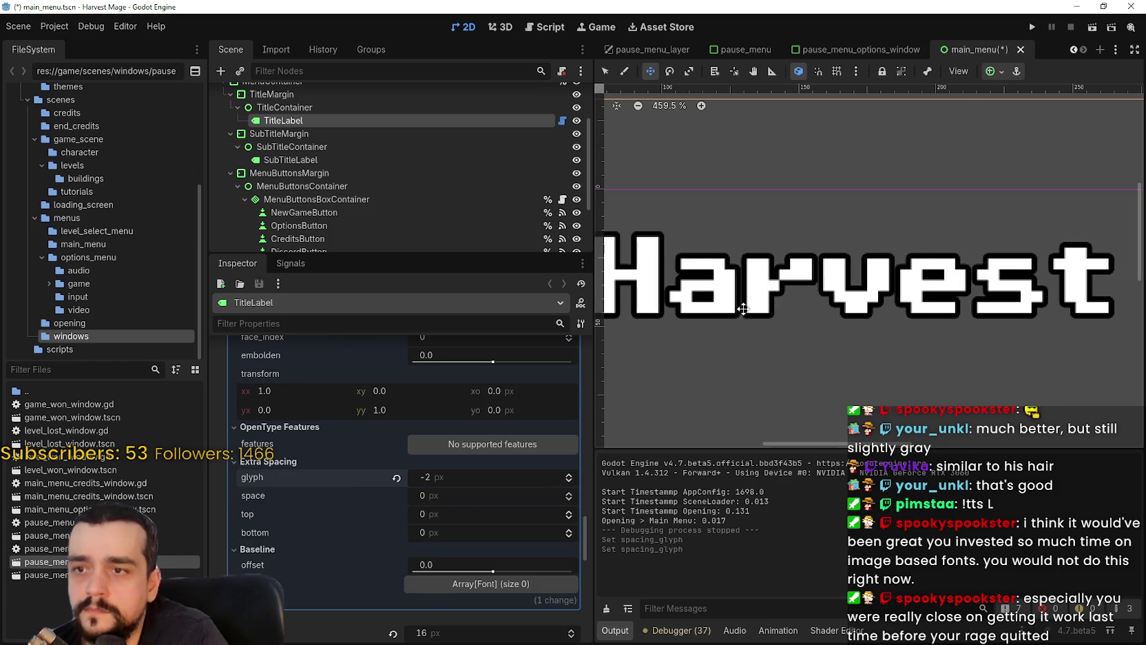
key(ctrl+s)
- Raise the title's outline_size and shadow_outline_size to 6, then run and close the game
scroll(562, 354, up, 5)
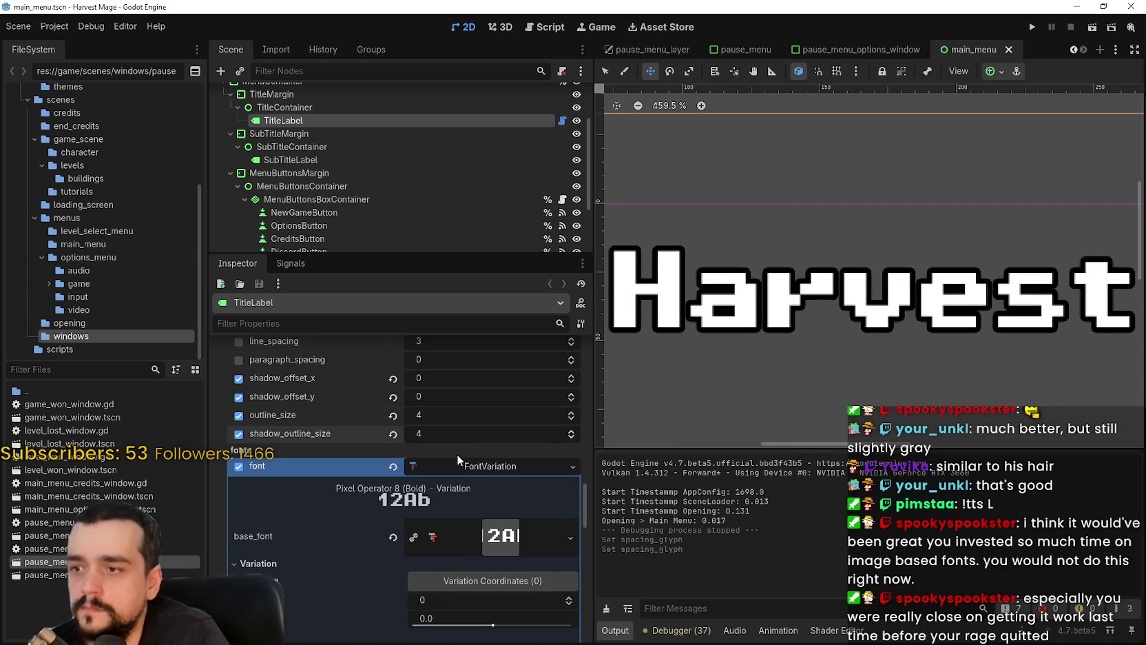
click(571, 412)
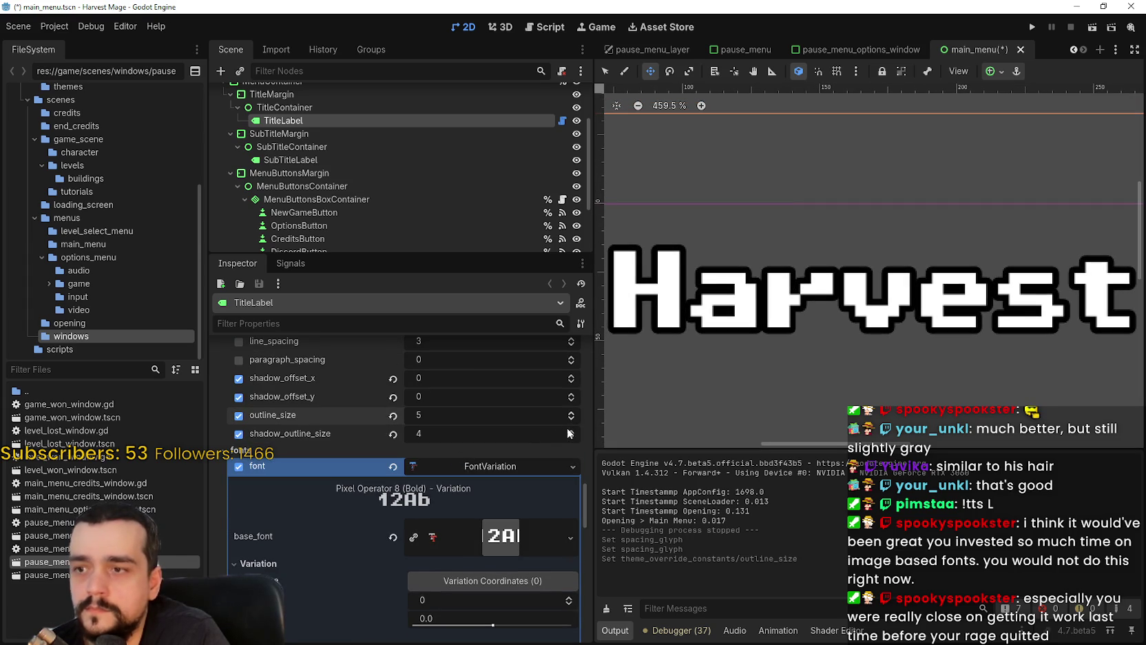
click(571, 413)
double_click(571, 430)
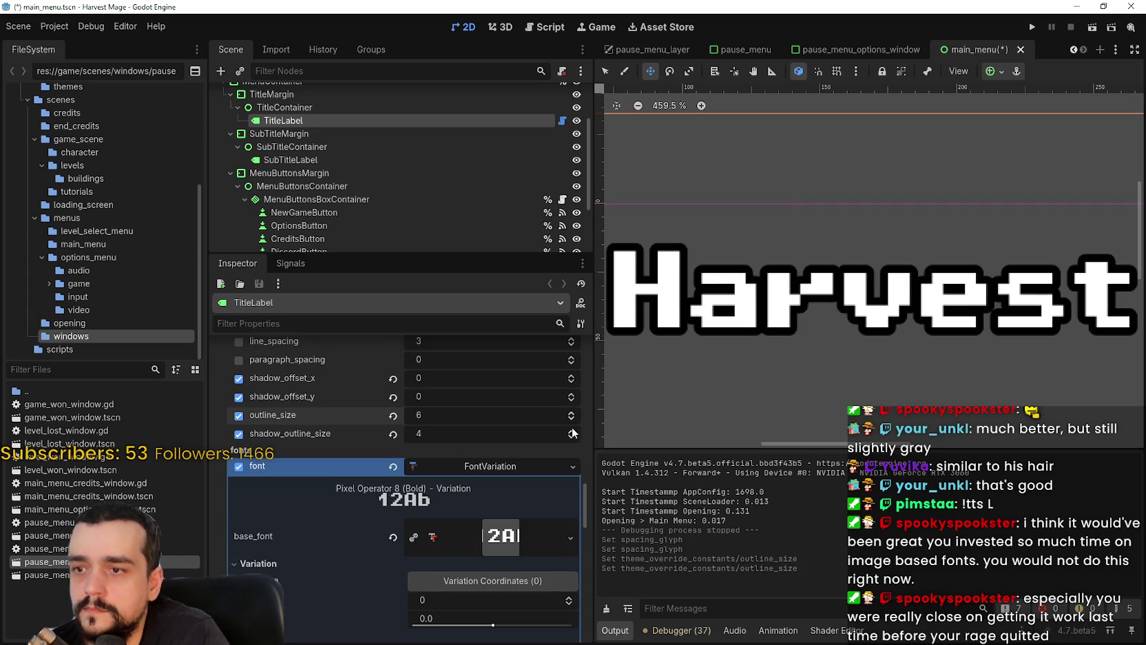
click(1034, 28)
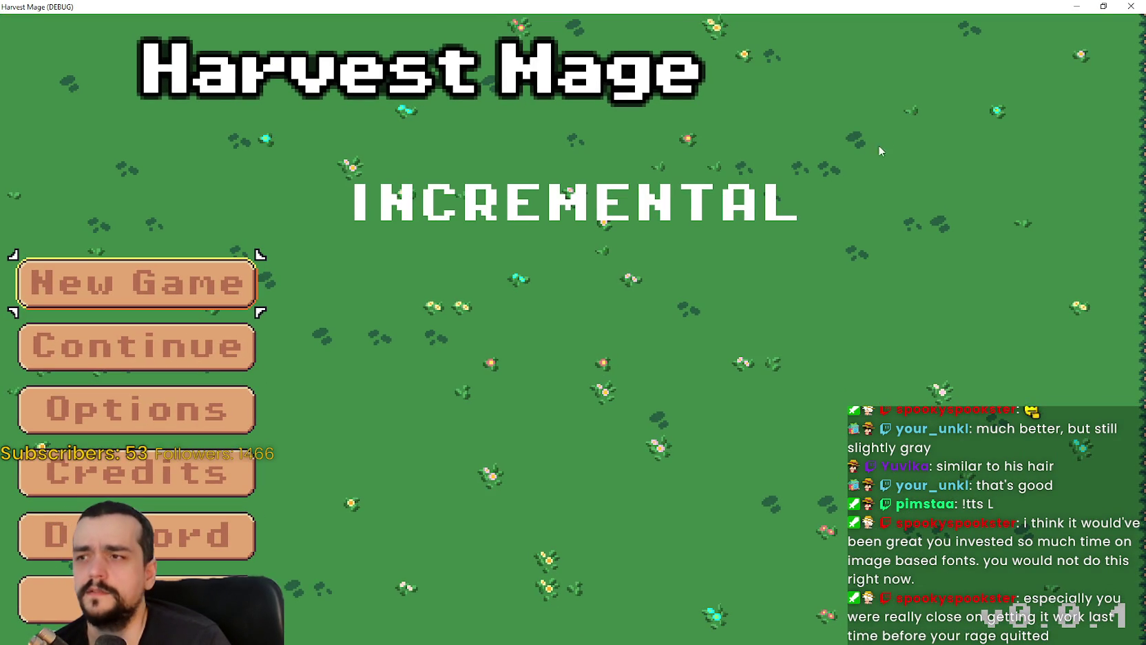
click(1130, 7)
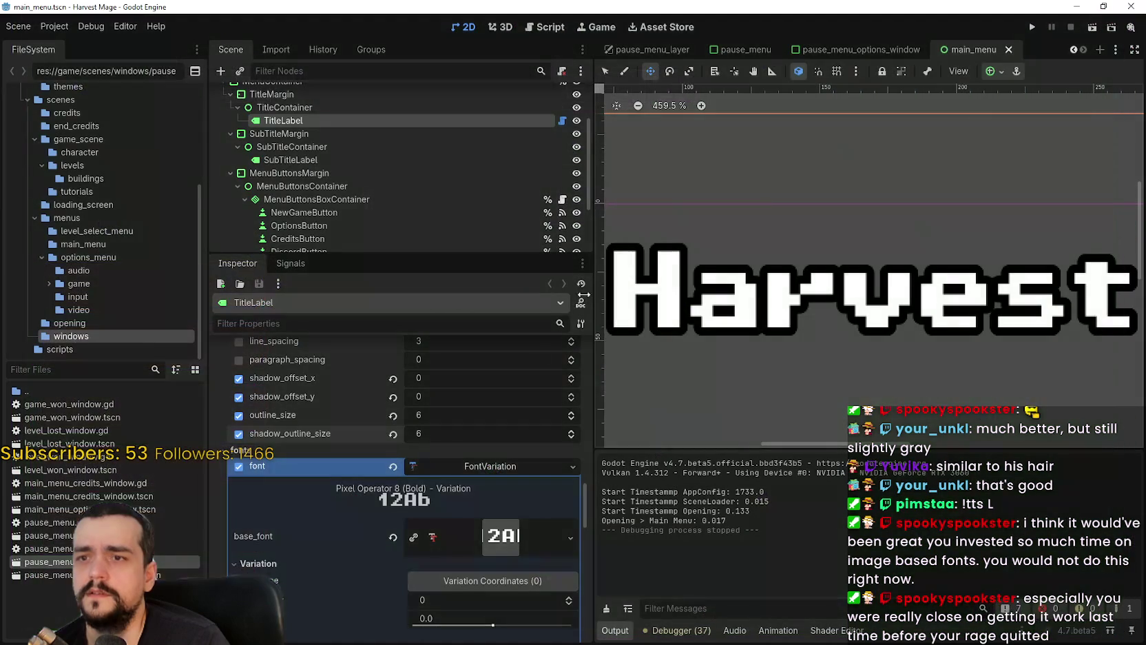
- Filter the Inspector by 'scale', set the TitleLabel's Scale to 3, save, and preview it in-game
click(500, 467)
click(349, 325)
text(scale)
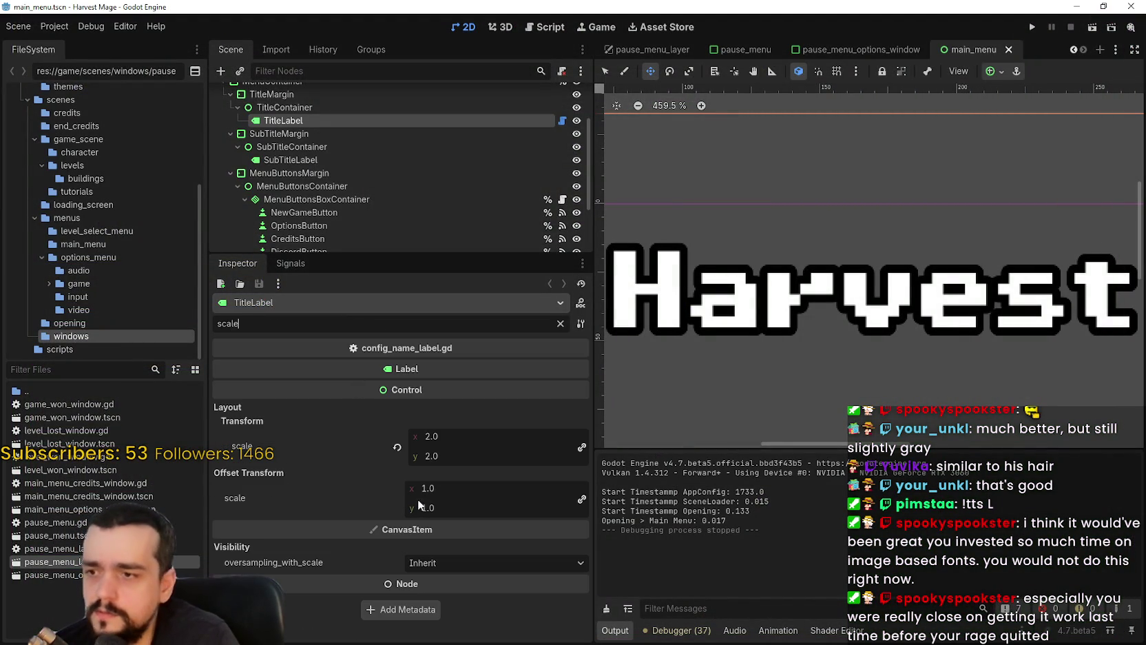
click(452, 427)
text(3)
key(Return)
key(ctrl+s)
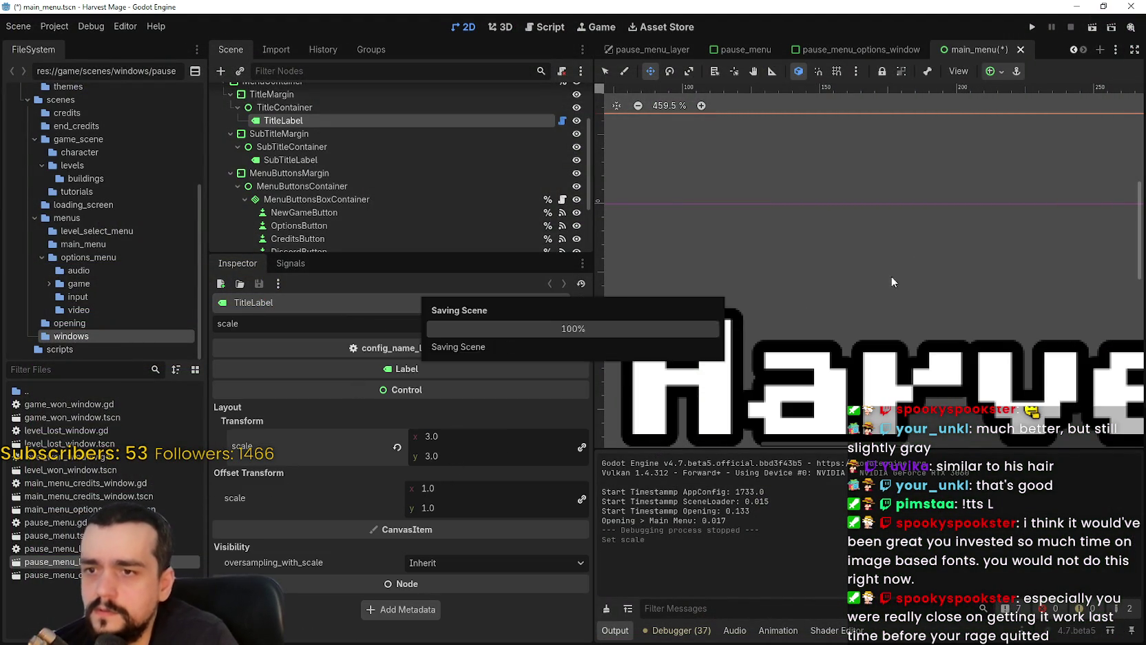
click(1029, 26)
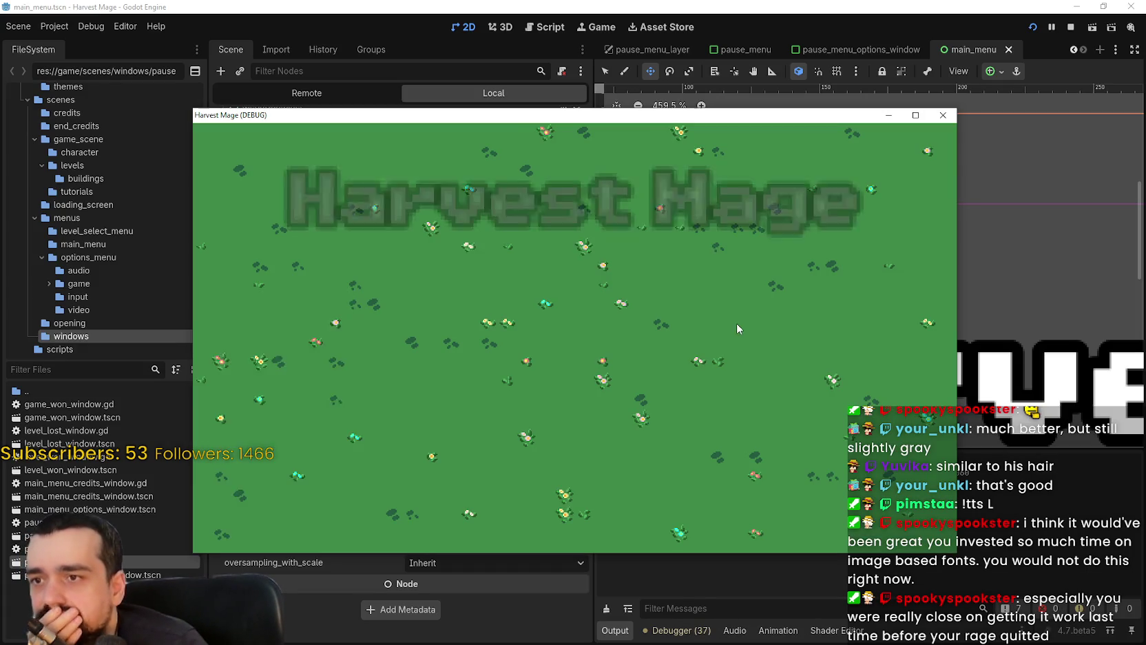
key(alt+F4)
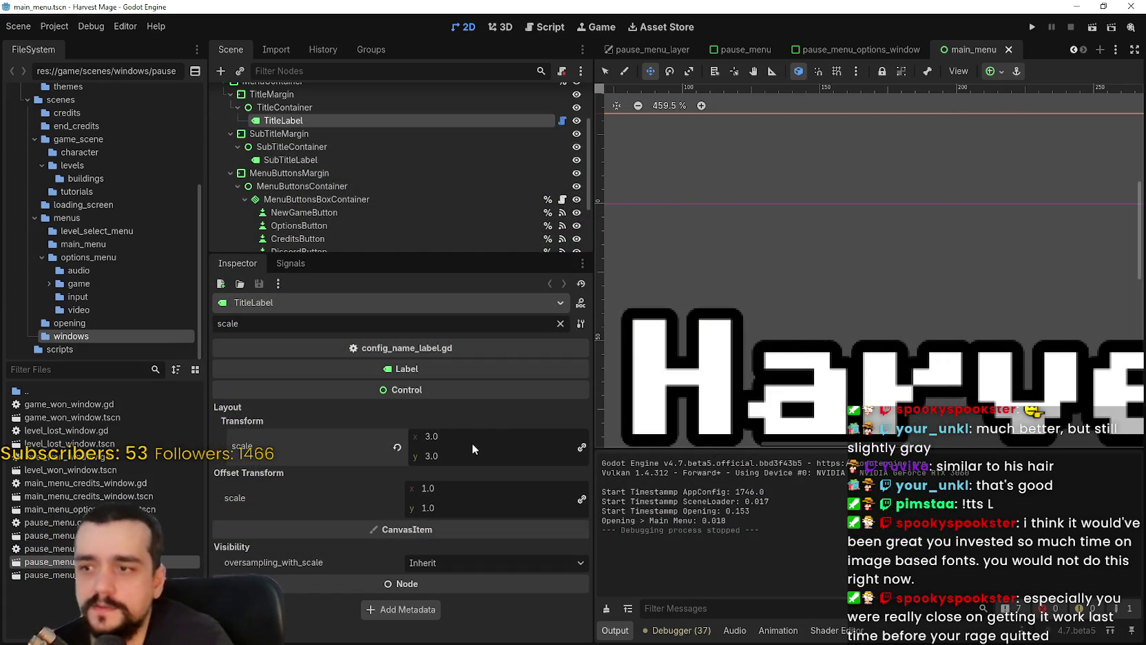
- Filter by 'font', set the title's font_size to 8, then run and close the game
key(ctrl+a)
key(BackSpace)
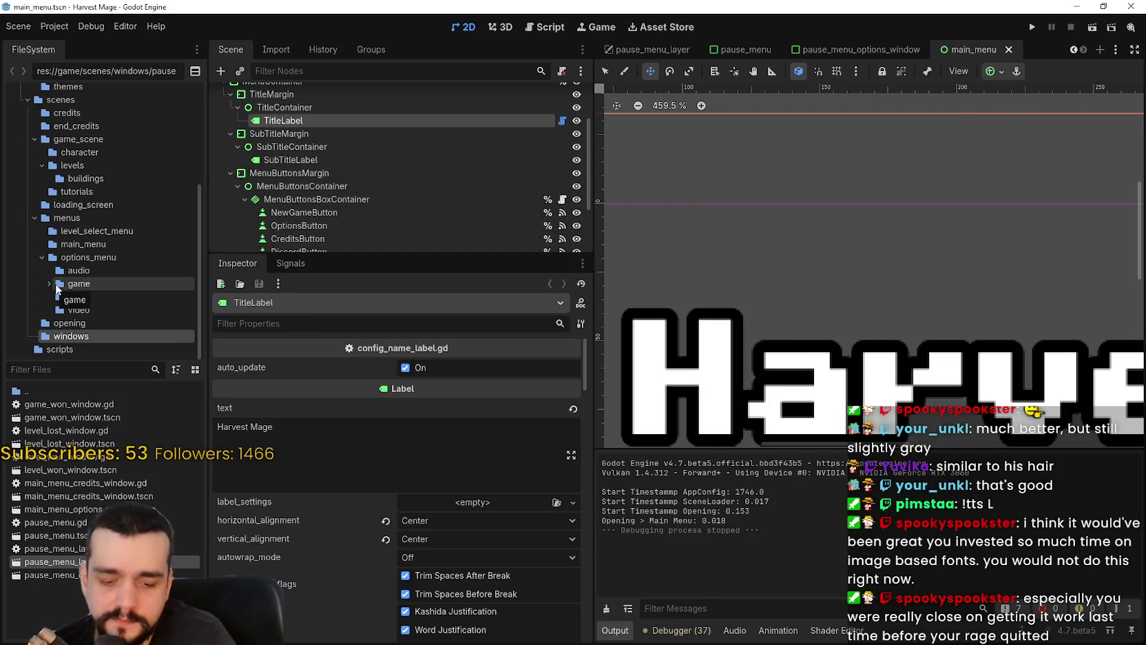
text(font)
click(447, 569)
text(8)
key(Return)
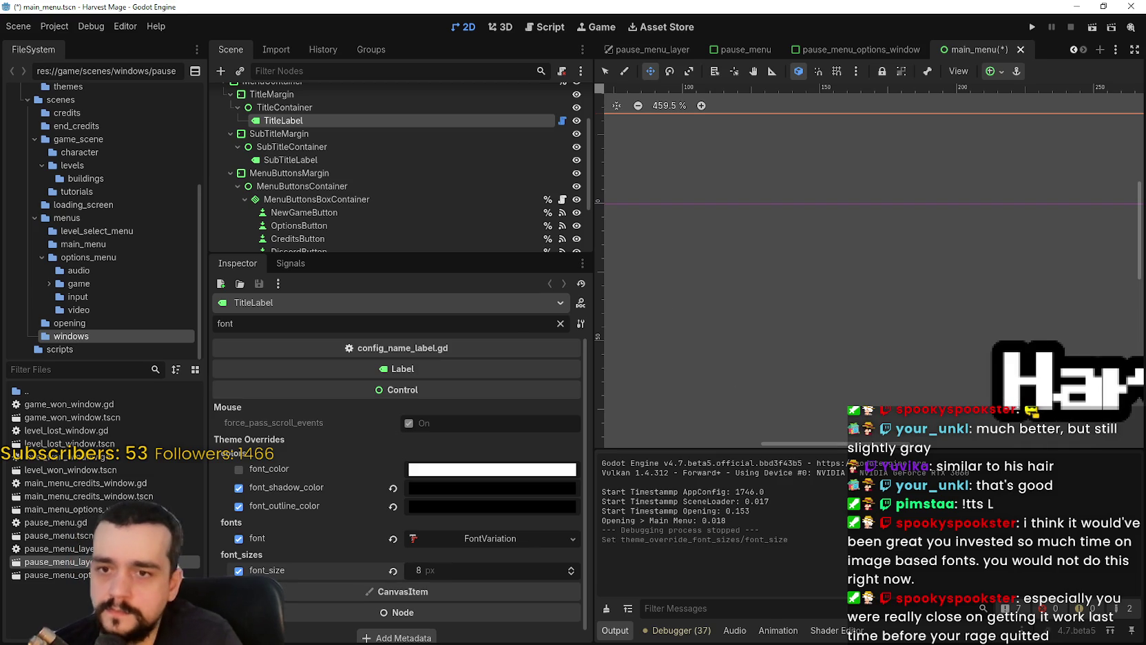
scroll(993, 266, down, 1)
click(1032, 27)
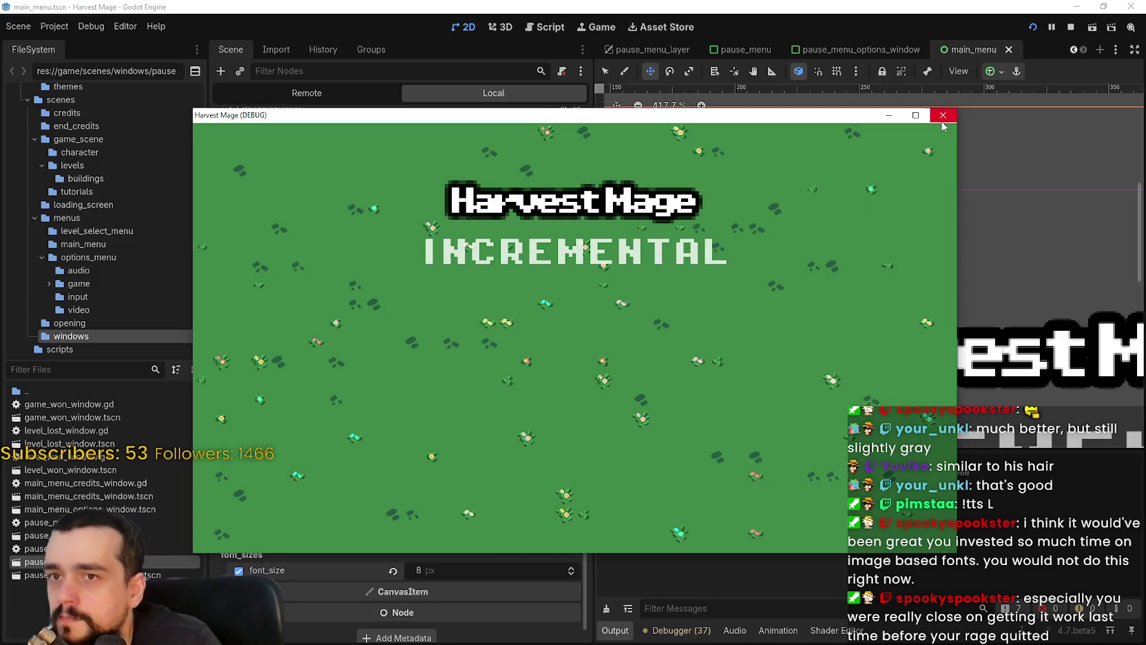
click(940, 118)
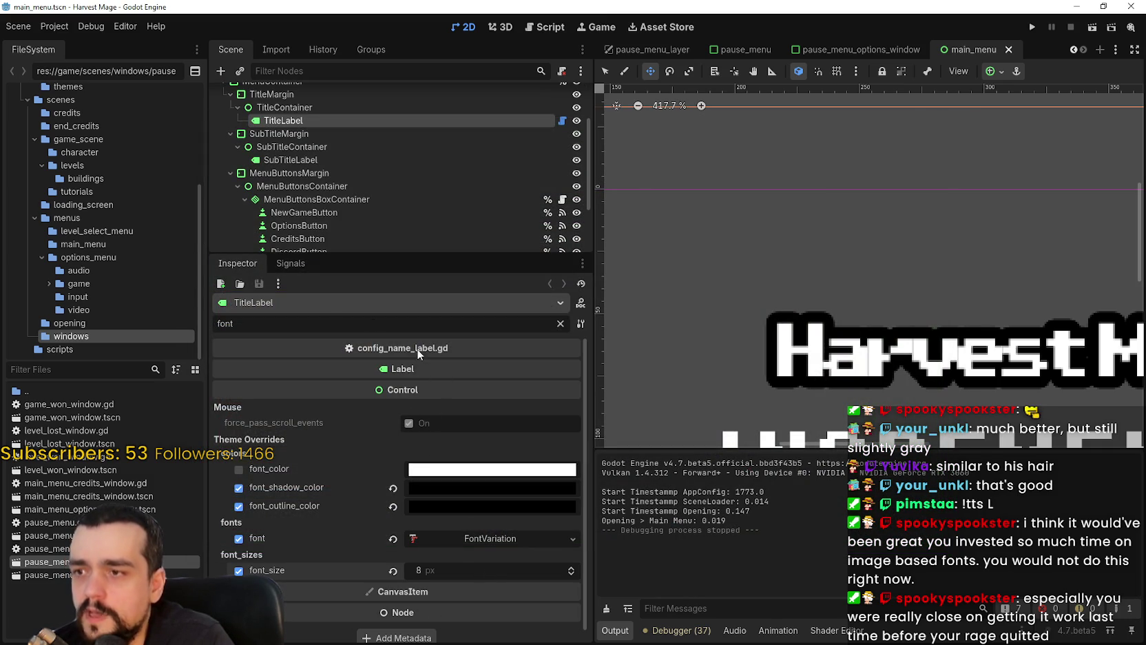
- Clear the filter, lower the title outline to 5 and the shadow outline size to 4
key(BackSpace)
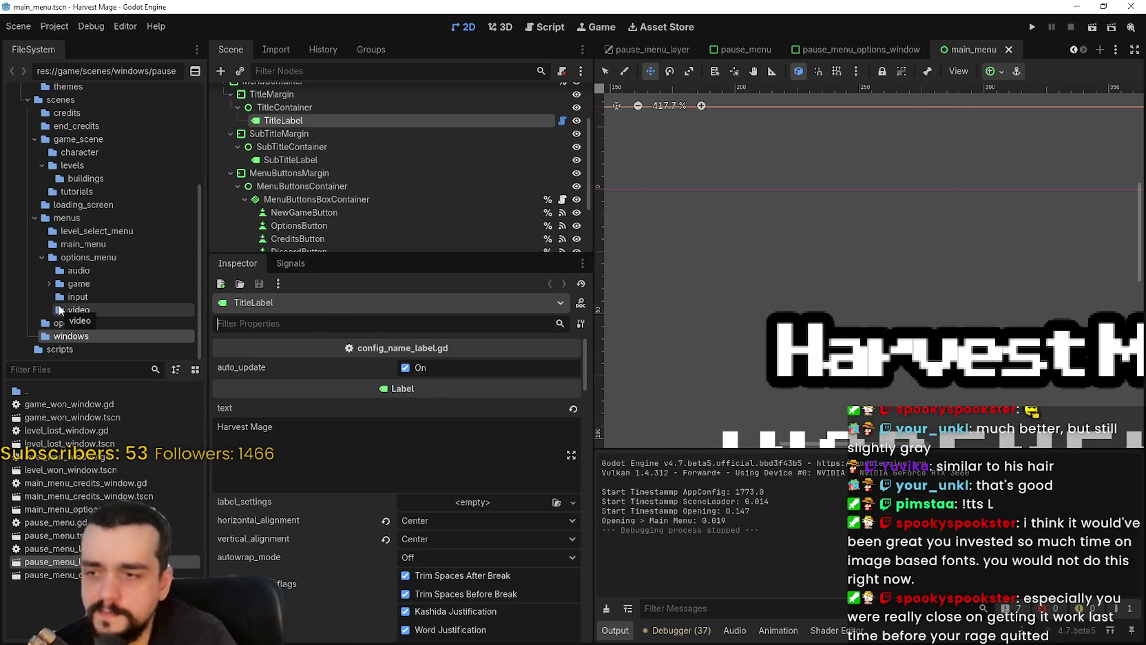
scroll(276, 520, down, 8)
scroll(330, 493, down, 10)
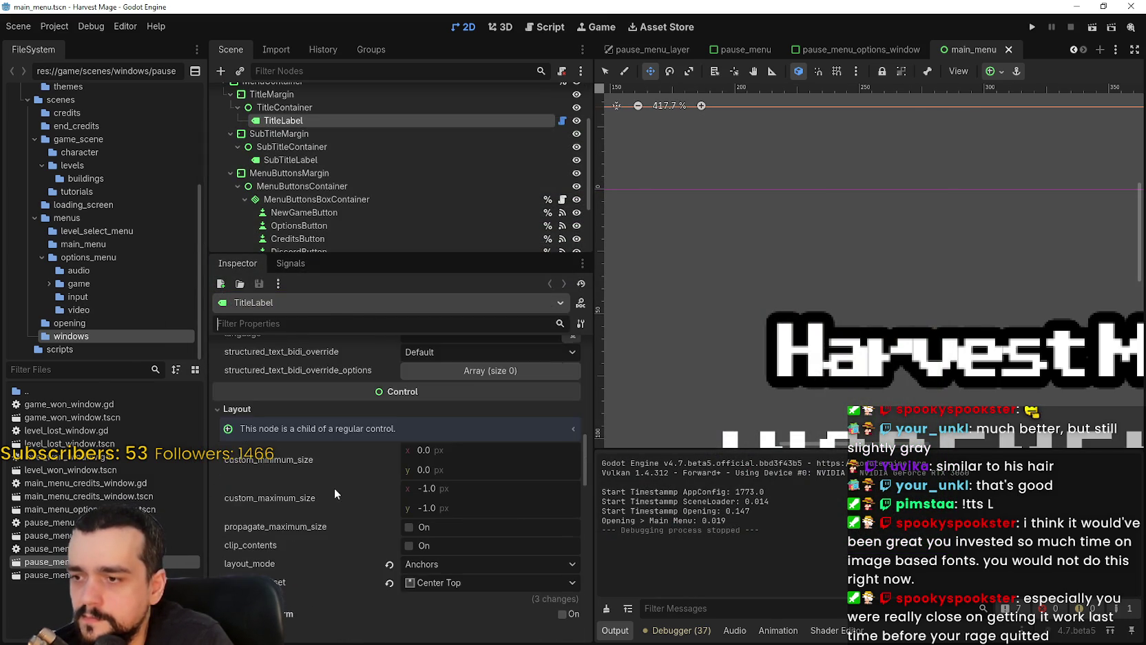
scroll(469, 462, down, 3)
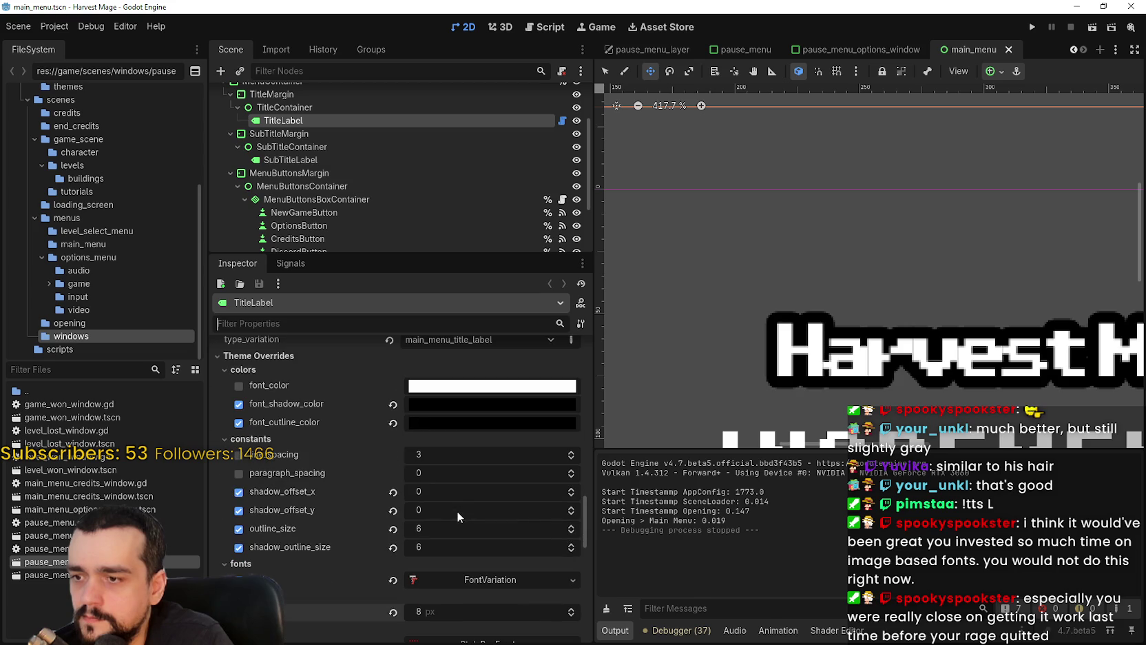
click(572, 532)
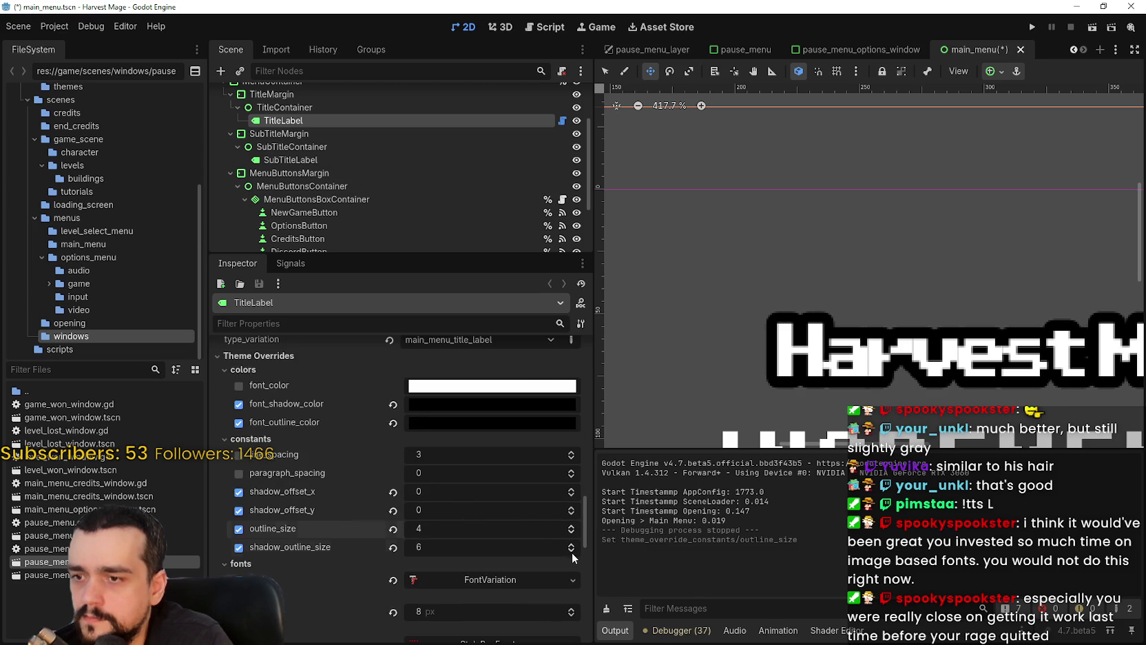
click(571, 552)
- Expand the title's FontVariation and set its Extra Spacing glyph to -1 px
scroll(565, 551, down, 5)
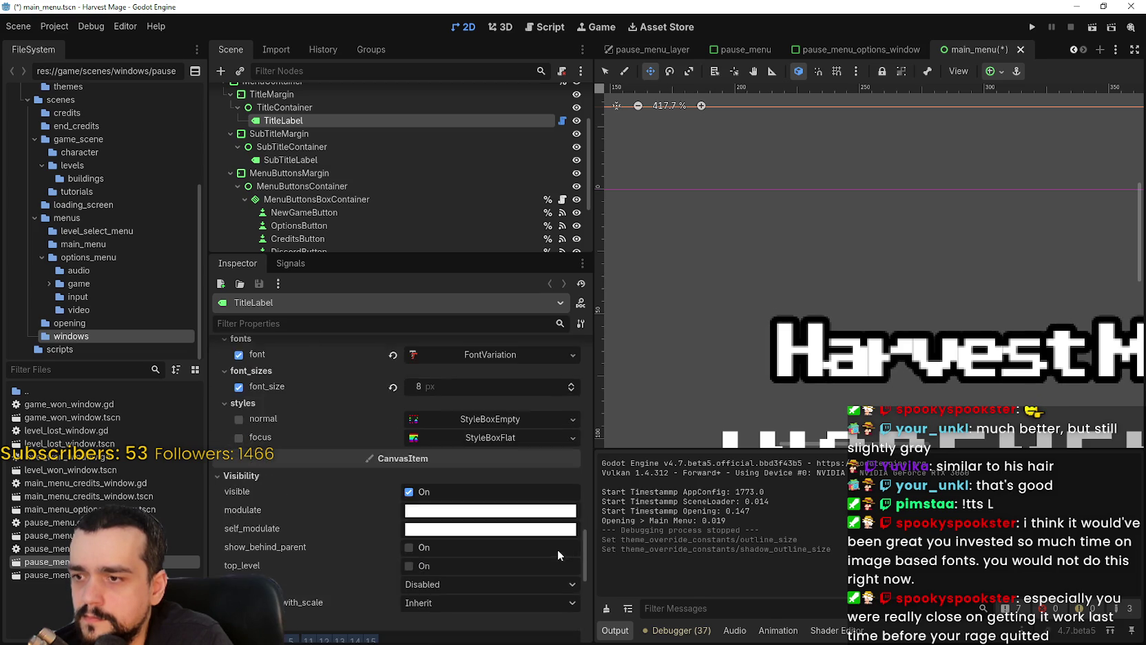
scroll(557, 549, down, 5)
drag(585, 577, 587, 486)
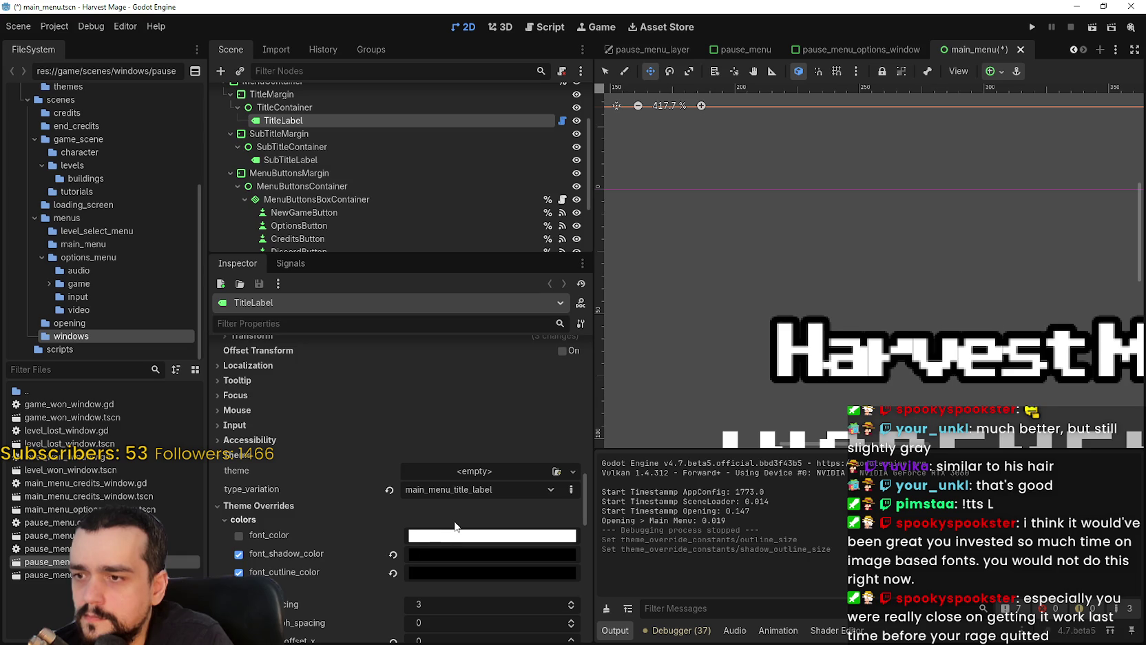
scroll(455, 521, down, 5)
click(492, 394)
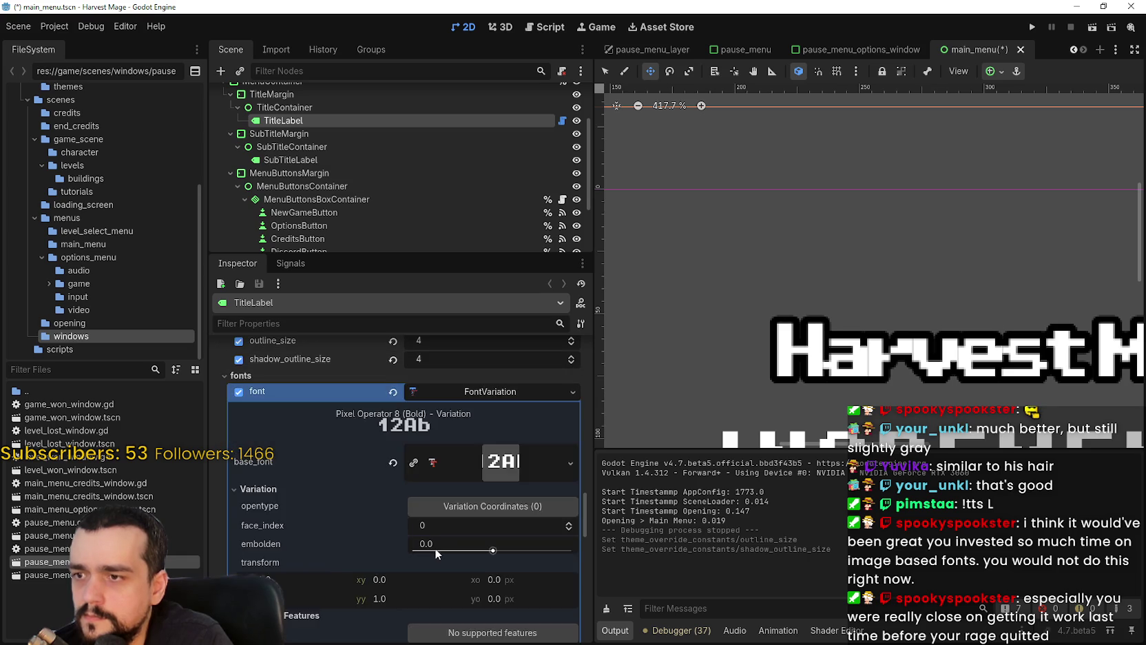
scroll(437, 544, down, 2)
scroll(433, 439, down, 3)
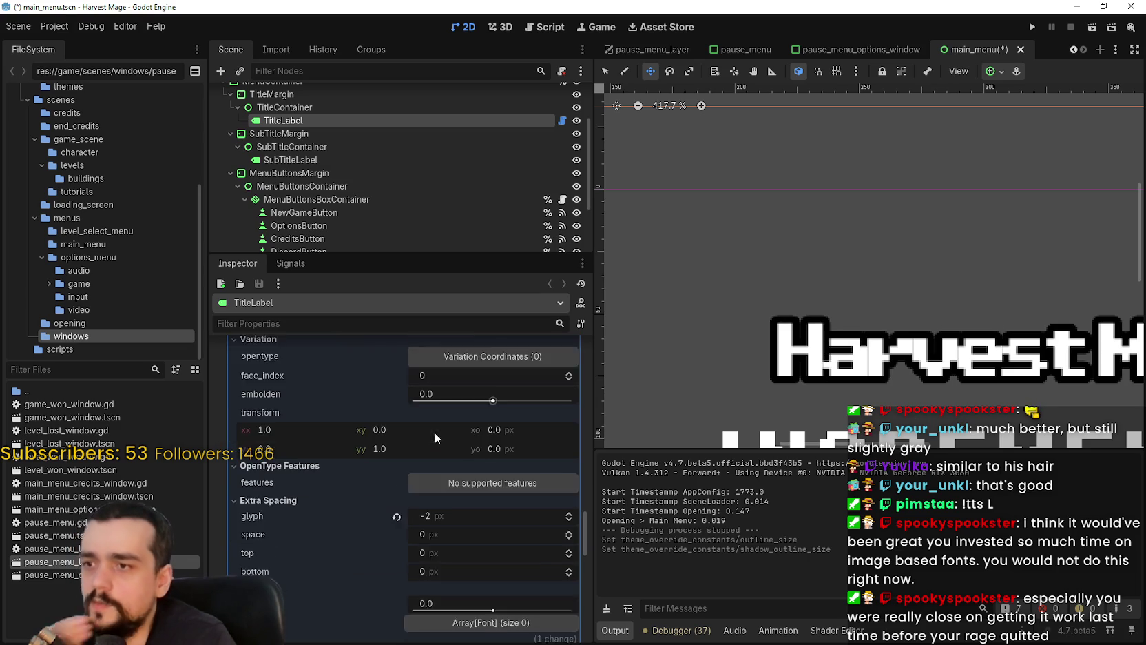
click(568, 483)
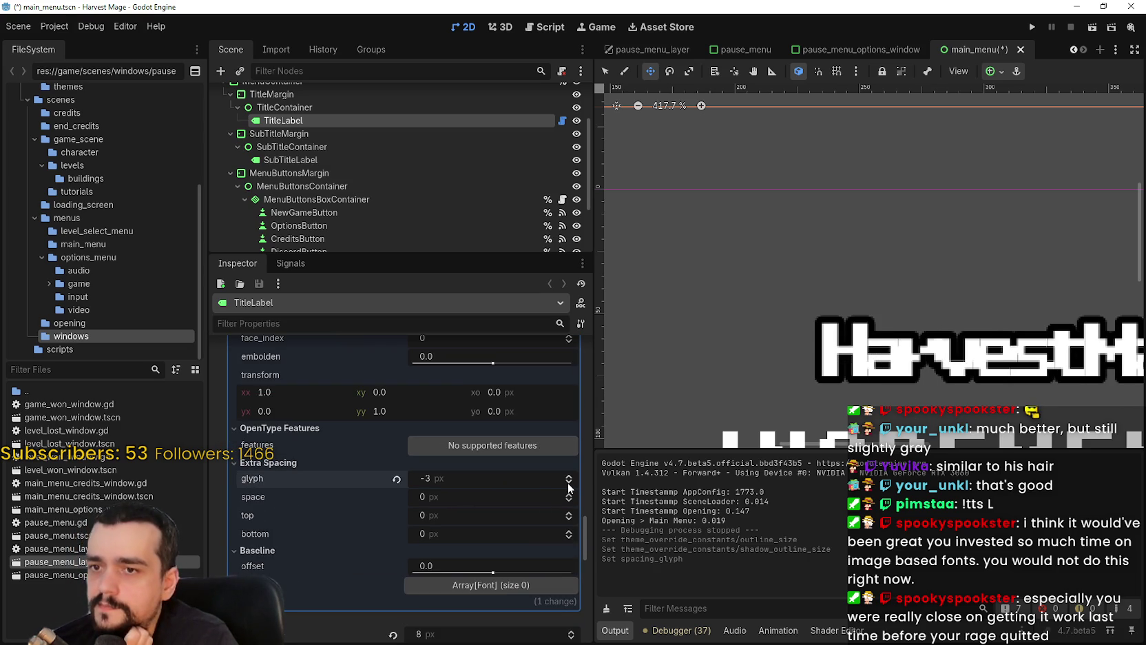
double_click(568, 476)
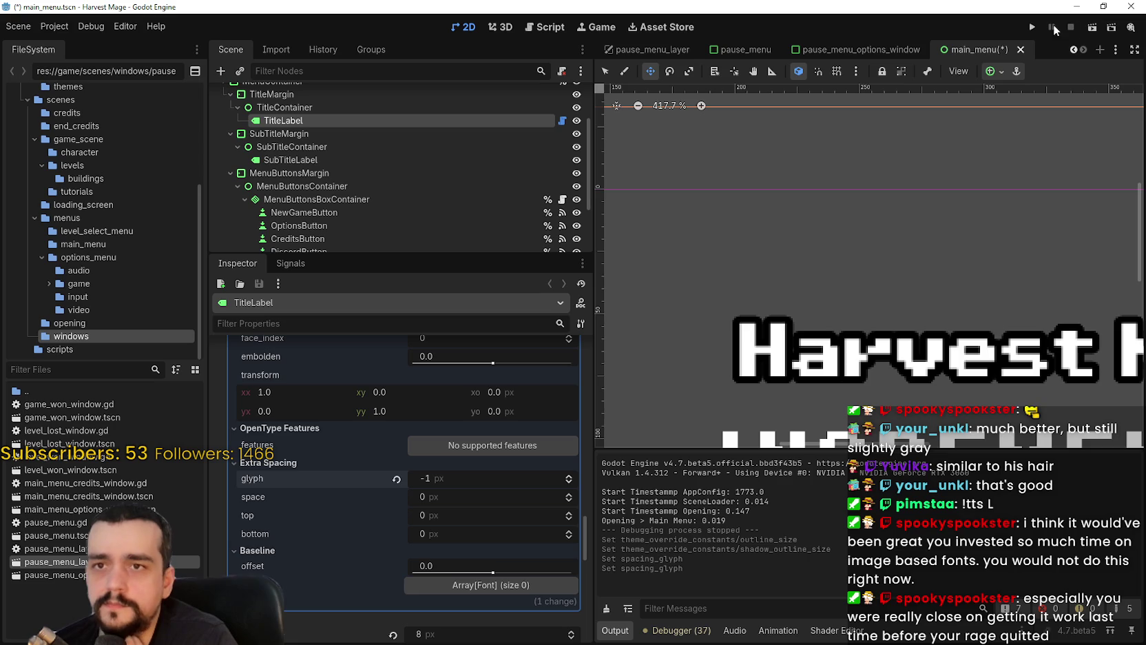
- Save and run the game, maximize it, and check the Options video resolution list without changing it
click(1031, 27)
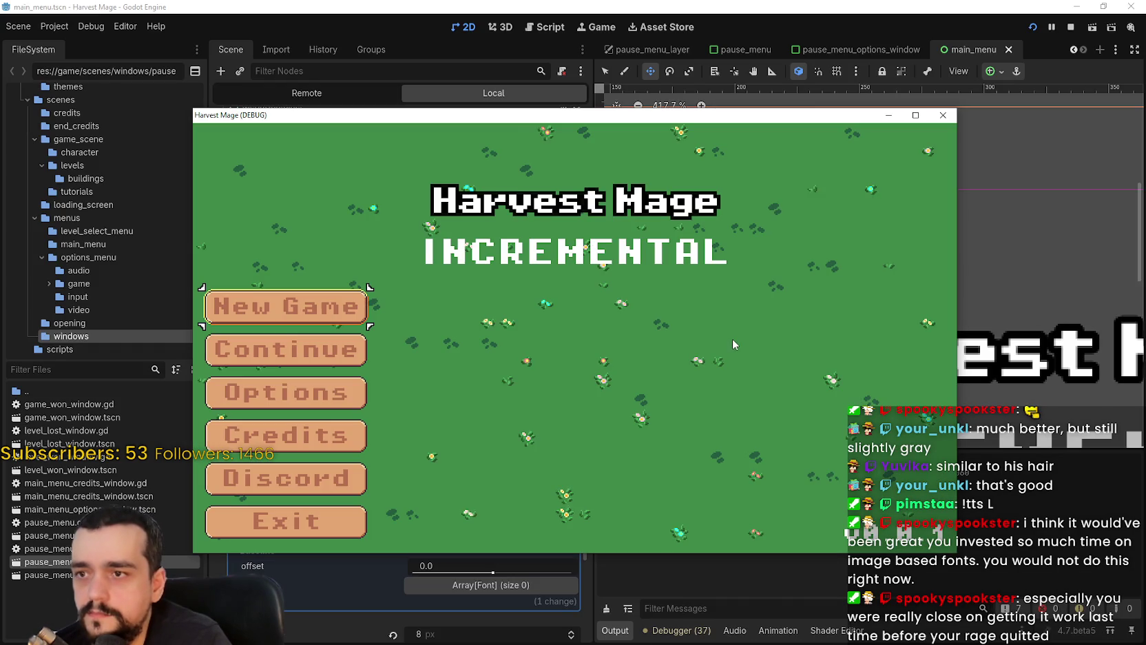
click(916, 115)
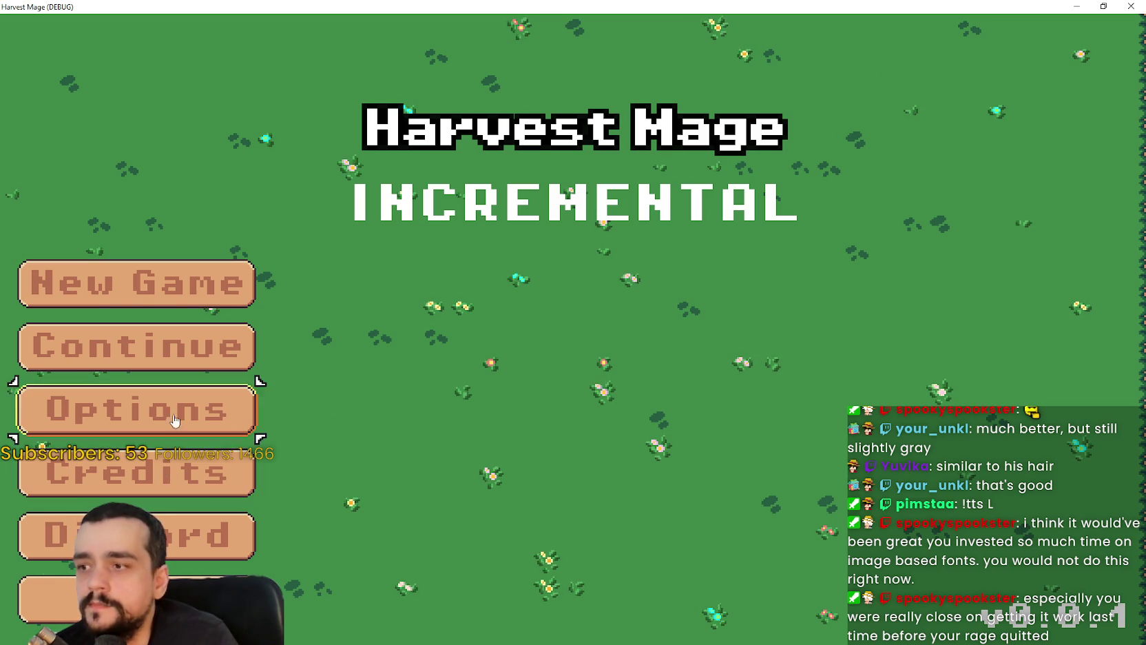
click(205, 409)
click(683, 80)
click(784, 285)
click(798, 273)
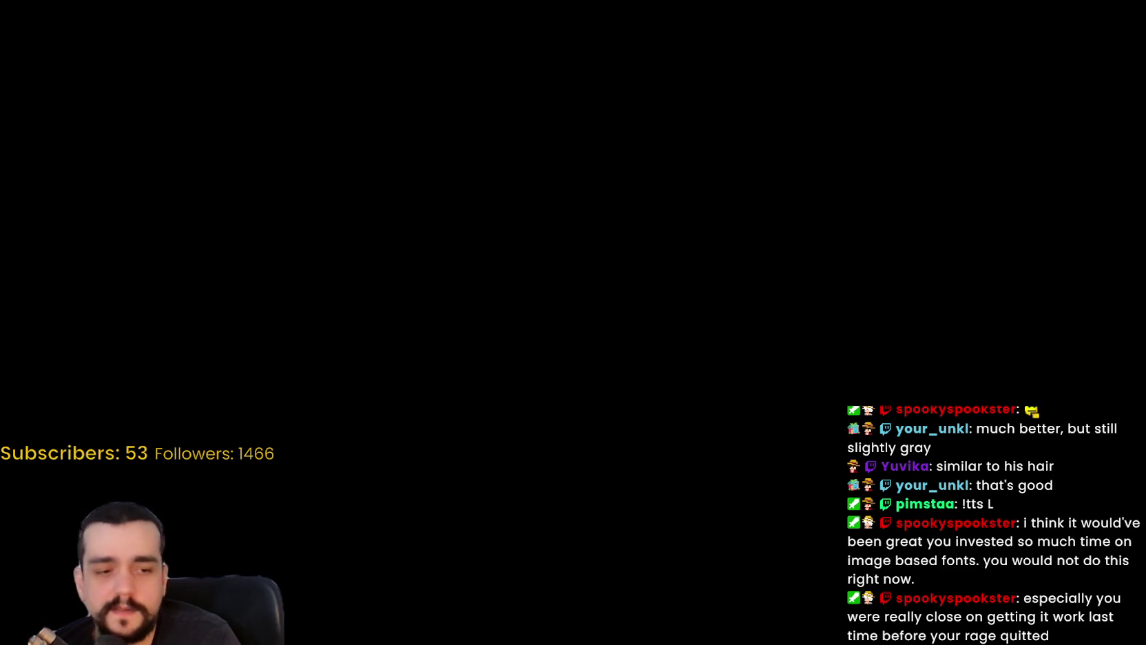
- Paste the title snip into Paint, undo it, cancel saving, and close Snipping Tool discarding the snip
key(alt+Tab)
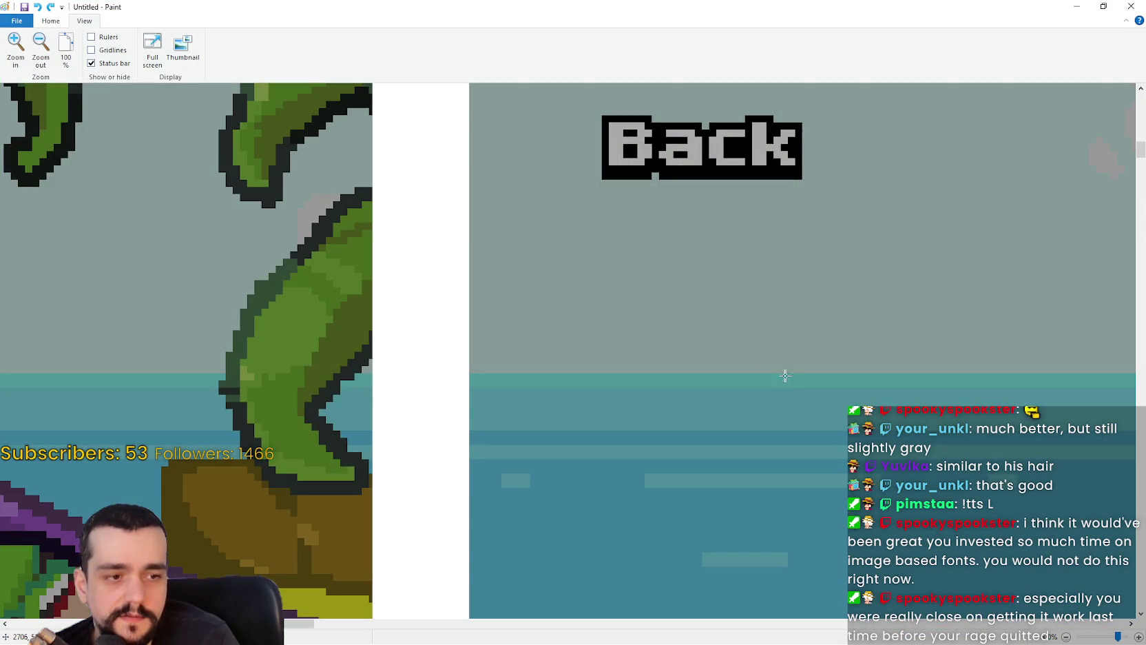
key(ctrl+v)
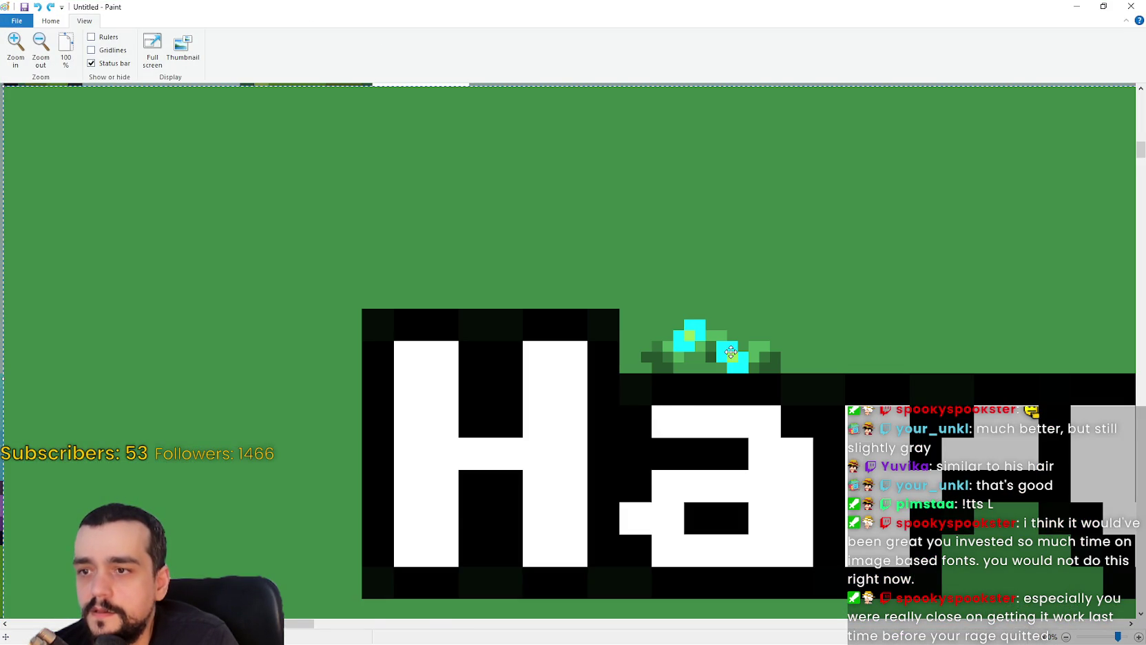
scroll(731, 352, down, 2)
key(ctrl+z)
key(ctrl+s)
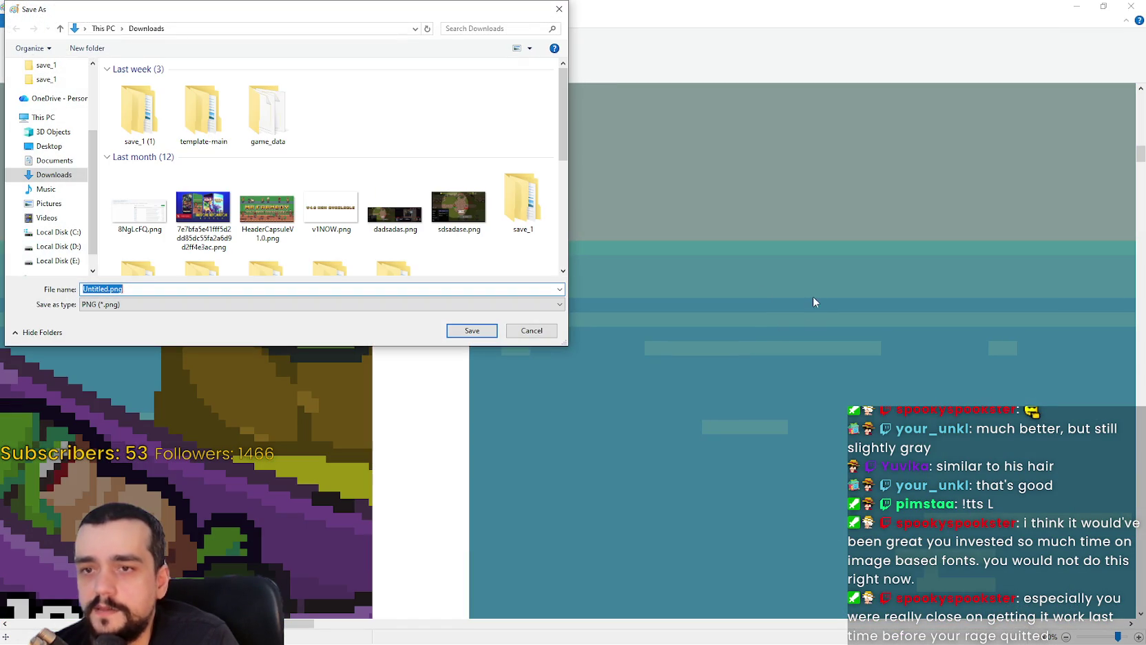
click(550, 331)
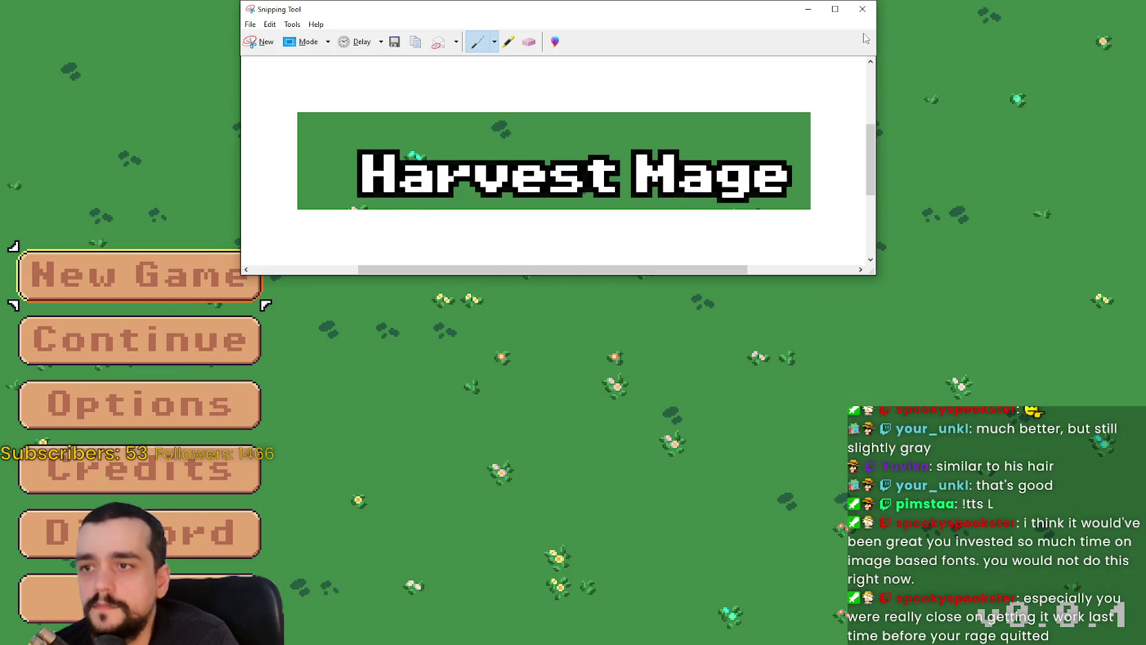
click(862, 9)
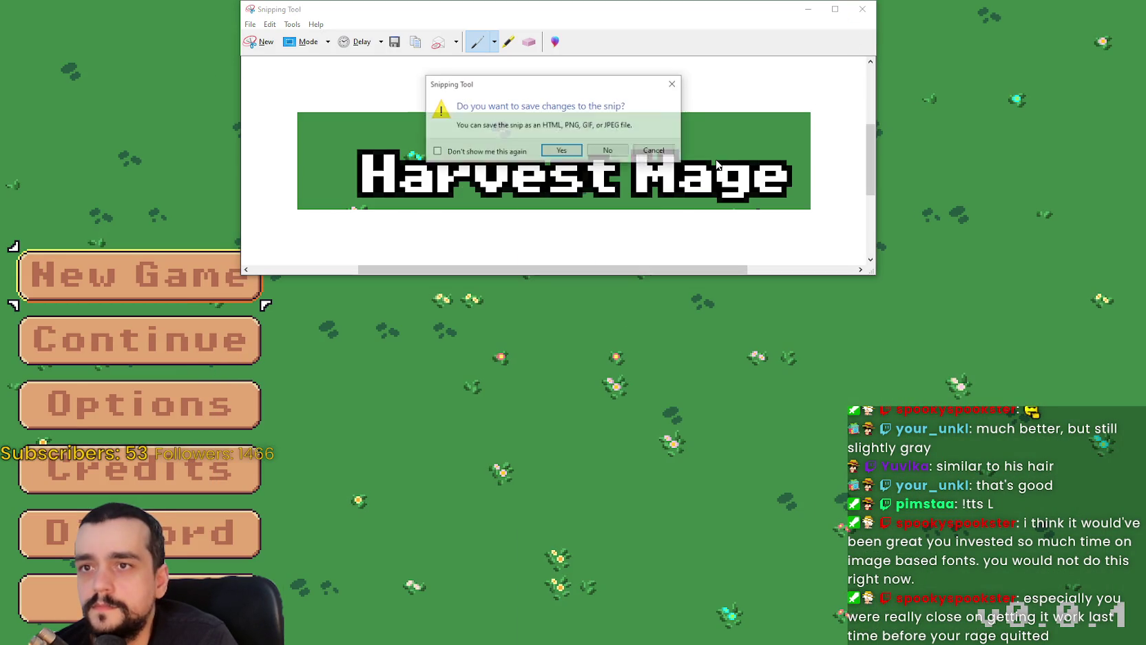
click(609, 153)
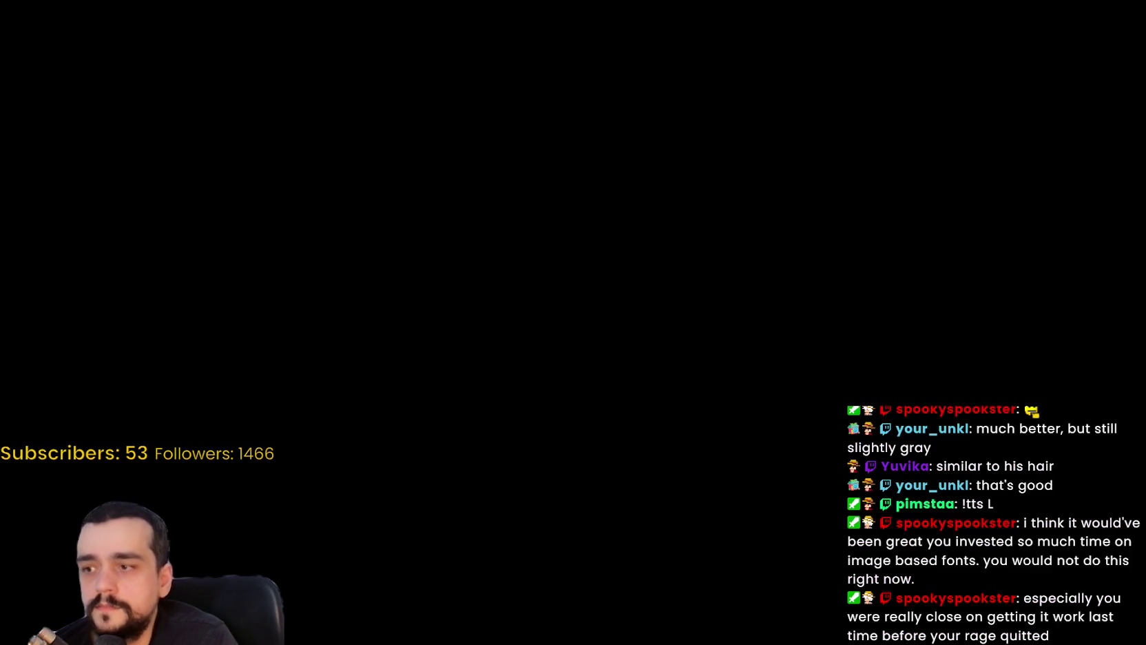
- Open the Paused menu with Esc, choose Exit Game, and return to the Godot editor
key(a)
key(Escape)
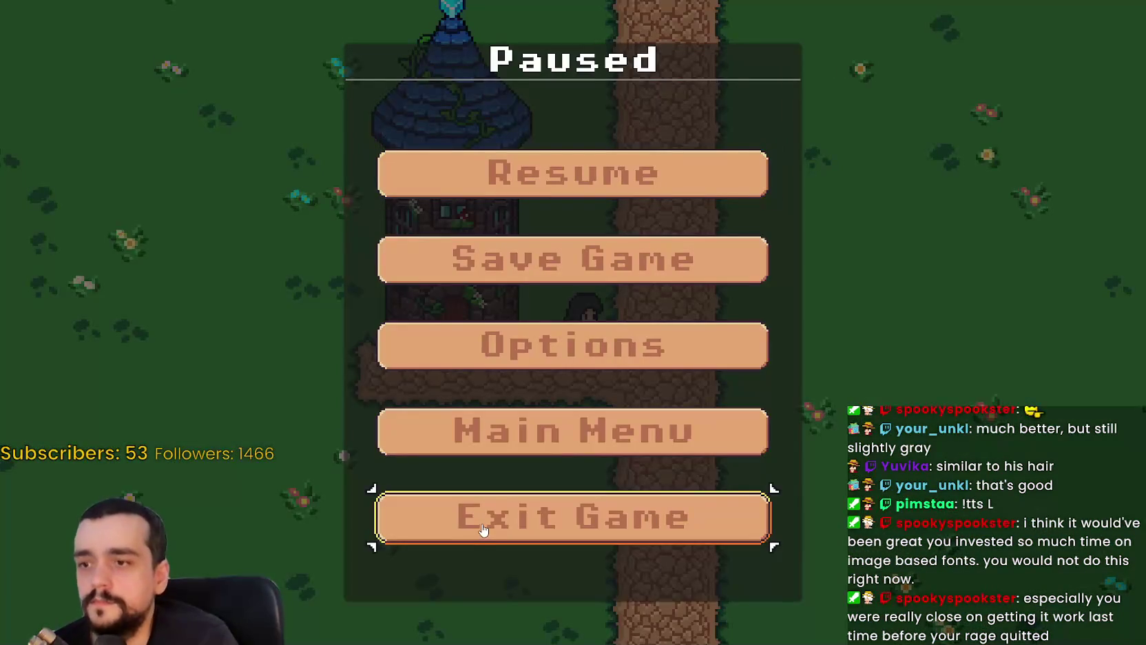
click(583, 528)
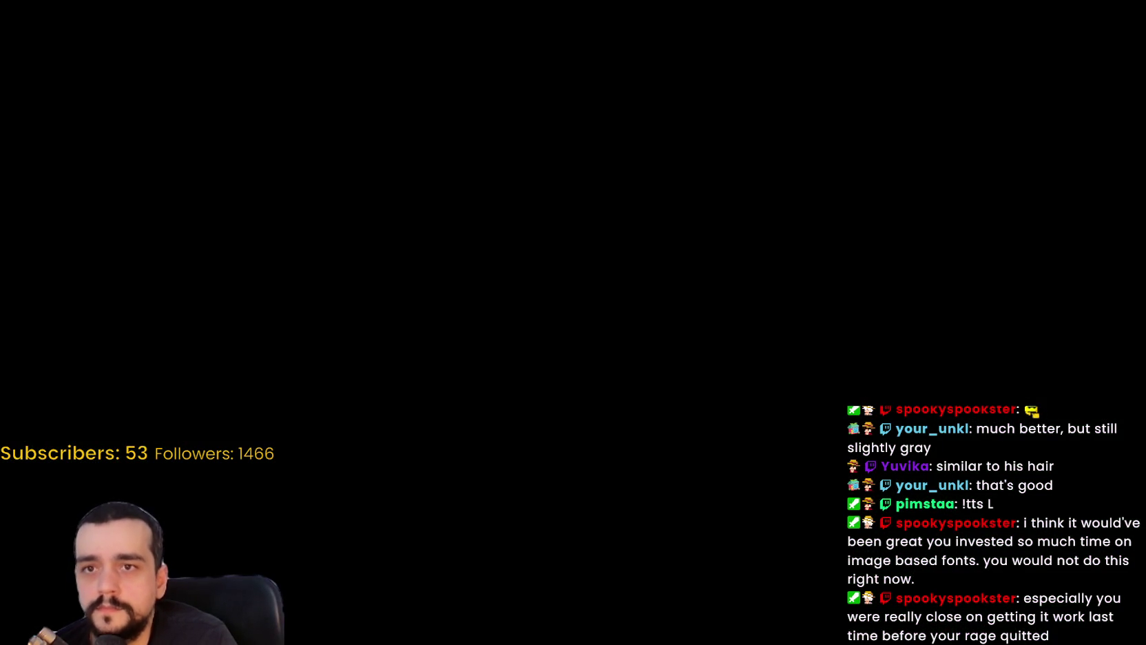
click(964, 172)
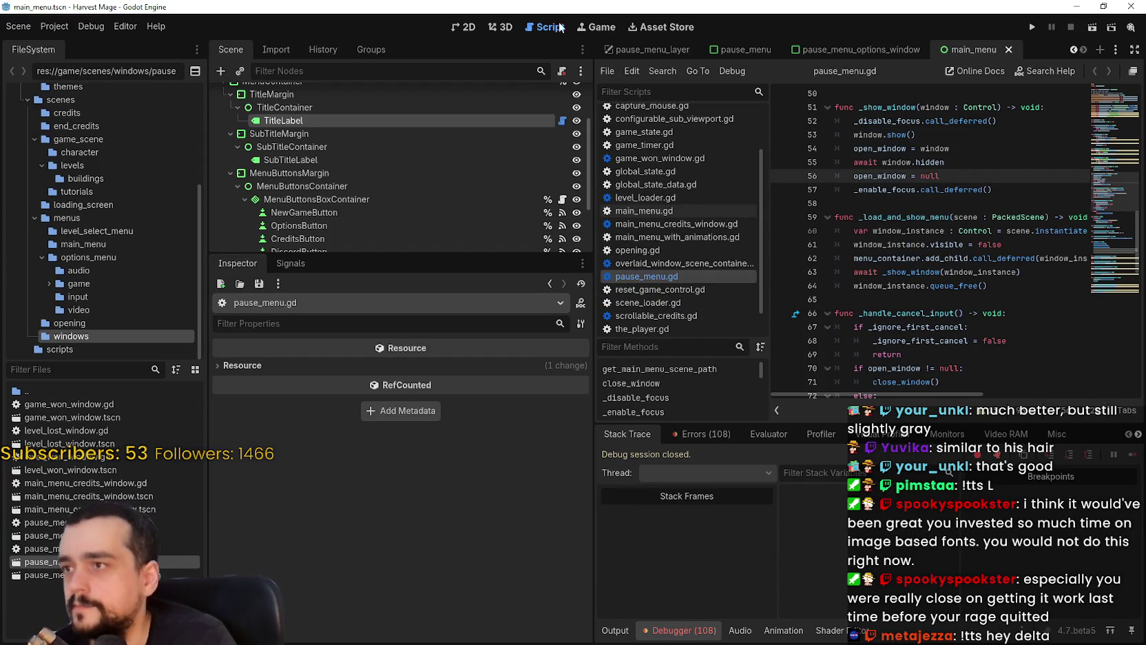
- Show main_menu in the 2D view, select TitleLabel, collapse its FontVariation, and save the scene
click(464, 27)
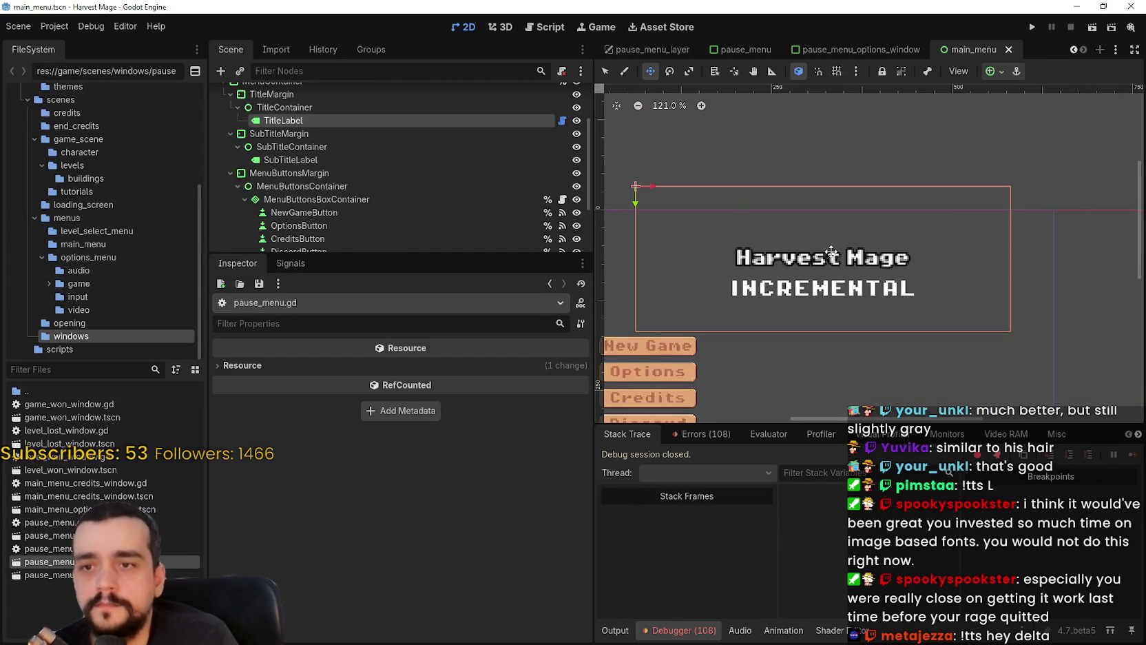
scroll(862, 259, down, 1)
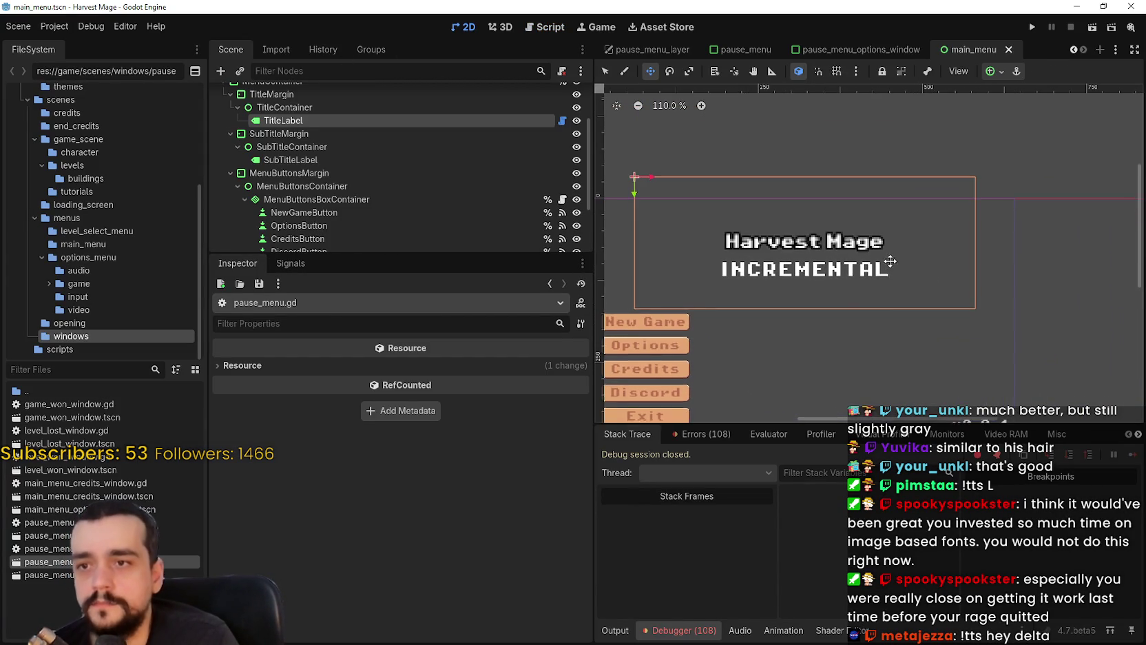
scroll(862, 272, down, 1)
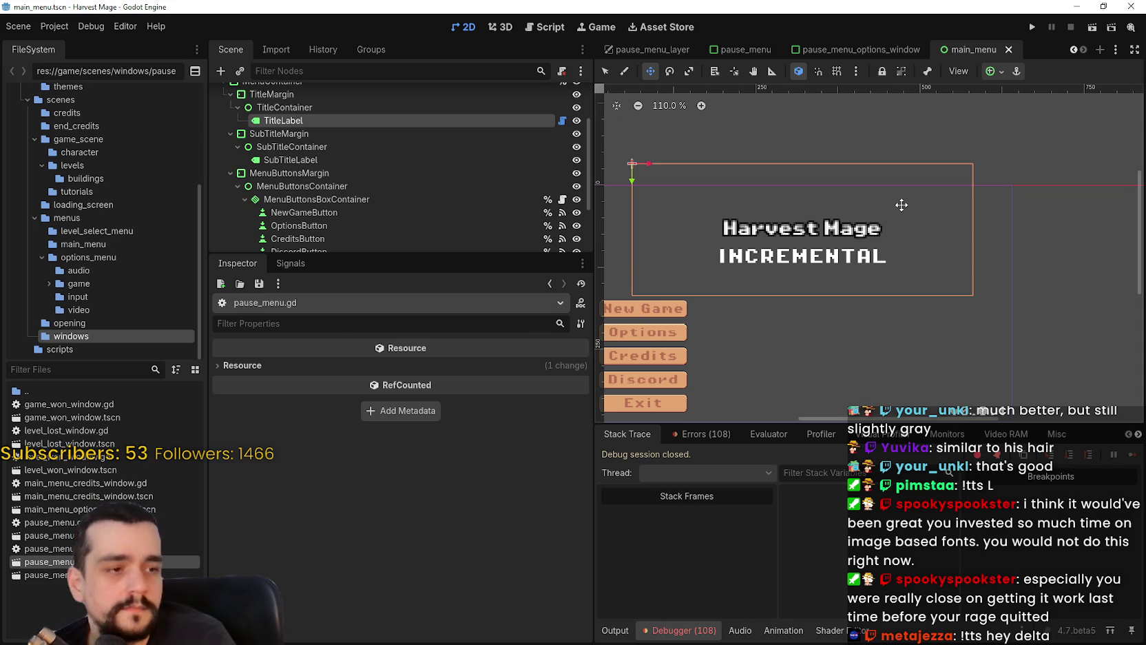
scroll(786, 254, up, 2)
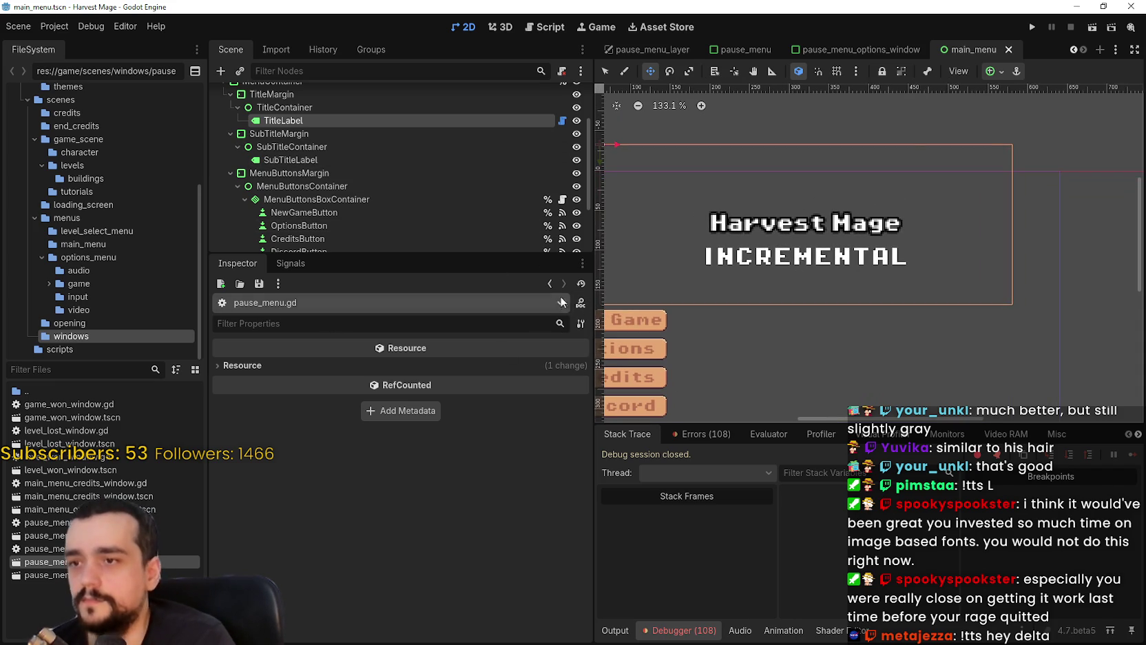
click(516, 123)
scroll(458, 486, up, 3)
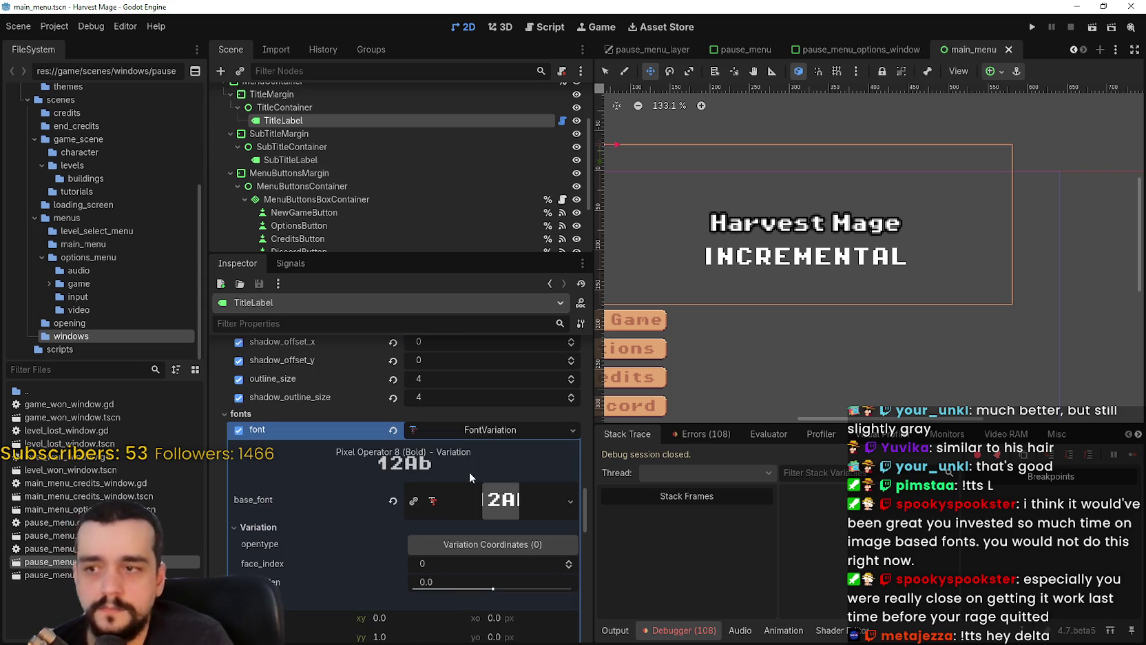
click(478, 432)
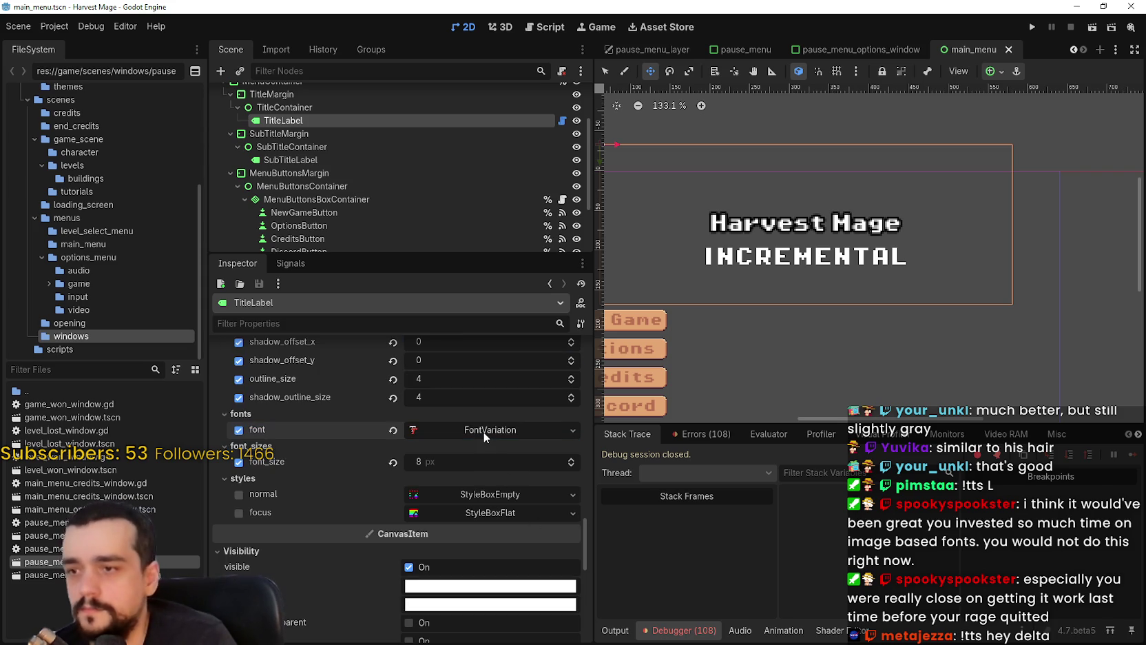
scroll(483, 432, up, 3)
key(ctrl+s)
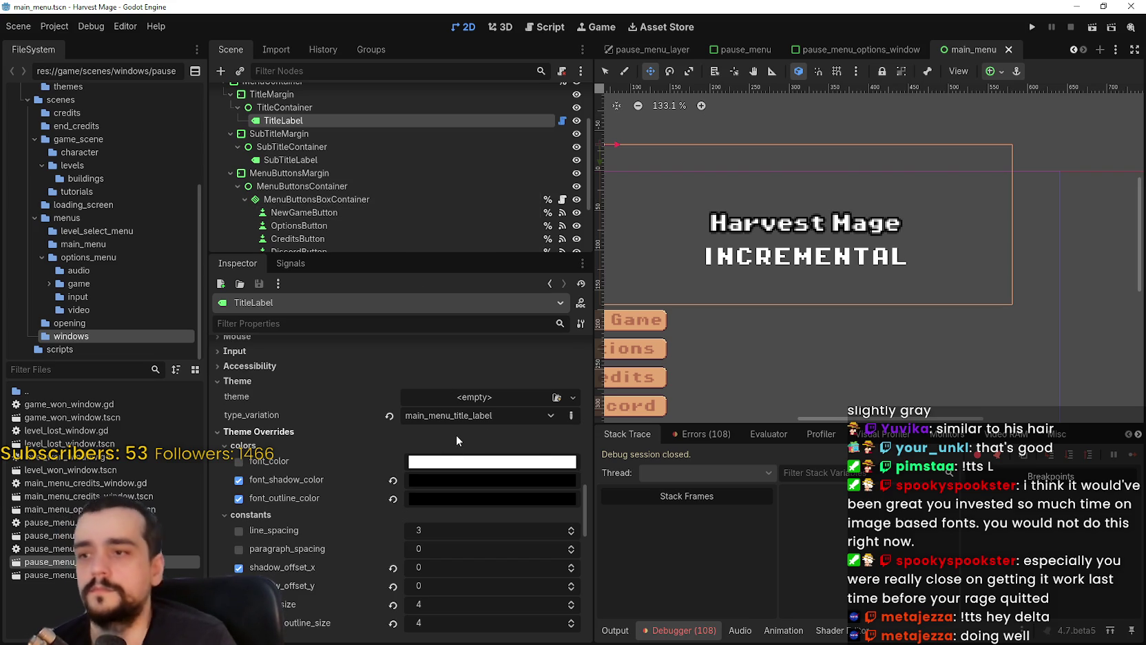
- Expand the TitleLabel's FontVariation and open the font resource's options menu to inspect it
scroll(457, 432, down, 3)
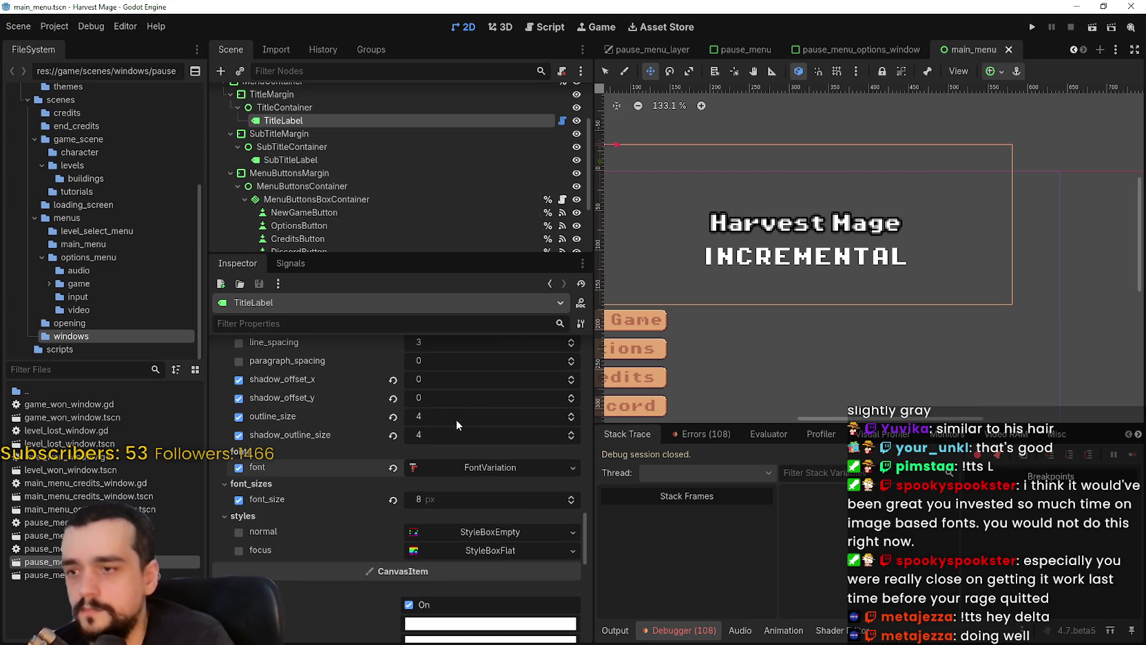
click(495, 468)
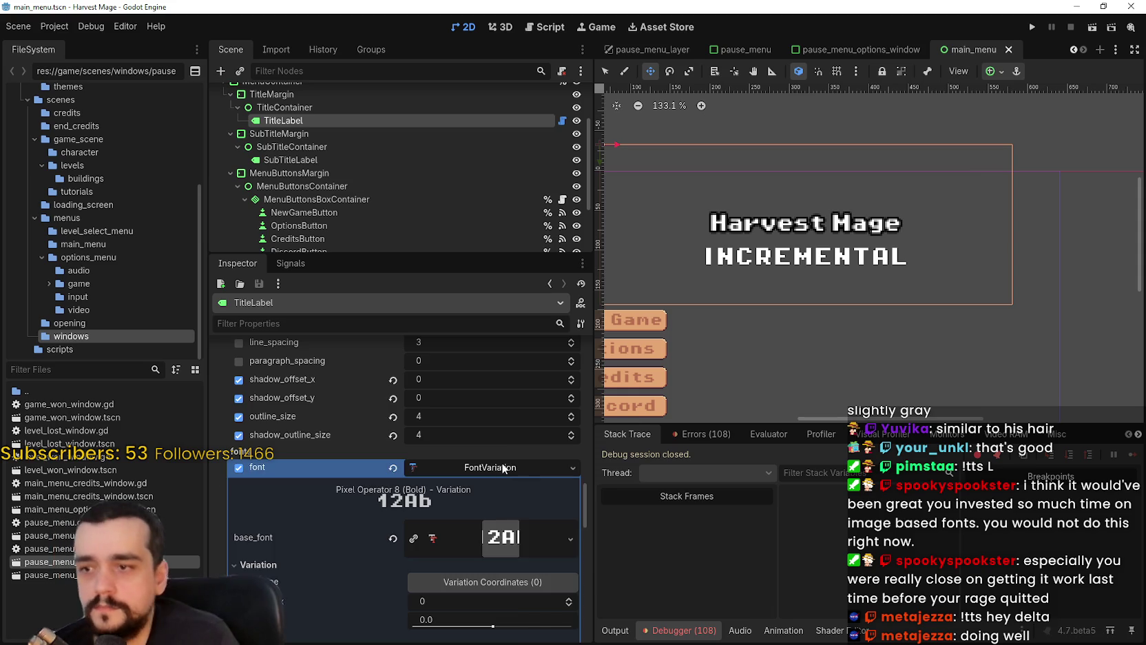
right_click(487, 472)
scroll(518, 543, down, 2)
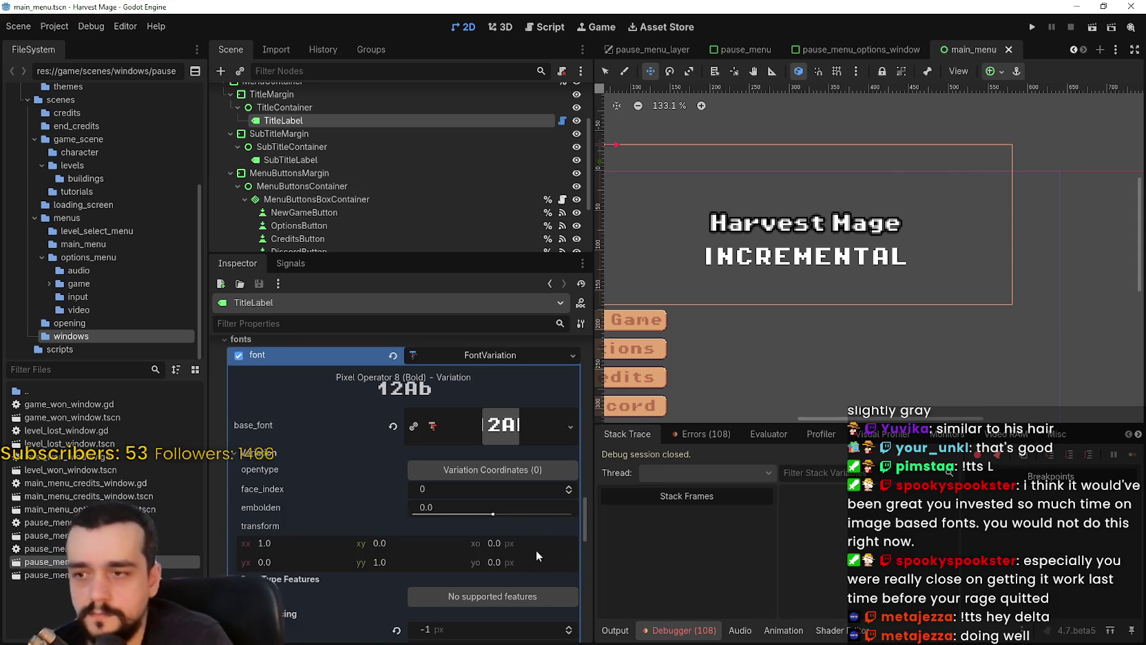
mouse_move(582, 526)
mouse_down()
mouse_move(593, 483)
mouse_move(593, 529)
mouse_move(589, 385)
mouse_up()
scroll(340, 149, up, 4)
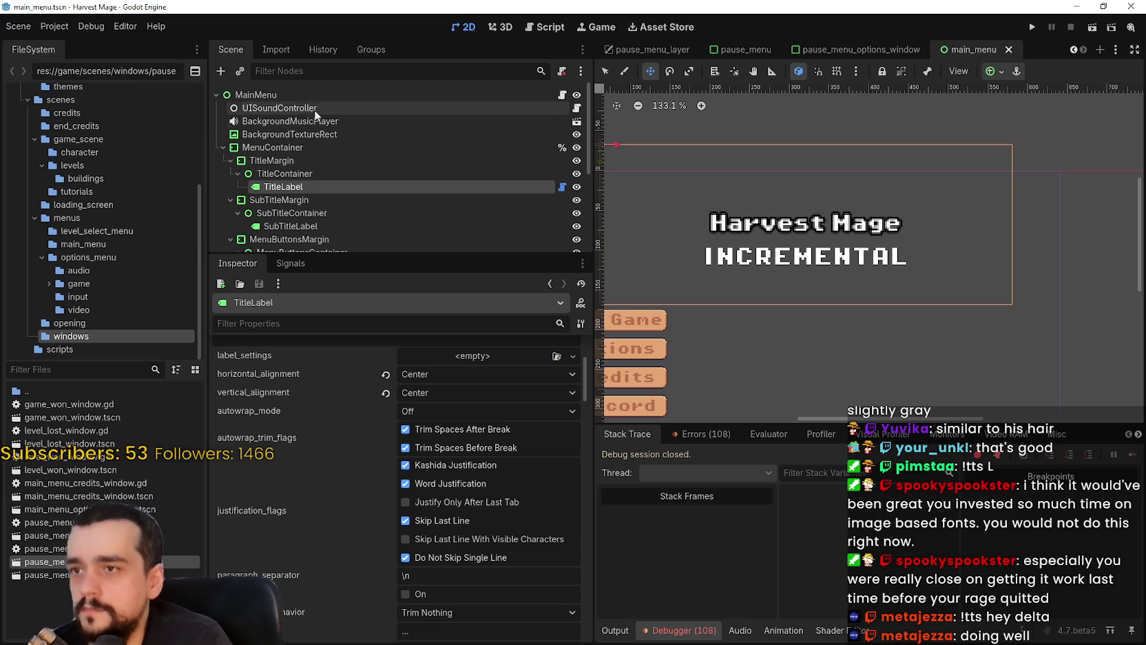
- Select MainMenu and browse the theme editor to the Font items, selecting PixelOperator8-Bold
click(471, 476)
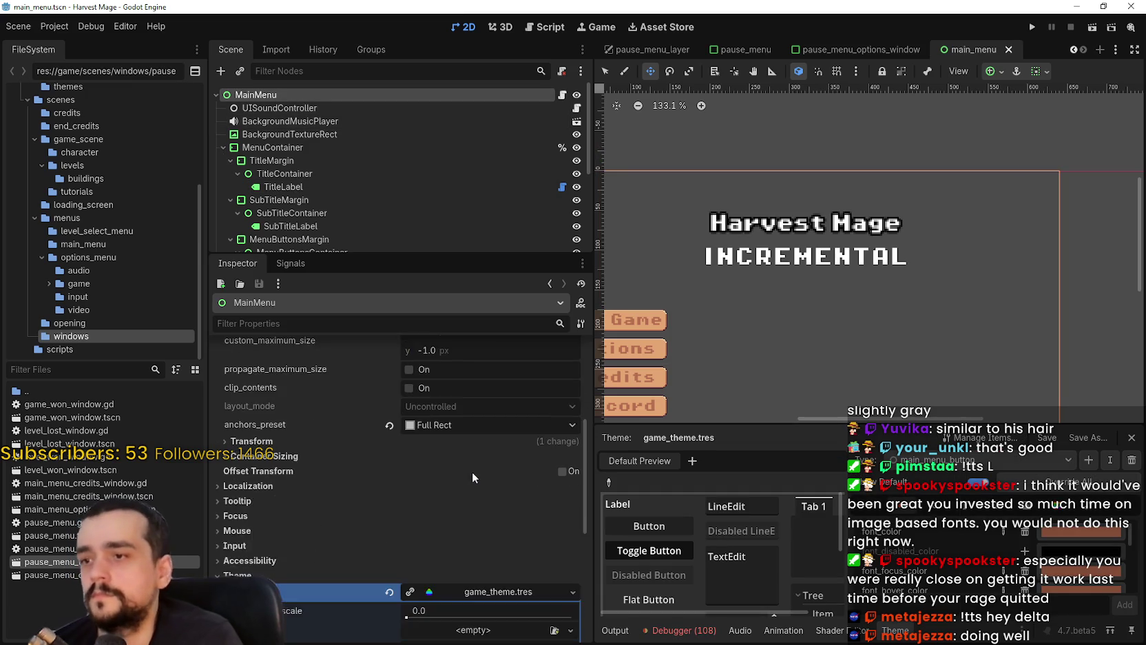
scroll(472, 470, down, 3)
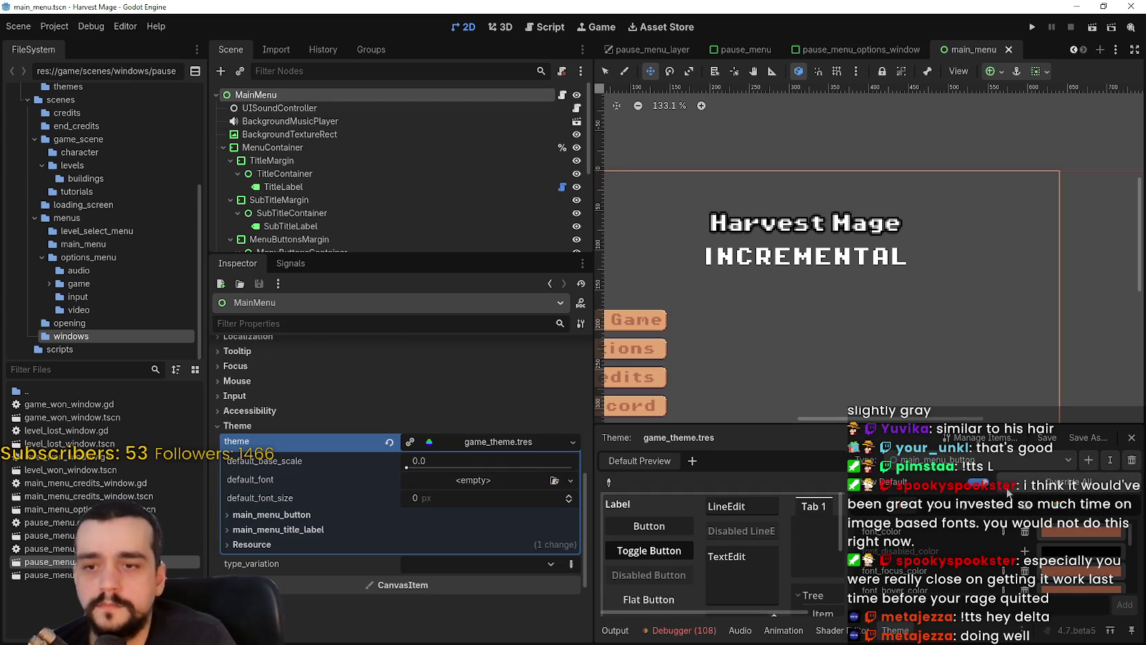
click(999, 499)
click(1032, 513)
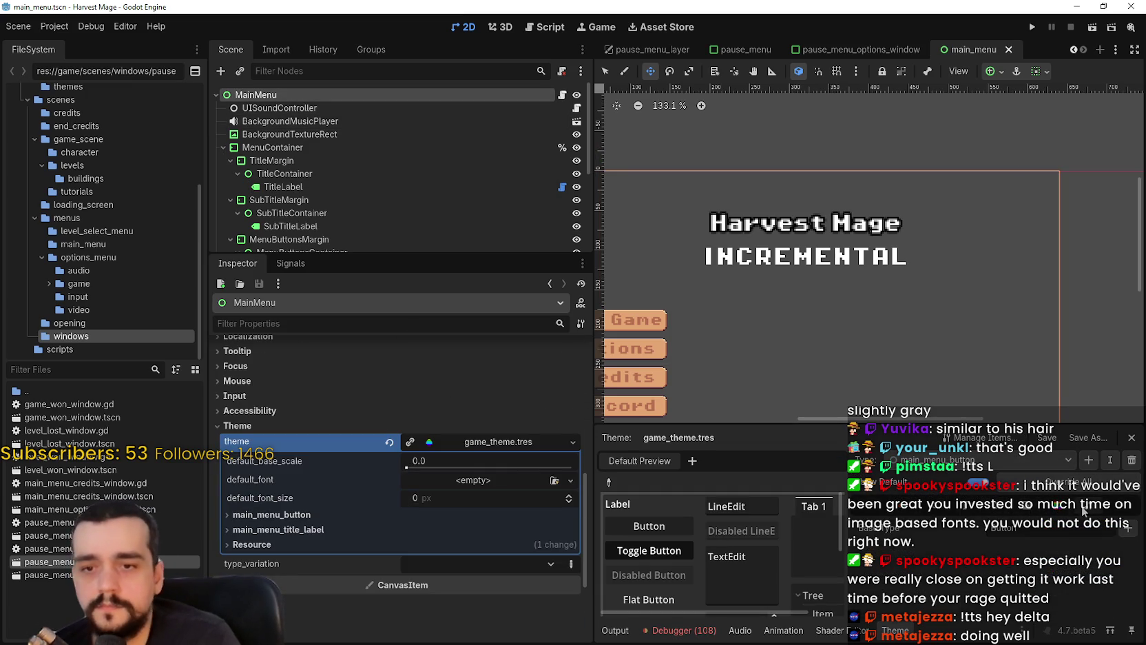
click(970, 509)
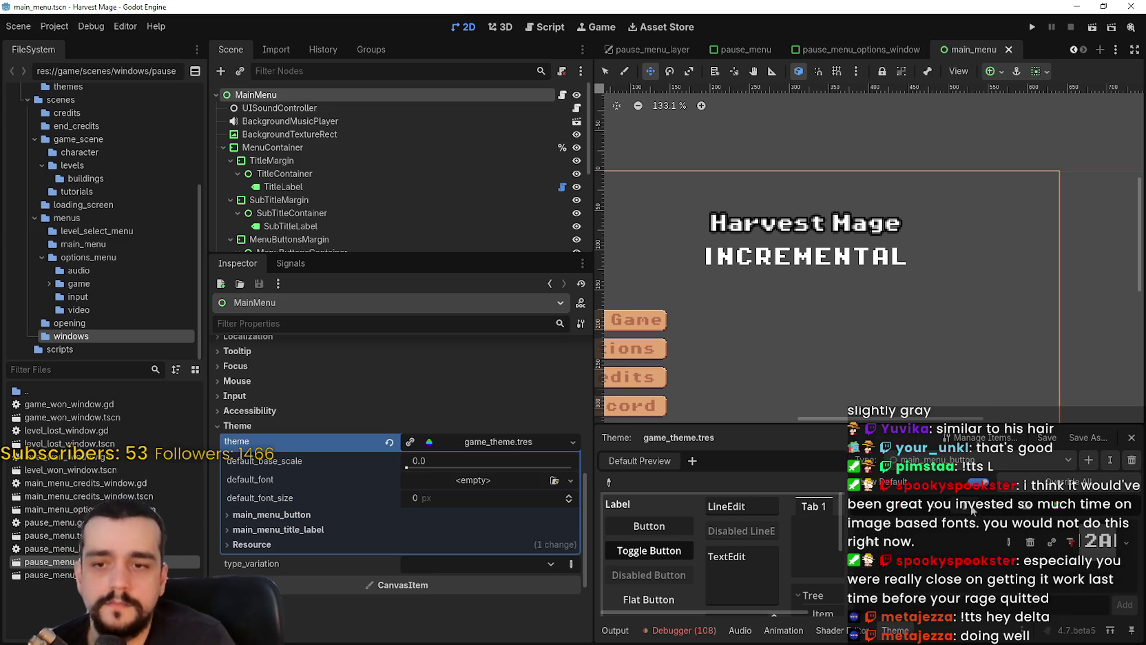
click(1100, 552)
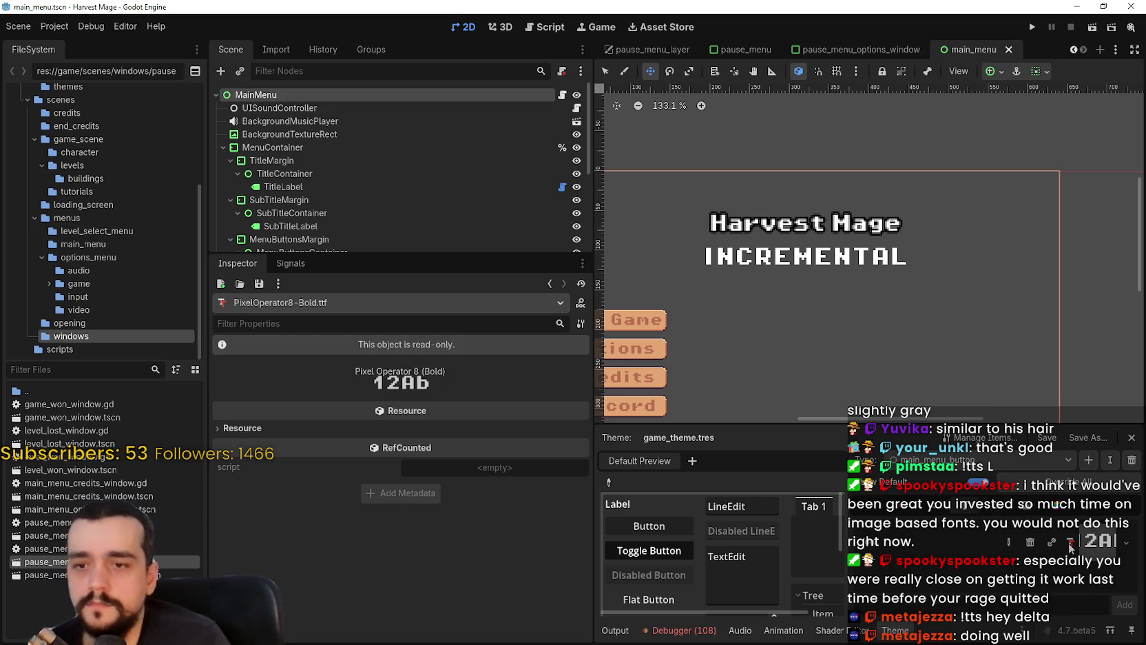
- Convert the theme's PixelOperator8-Bold font into a new FontVariation and save the scene
right_click(1089, 537)
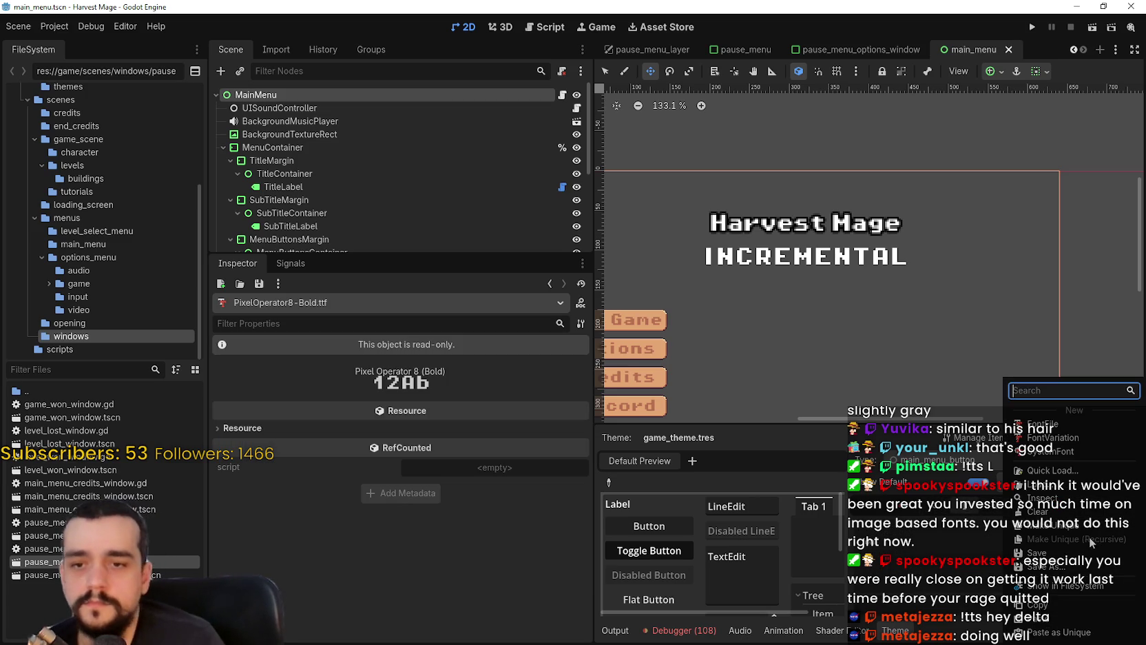
click(1070, 615)
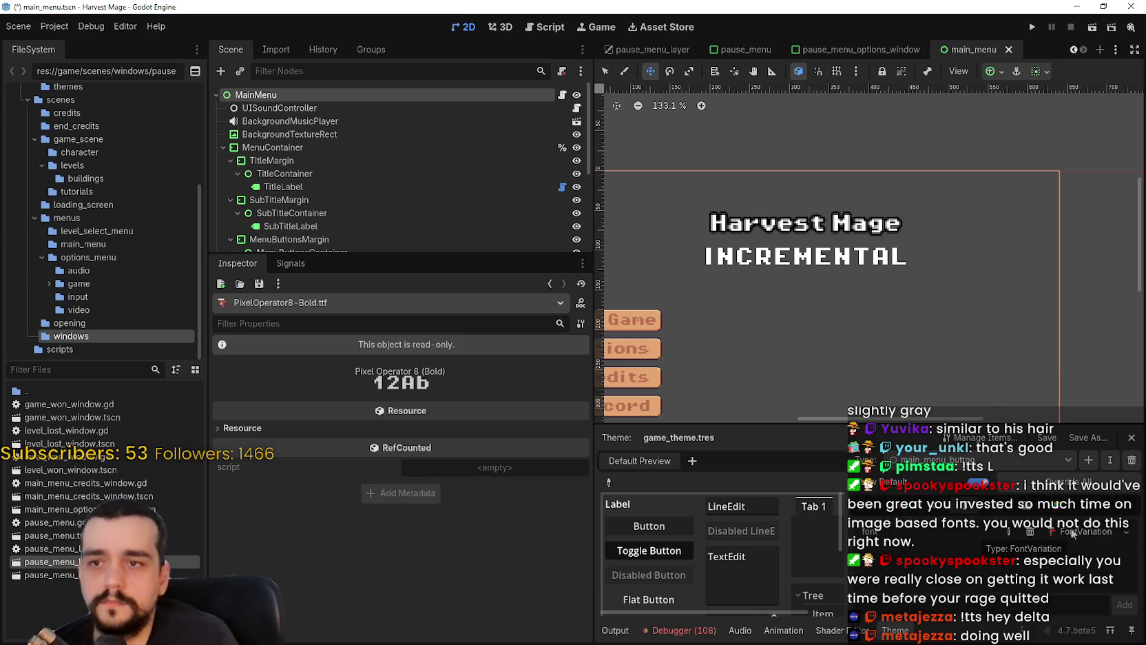
scroll(826, 249, up, 9)
scroll(827, 249, down, 2)
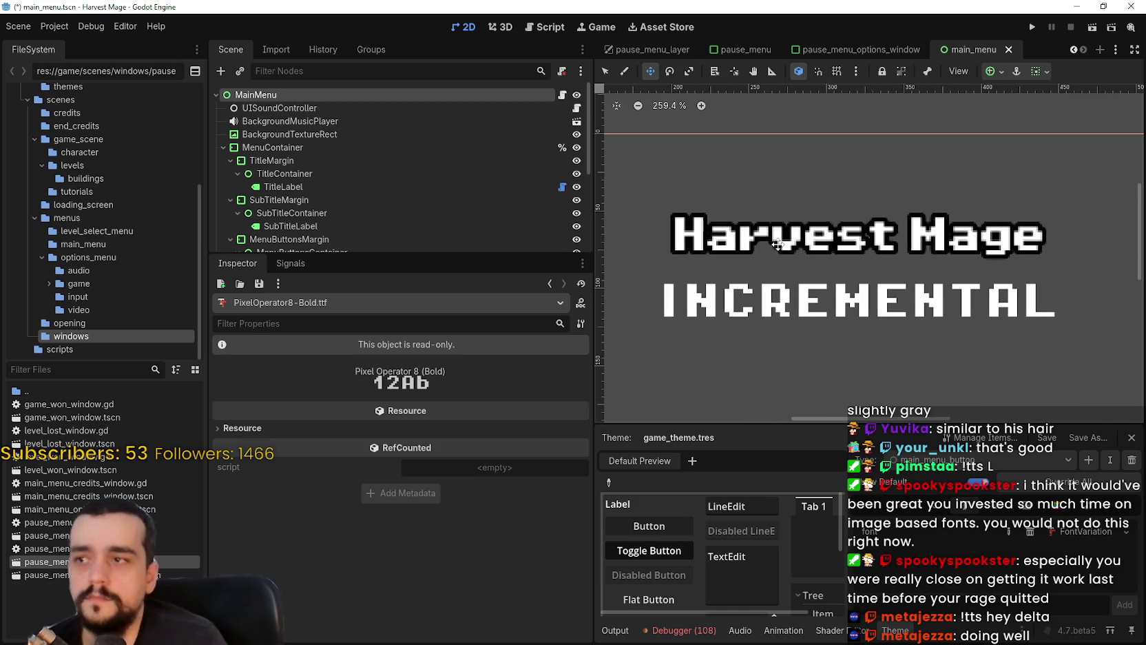
click(1087, 530)
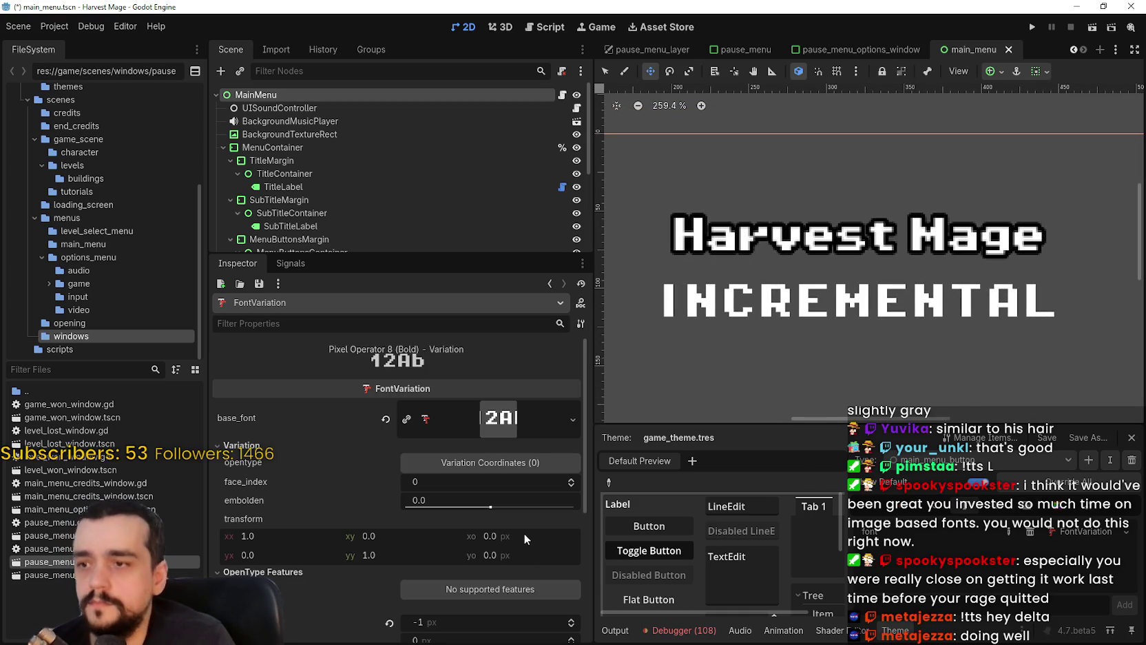
scroll(524, 535, down, 5)
scroll(526, 516, up, 2)
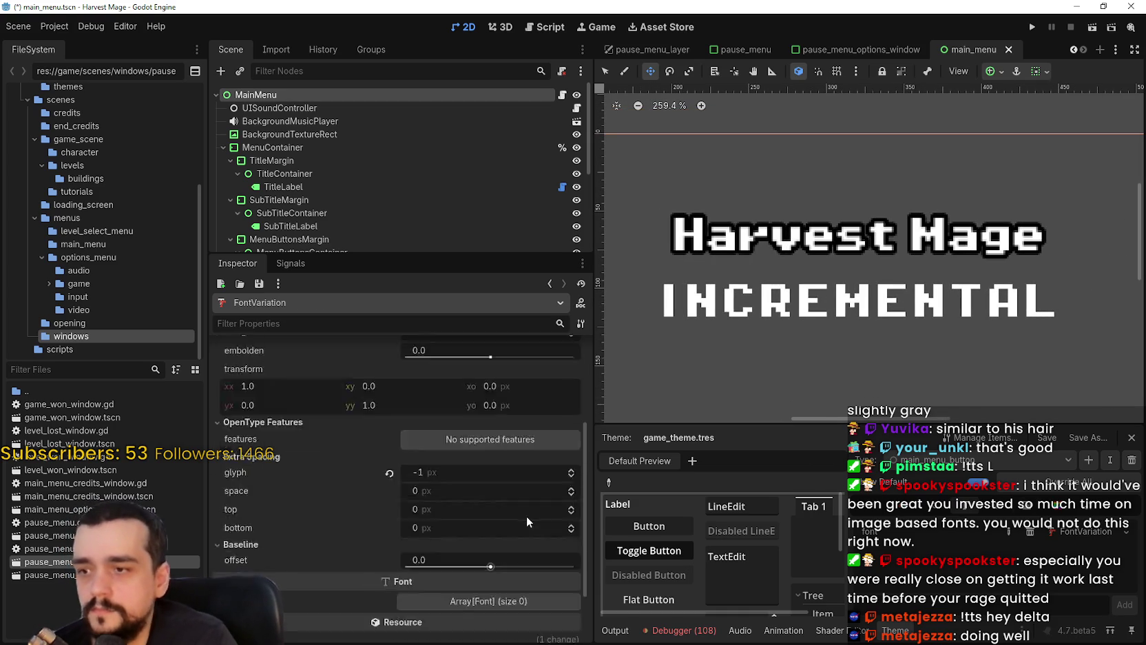
key(ctrl+s)
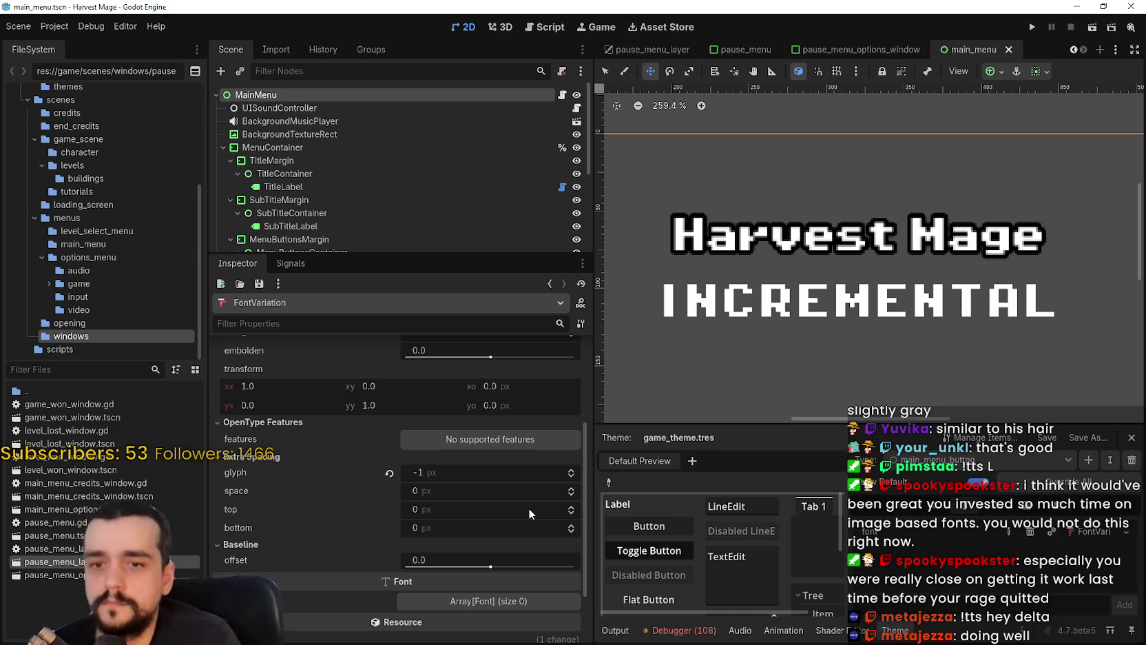
- Browse the game_theme's Icon and Constant items in the theme editor
click(1055, 508)
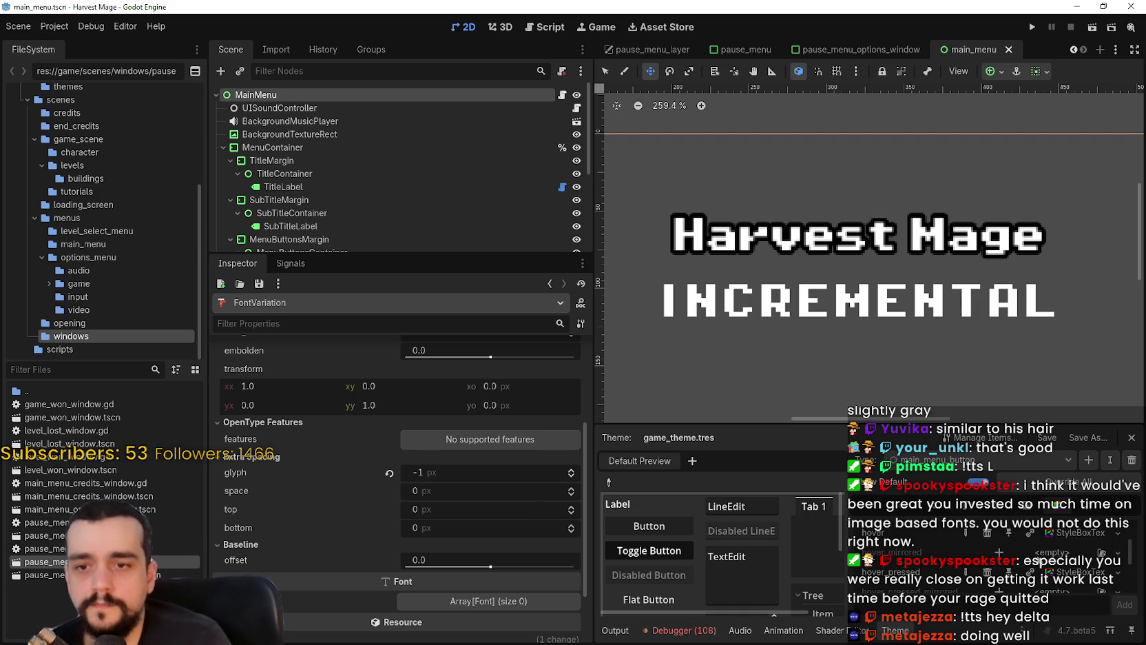
click(925, 505)
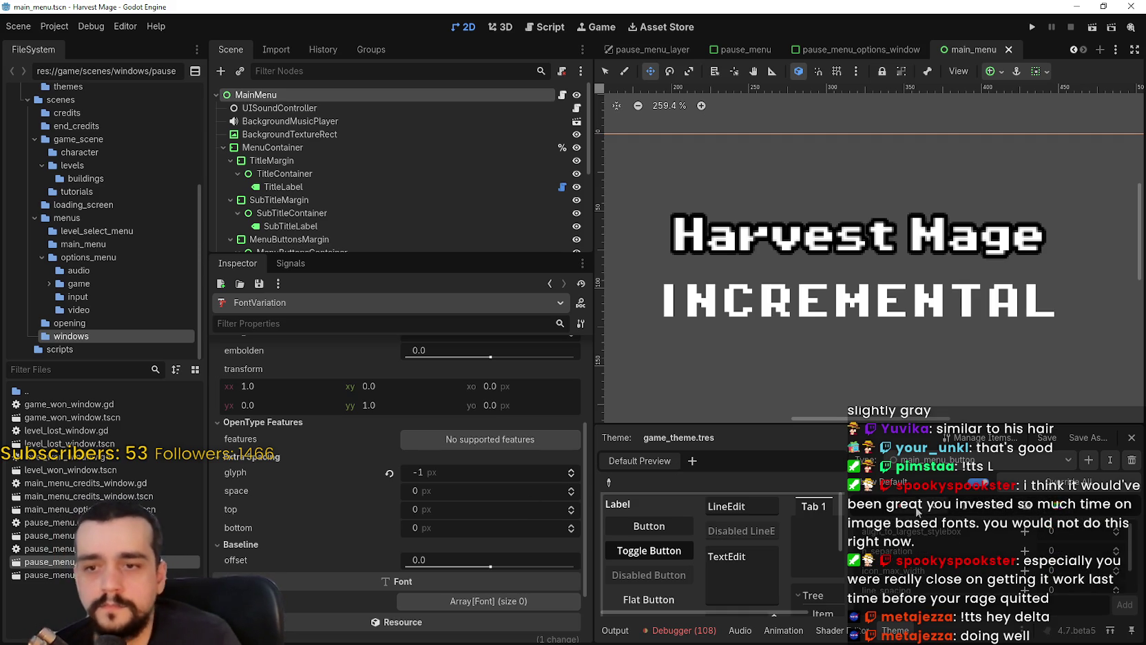
scroll(922, 544, down, 1)
scroll(924, 542, up, 1)
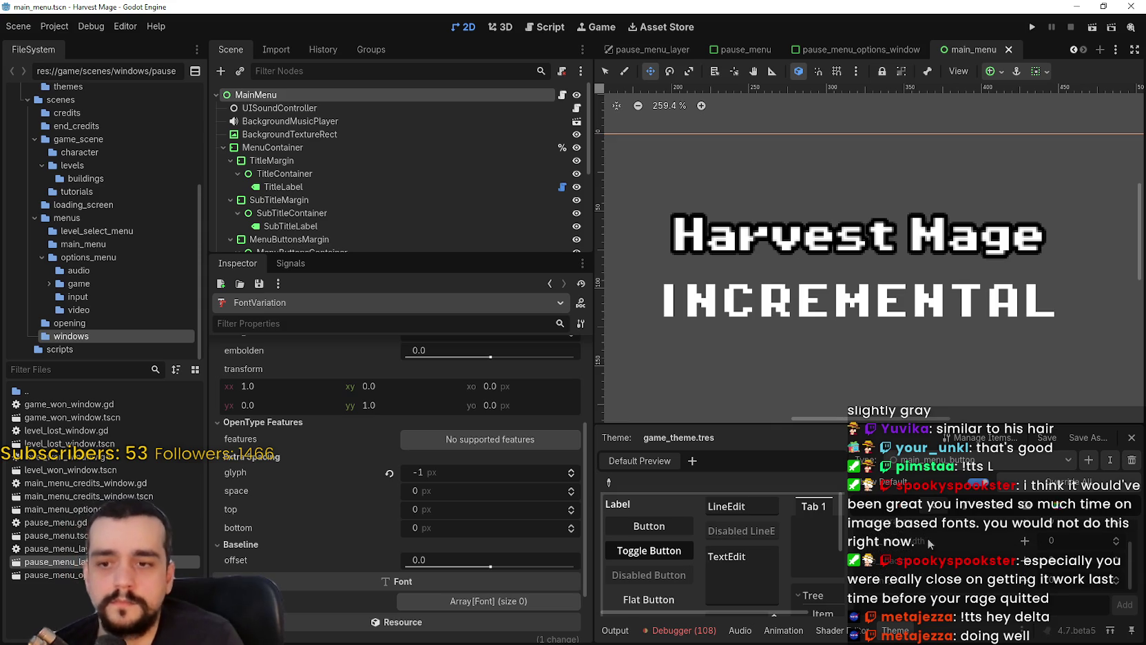
scroll(954, 571, up, 2)
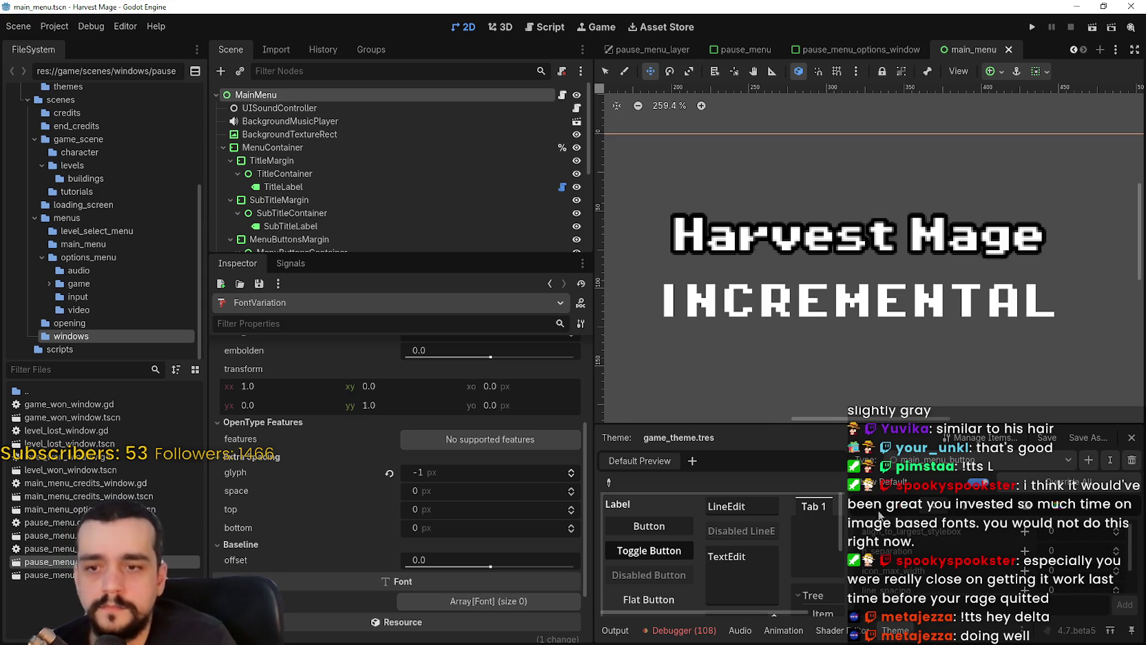
scroll(977, 567, down, 2)
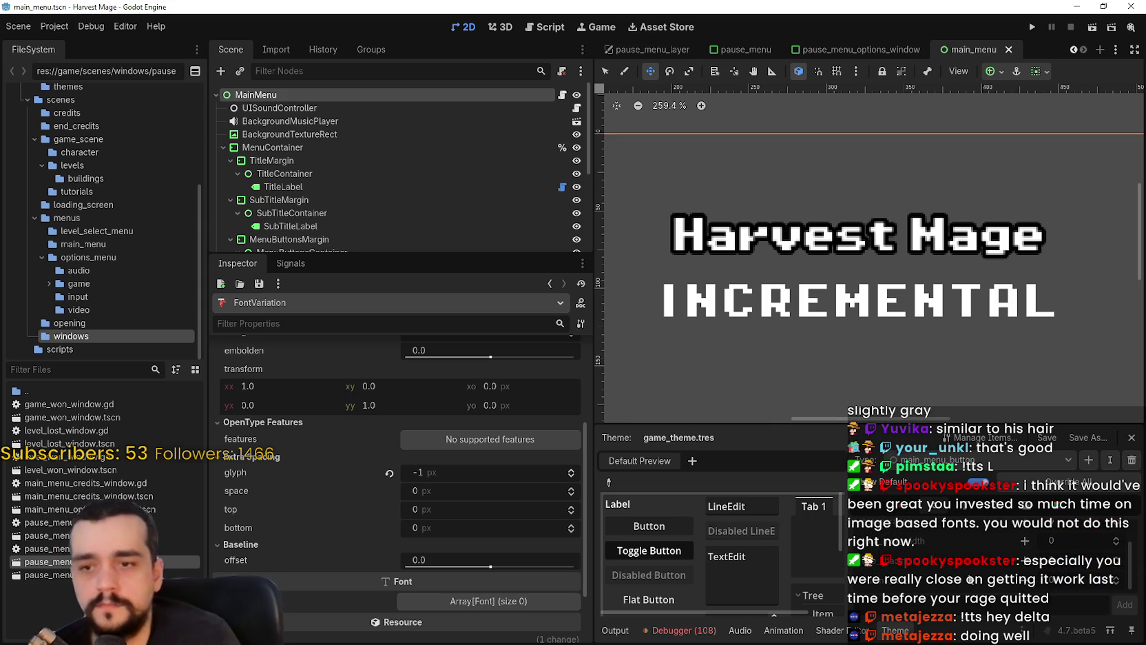
scroll(361, 215, down, 2)
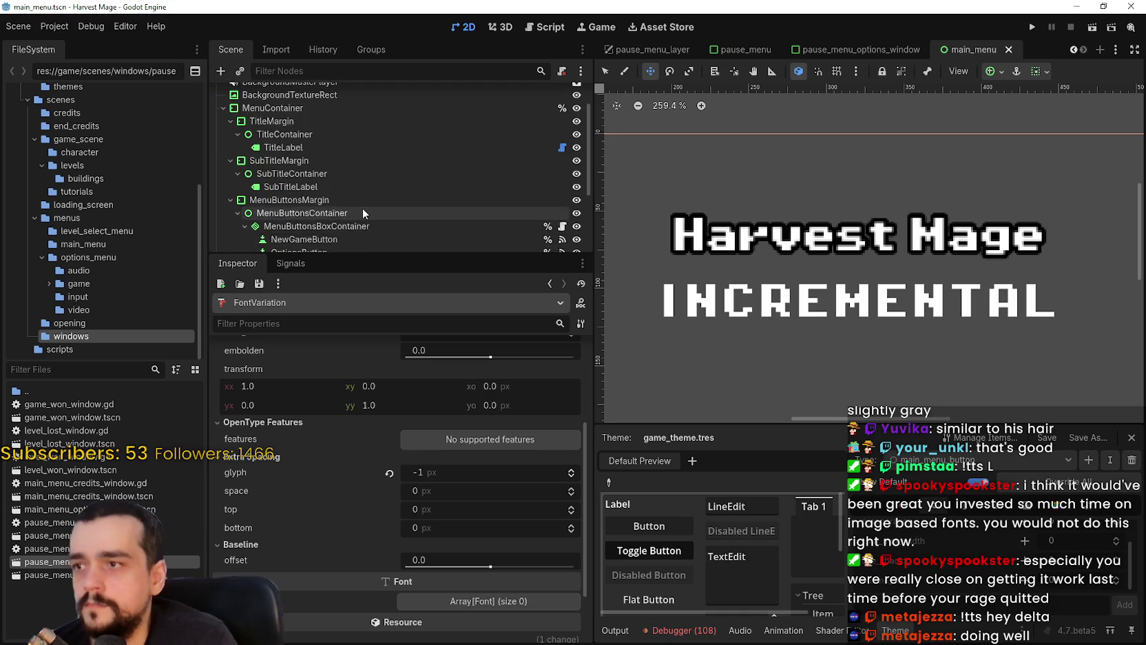
- Select TitleLabel and scroll through its properties in the Inspector
click(326, 146)
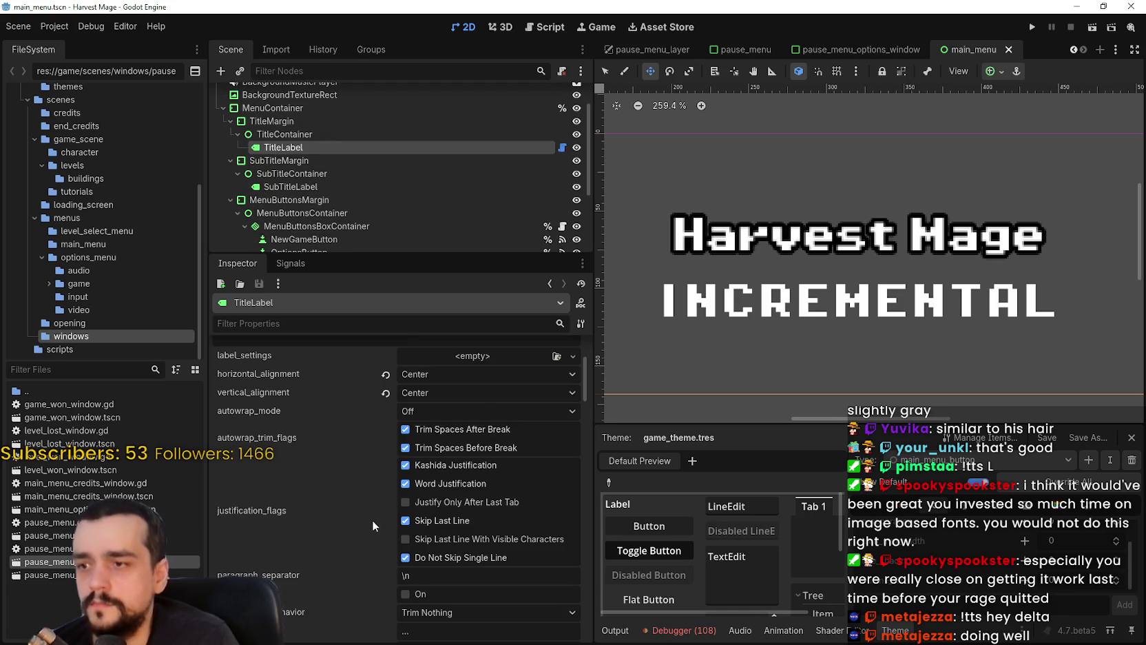
scroll(372, 522, up, 2)
scroll(378, 511, down, 5)
scroll(376, 492, down, 5)
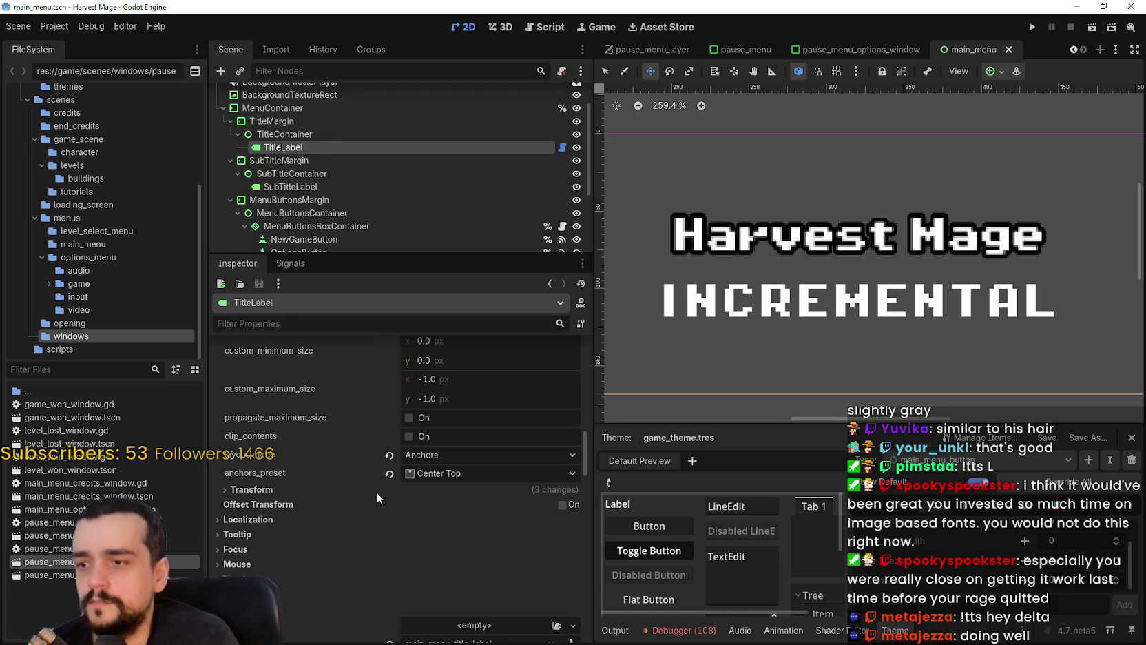
scroll(377, 492, down, 4)
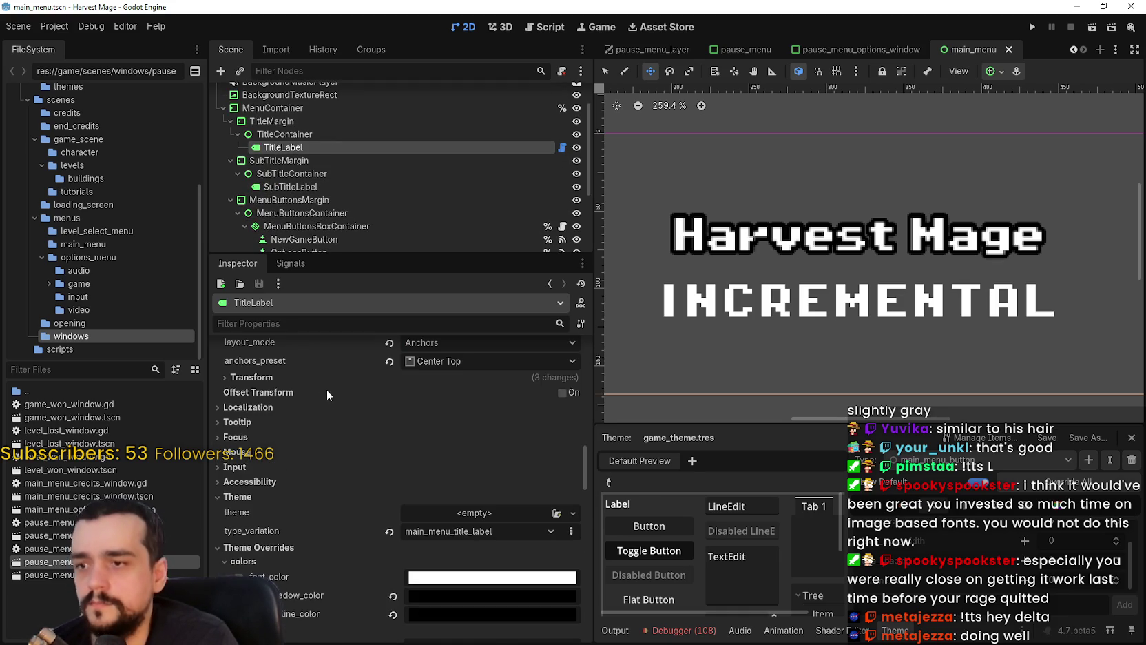
scroll(309, 406, down, 3)
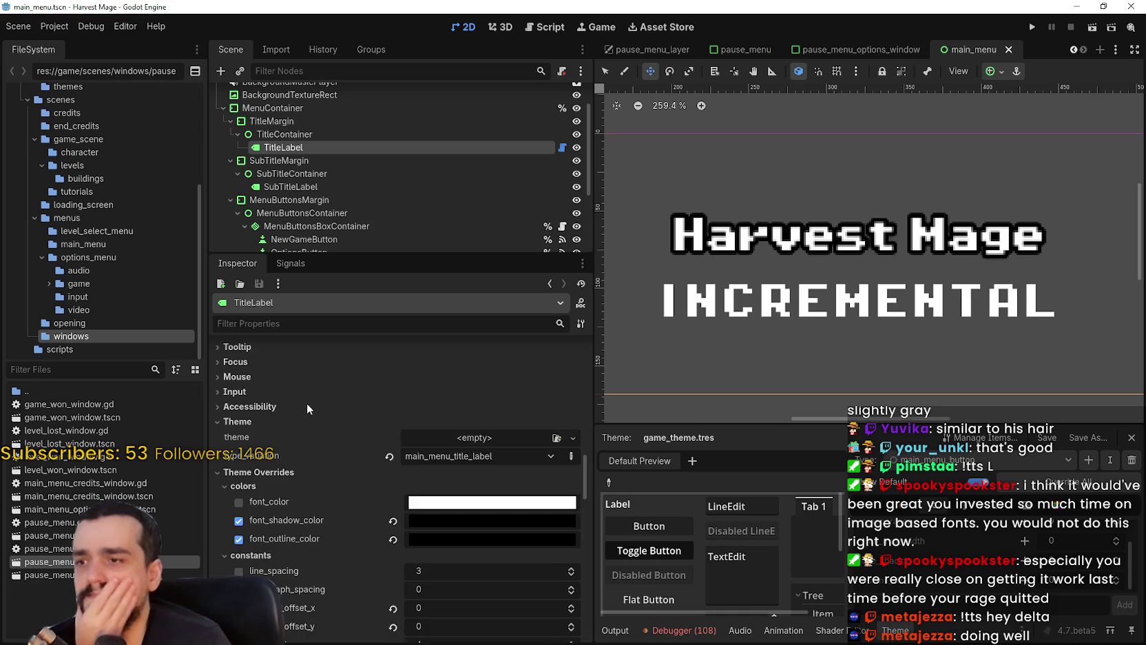
scroll(307, 405, down, 2)
scroll(276, 482, down, 3)
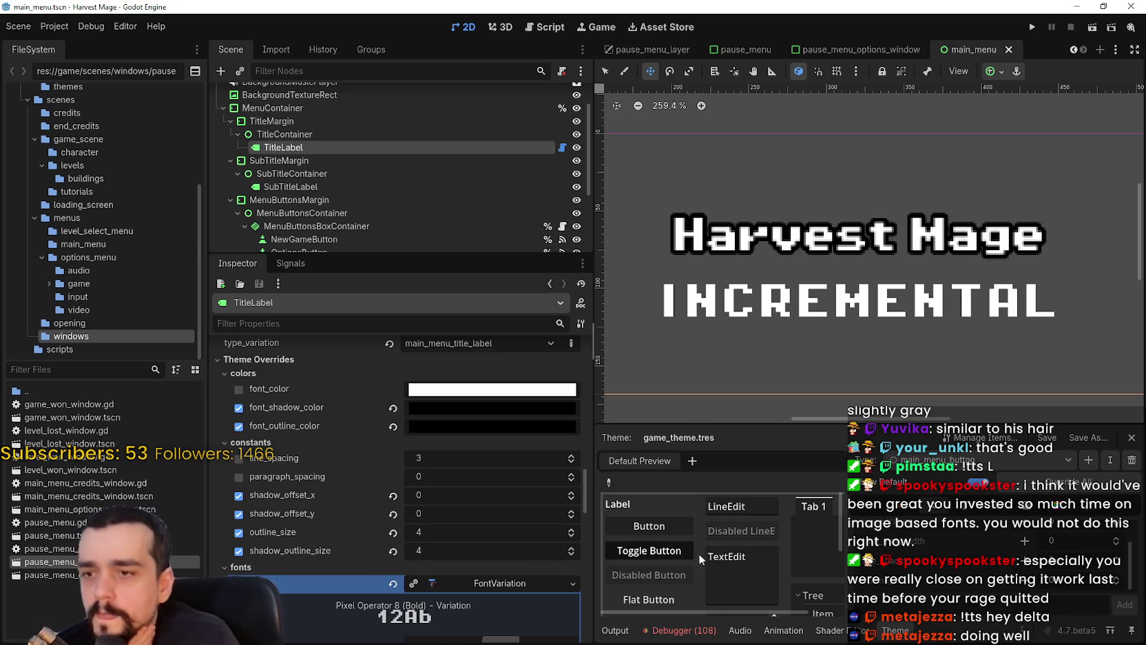
- Browse the theme's font, stylebox and icon items and inspect the Button FontVariation settings
click(987, 511)
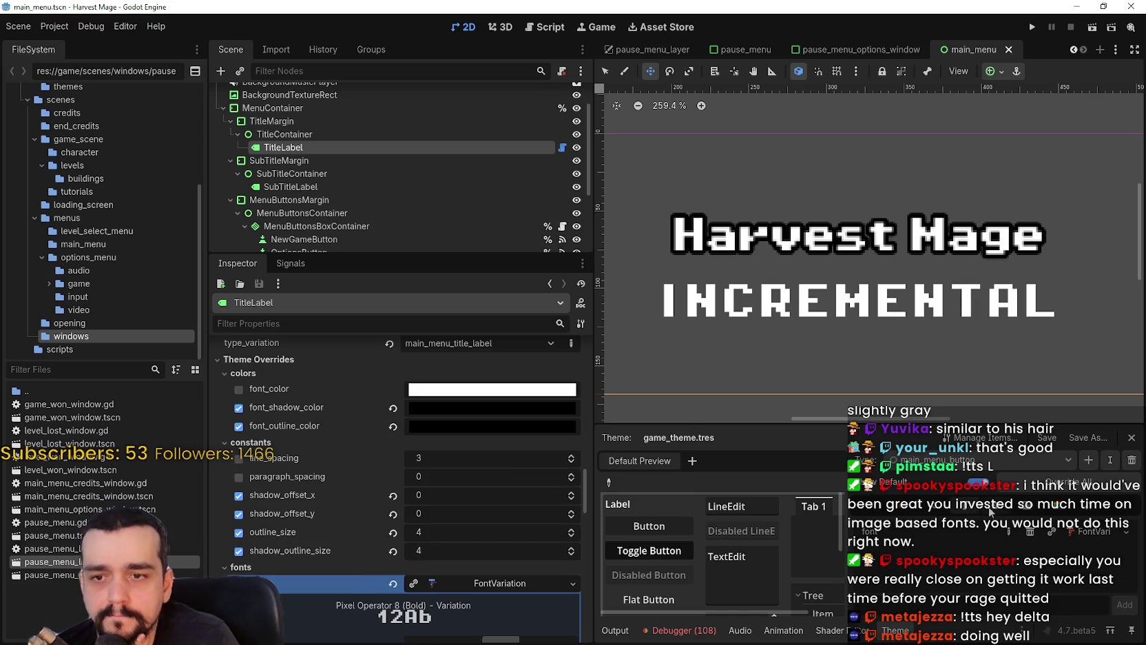
click(1057, 514)
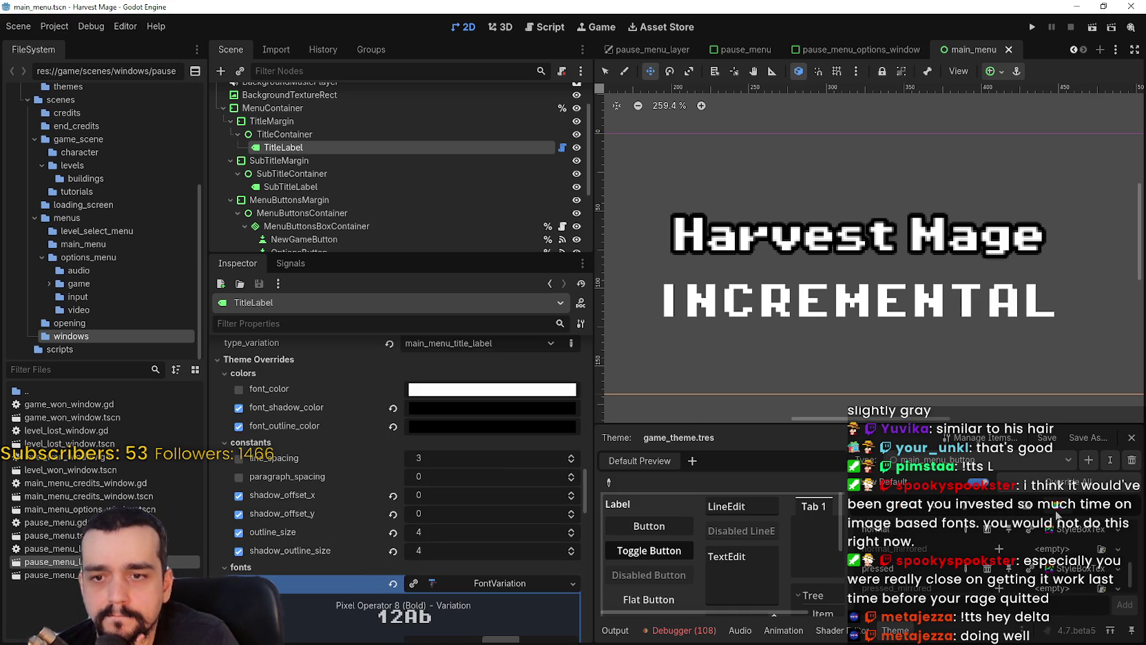
click(1036, 512)
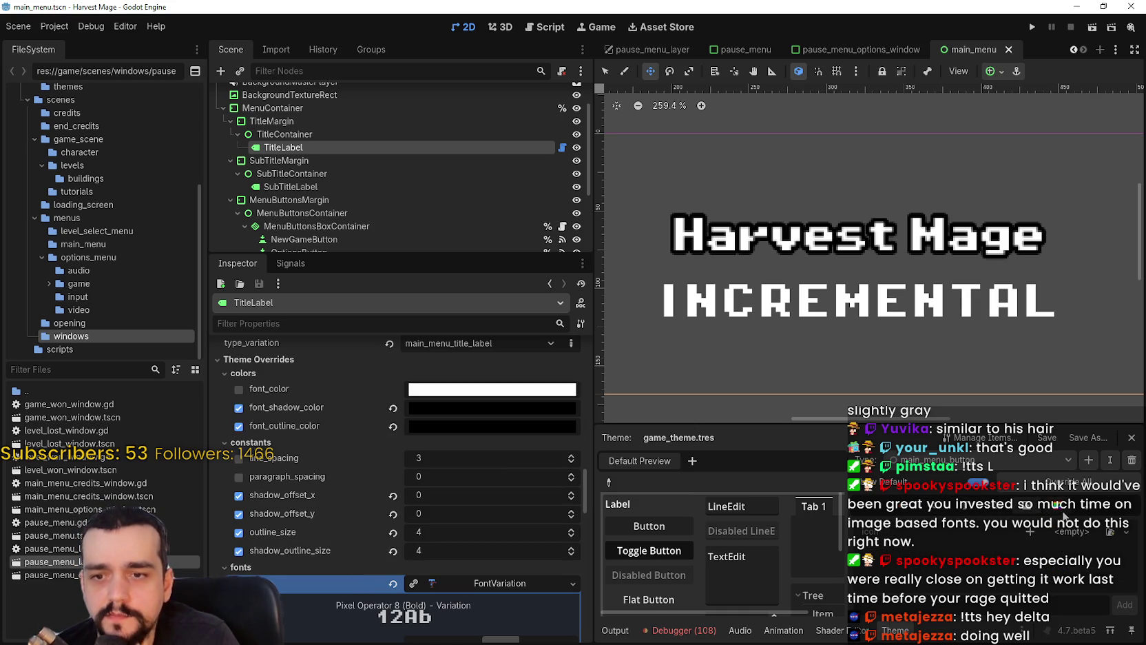
click(958, 512)
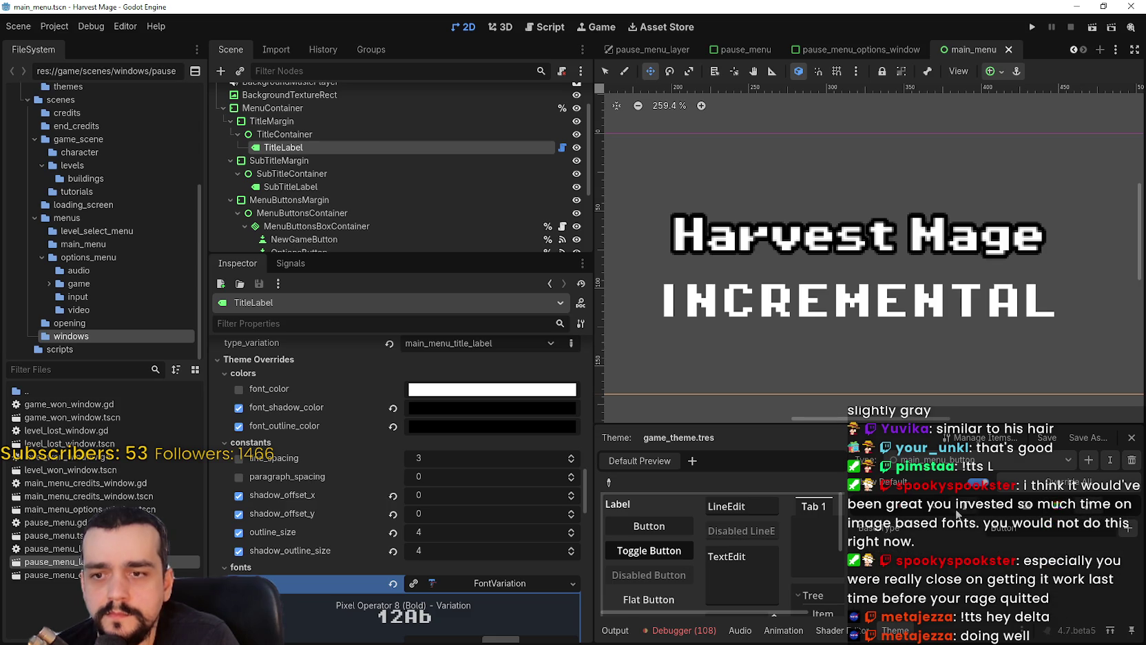
click(971, 512)
click(1084, 531)
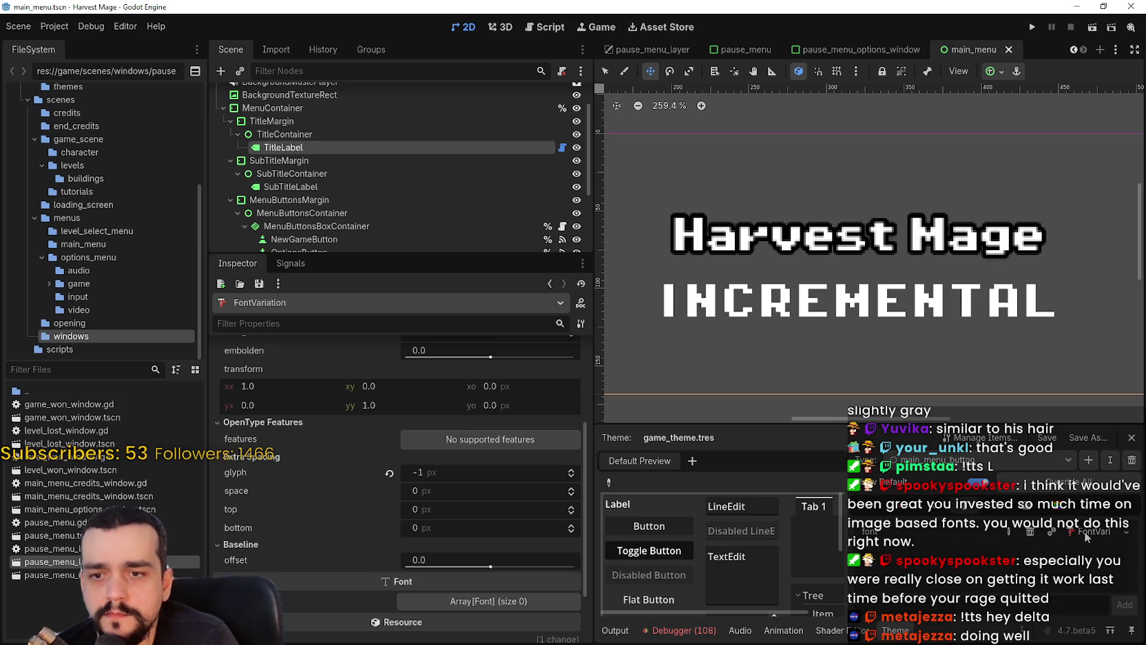
scroll(492, 503, up, 3)
scroll(492, 495, down, 3)
scroll(487, 488, up, 3)
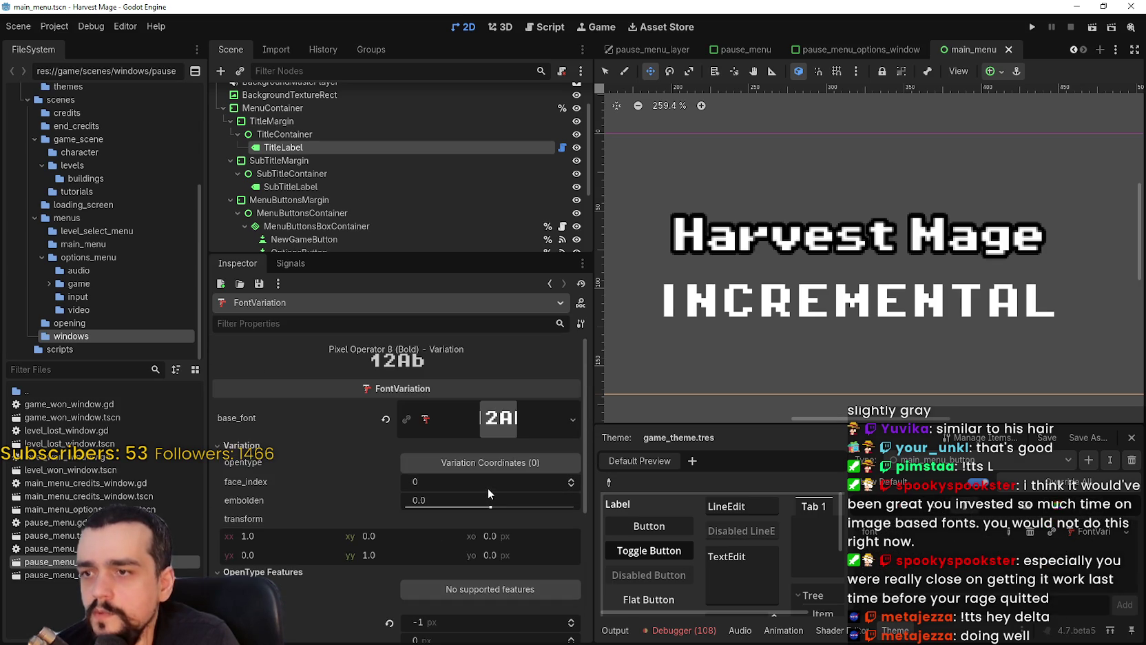
scroll(487, 487, down, 3)
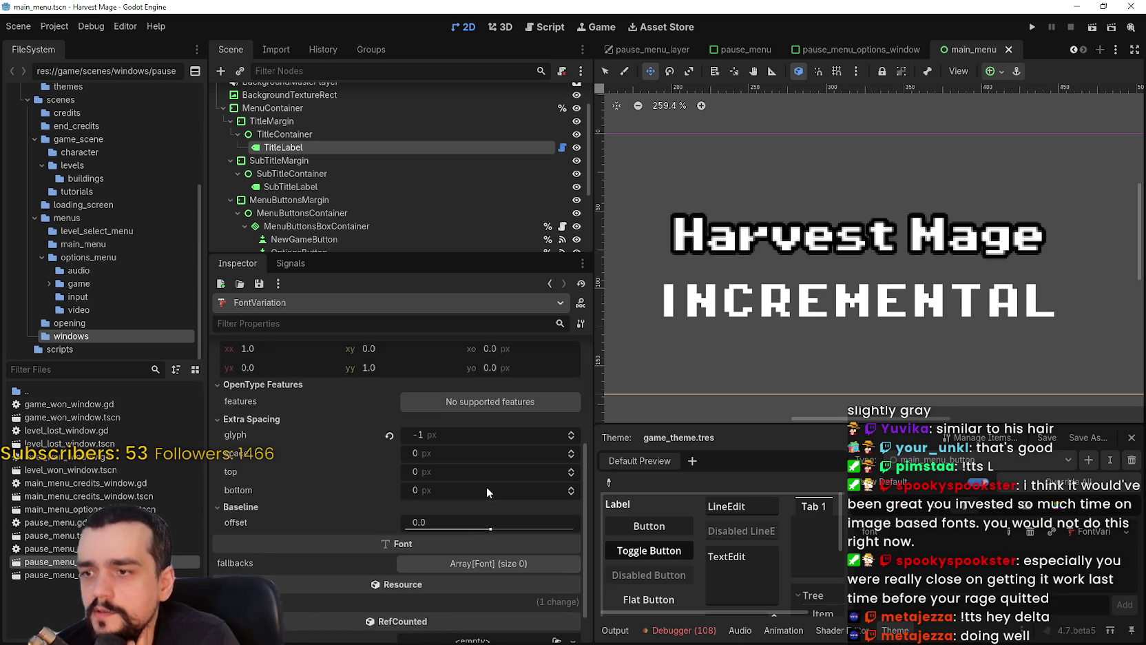
- Return to TitleLabel's properties and collapse the title font's FontVariation details
click(362, 147)
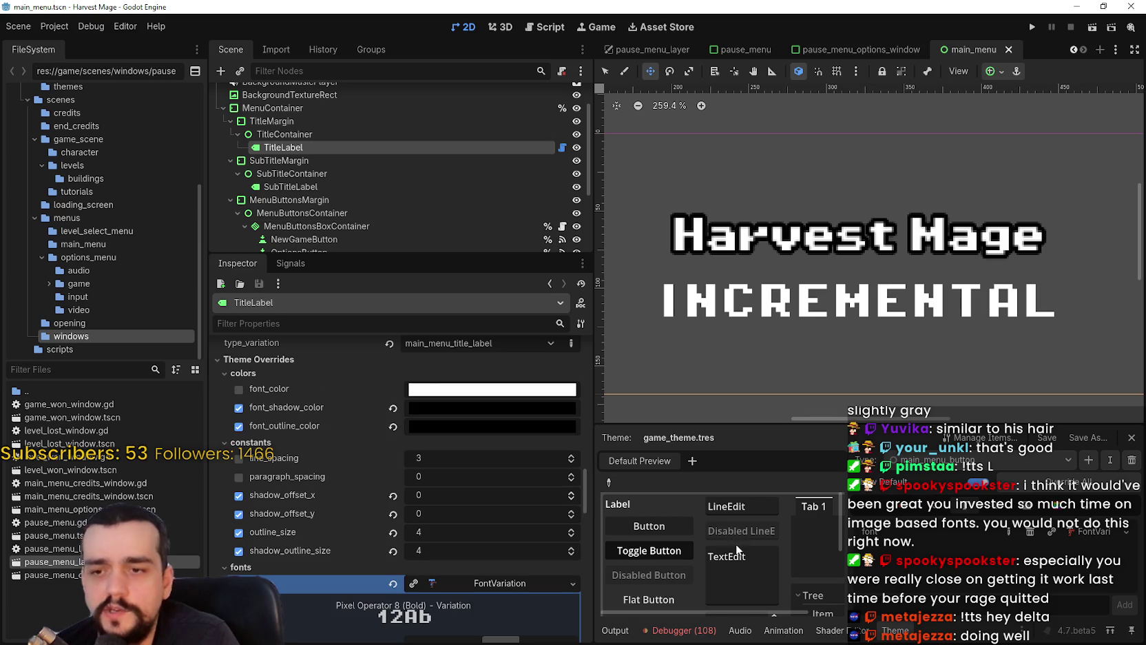
click(943, 511)
scroll(951, 573, down, 1)
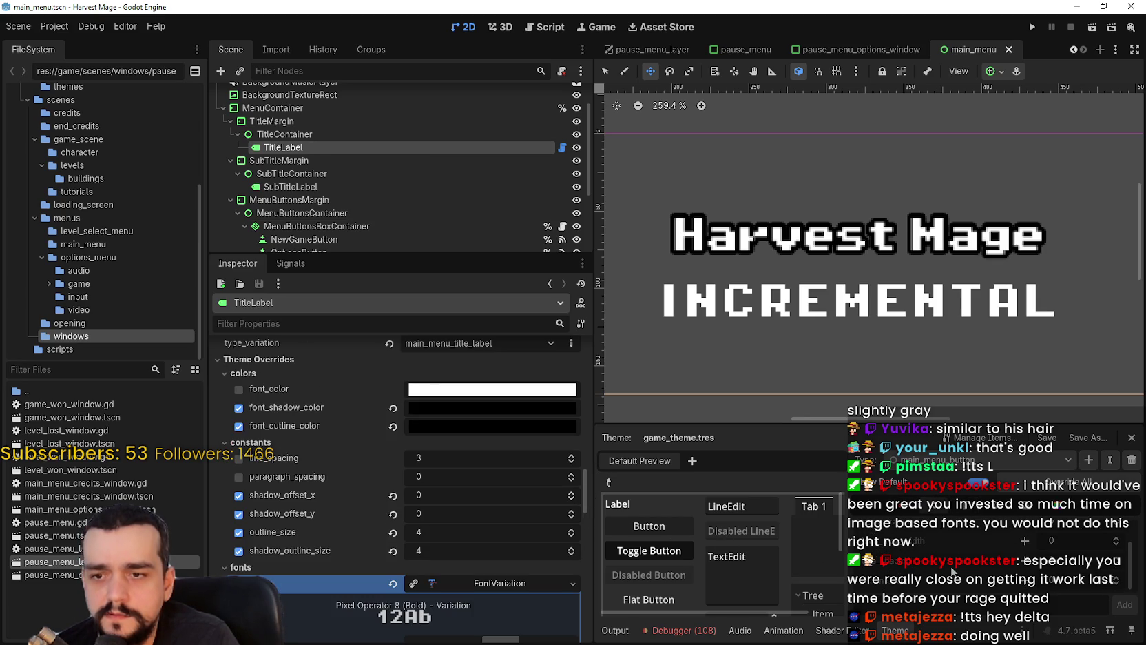
scroll(576, 538, down, 5)
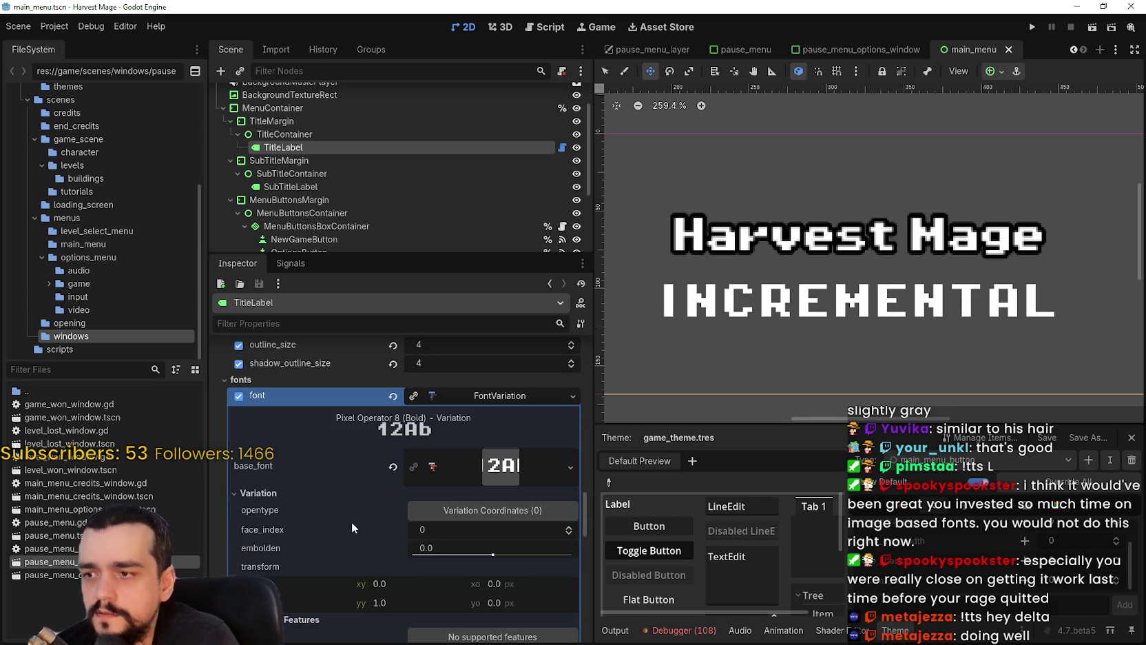
click(494, 398)
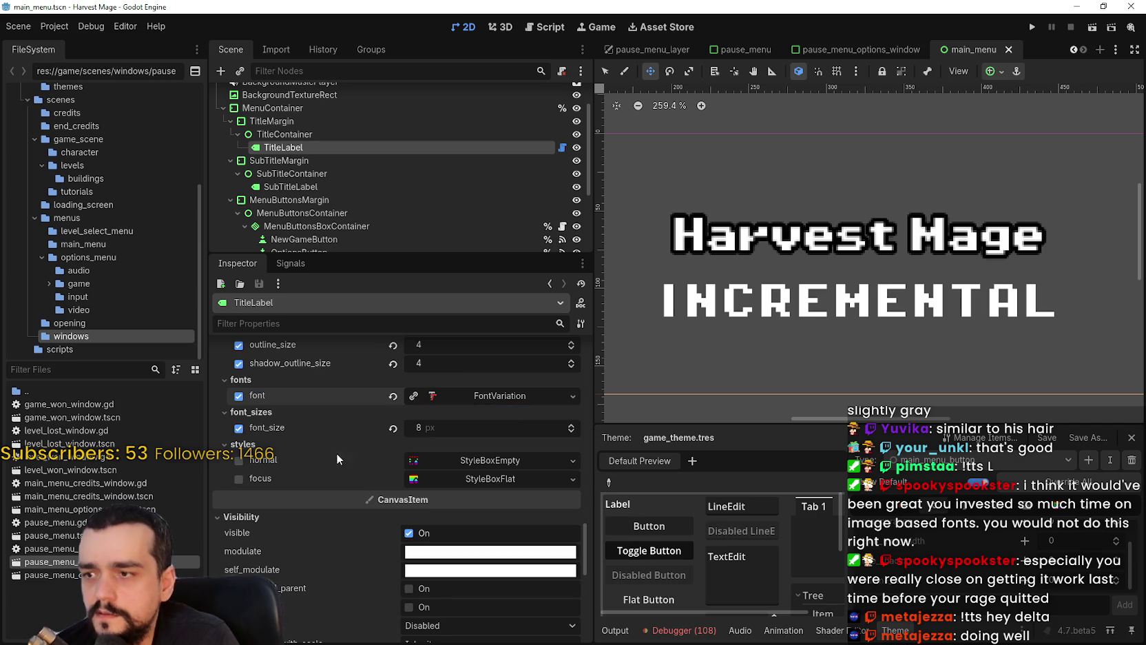
- Choose main_menu_title_label from the Theme editor's type list
click(1024, 508)
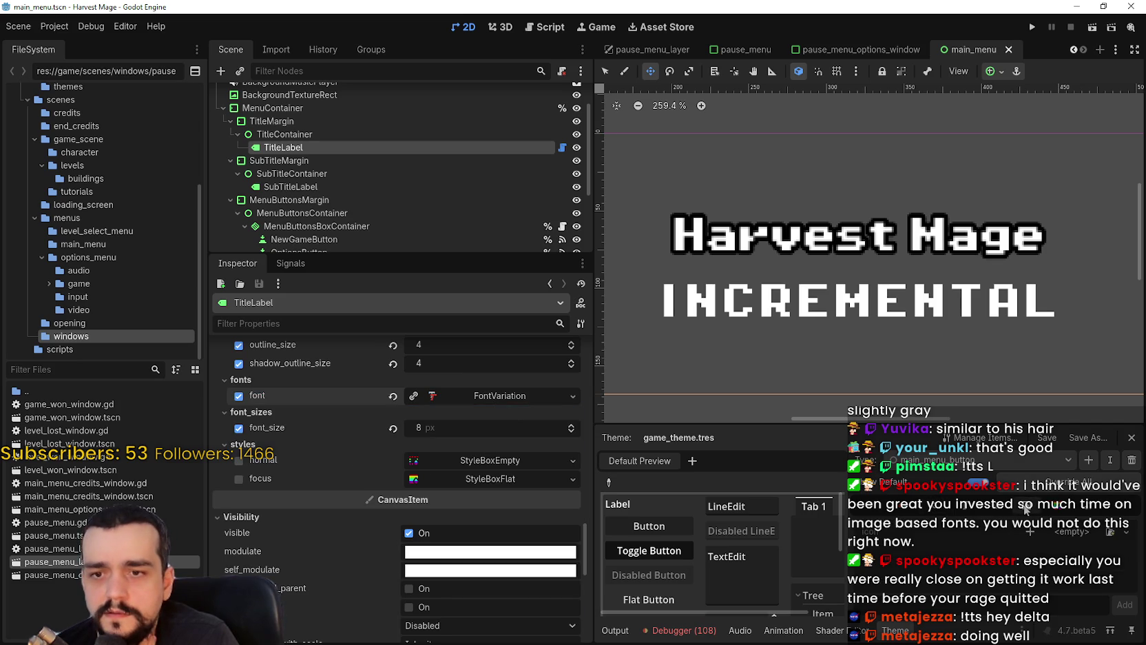
click(1010, 509)
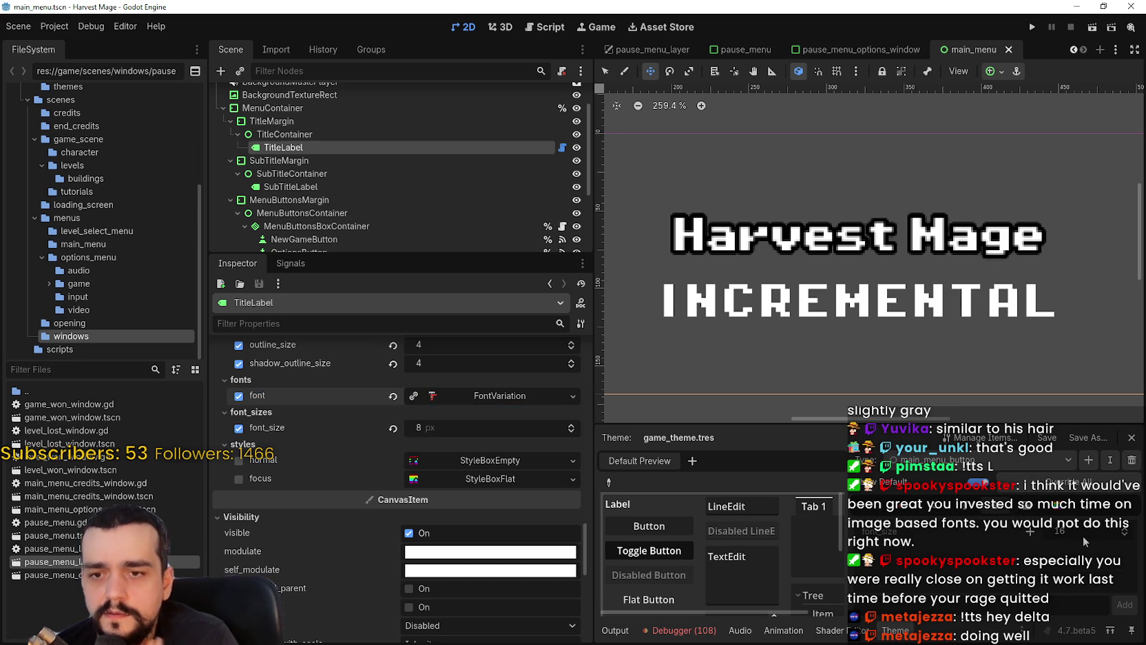
click(1015, 513)
click(999, 510)
click(957, 460)
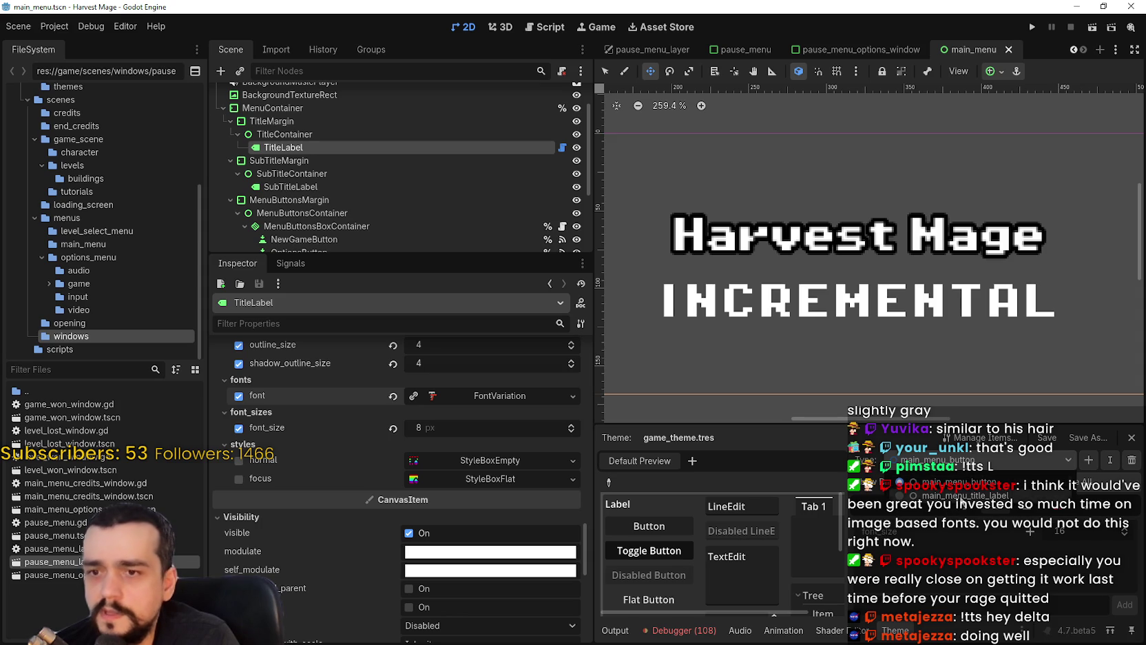
click(957, 485)
click(957, 459)
click(947, 496)
click(982, 460)
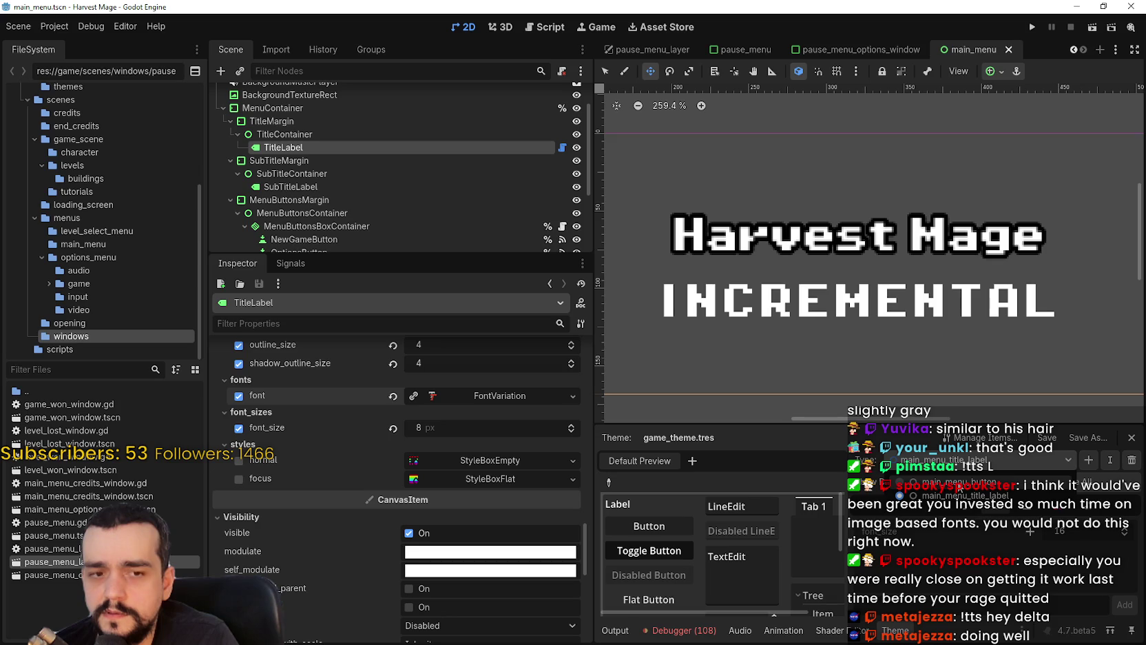
click(958, 487)
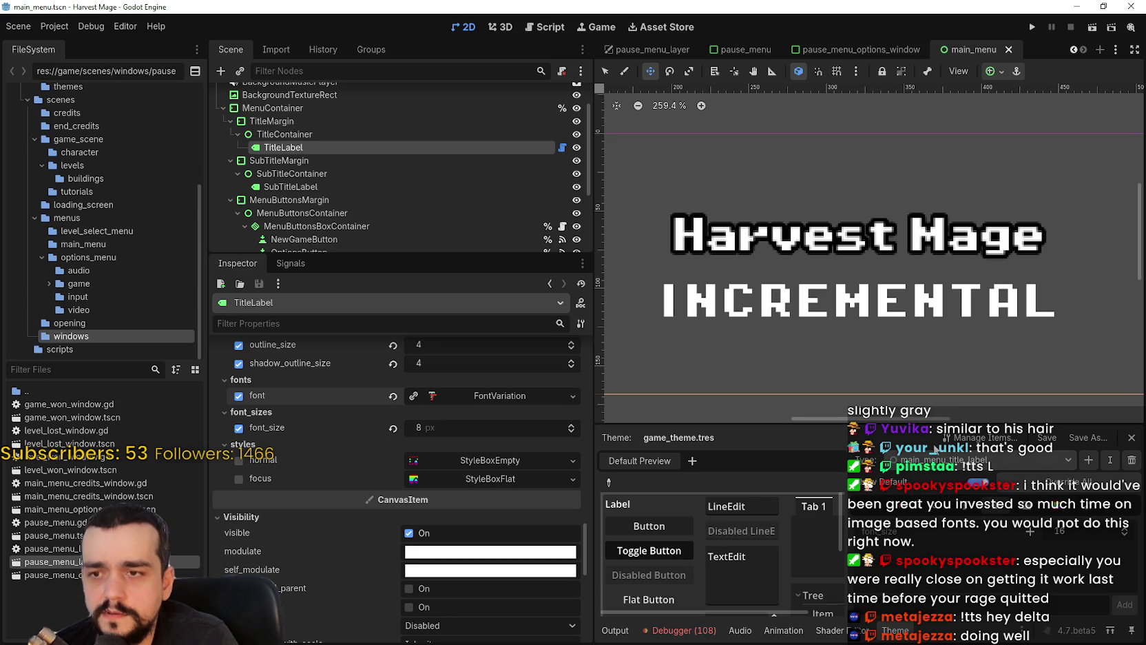
scroll(895, 375, down, 5)
- Bring the menu buttons into view and inspect the title type's PixelOperator8-Bold font
drag(842, 366, 862, 257)
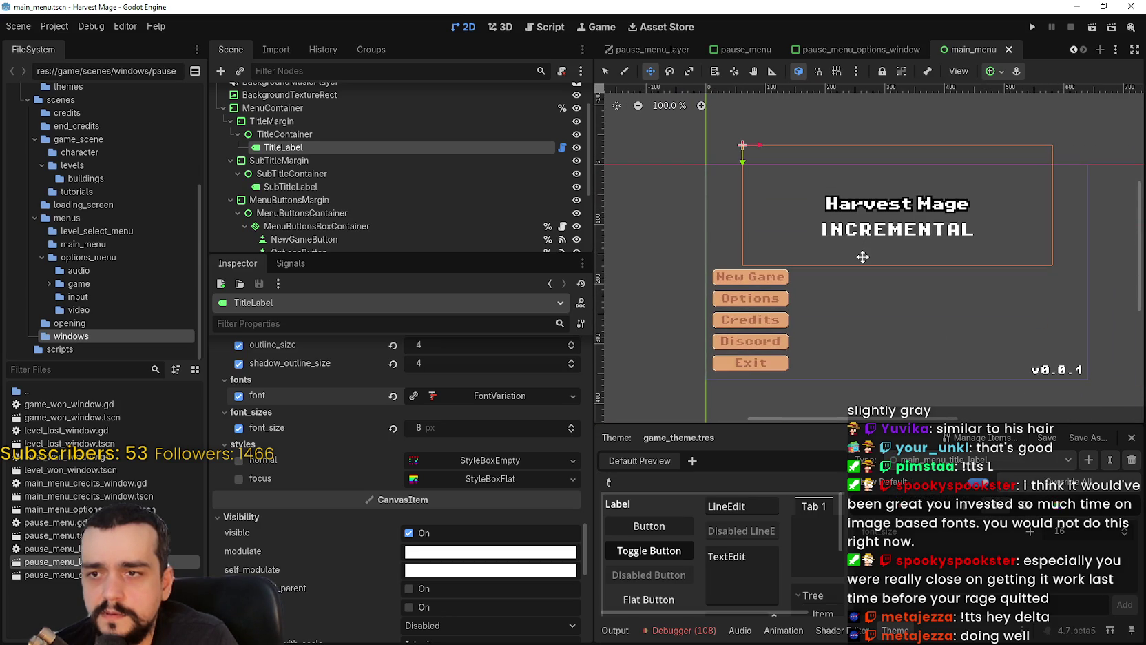
scroll(725, 318, up, 10)
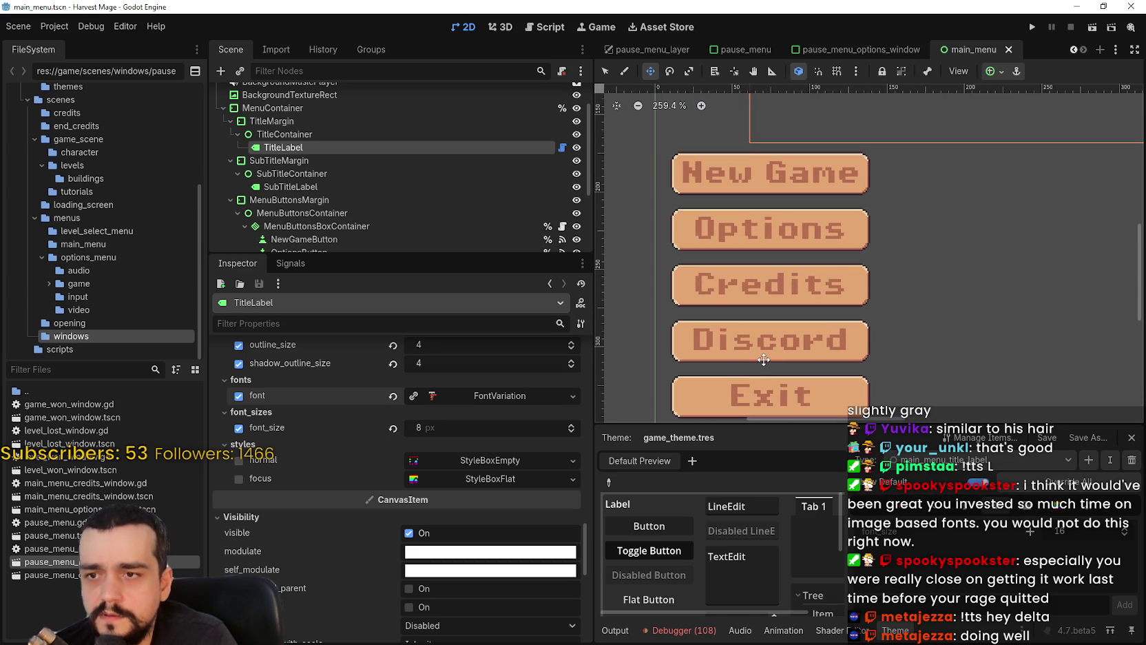
click(1056, 507)
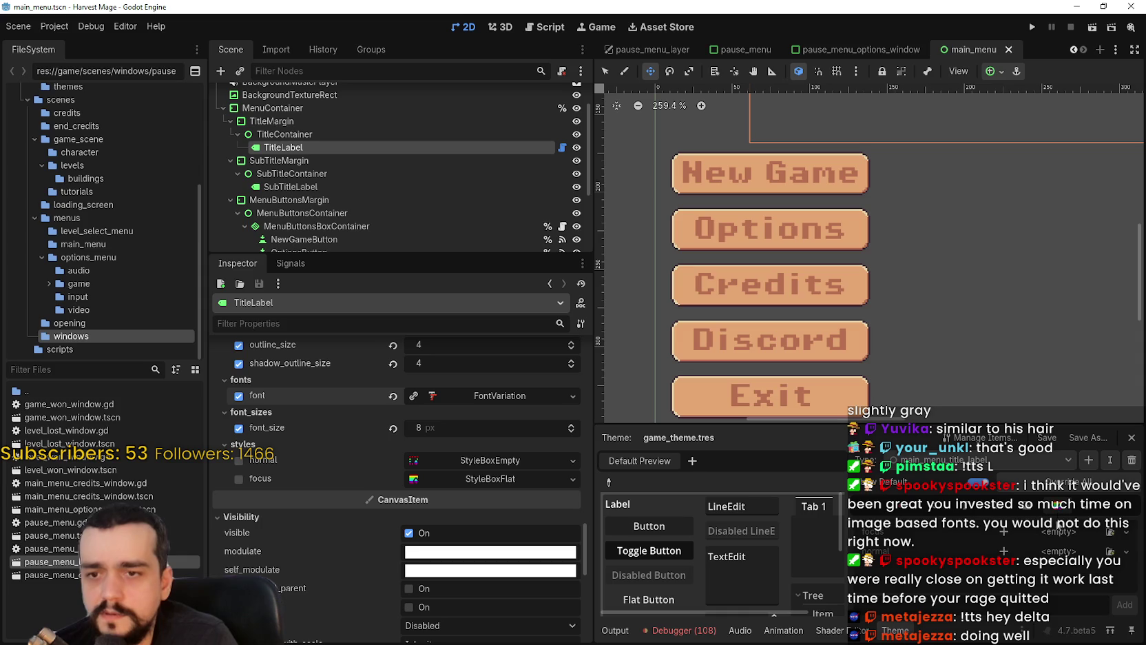
click(992, 507)
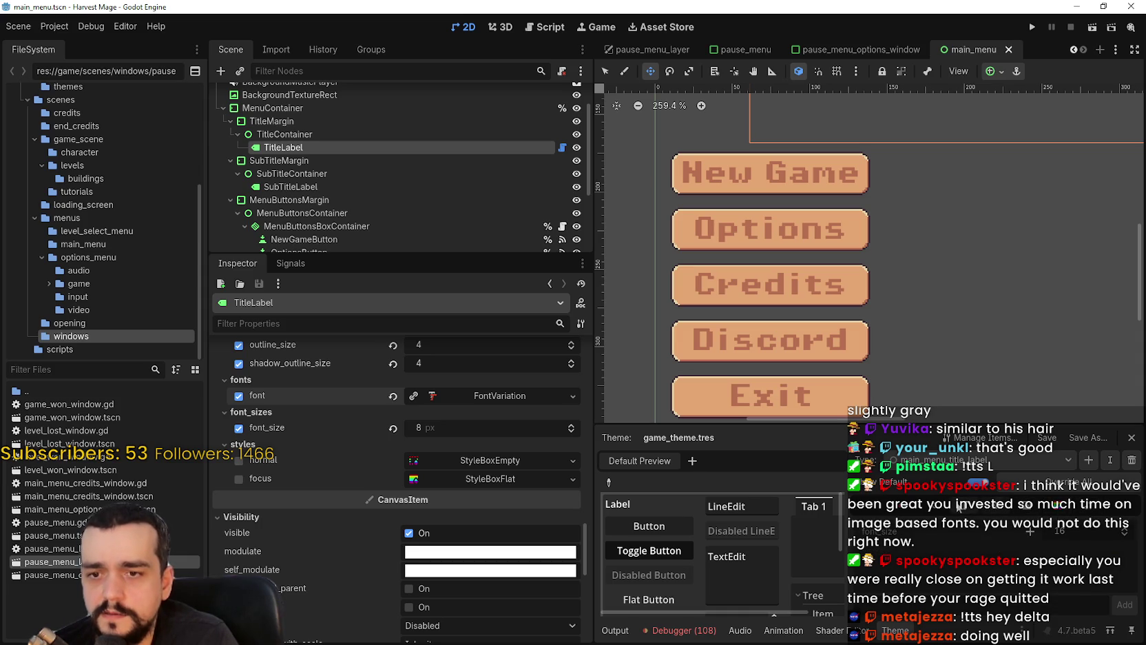
click(960, 508)
click(1091, 544)
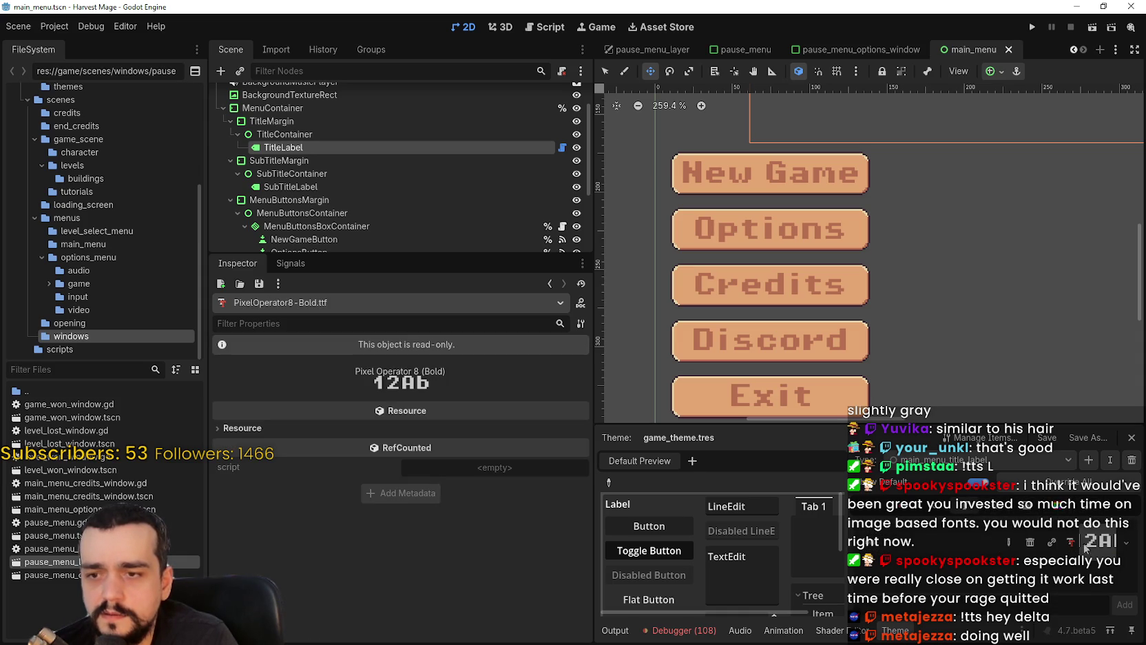
- Inspect main_menu_button's FontVariation, keep its -1 px glyph spacing, and save the scene
click(978, 460)
click(979, 483)
click(1077, 530)
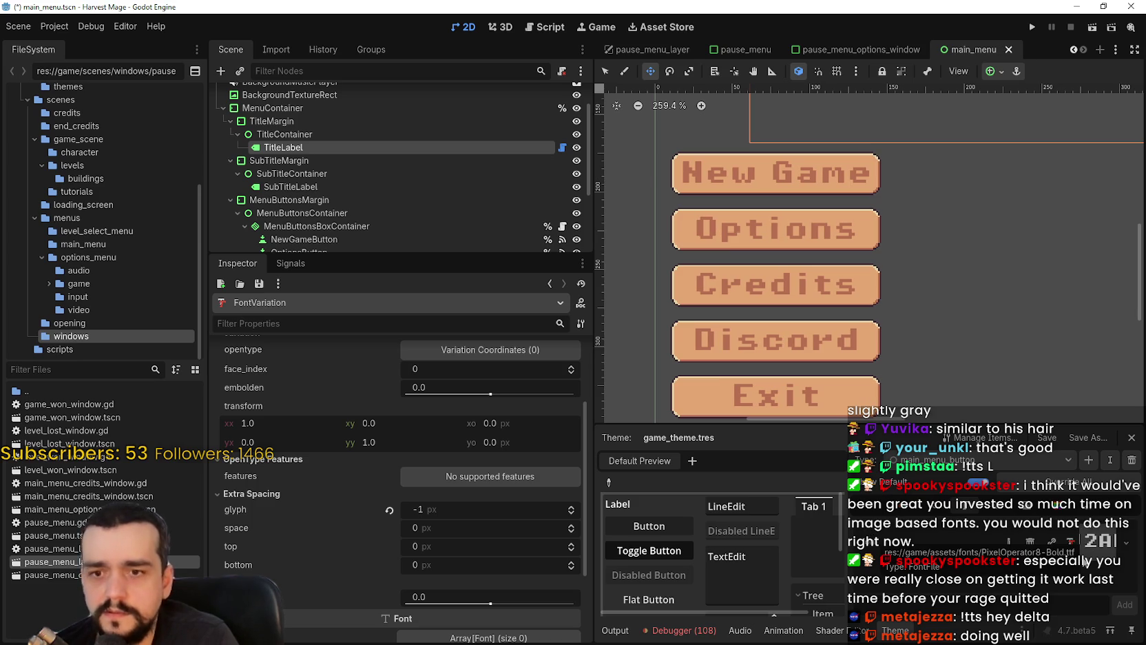
key(ctrl+z)
key(ctrl+shift+z)
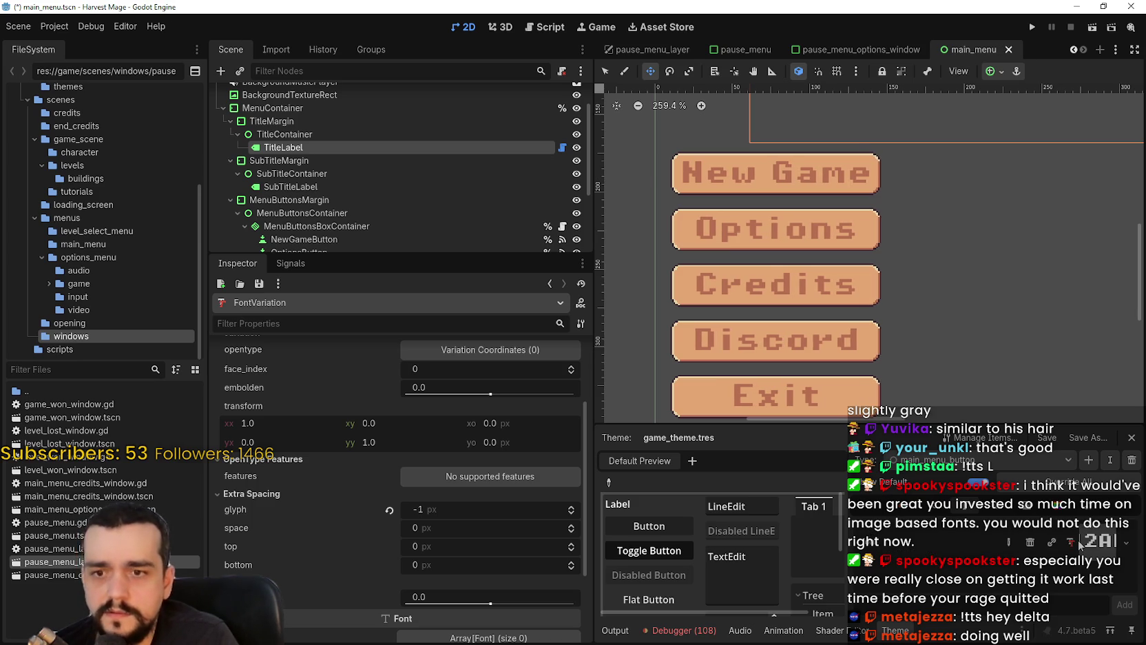
key(ctrl+s)
- Replace main_menu_title_label's PixelOperator8-Bold font with the FontVariation
click(965, 460)
click(994, 497)
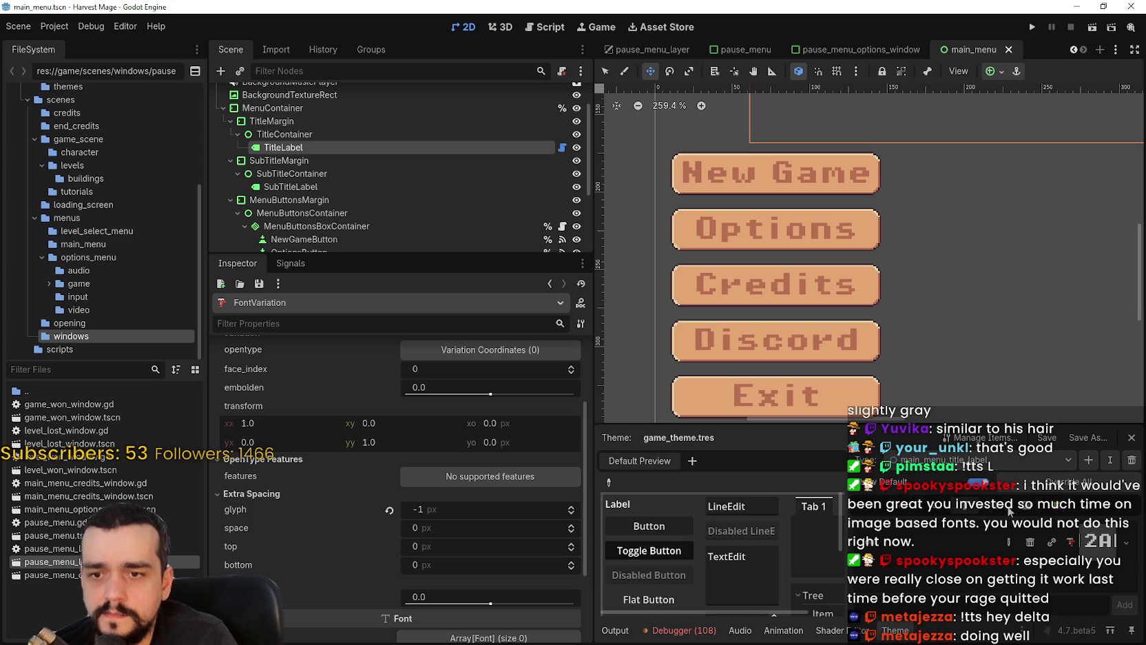
click(1083, 542)
scroll(899, 271, up, 5)
scroll(947, 184, right, 5)
click(1127, 542)
click(1070, 615)
scroll(999, 324, up, 2)
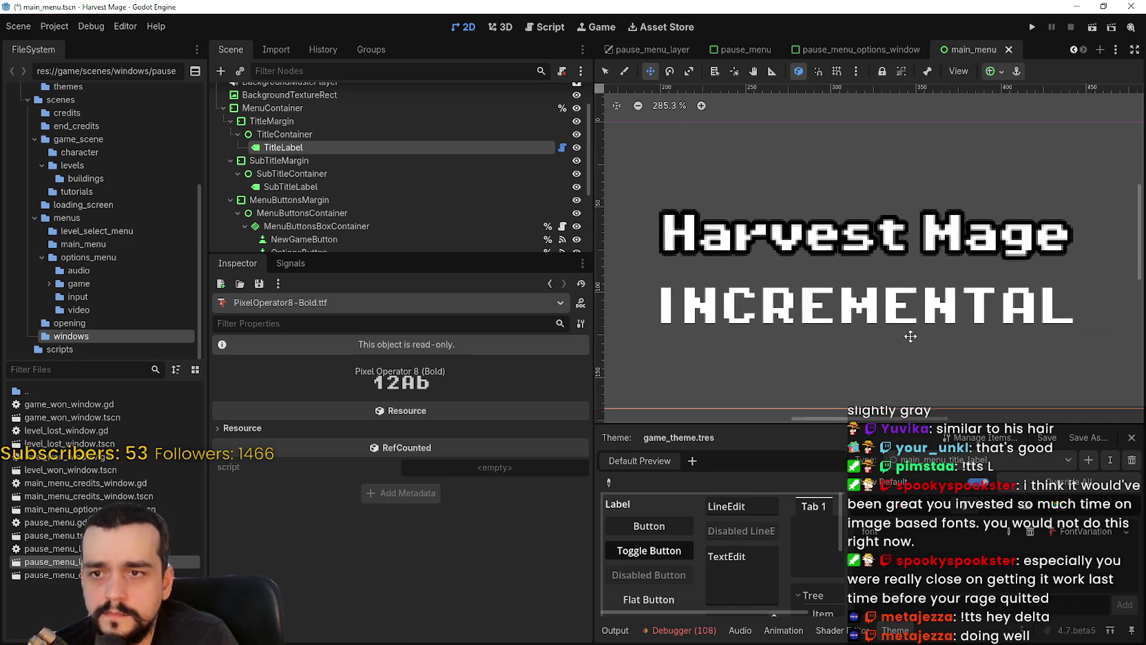
- Add a font size override of 8 to the title type and save
key(ctrl+s)
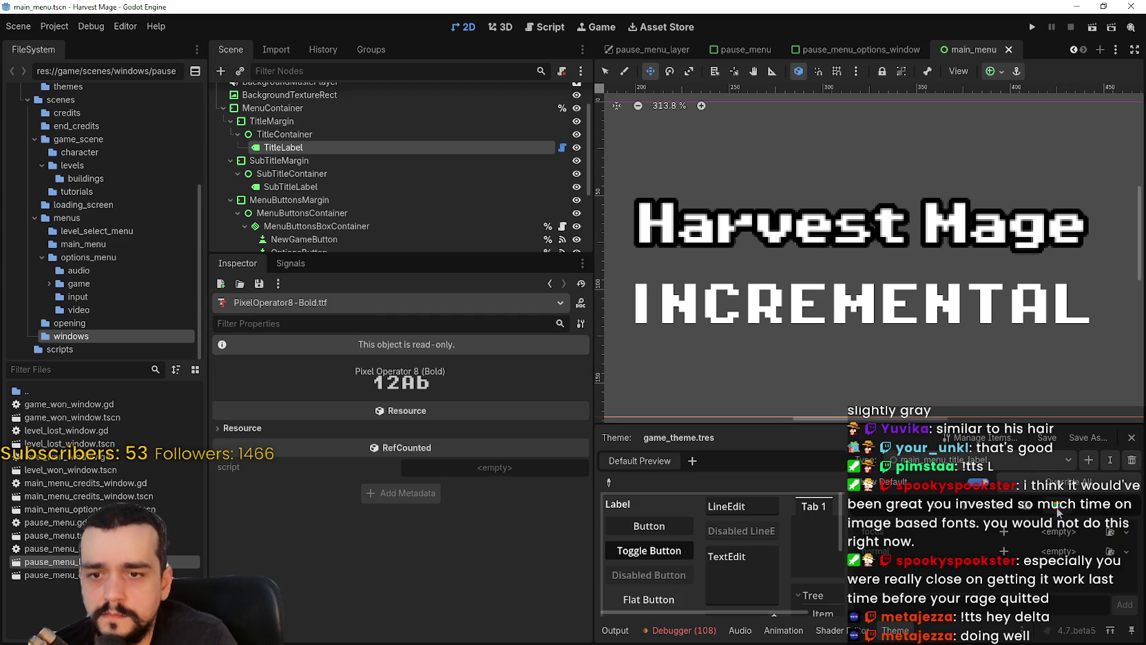
click(1028, 509)
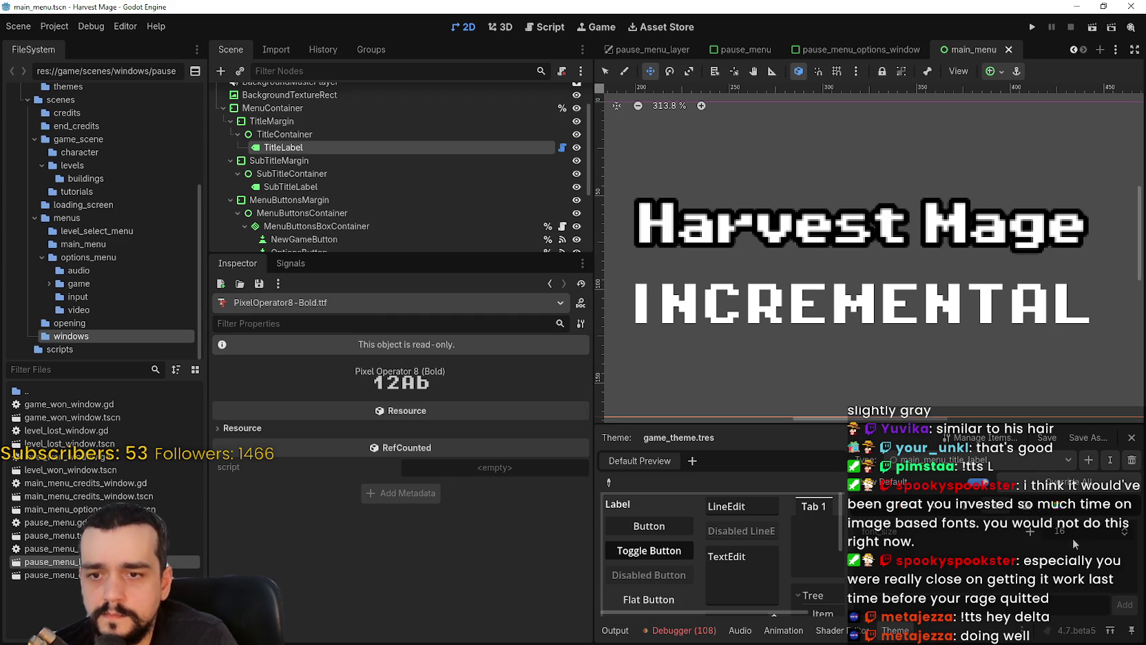
click(1061, 533)
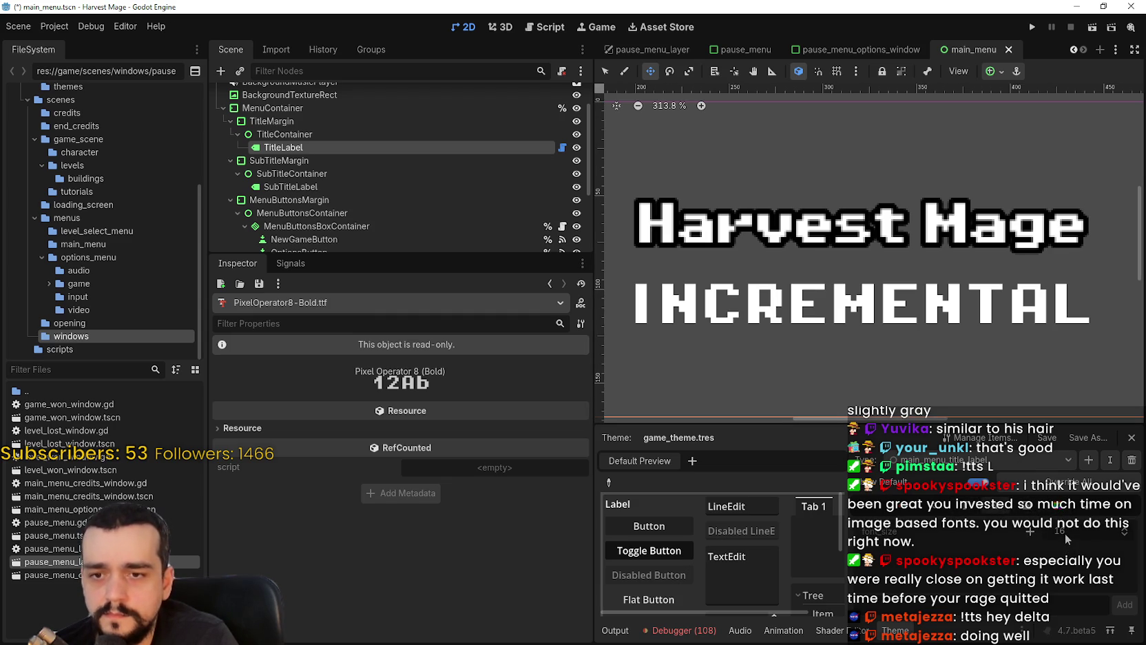
click(1063, 531)
key(Return)
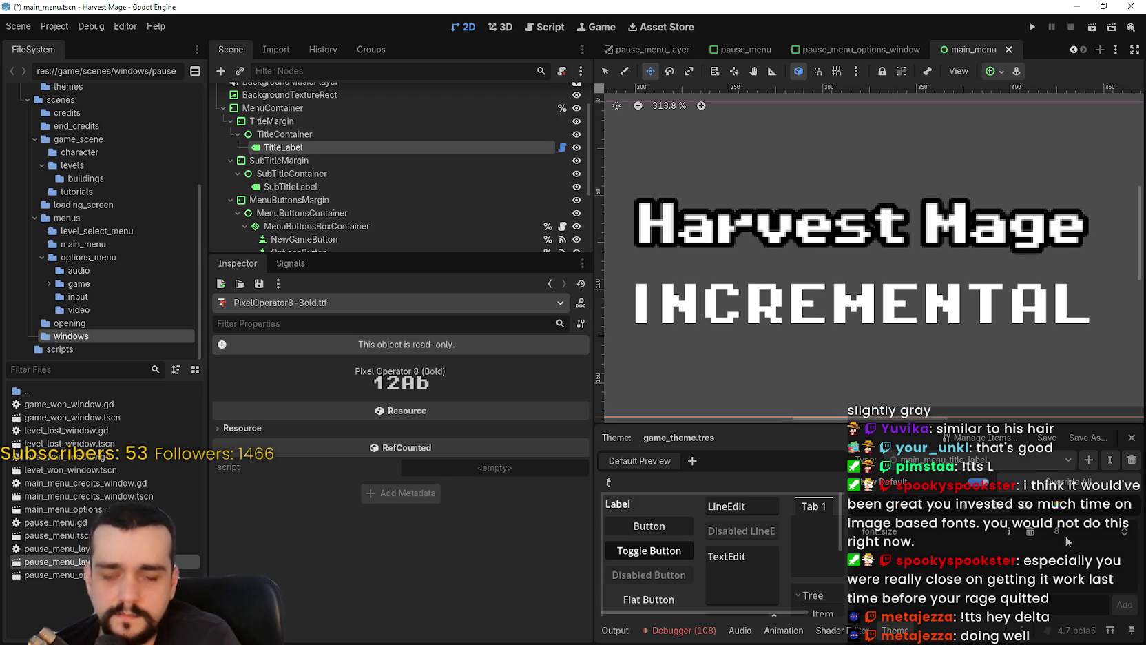
key(ctrl+s)
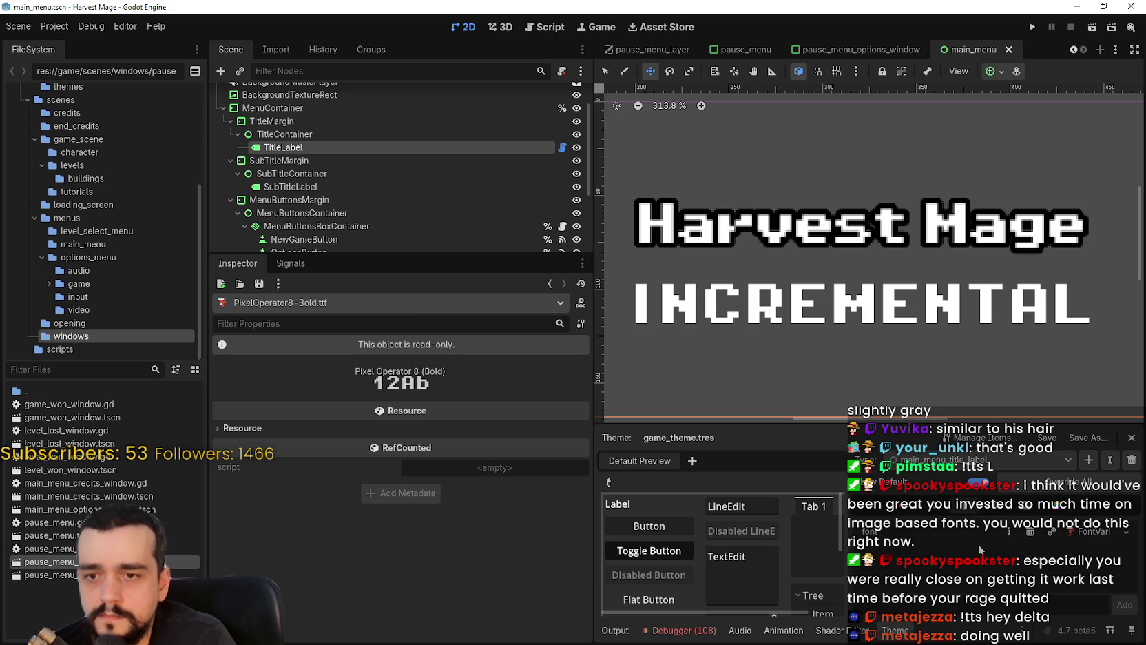
- Give the title type an outline_size override of 4
click(937, 509)
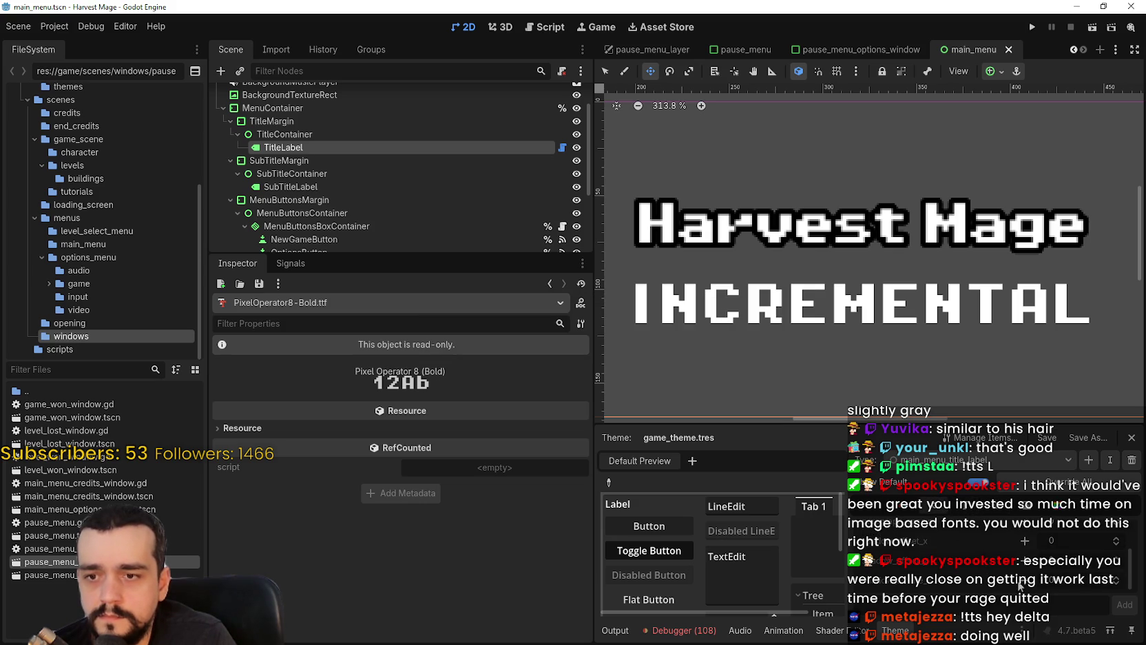
click(286, 147)
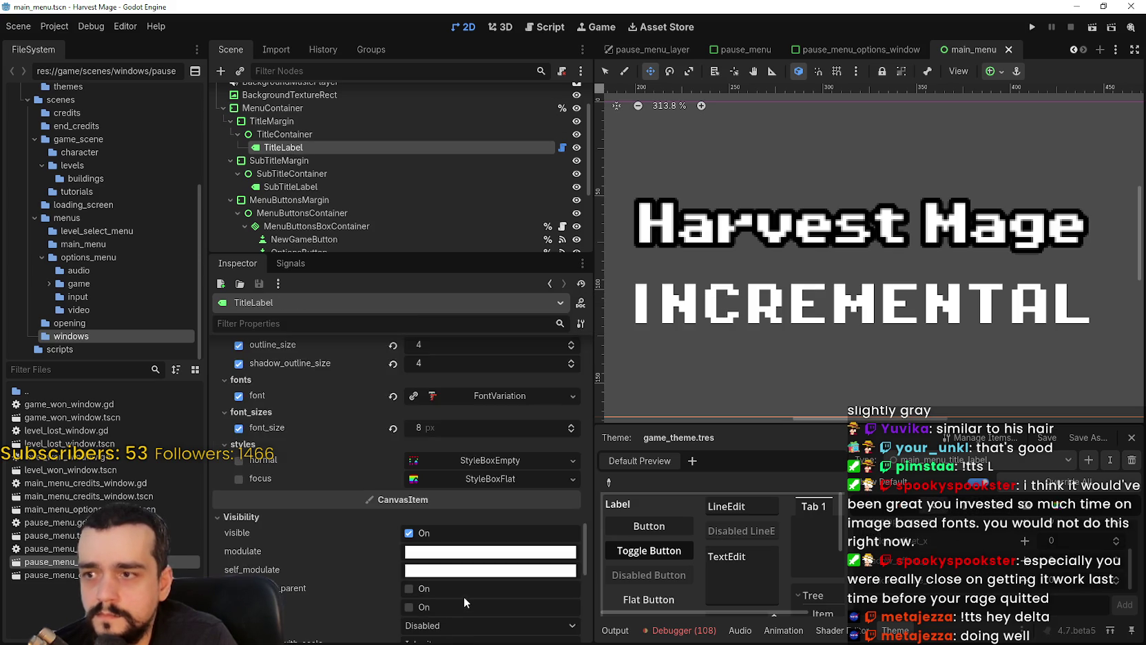
scroll(462, 598, down, 2)
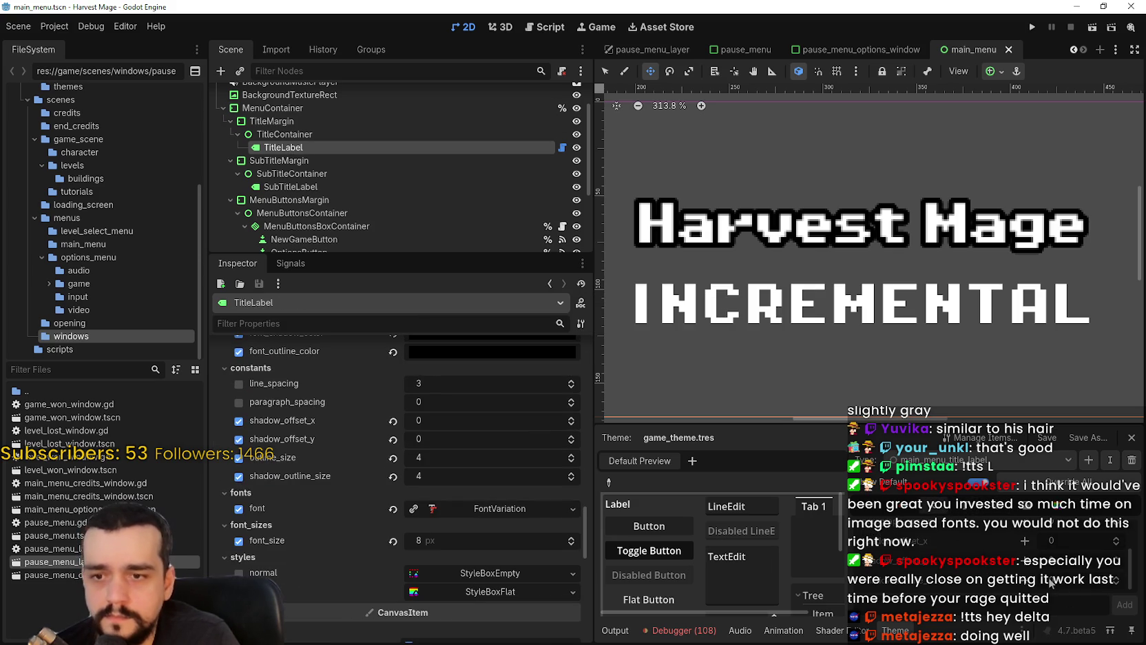
click(1030, 584)
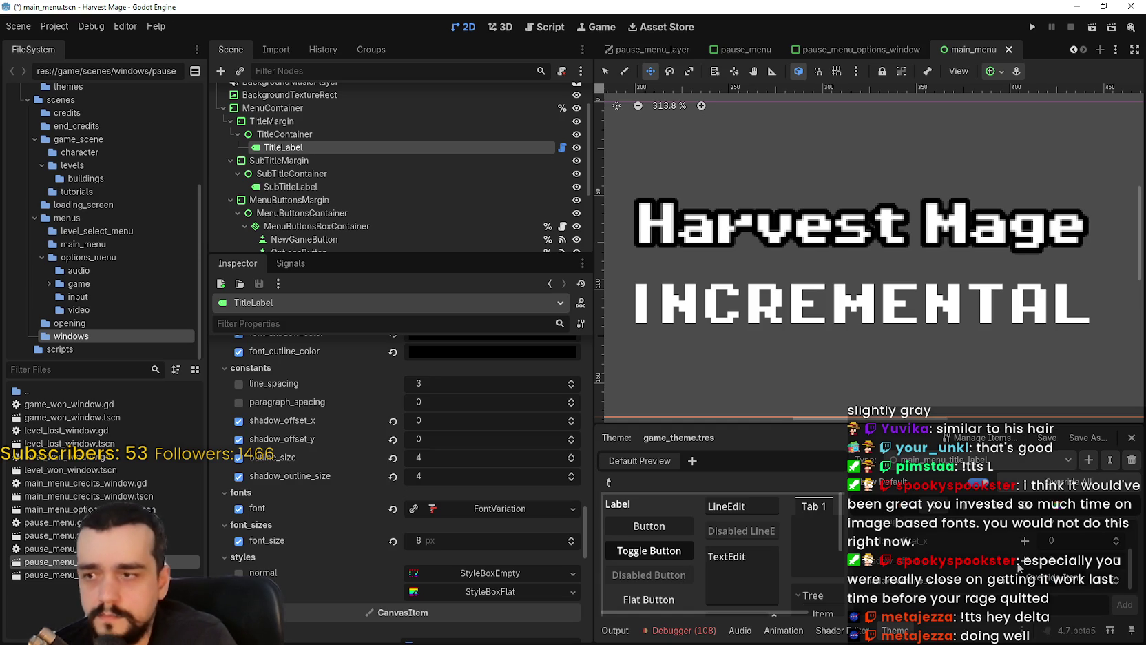
scroll(1042, 576, up, 2)
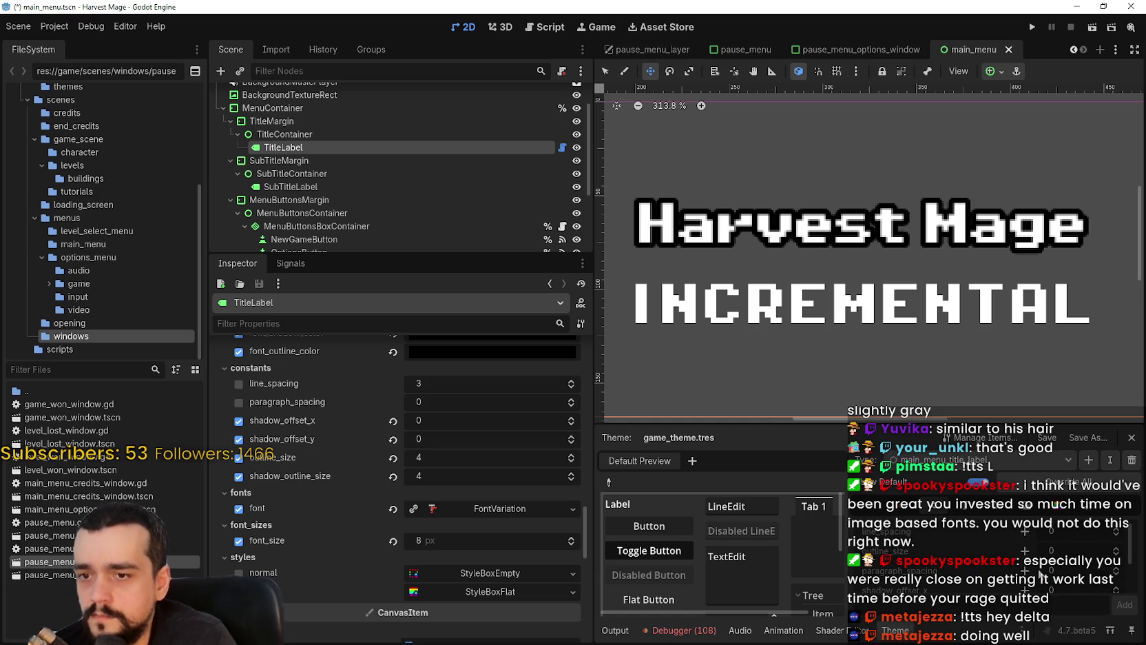
click(1025, 551)
double_click(1051, 550)
text(4)
key(Return)
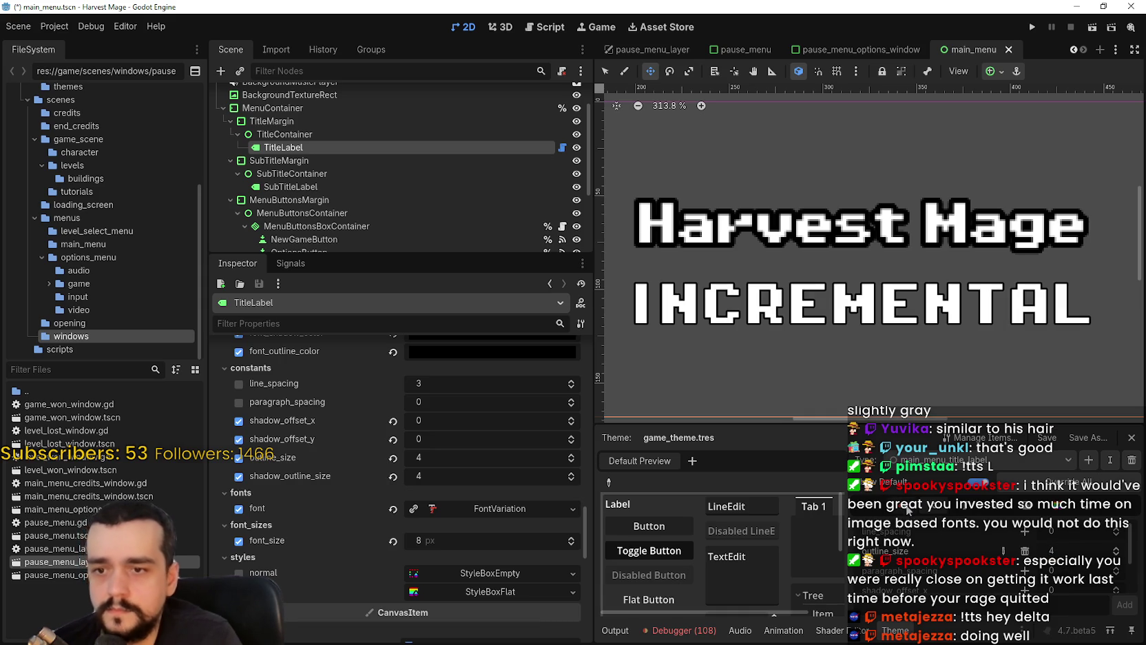
scroll(991, 555, up, 2)
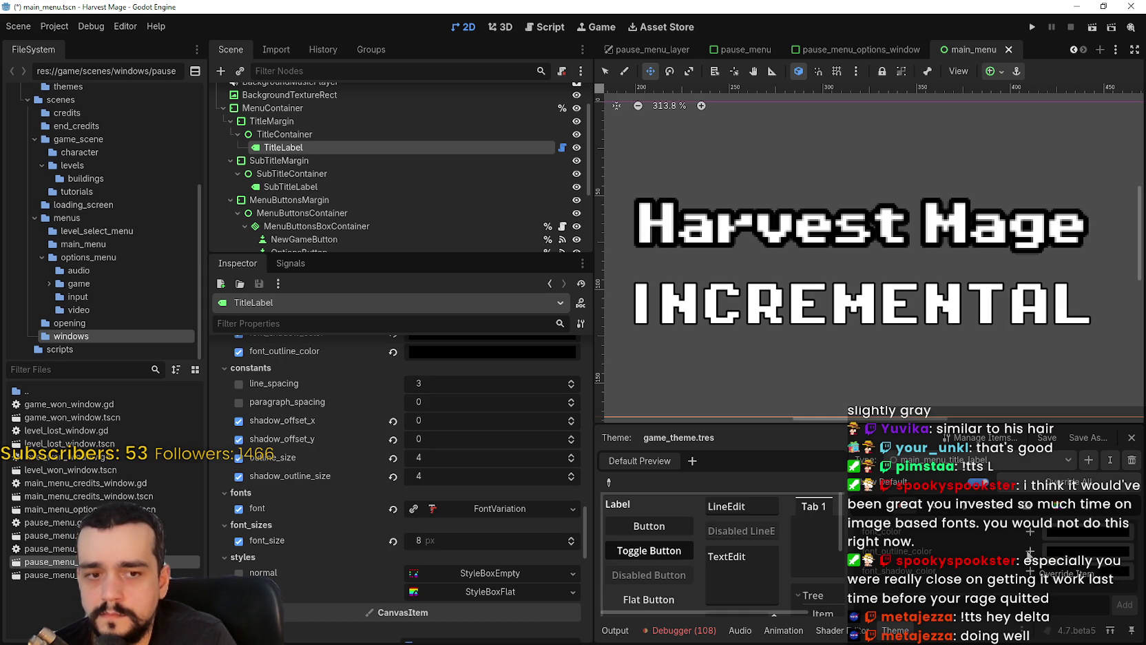
scroll(430, 513, up, 4)
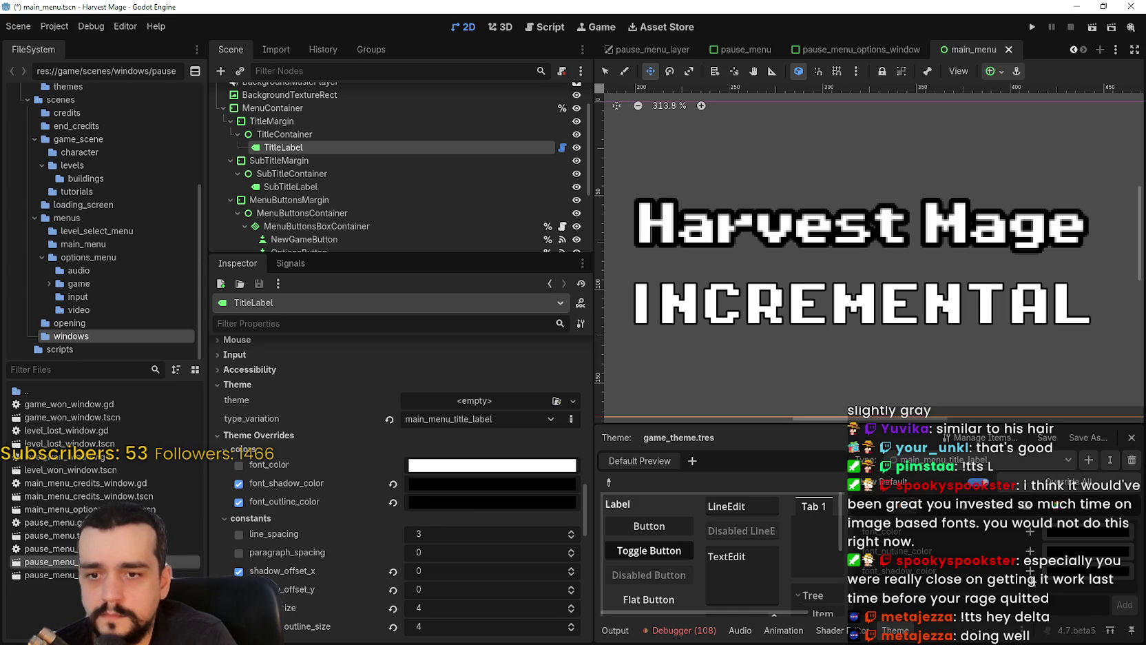
- Override the title type's font outline and shadow colours, then save
click(1031, 551)
click(1031, 570)
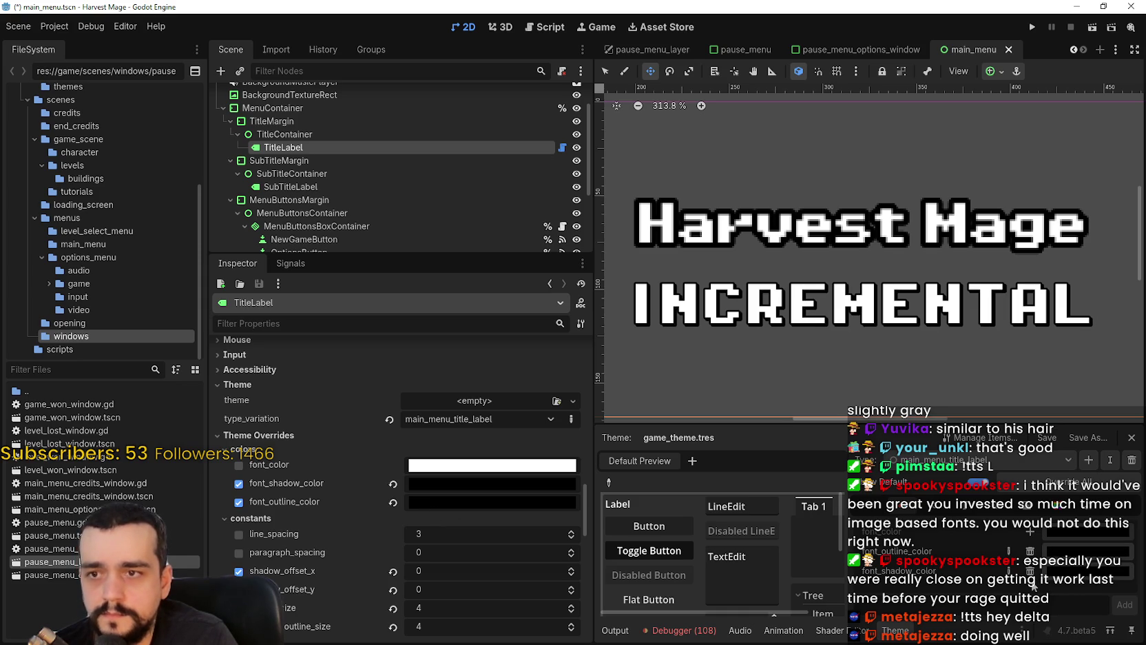
key(ctrl+s)
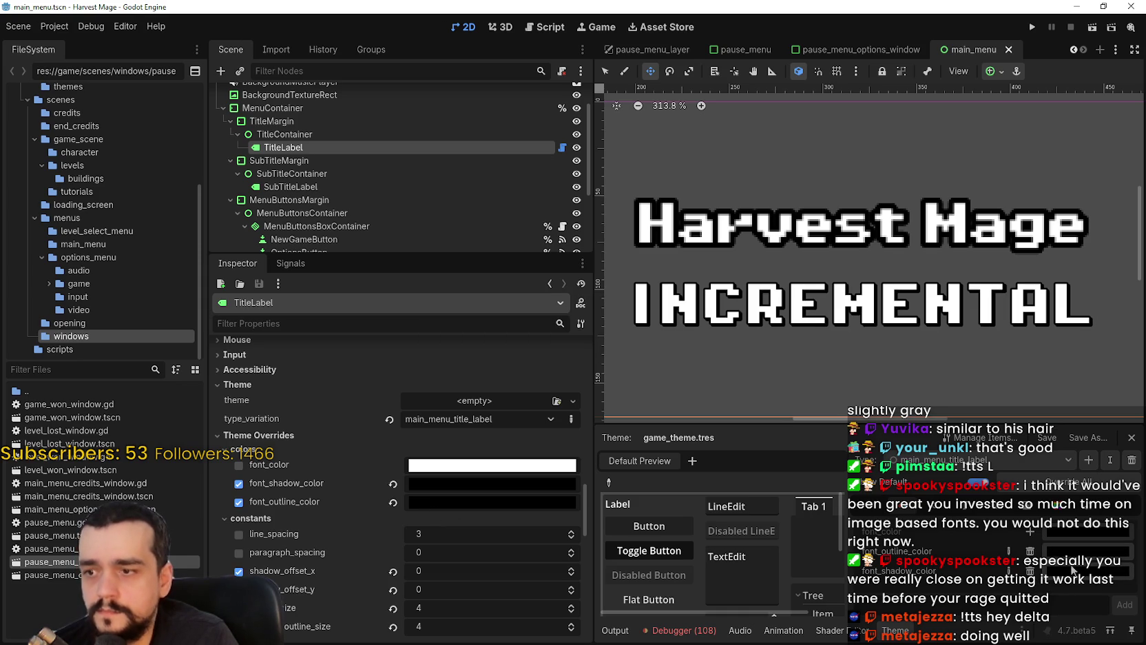
scroll(781, 284, up, 1)
scroll(780, 284, up, 7)
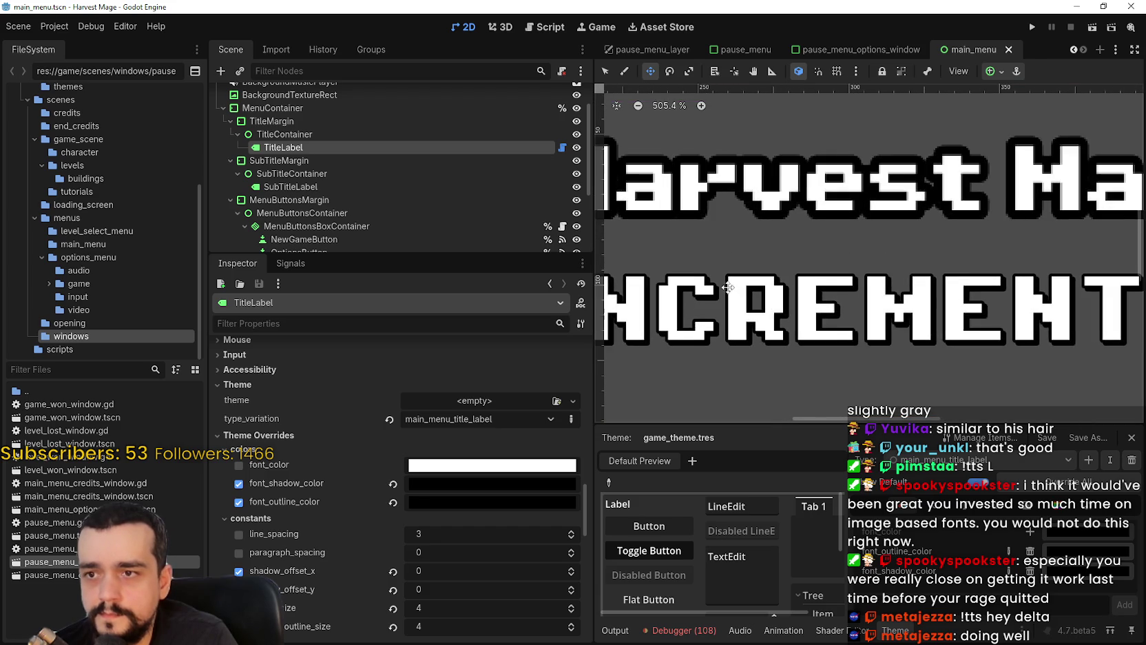
scroll(726, 286, down, 6)
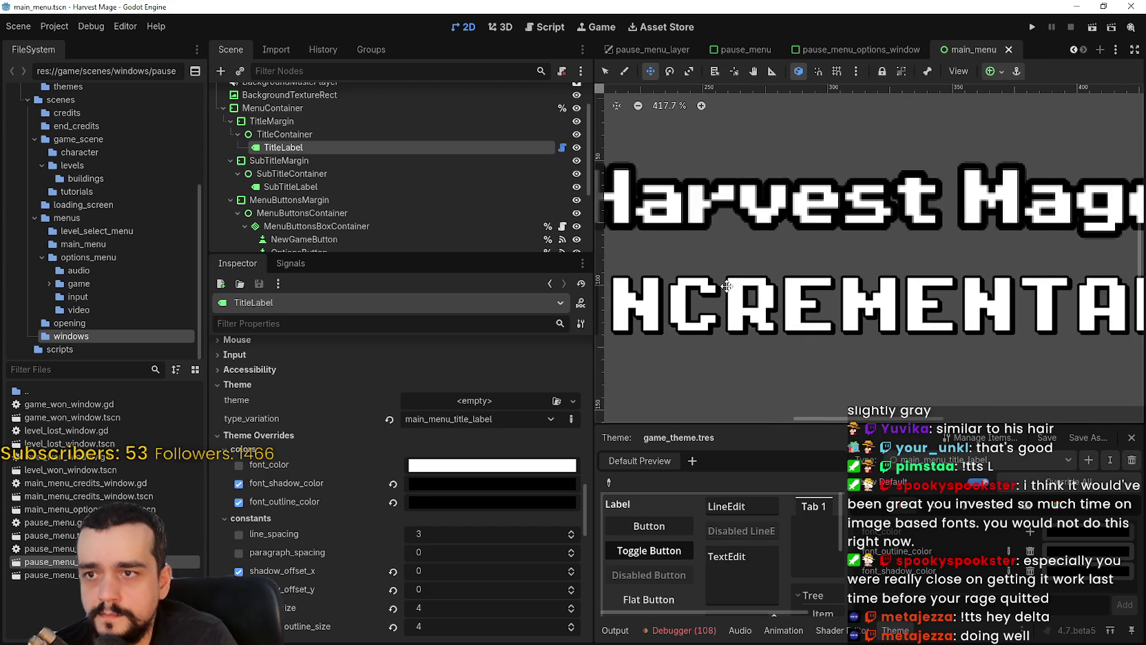
scroll(688, 314, up, 9)
scroll(687, 313, down, 5)
scroll(513, 532, down, 3)
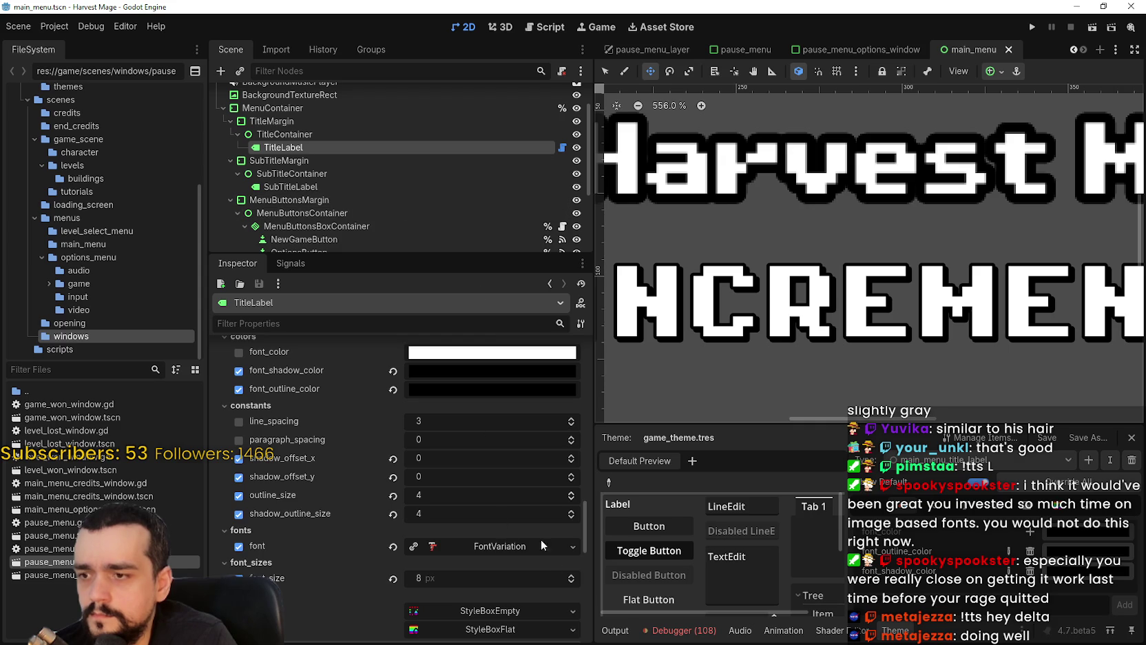
- Review the theme's Label constants, fonts and styleboxes, save, and select SubTitleLabel
click(916, 509)
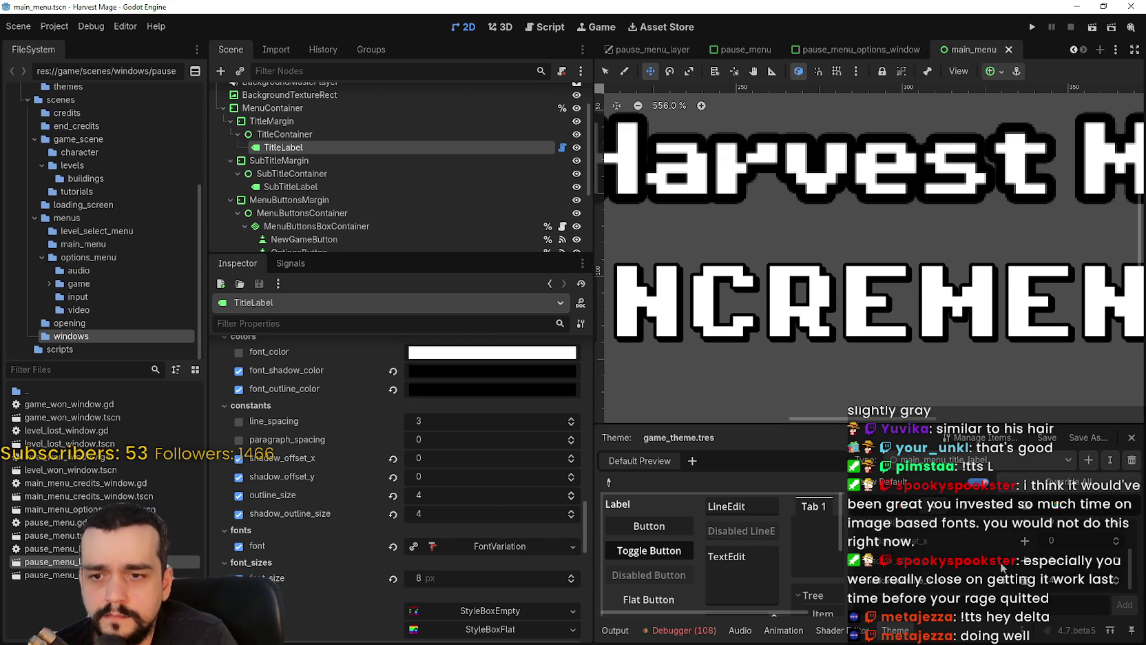
click(971, 512)
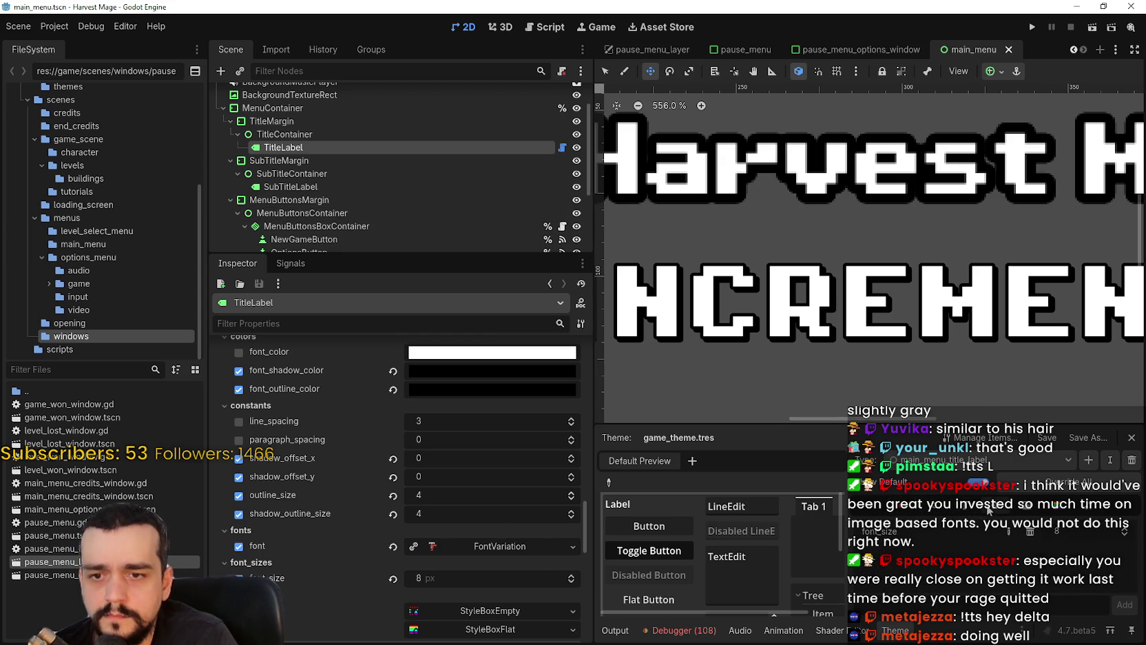
click(1066, 511)
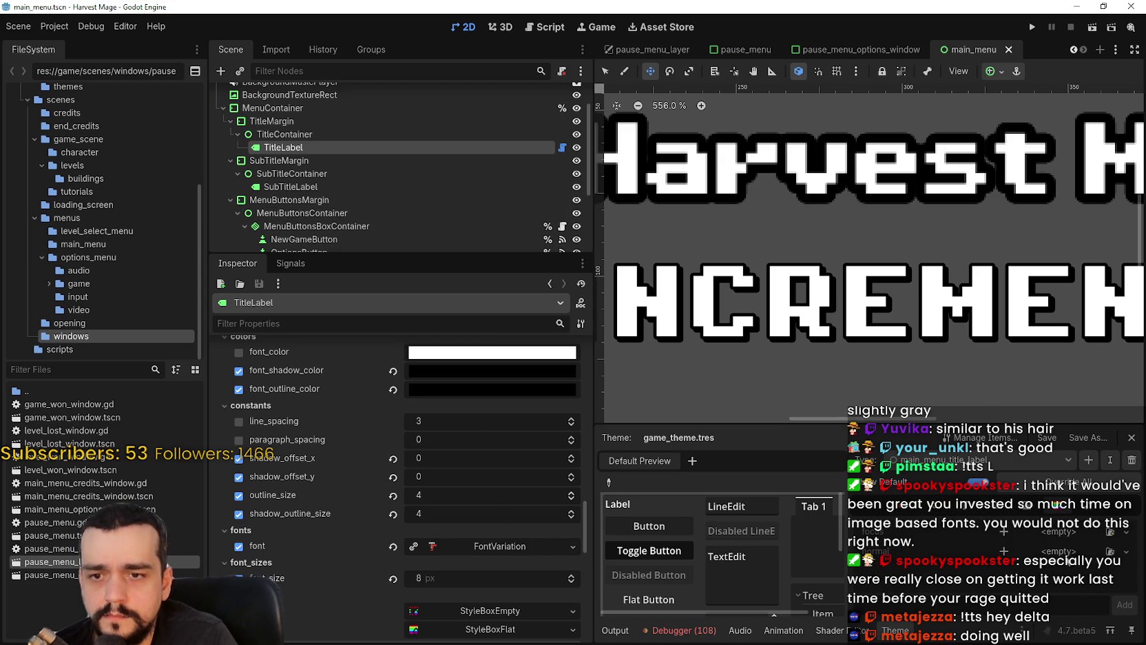
click(1088, 508)
key(ctrl+s)
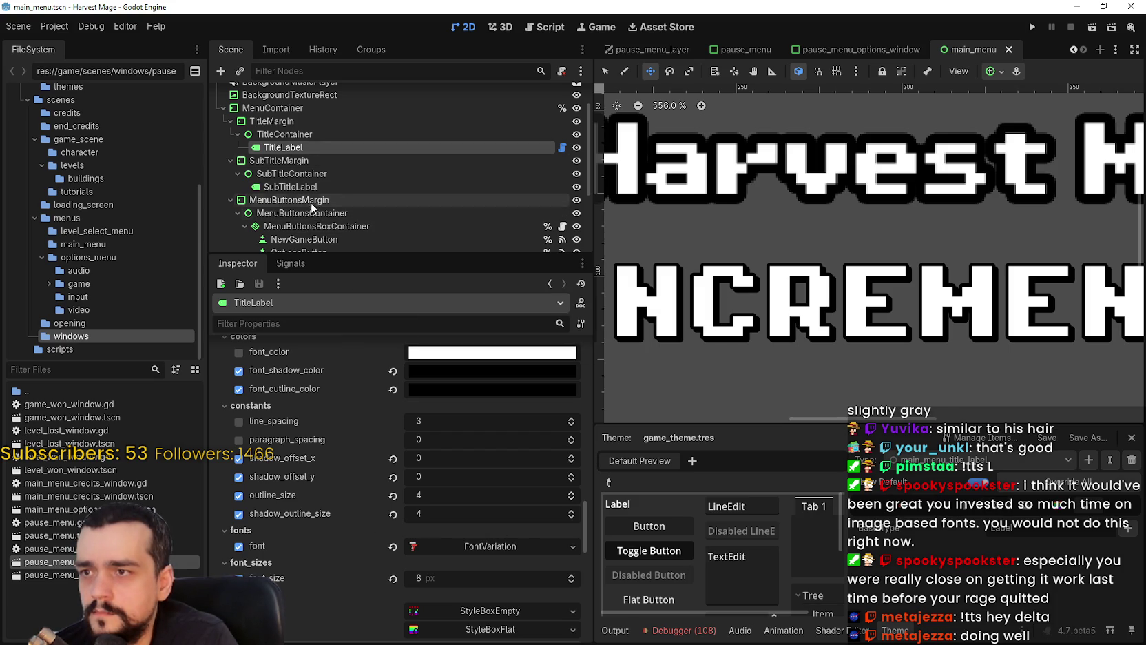
click(290, 187)
scroll(474, 567, down, 3)
scroll(446, 526, down, 10)
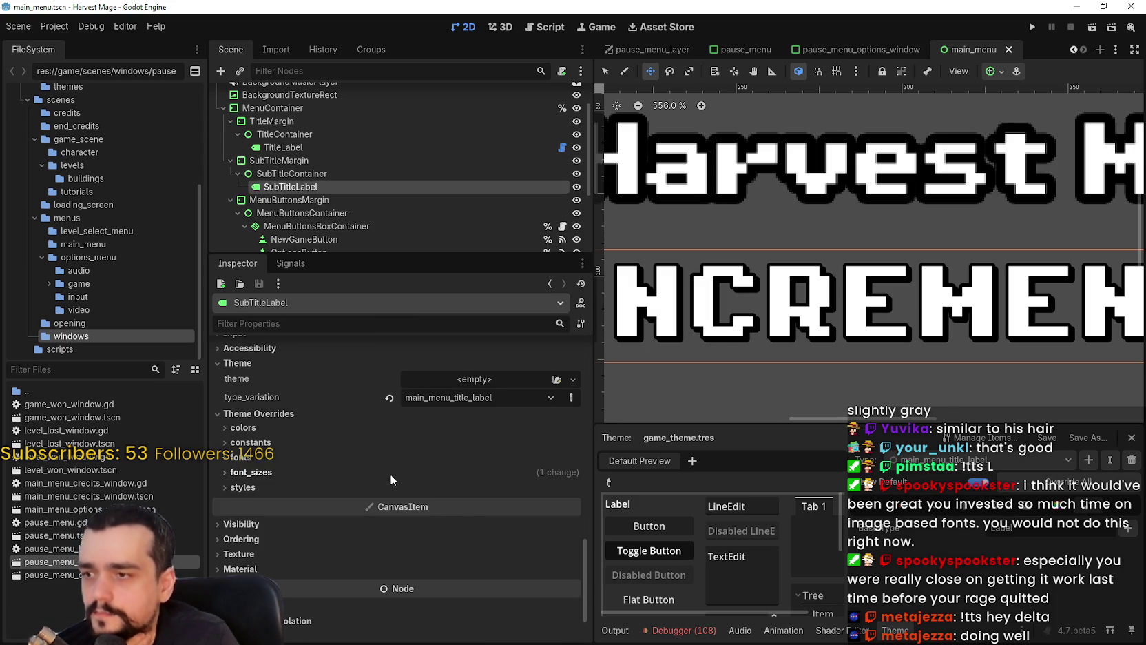
- Remove the SubTitleLabel's 24 px font size override
click(392, 474)
click(393, 488)
scroll(959, 322, up, 7)
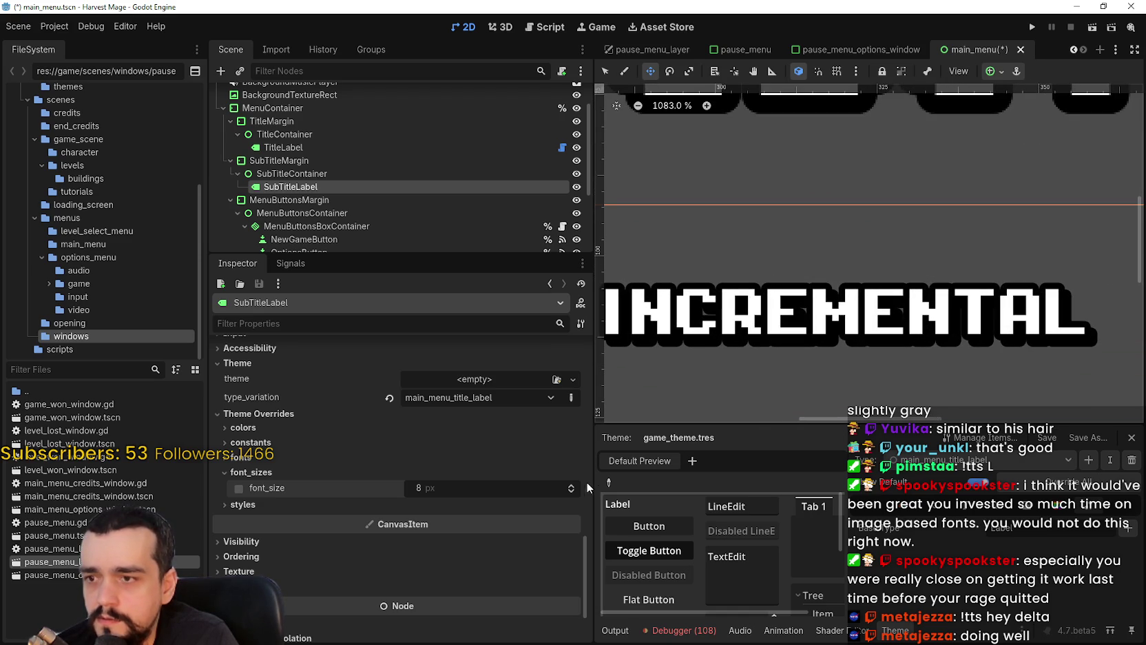
scroll(783, 321, down, 7)
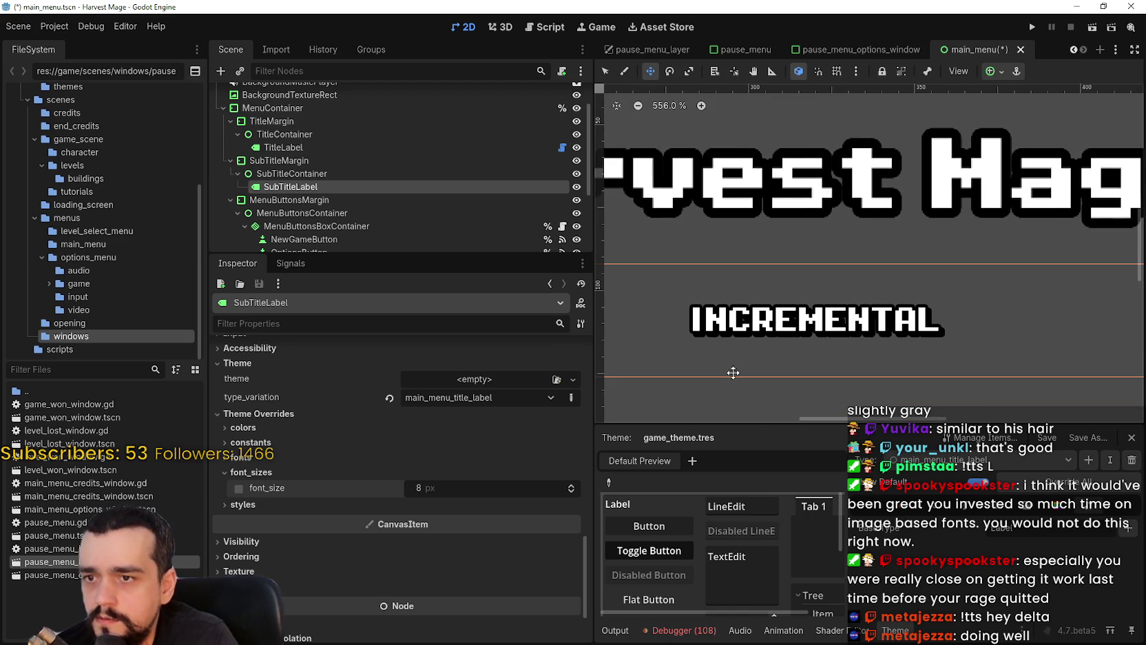
scroll(468, 520, up, 5)
scroll(468, 517, down, 4)
scroll(355, 487, up, 2)
scroll(299, 497, down, 3)
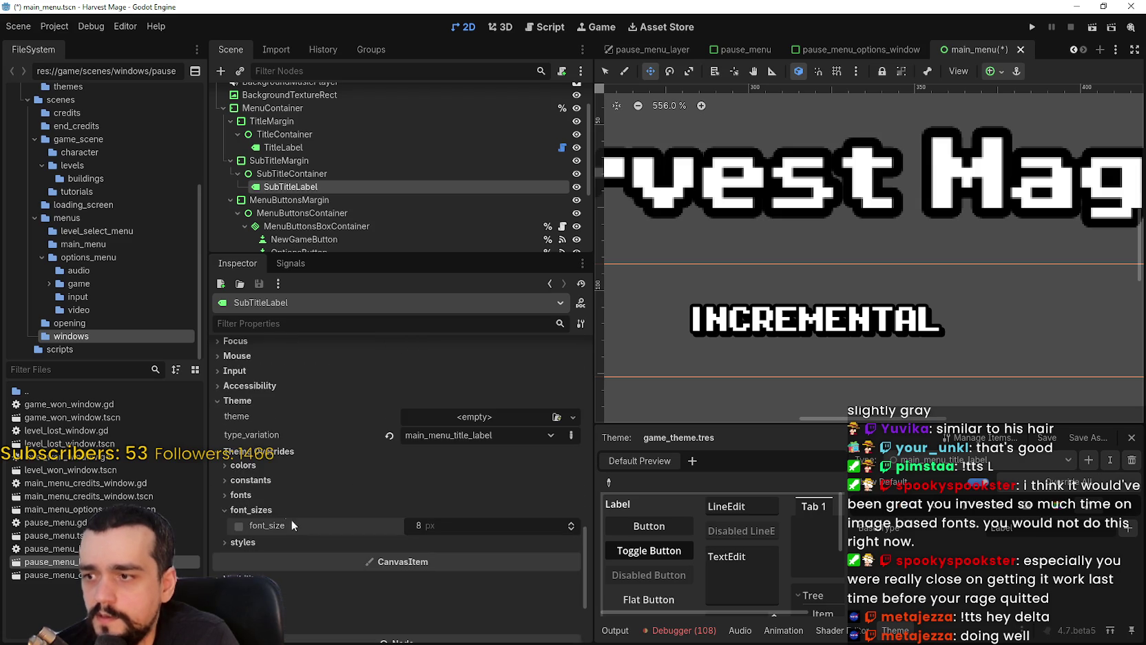
- Set the theme's label shadow offsets to 0 and save the scene
click(274, 479)
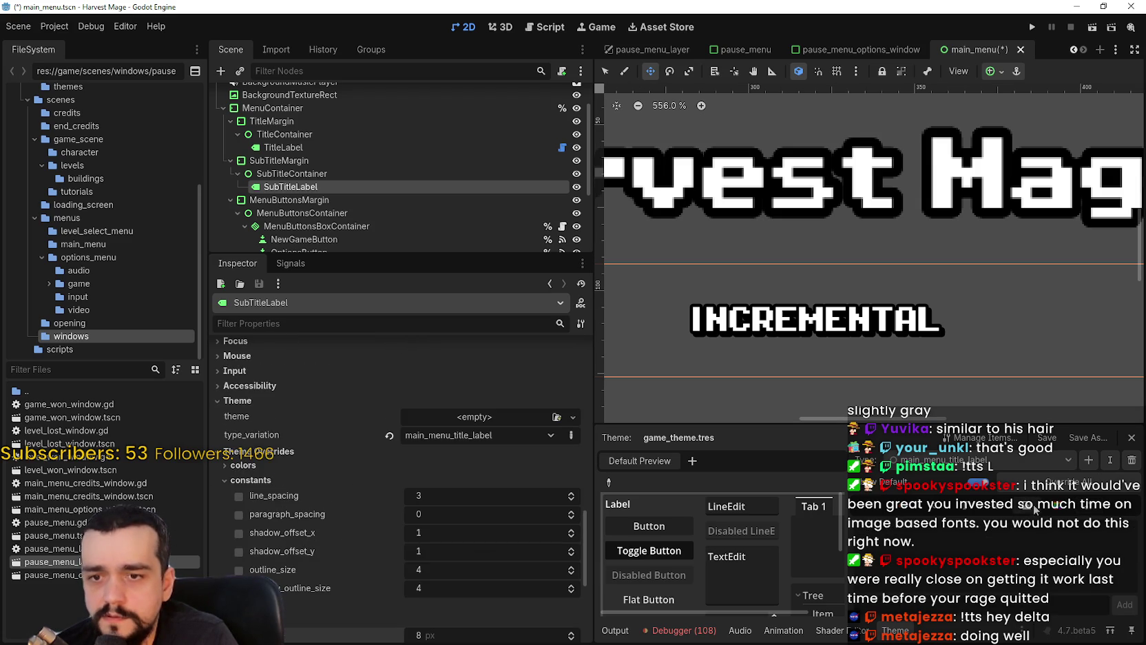
click(943, 508)
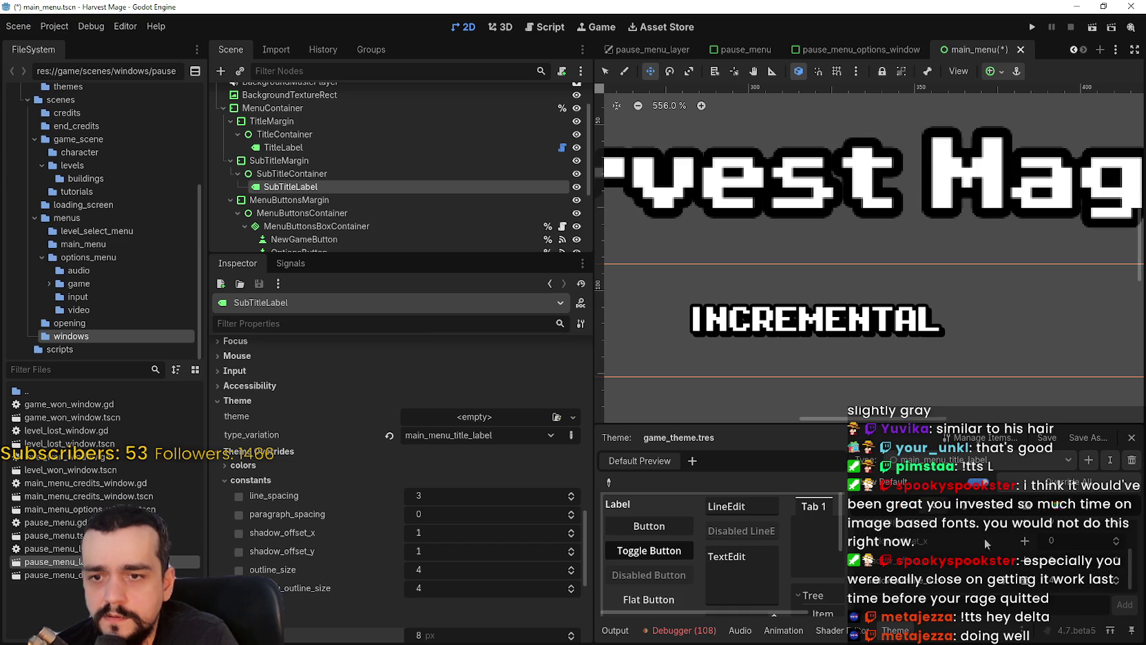
click(1026, 561)
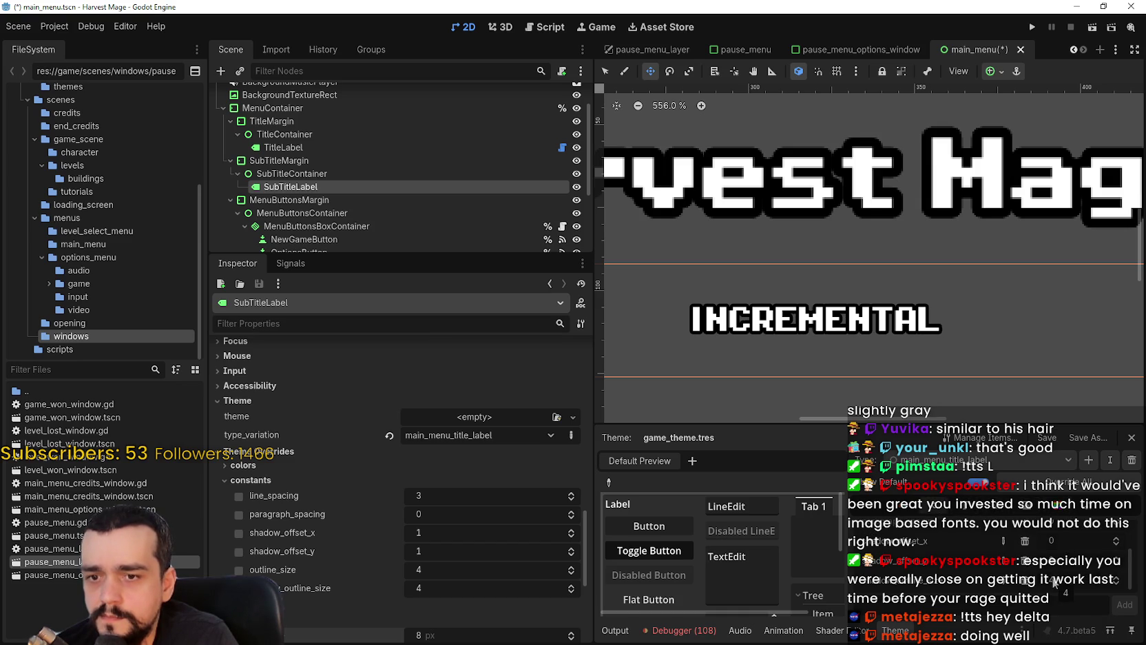
scroll(1054, 576, up, 1)
key(ctrl+s)
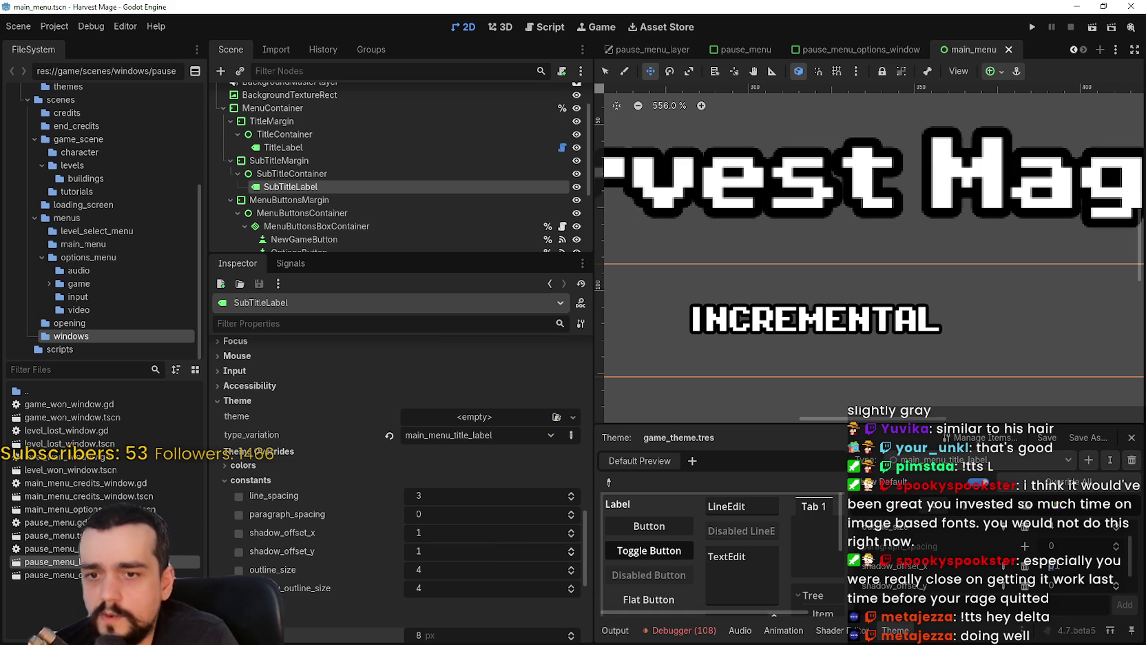
key(Up)
key(ctrl+s)
key(Down)
key(ctrl+s)
- Reselect SubTitleLabel, save, and run the project to preview the menu
scroll(1064, 570, down, 1)
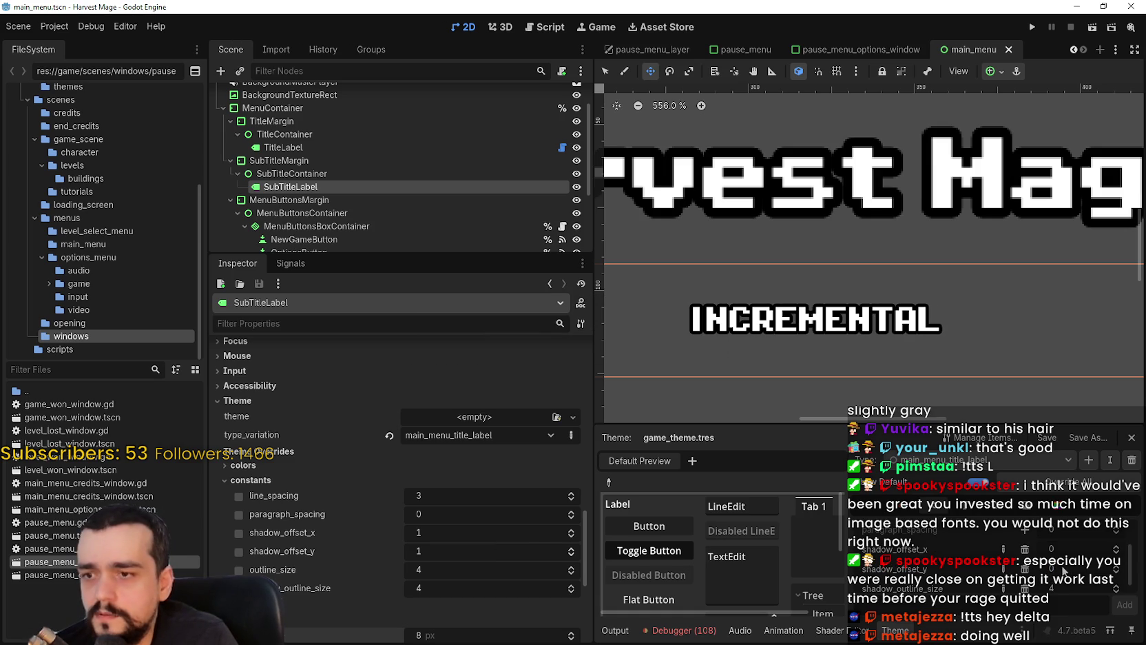
click(315, 174)
click(313, 187)
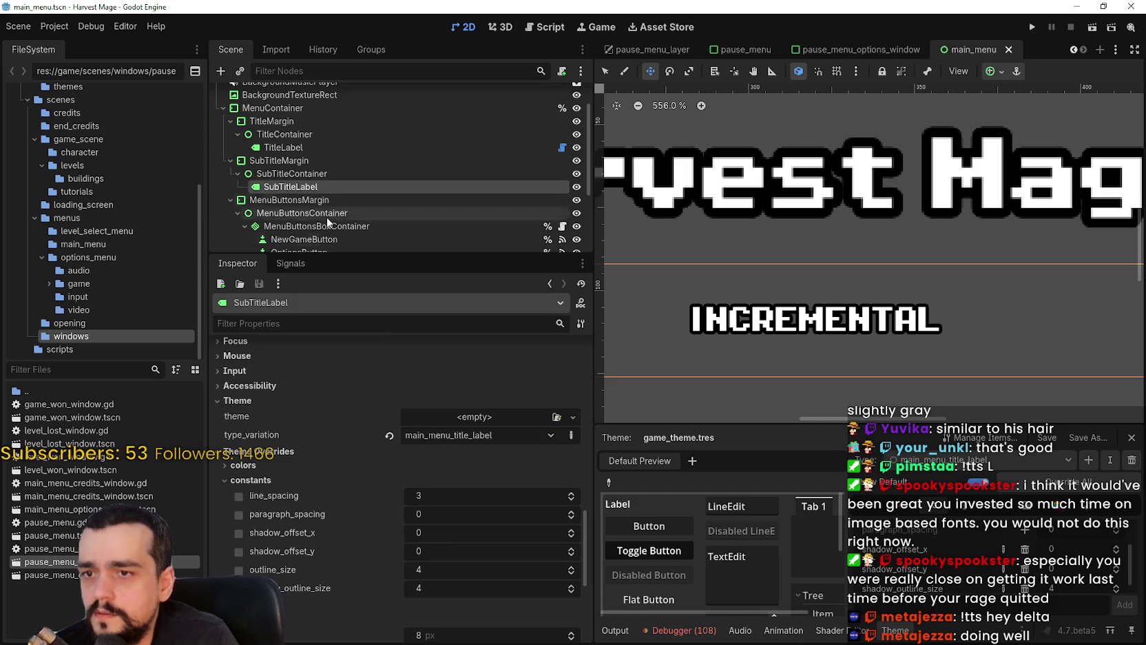
scroll(892, 303, up, 4)
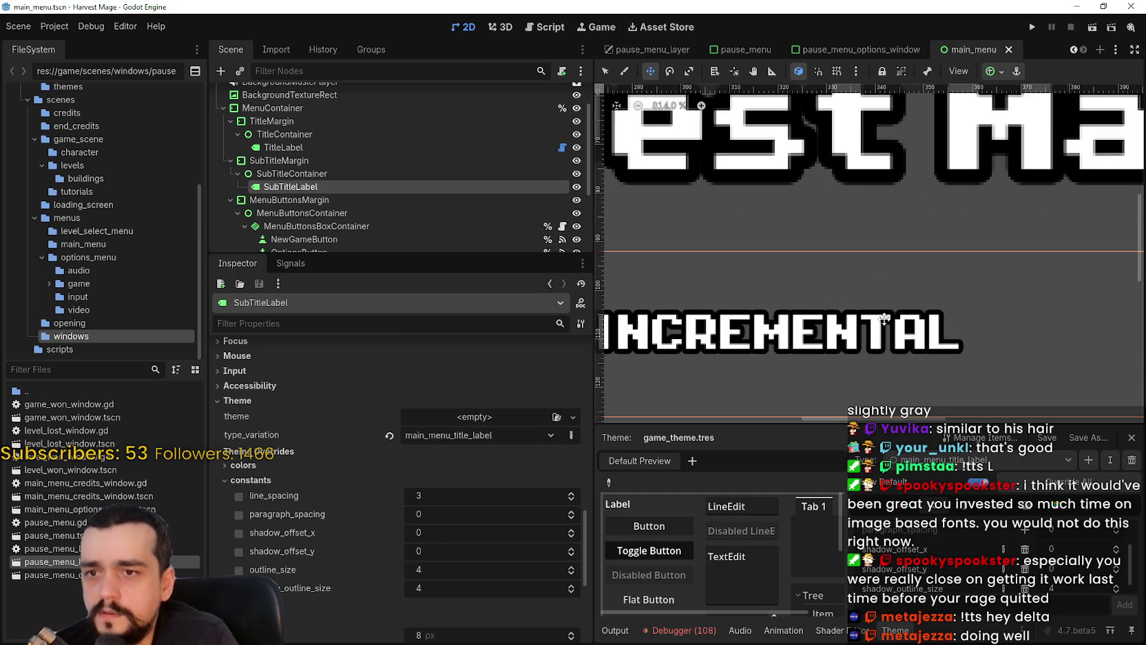
key(ctrl+s)
scroll(892, 303, down, 11)
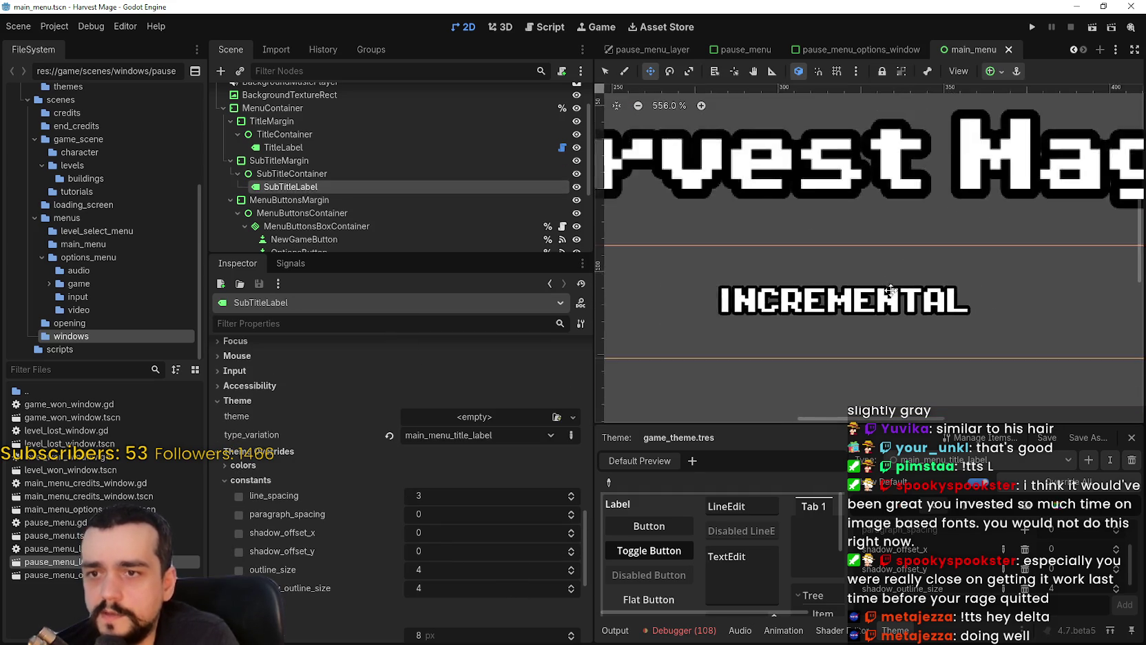
click(1032, 27)
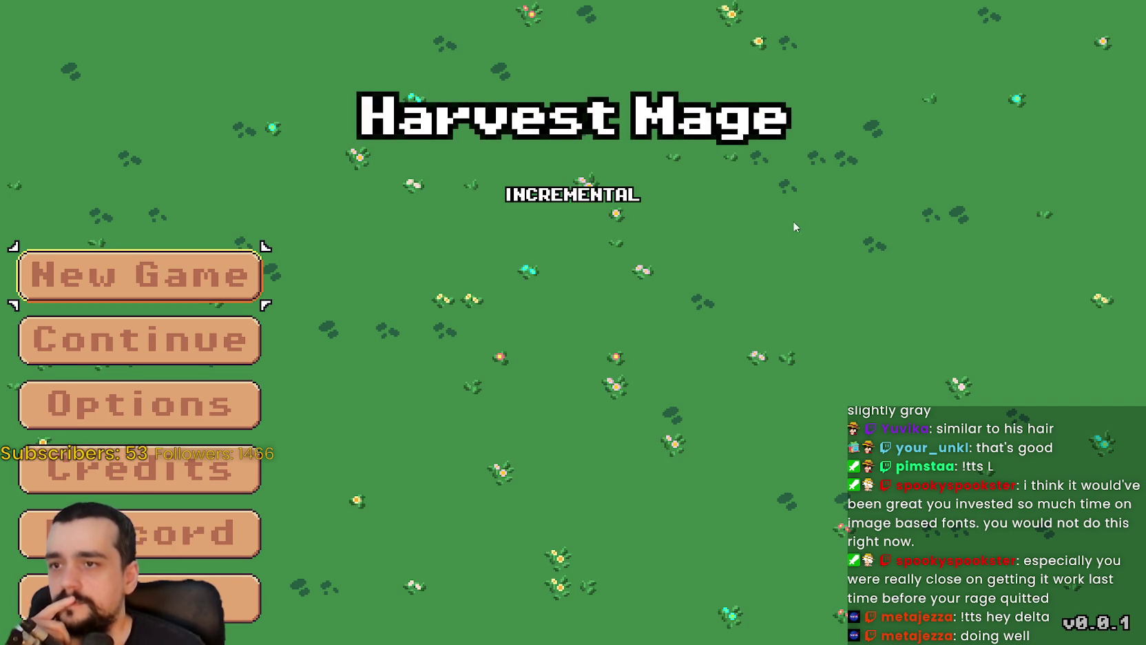
key(Return)
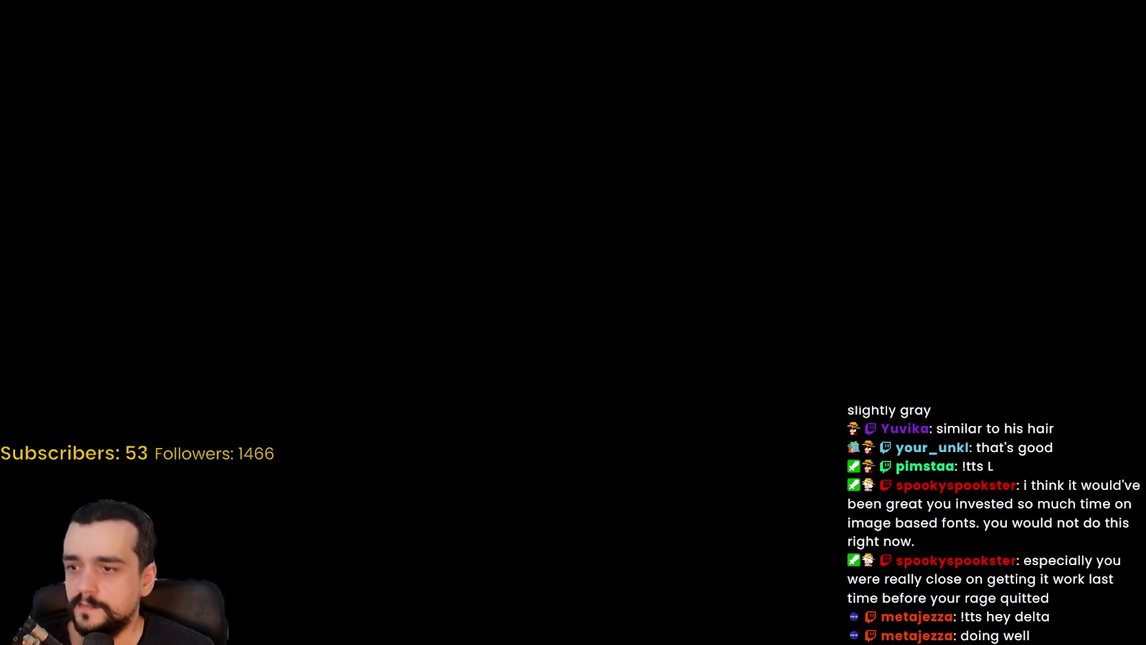
scroll(453, 514, up, 5)
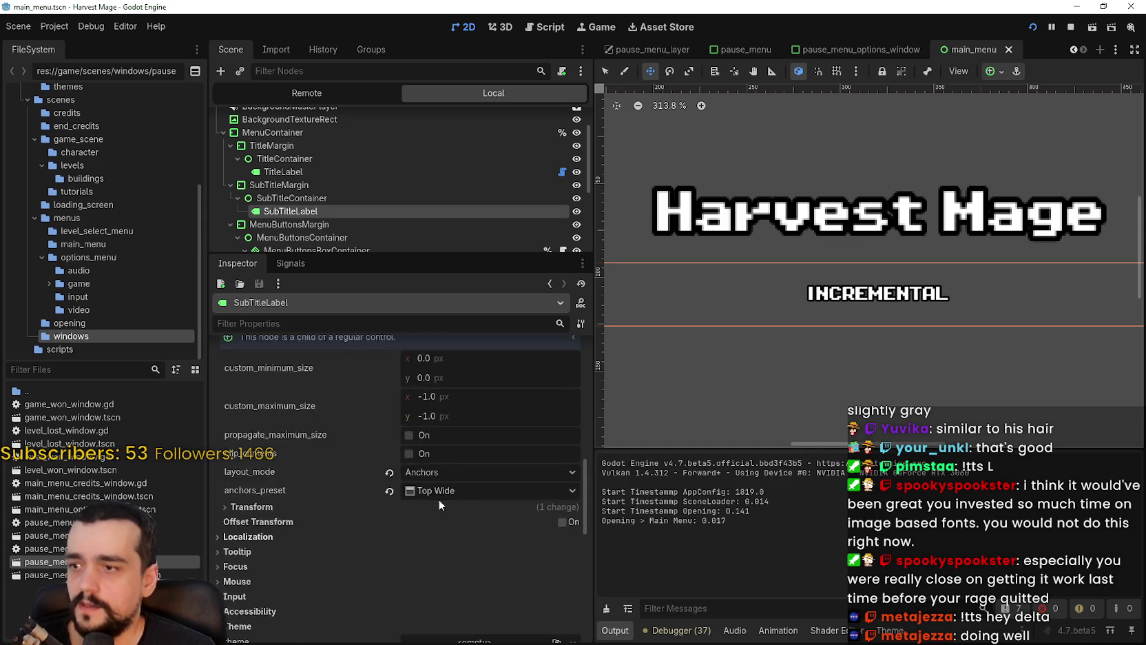
- Set the SubTitleLabel's scale to 3 and save
scroll(438, 499, up, 2)
scroll(455, 495, up, 6)
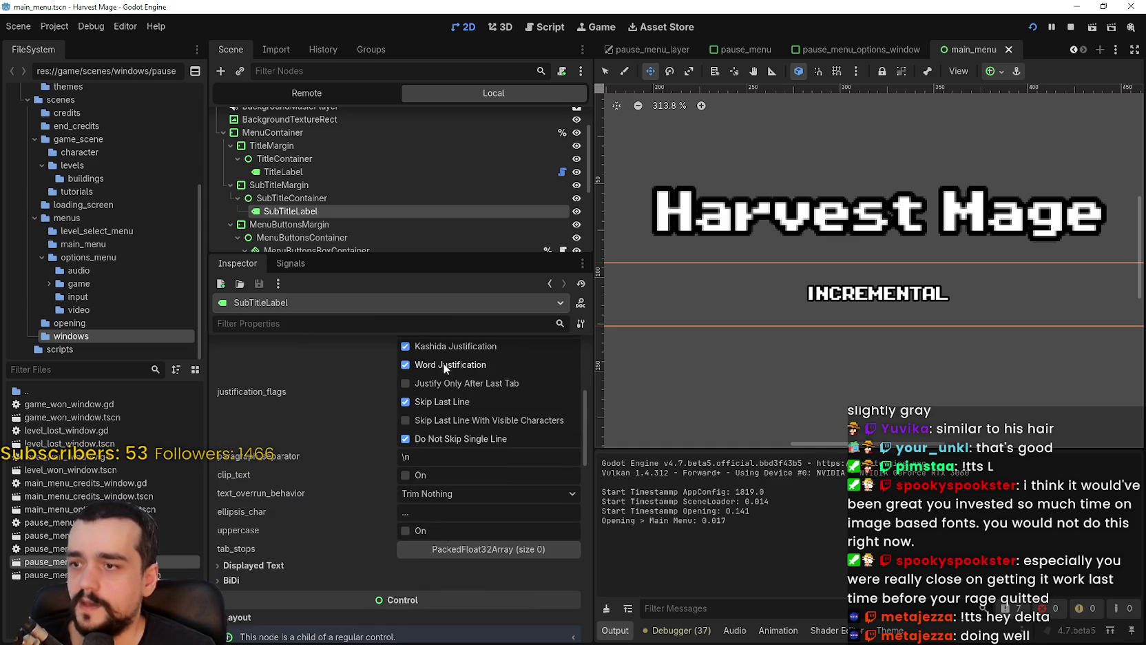
text(scale)
click(427, 467)
text(3)
key(Return)
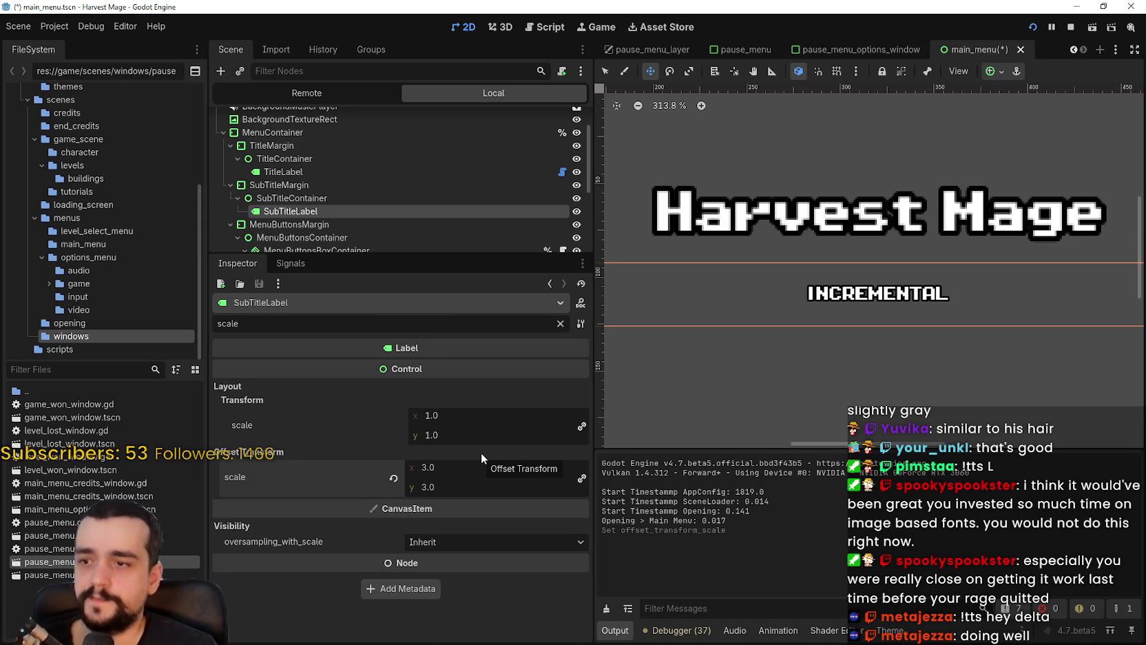
scroll(780, 246, down, 10)
scroll(780, 246, down, 1)
key(ctrl+s)
scroll(780, 246, up, 2)
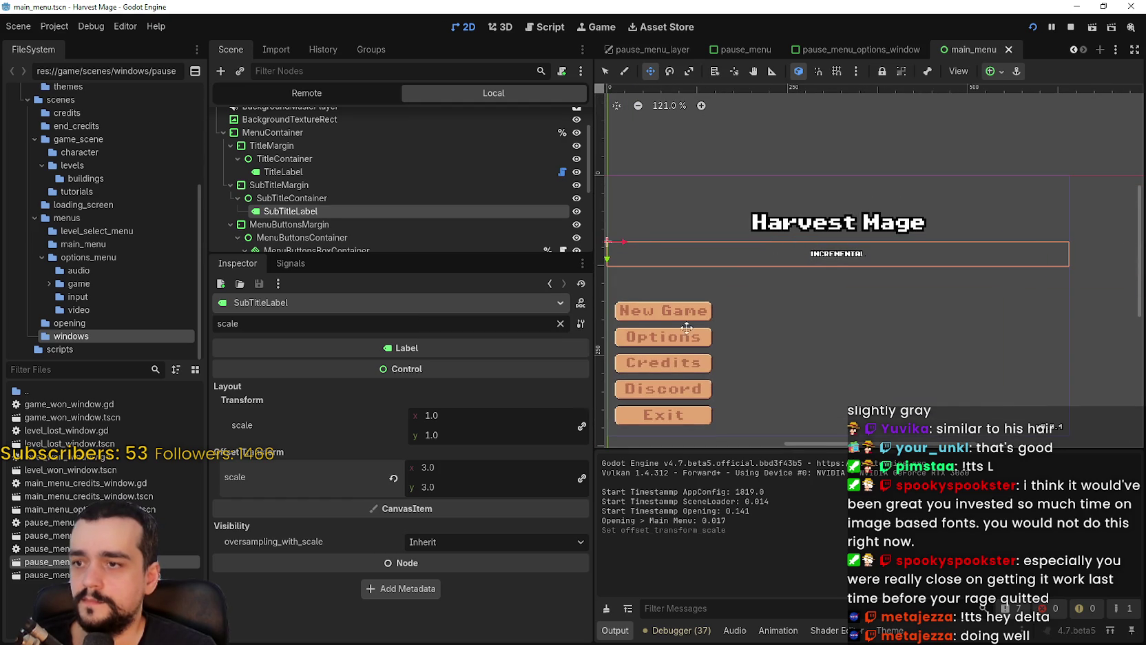
click(393, 477)
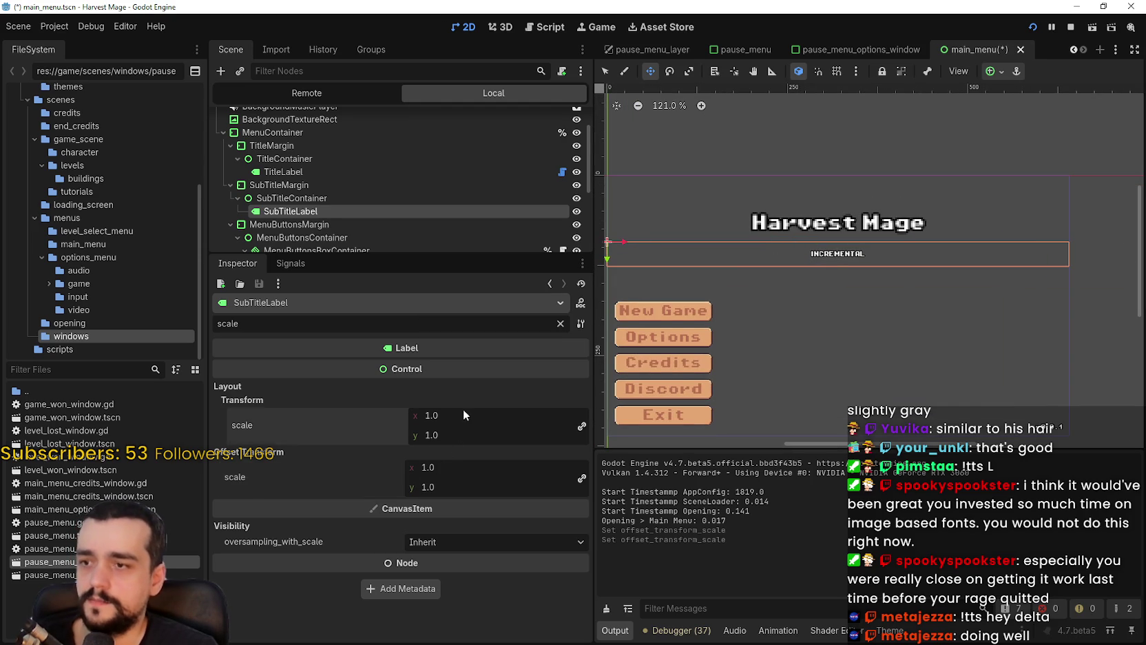
text(3)
key(Return)
scroll(1002, 272, down, 9)
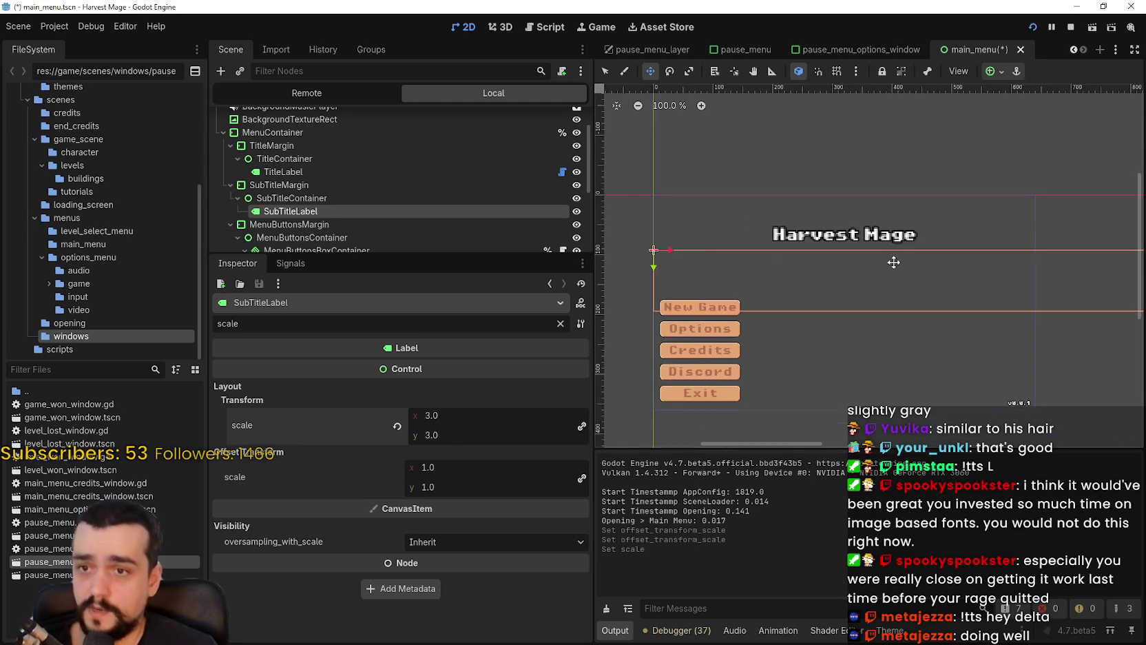
scroll(936, 273, up, 3)
scroll(985, 316, down, 5)
- Apply the Top Wide anchor preset to the subtitle label
click(609, 73)
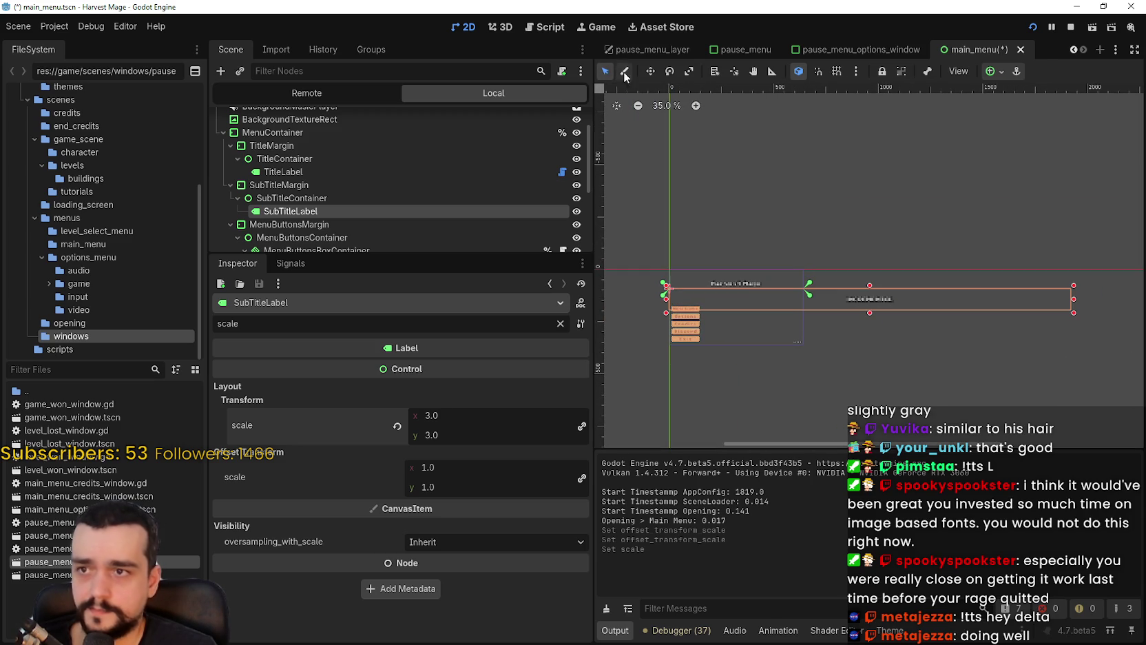
click(1003, 73)
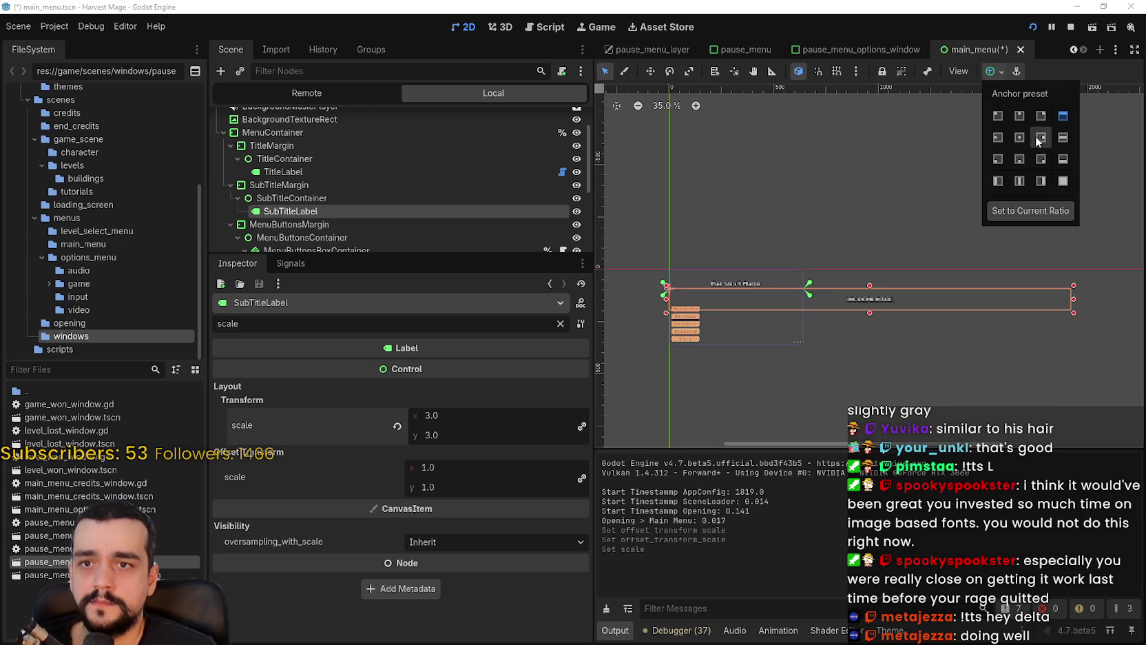
click(1063, 117)
scroll(858, 292, up, 3)
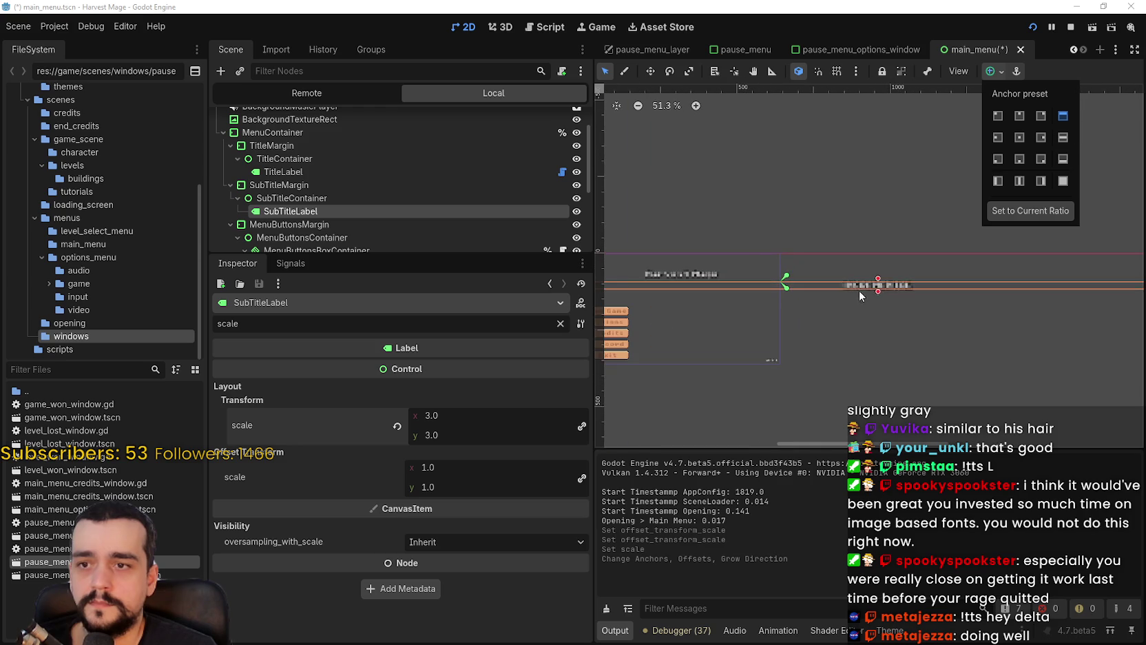
- Narrow the subtitle label to 213 px wide so INCREMENTAL sits centred
drag(1004, 284, 748, 325)
scroll(749, 324, up, 4)
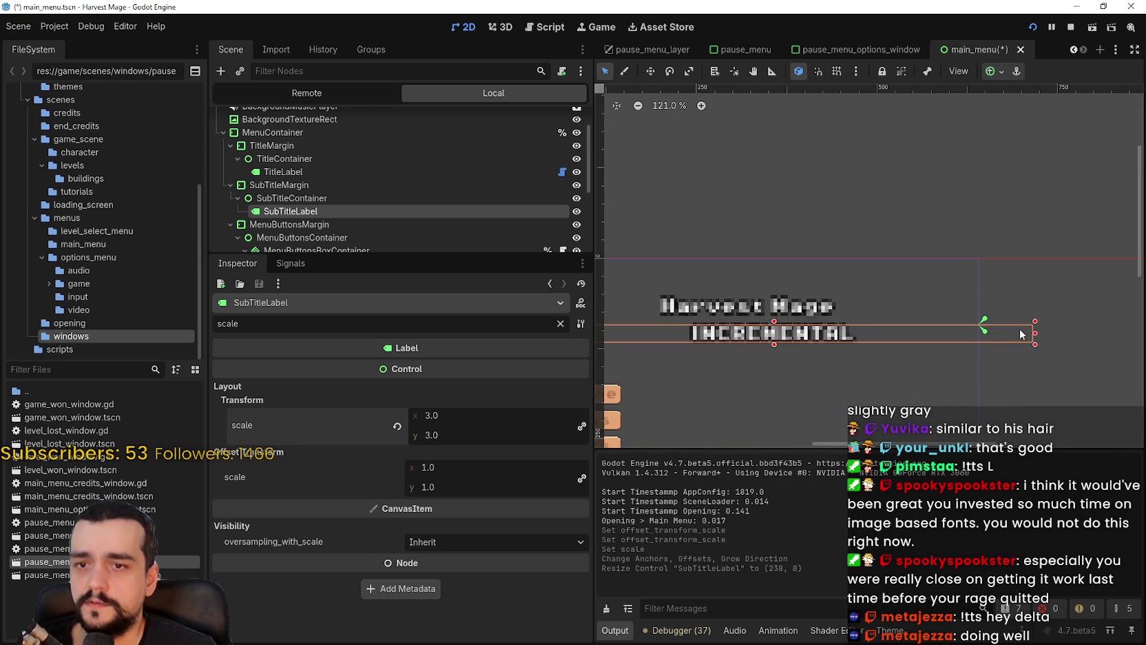
mouse_move(1008, 336)
mouse_down()
mouse_move(982, 339)
mouse_move(1035, 306)
mouse_up()
scroll(990, 334, up, 5)
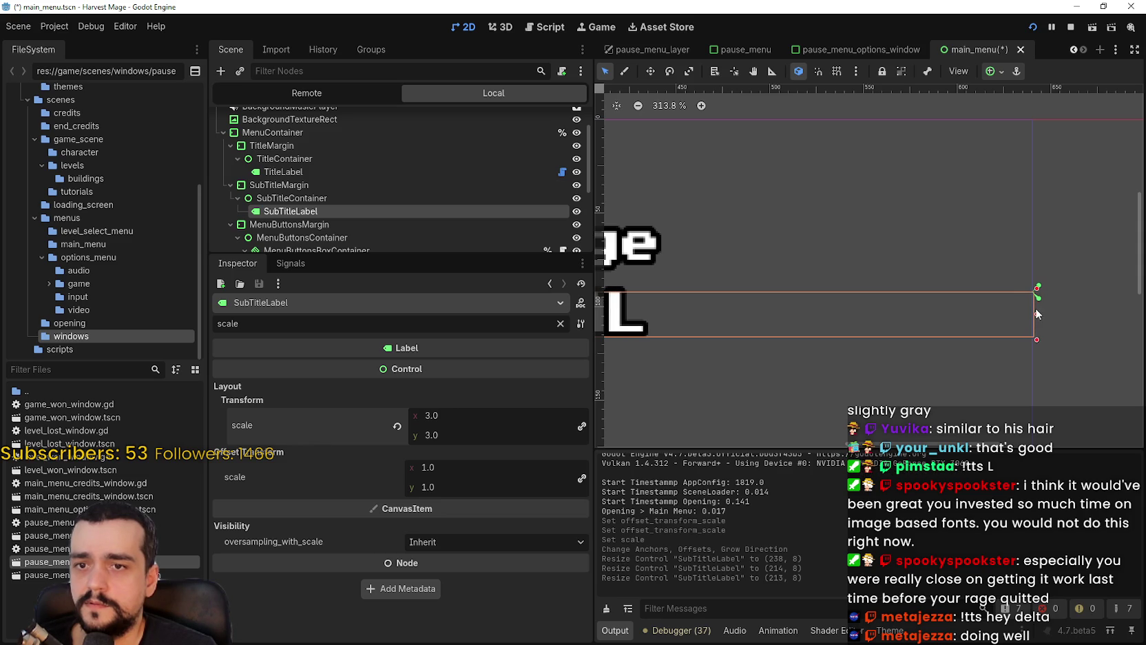
scroll(1035, 304, up, 10)
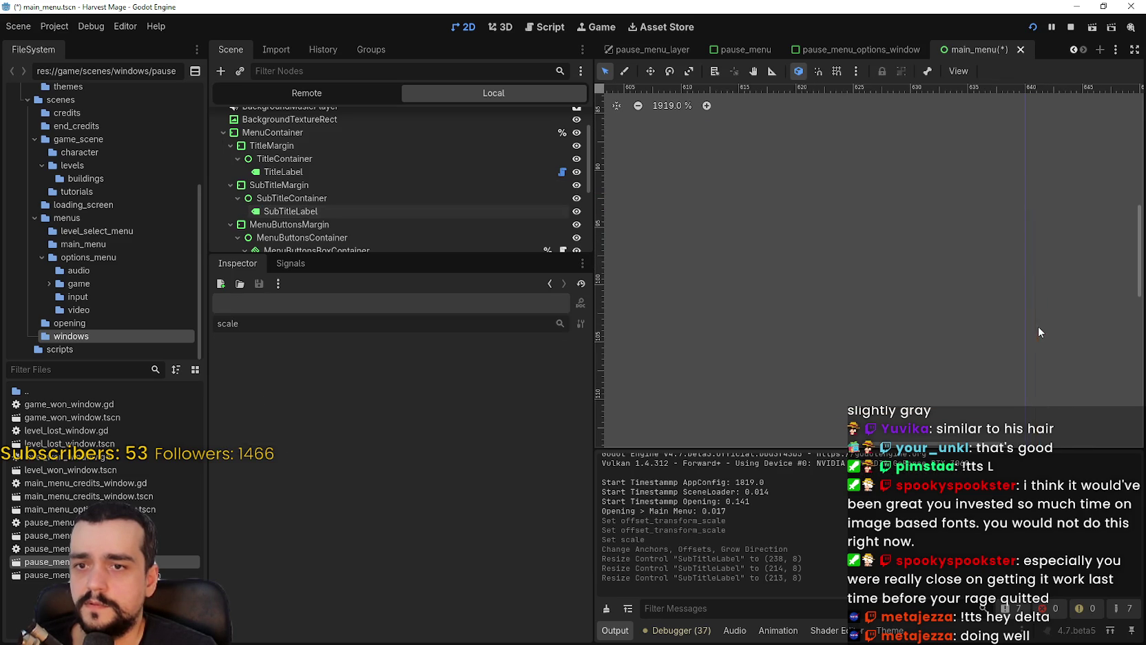
click(1037, 328)
- Select TitleLabel and try the Center Top anchor preset, then settle on Top Left
scroll(1030, 327, down, 8)
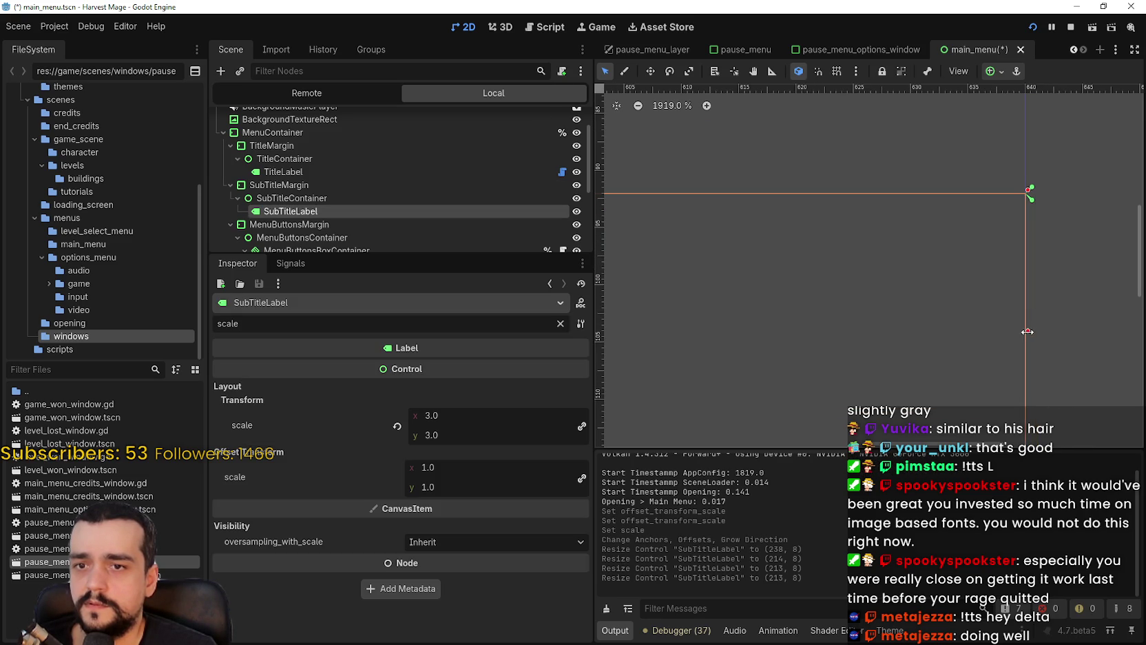
click(307, 159)
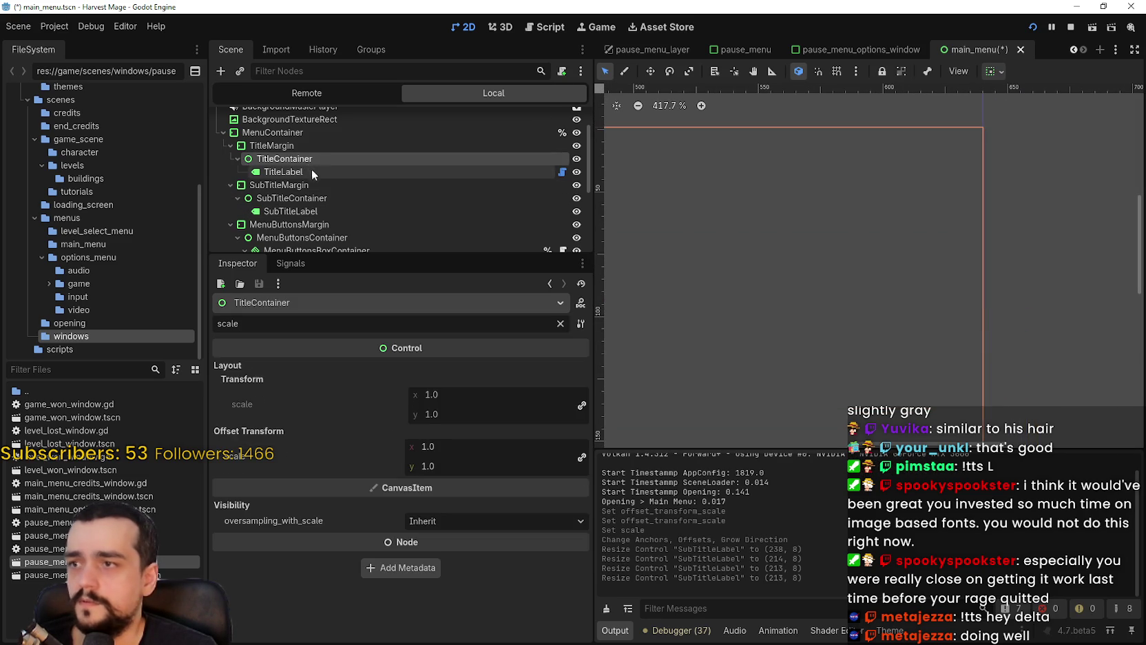
click(310, 172)
scroll(833, 259, down, 3)
scroll(834, 259, down, 5)
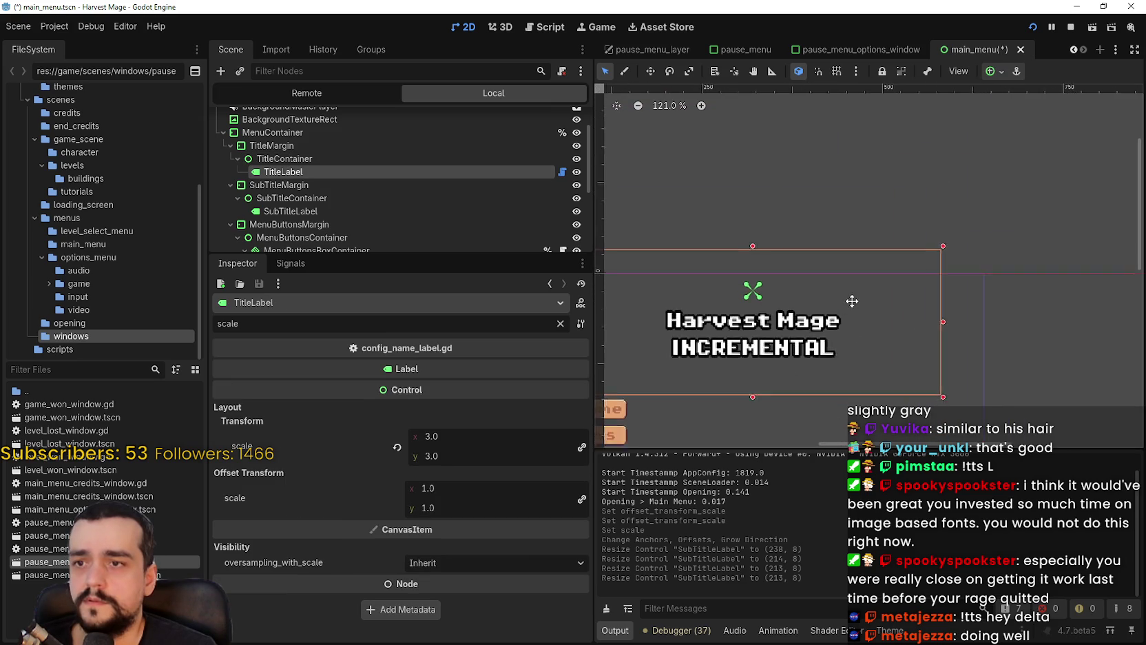
click(996, 71)
click(1017, 117)
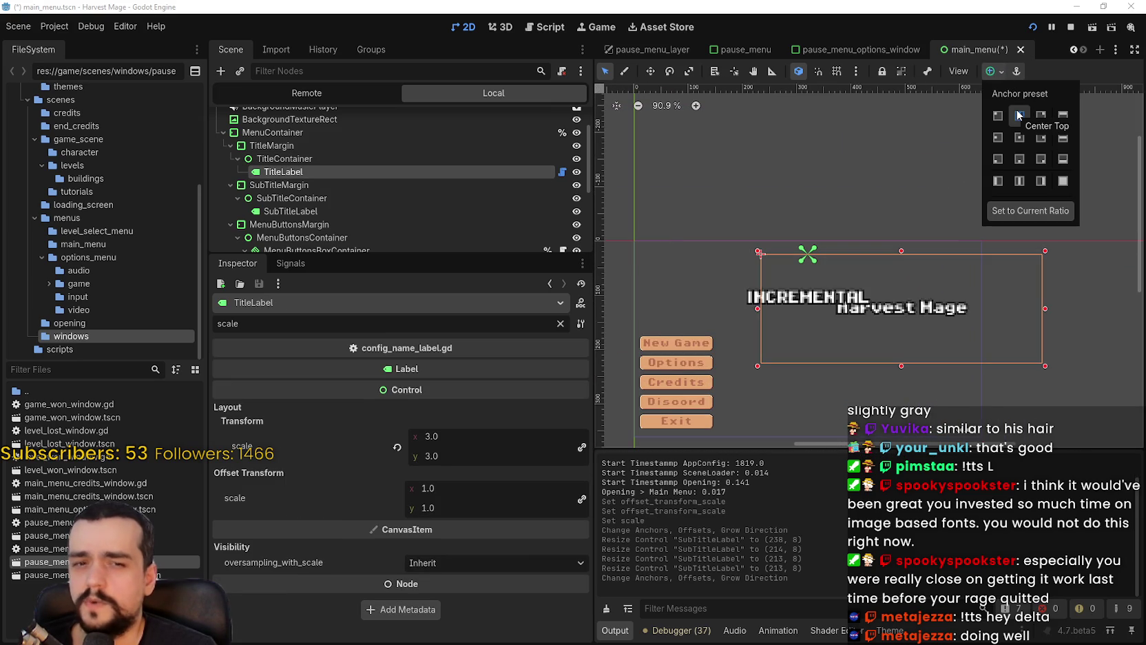
click(996, 117)
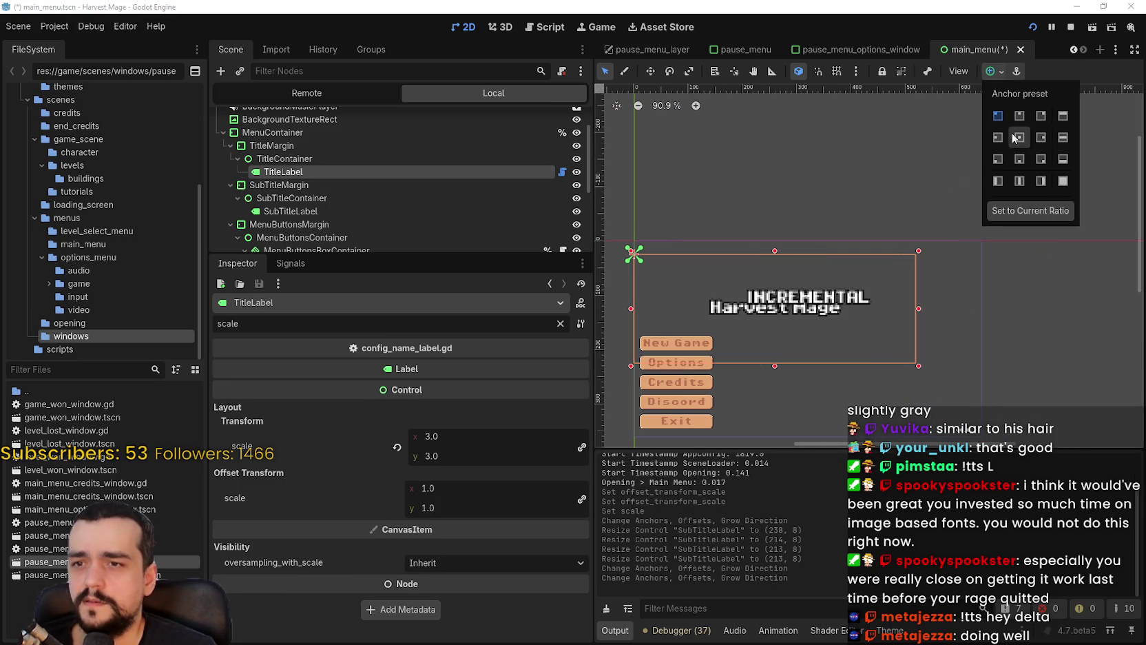
scroll(823, 316, up, 1)
scroll(823, 316, down, 2)
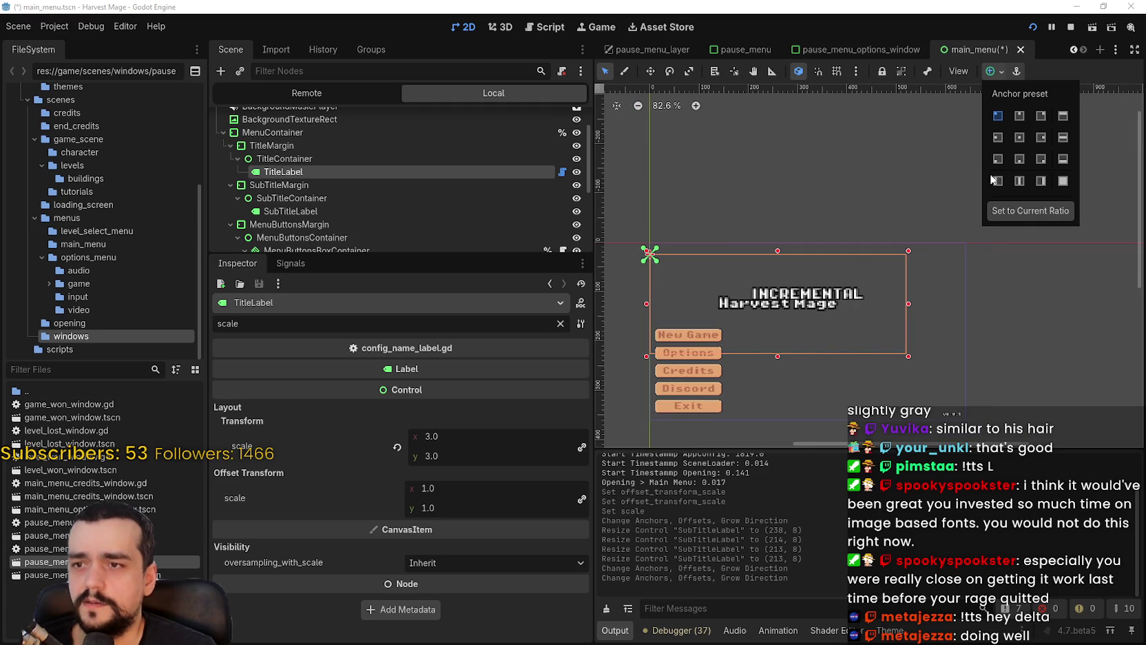
click(1002, 119)
- Reselect TitleLabel and apply the Center Top anchor preset
scroll(660, 254, up, 7)
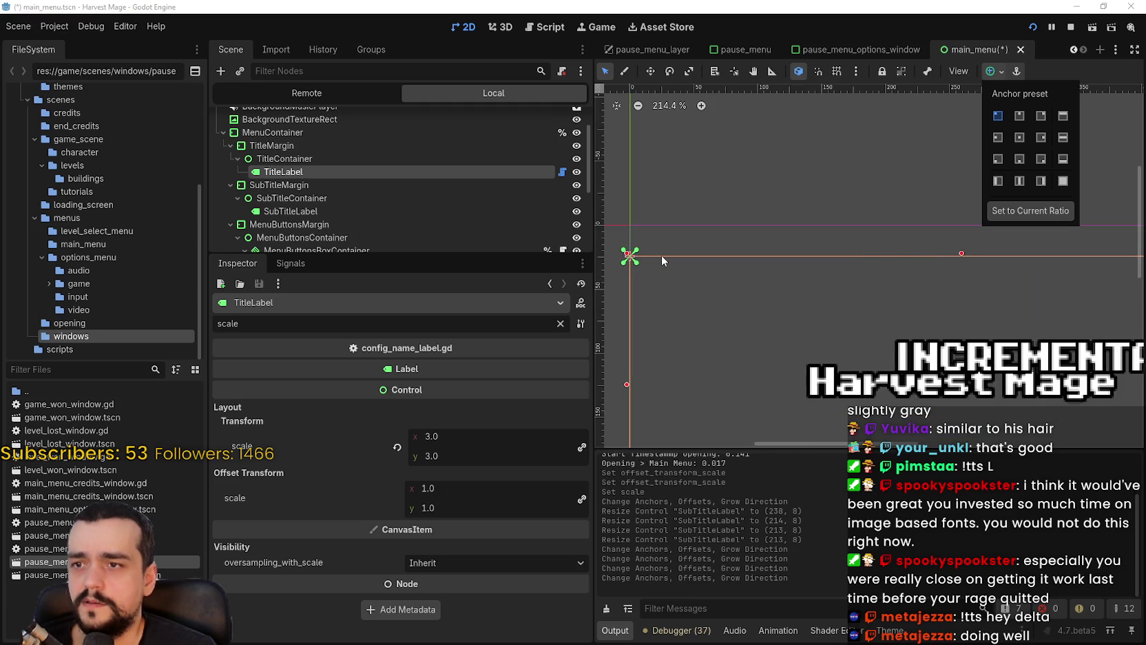
scroll(660, 254, down, 3)
click(337, 157)
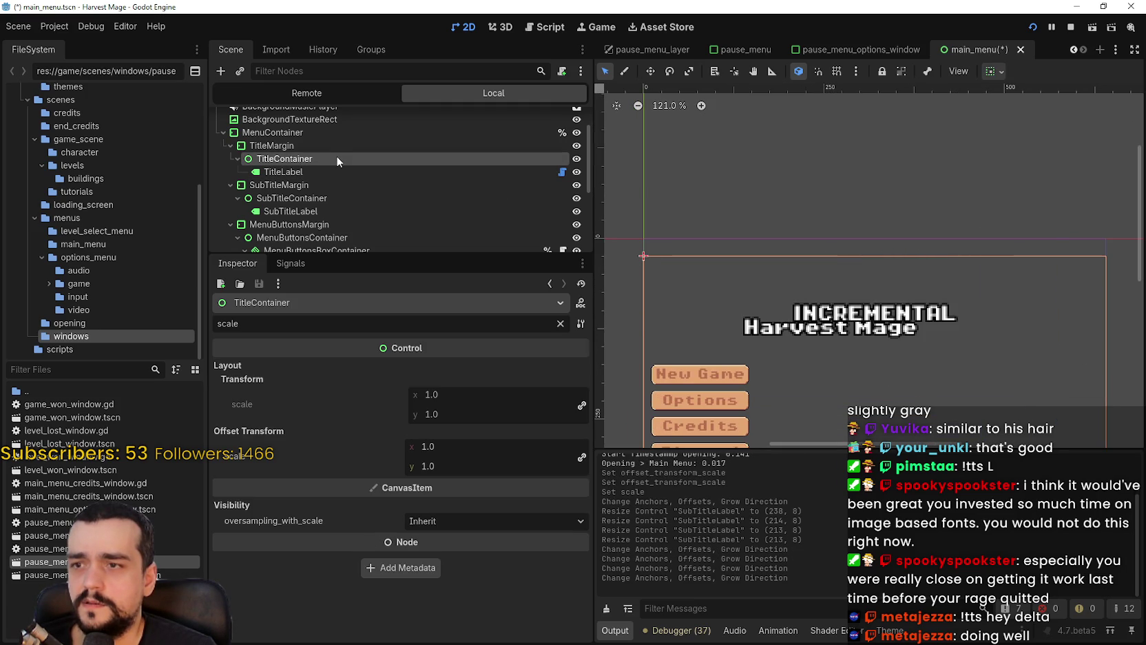
click(332, 171)
scroll(877, 287, down, 1)
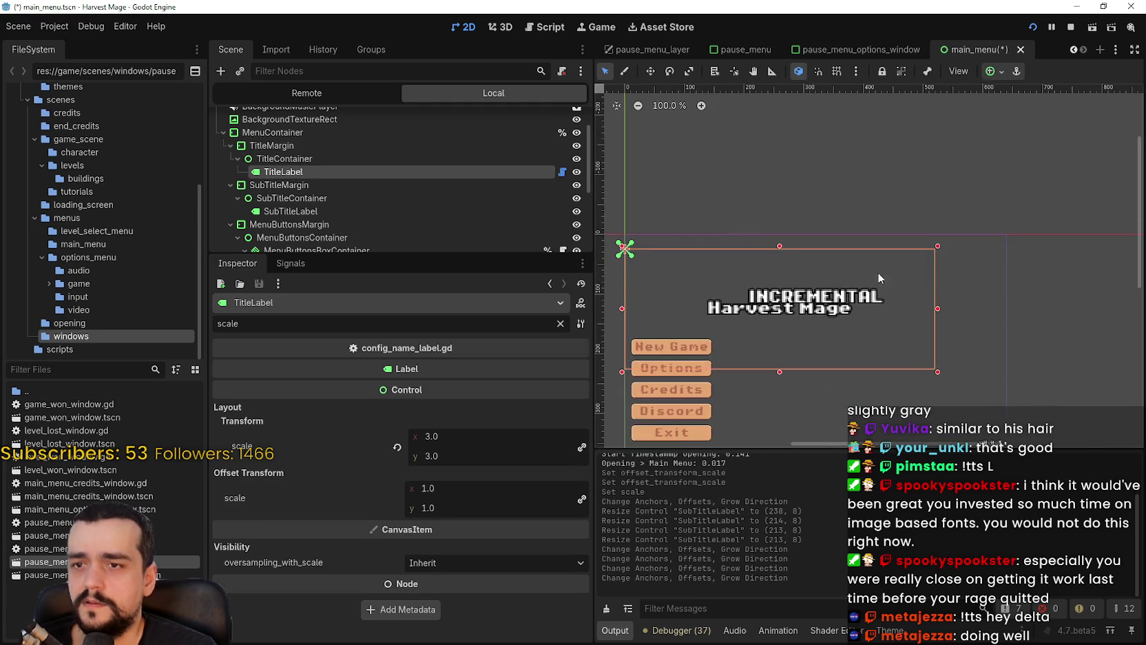
scroll(955, 298, up, 7)
scroll(925, 298, down, 5)
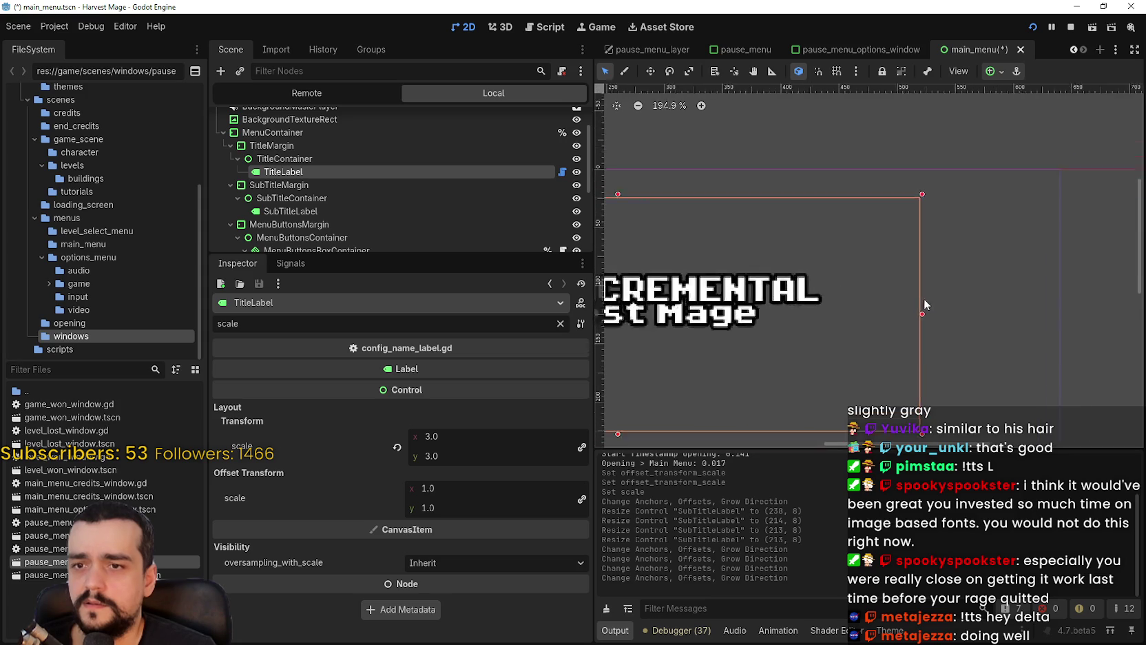
click(994, 71)
click(1020, 117)
scroll(836, 272, down, 6)
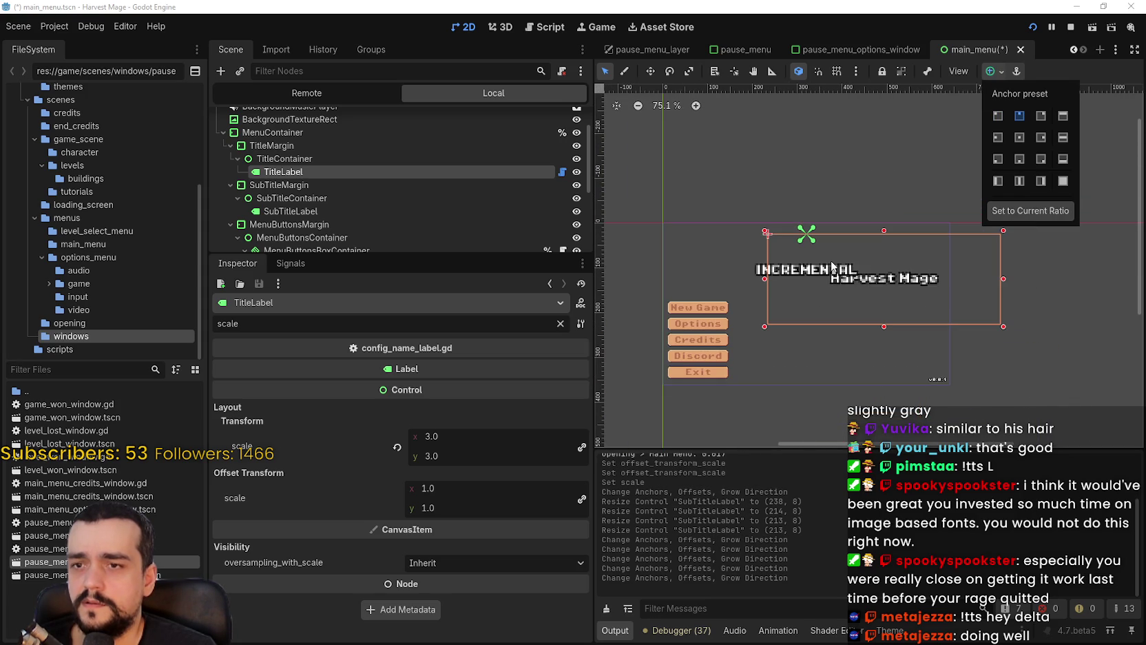
click(652, 71)
- Inspect the TitleContainer and TitleMargin nodes, then return to TitleLabel
scroll(782, 210, up, 7)
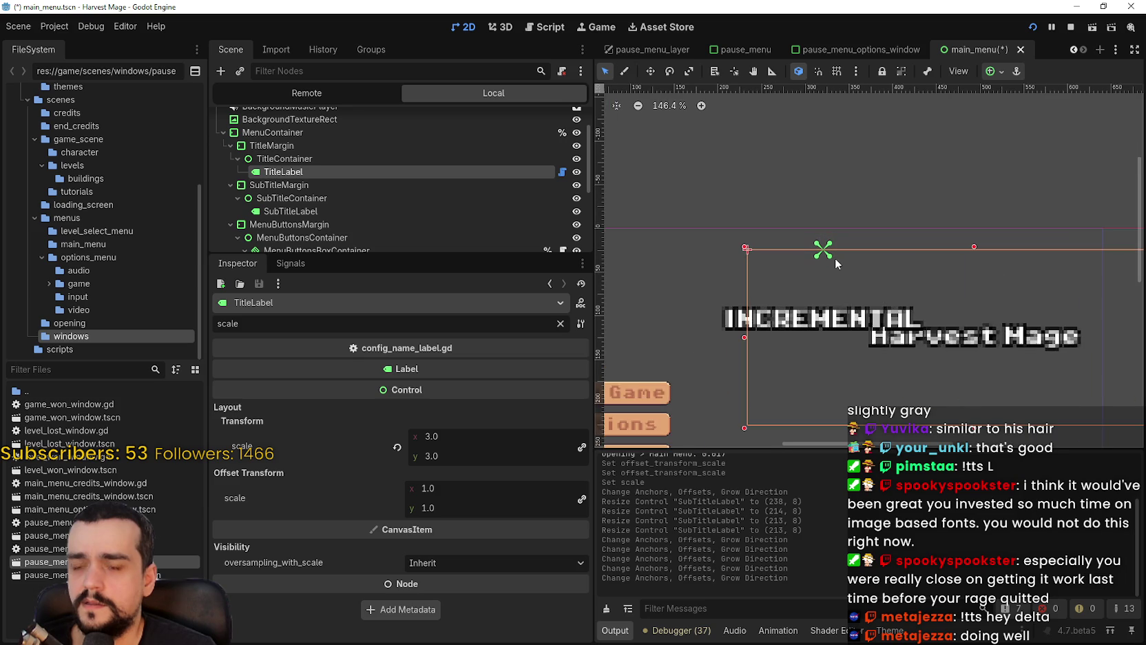
click(285, 158)
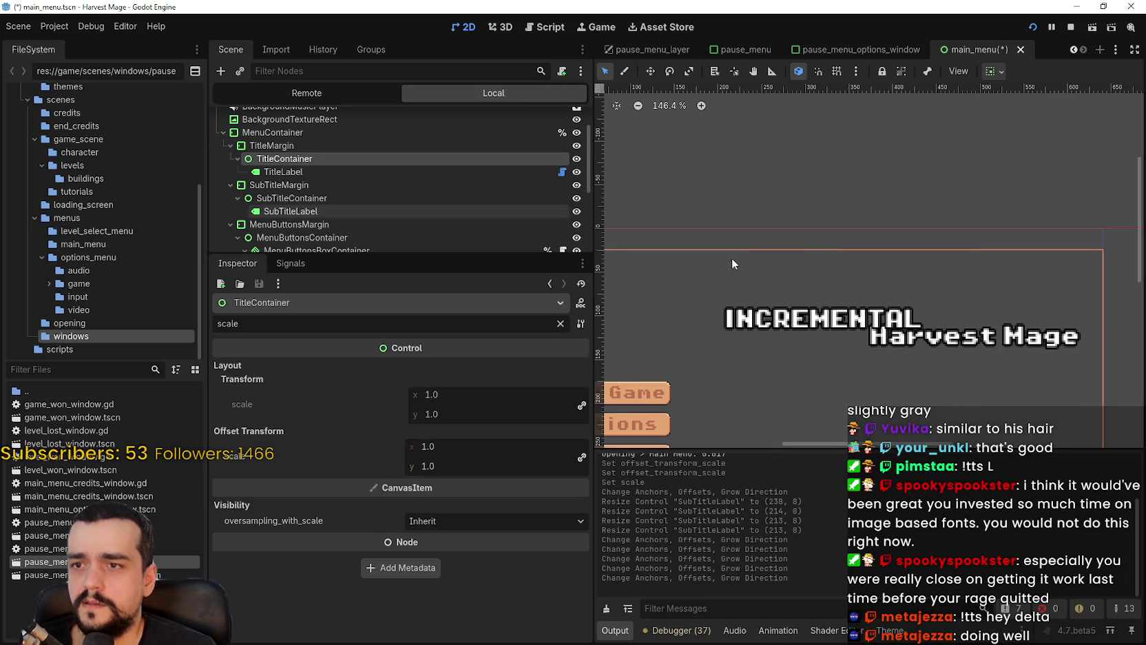
scroll(797, 271, down, 7)
click(325, 146)
click(324, 159)
click(369, 170)
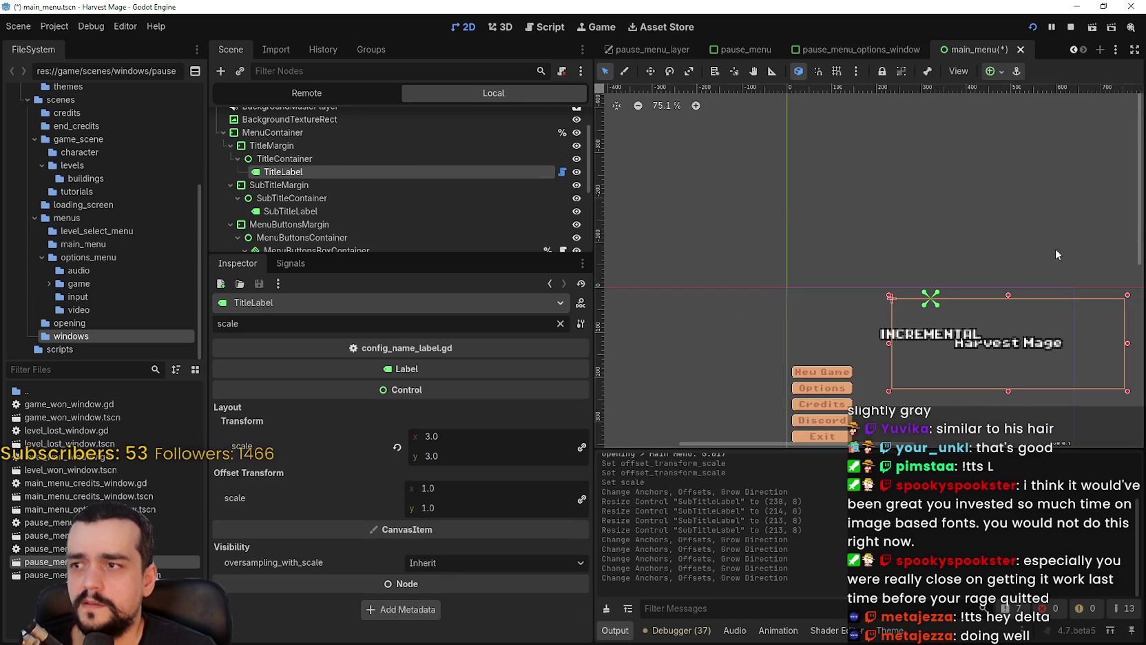
scroll(957, 279, up, 5)
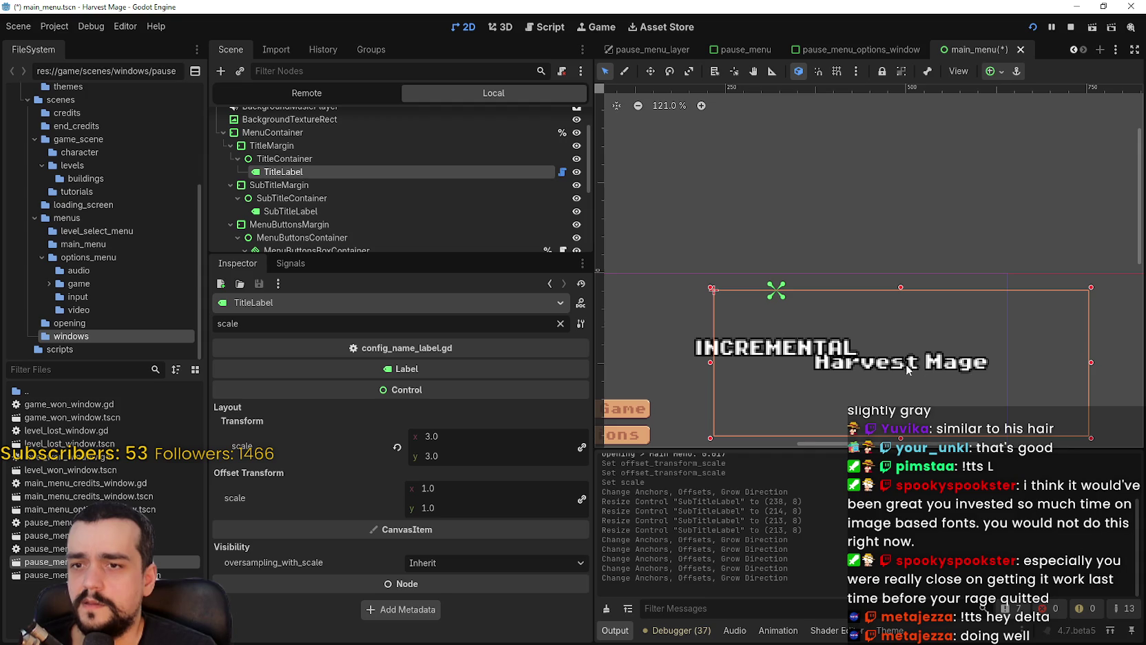
scroll(896, 229, down, 2)
click(990, 71)
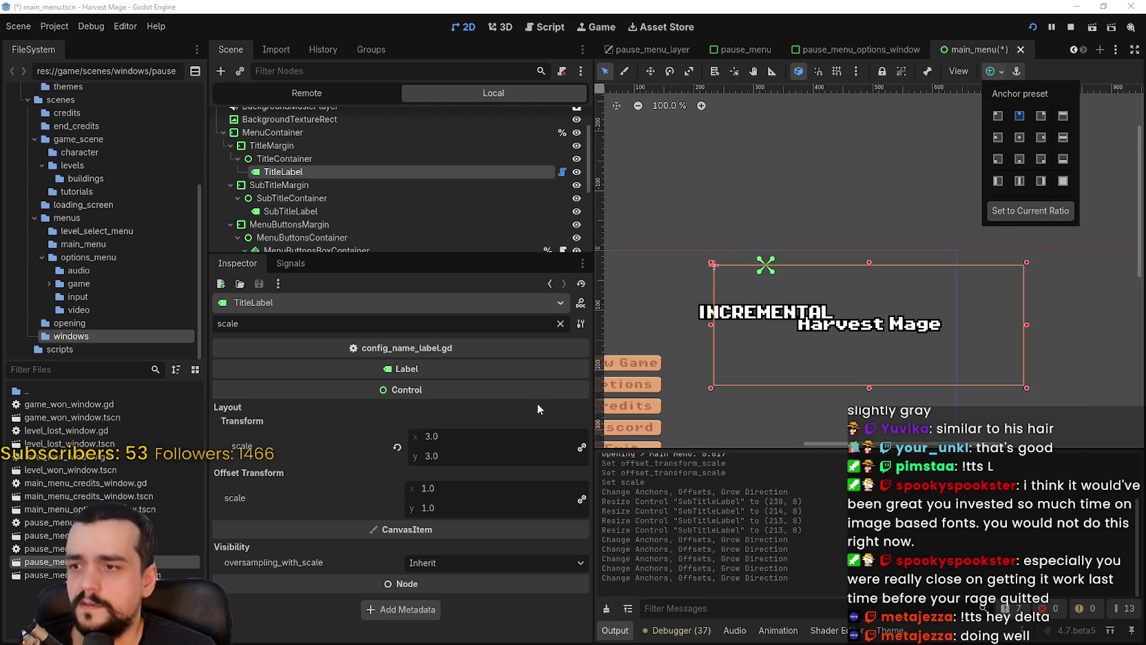
click(361, 330)
- Clear the scale property filter and reset TitleLabel's Transform position to 0, 0
key(ctrl+a)
key(BackSpace)
scroll(376, 513, down, 10)
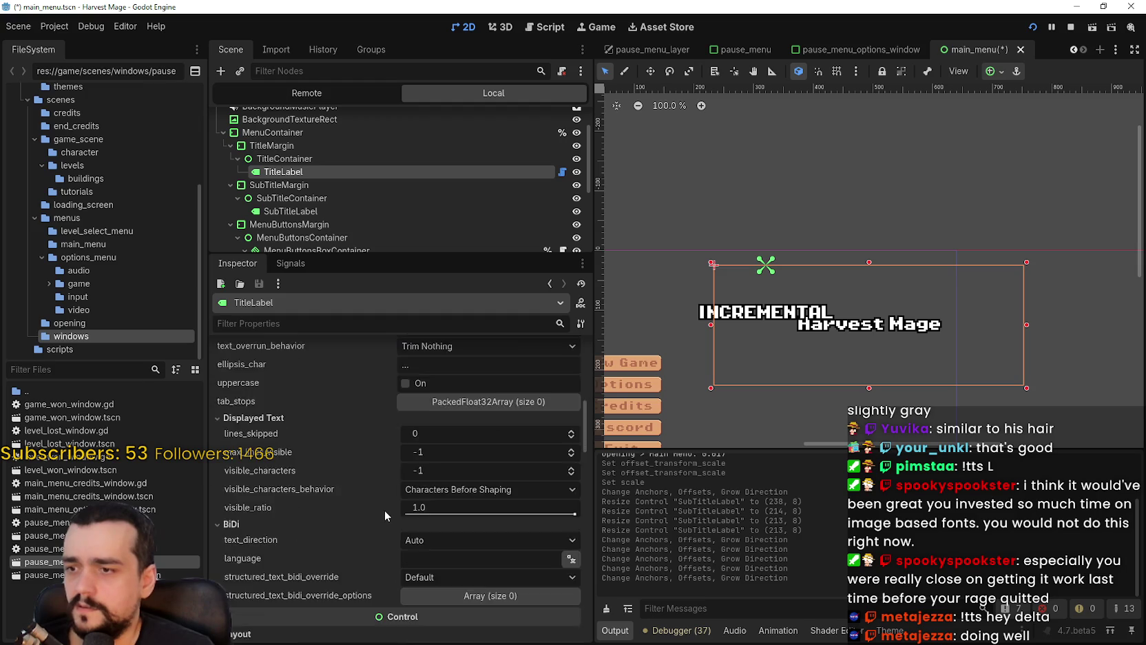
scroll(394, 484, down, 3)
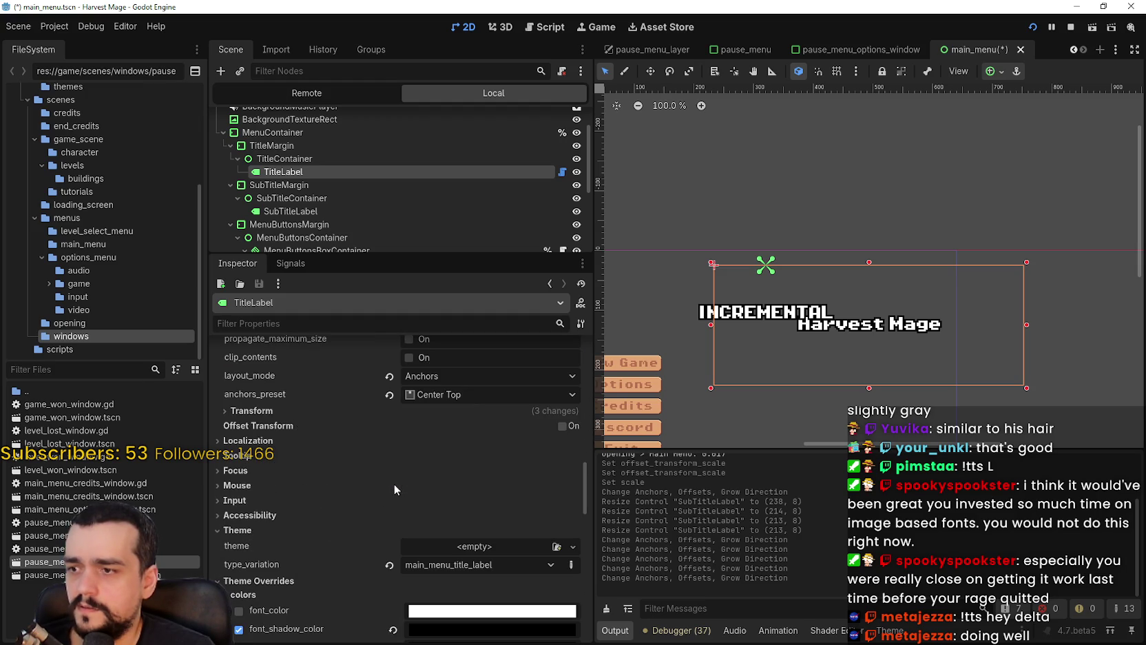
click(304, 410)
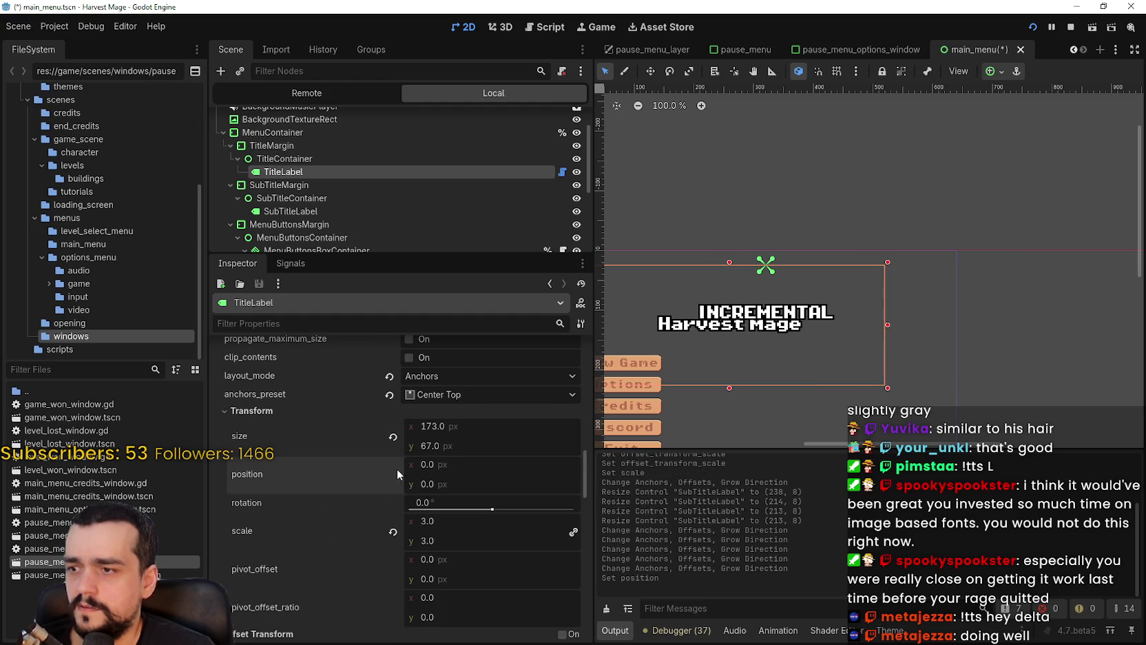
click(393, 475)
scroll(730, 348, down, 3)
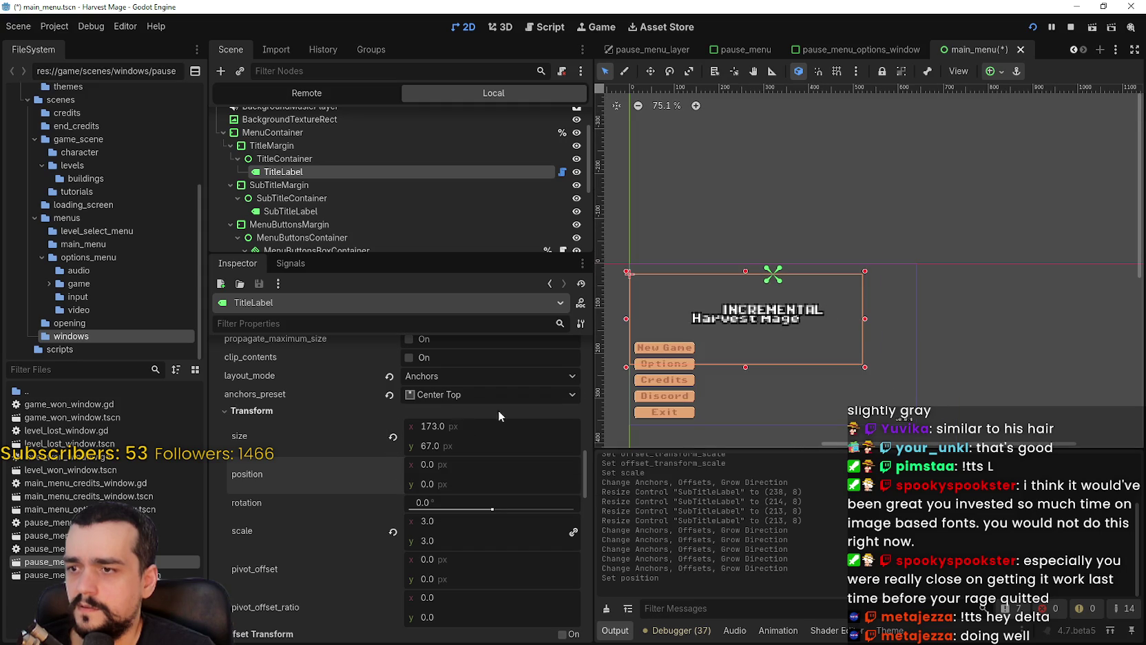
scroll(867, 363, up, 1)
scroll(872, 363, down, 1)
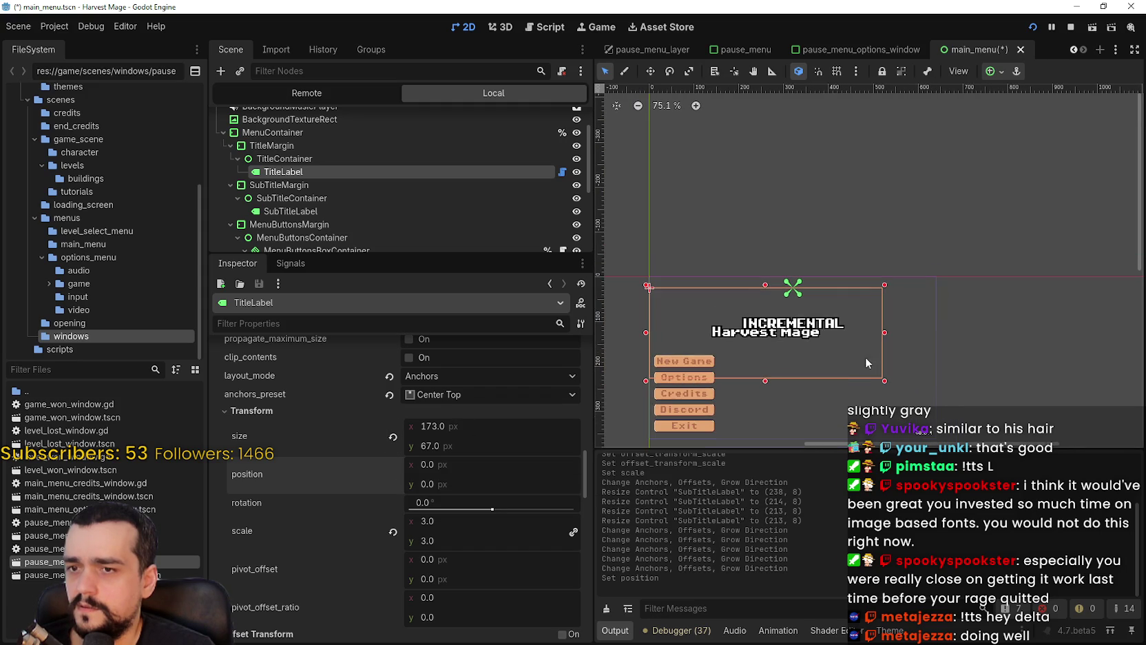
- Apply Top Left, then Center Top anchors, placing TitleLabel at 233.5, 0
click(996, 74)
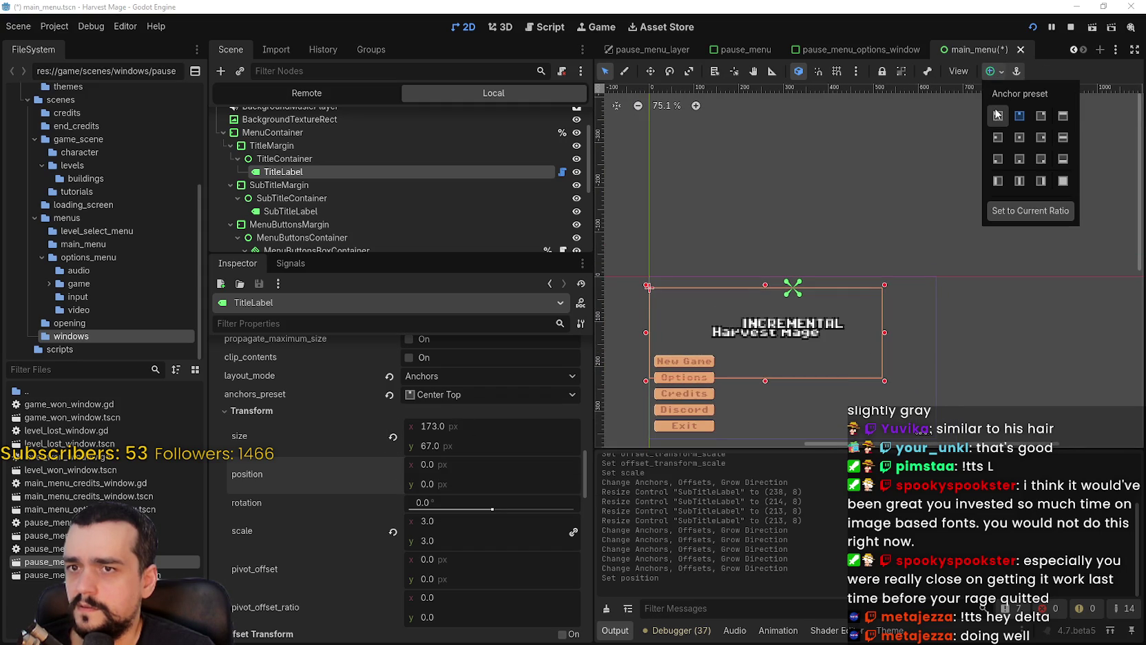
click(997, 117)
click(1019, 117)
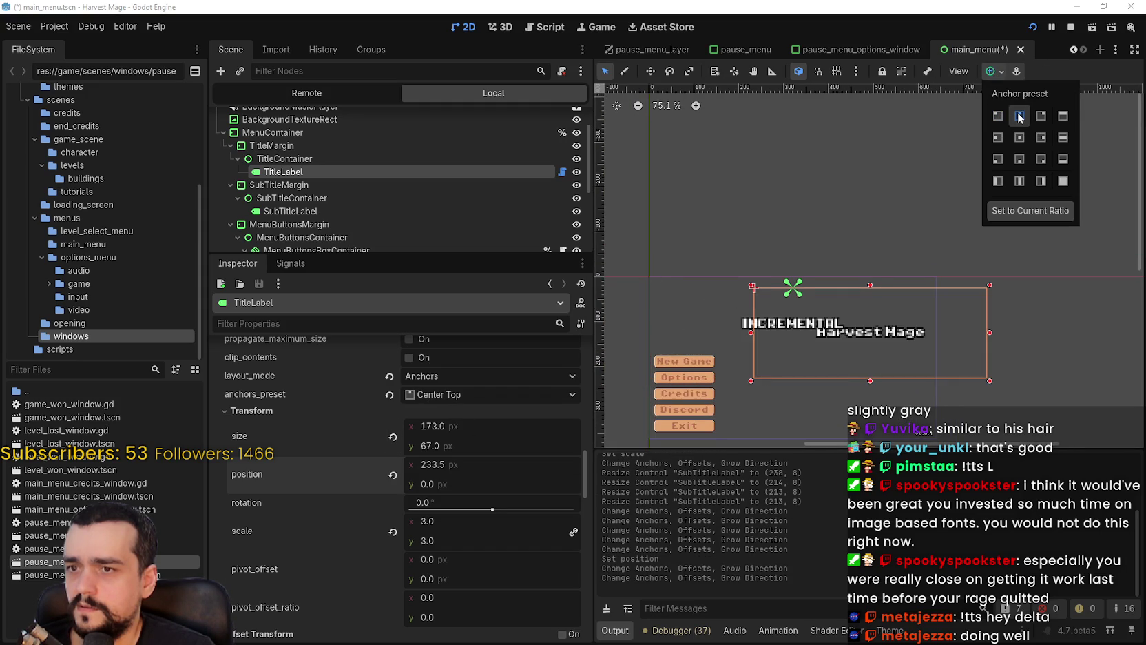
scroll(923, 335, up, 2)
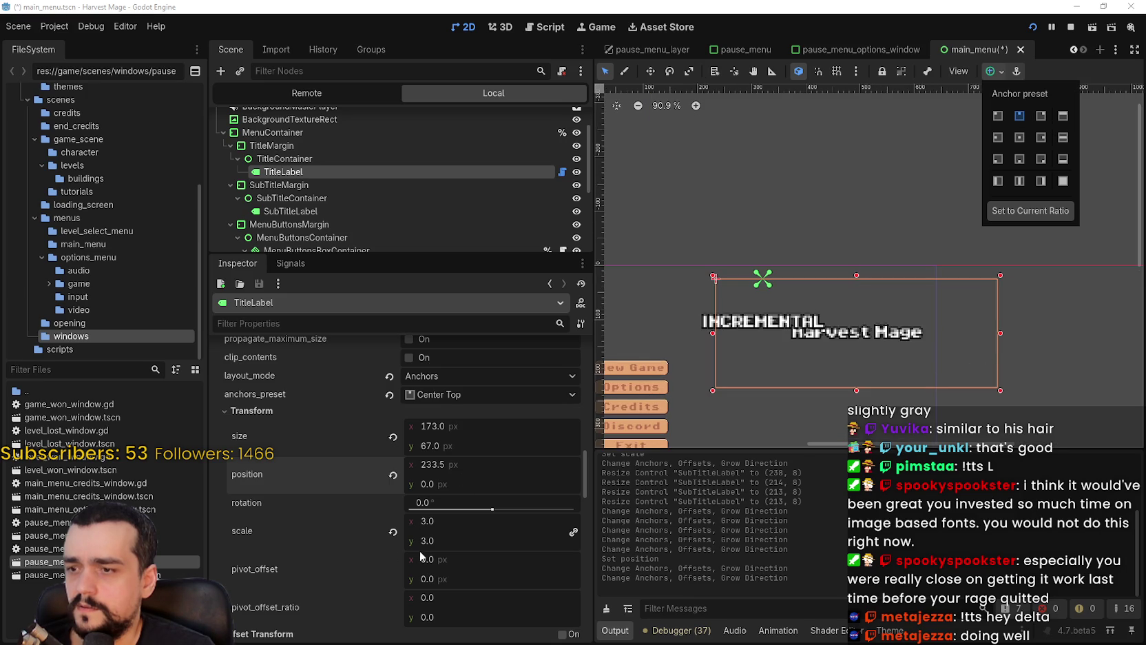
scroll(916, 127, up, 2)
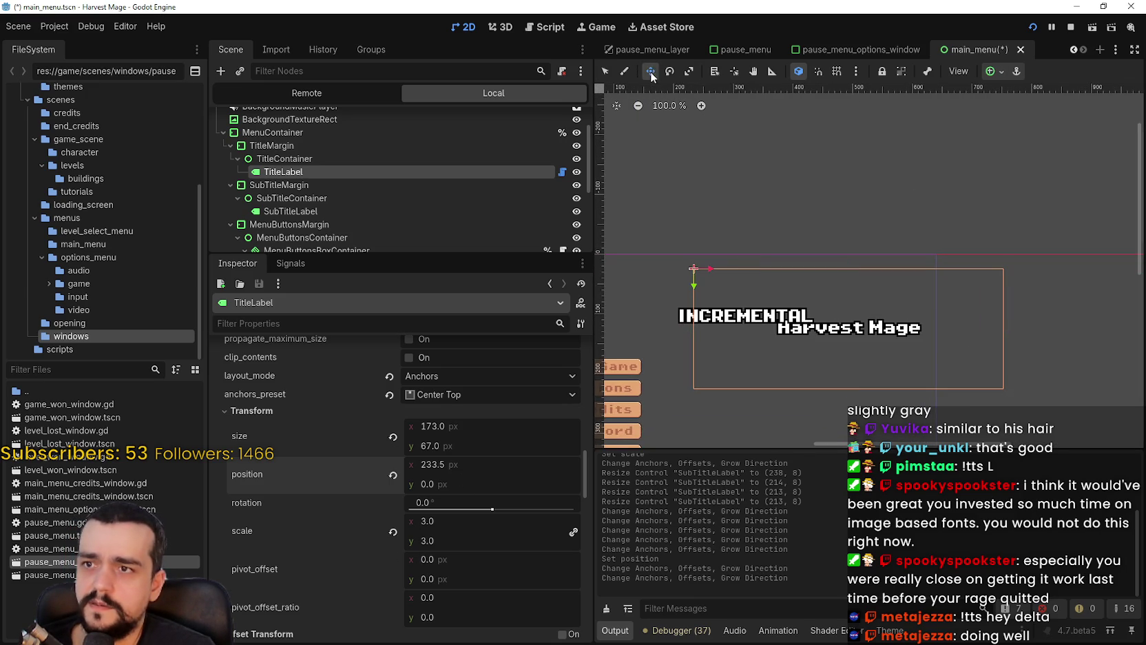
- With the Select tool, drag the title label left on the canvas
click(606, 71)
scroll(923, 387, up, 2)
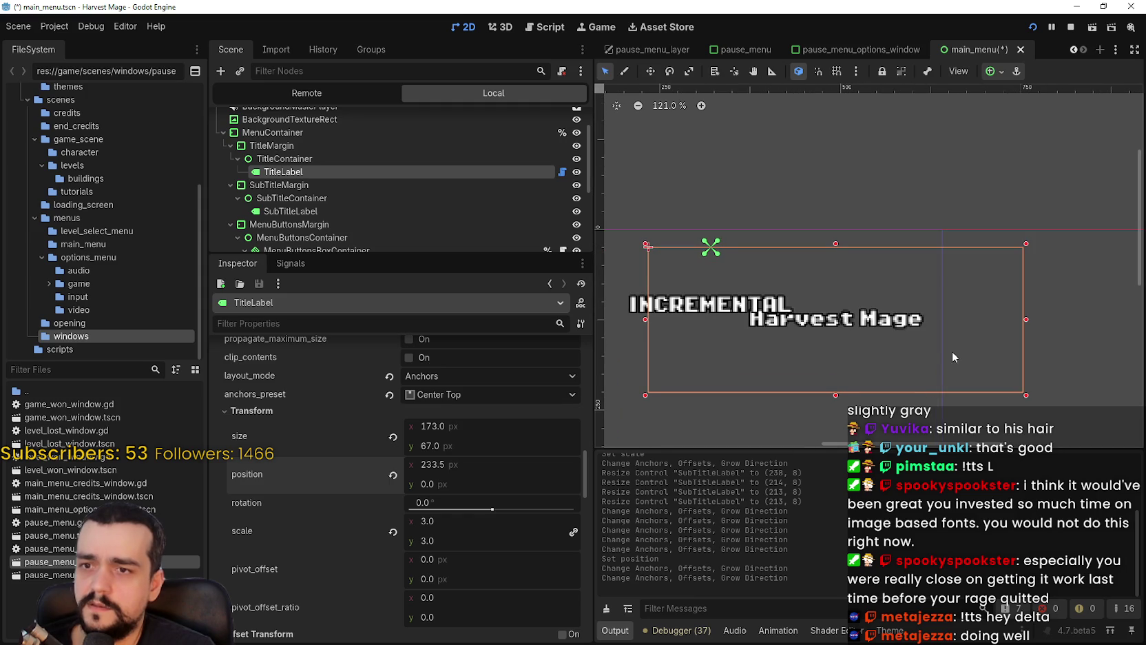
drag(979, 358, 838, 361)
scroll(699, 269, up, 8)
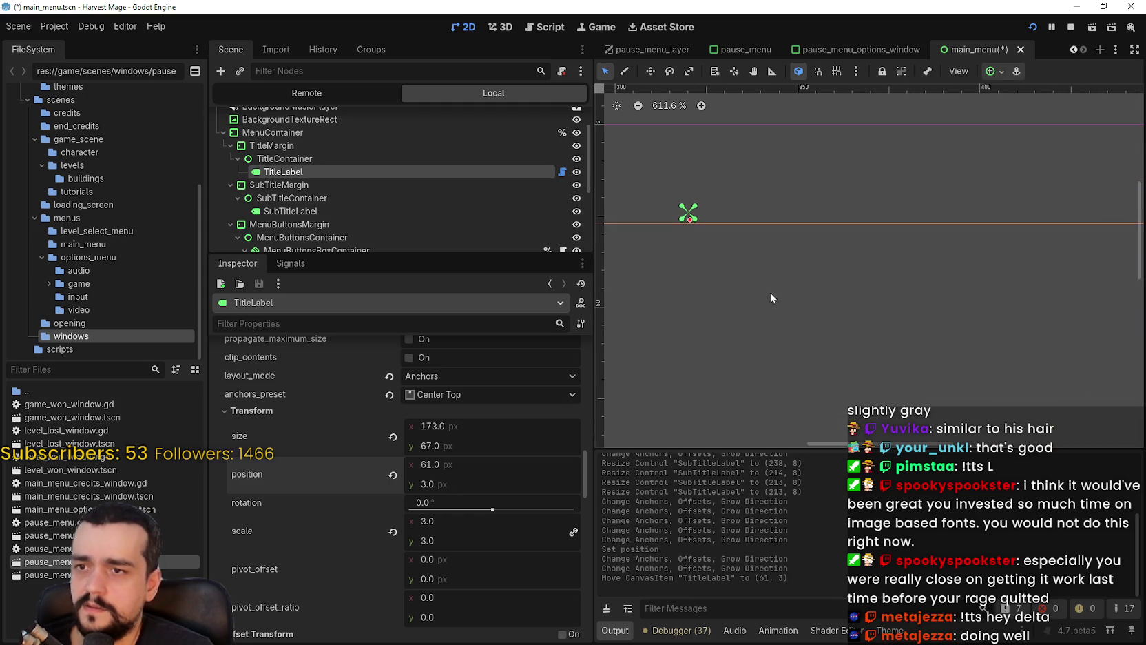
click(770, 295)
scroll(766, 290, down, 2)
scroll(356, 179, up, 5)
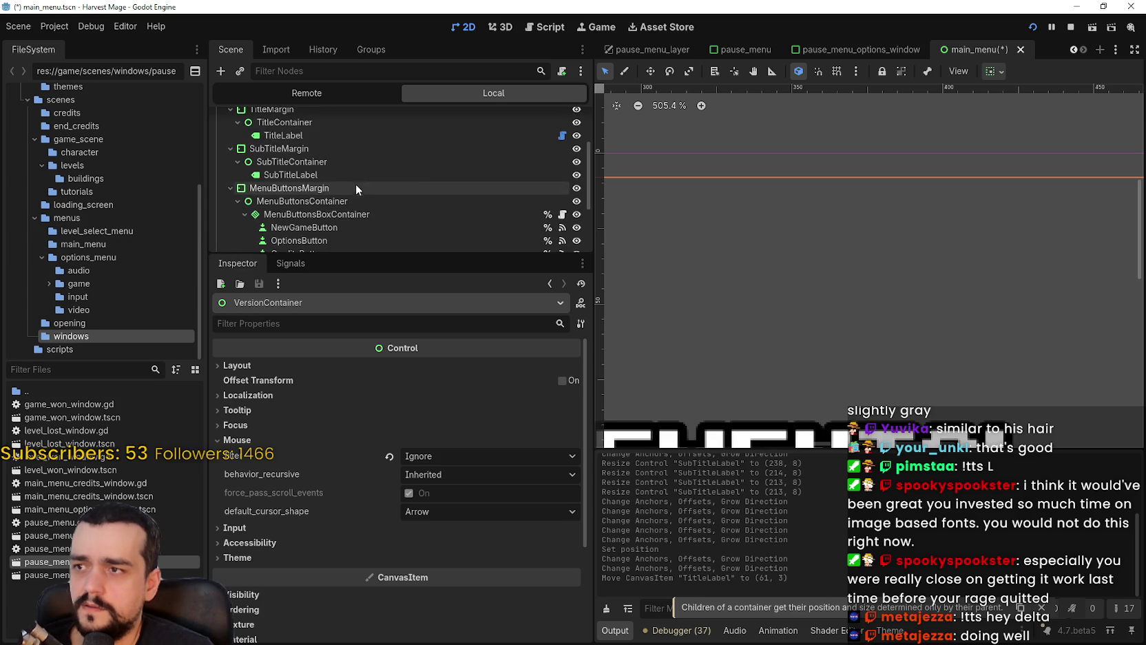
- Reselect the TitleLabel node in the scene tree
click(305, 150)
scroll(740, 276, down, 13)
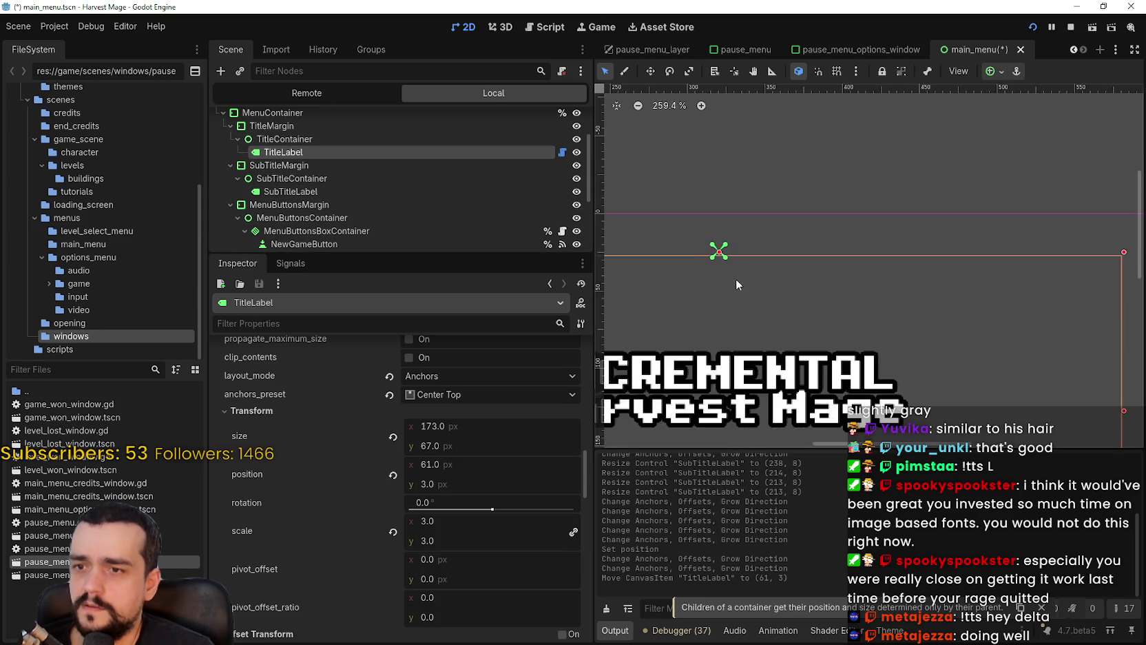
scroll(711, 233, down, 1)
scroll(790, 268, up, 2)
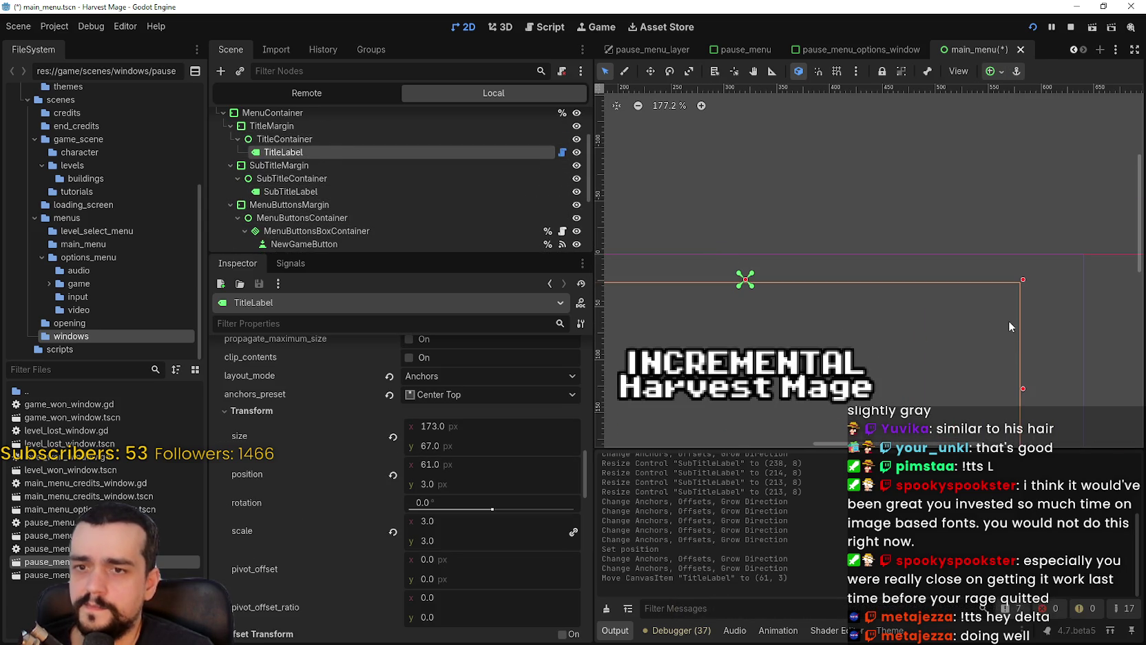
click(1010, 320)
scroll(327, 172, up, 4)
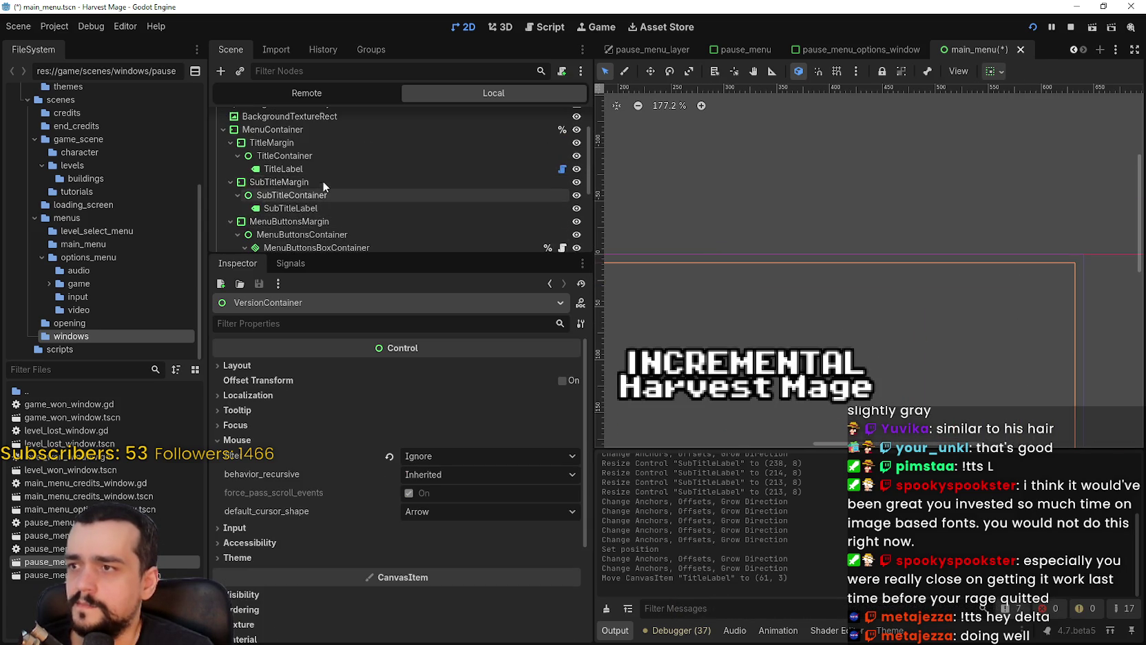
click(319, 171)
scroll(1016, 282, up, 4)
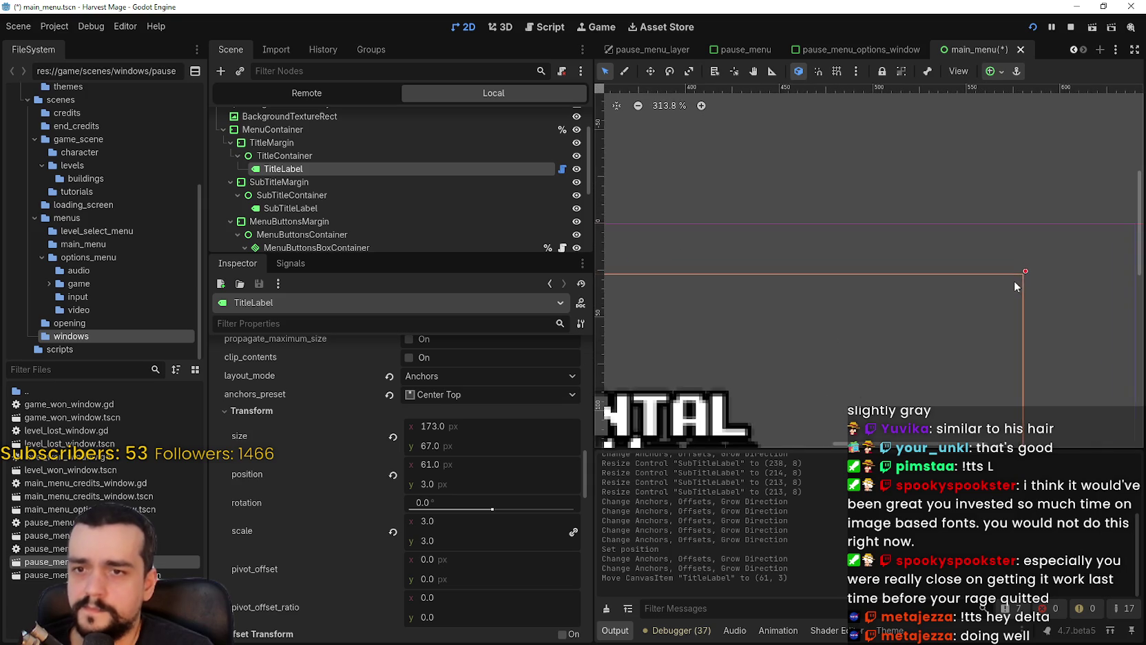
scroll(876, 276, up, 2)
scroll(895, 324, up, 6)
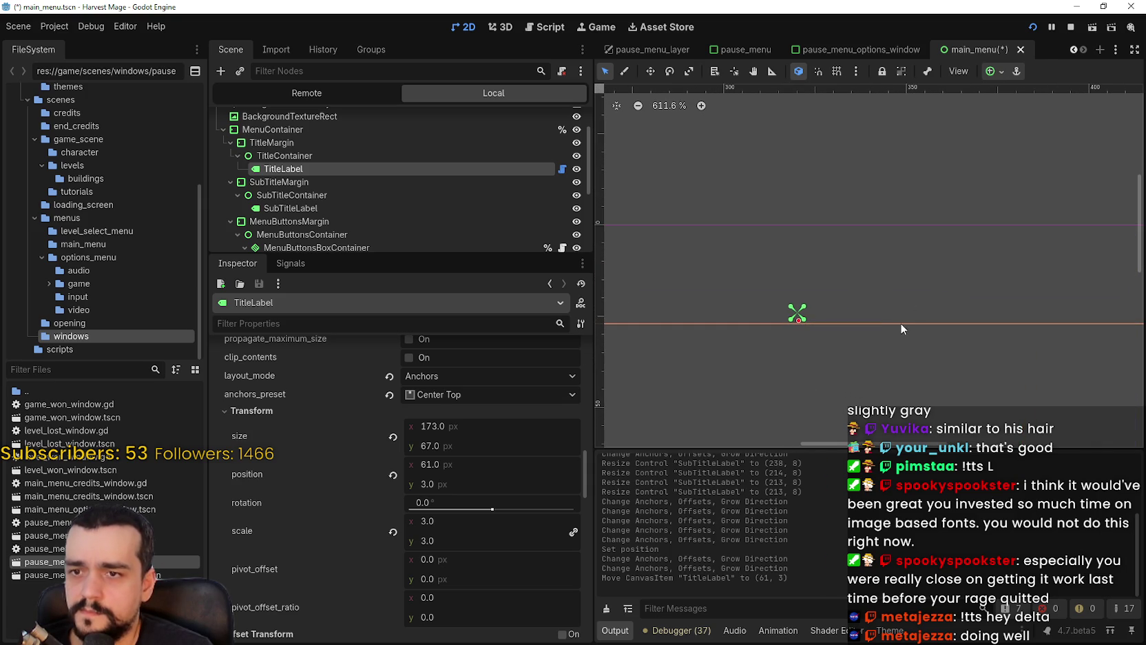
click(897, 317)
scroll(323, 168, up, 3)
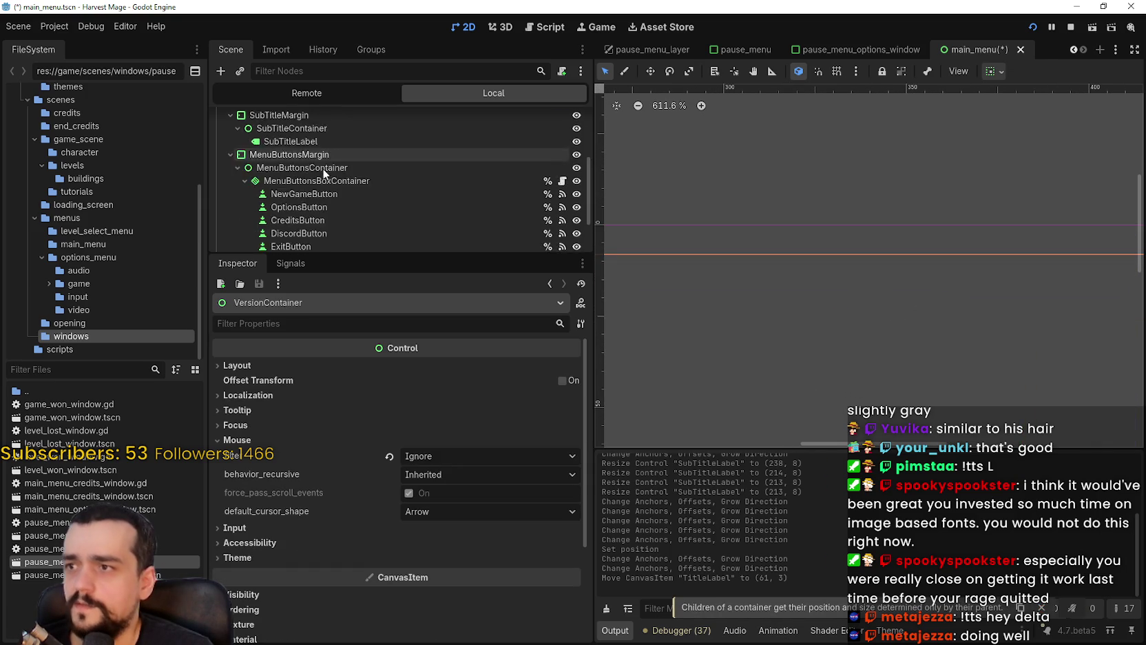
click(310, 137)
scroll(808, 304, up, 5)
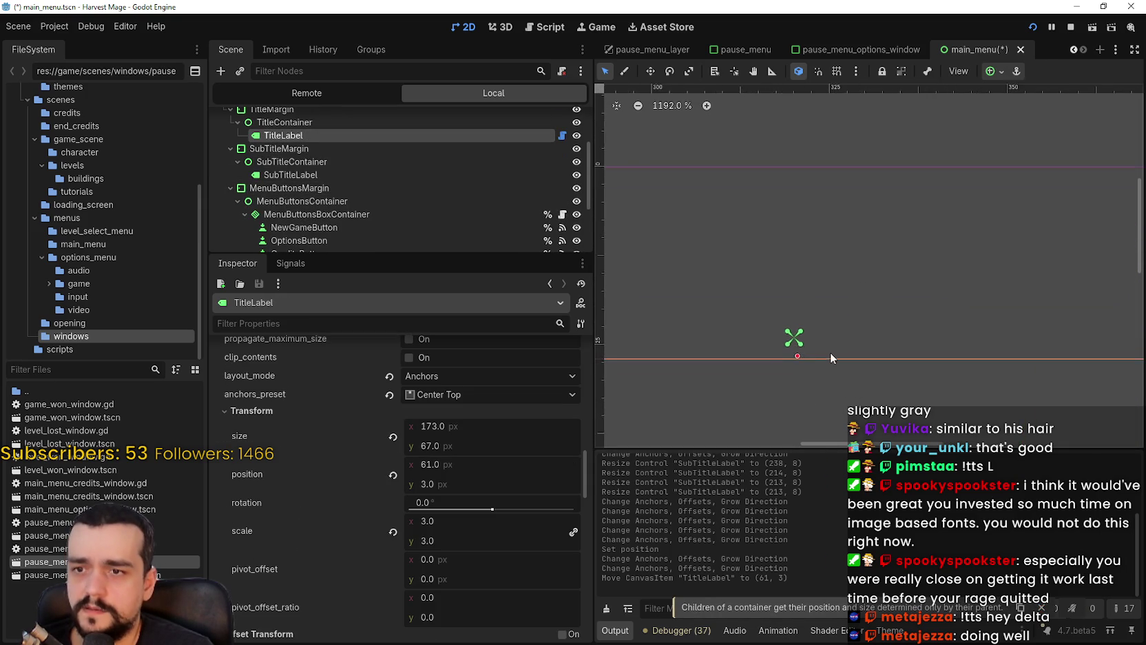
- Use the Move tool (W) to place TitleLabel at position 60, 1
key(w)
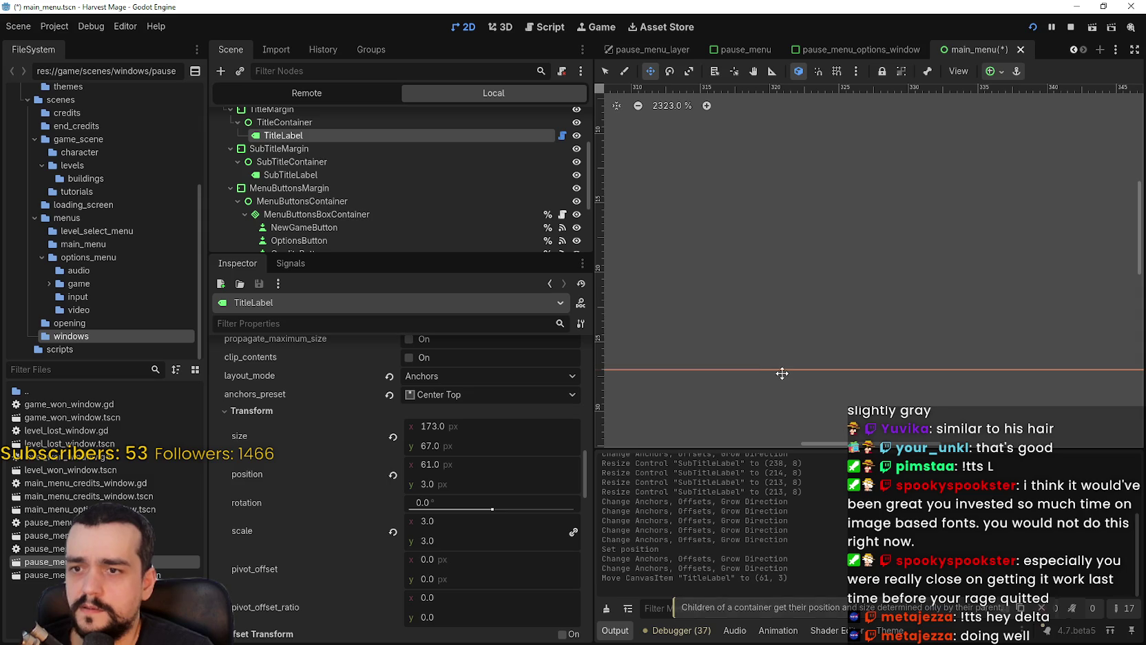
drag(781, 376, 773, 345)
scroll(742, 289, down, 2)
click(604, 74)
drag(763, 319, 767, 311)
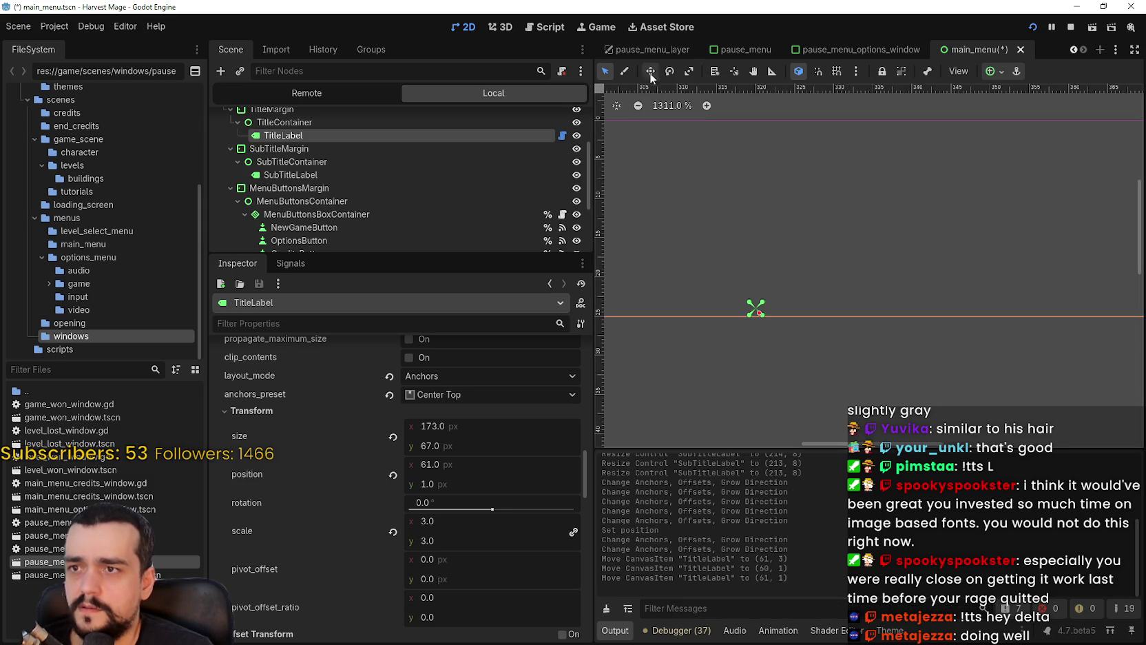
drag(786, 324, 785, 324)
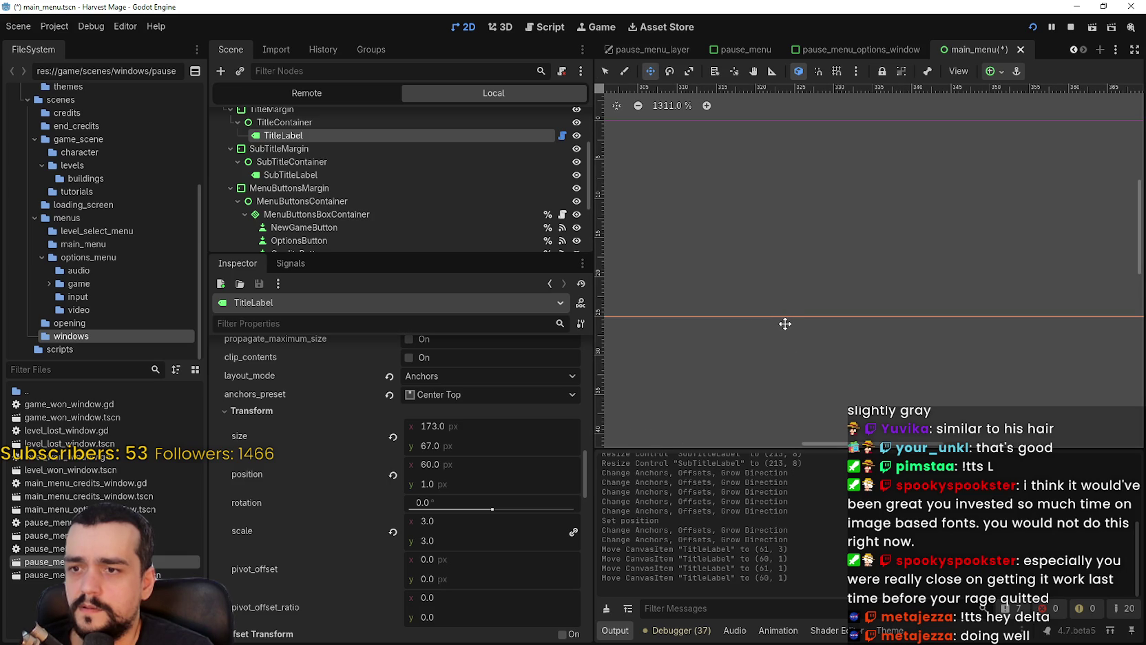
scroll(787, 321, down, 9)
scroll(788, 320, down, 4)
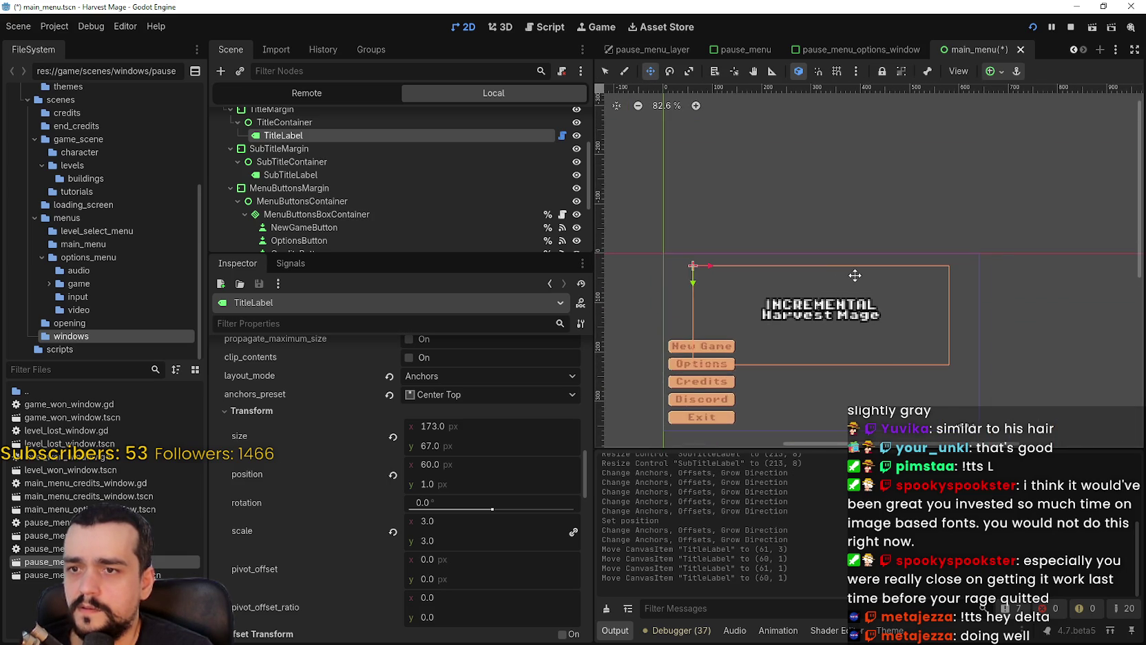
- Stretch TitleLabel's left edge out to x 0
scroll(854, 275, up, 1)
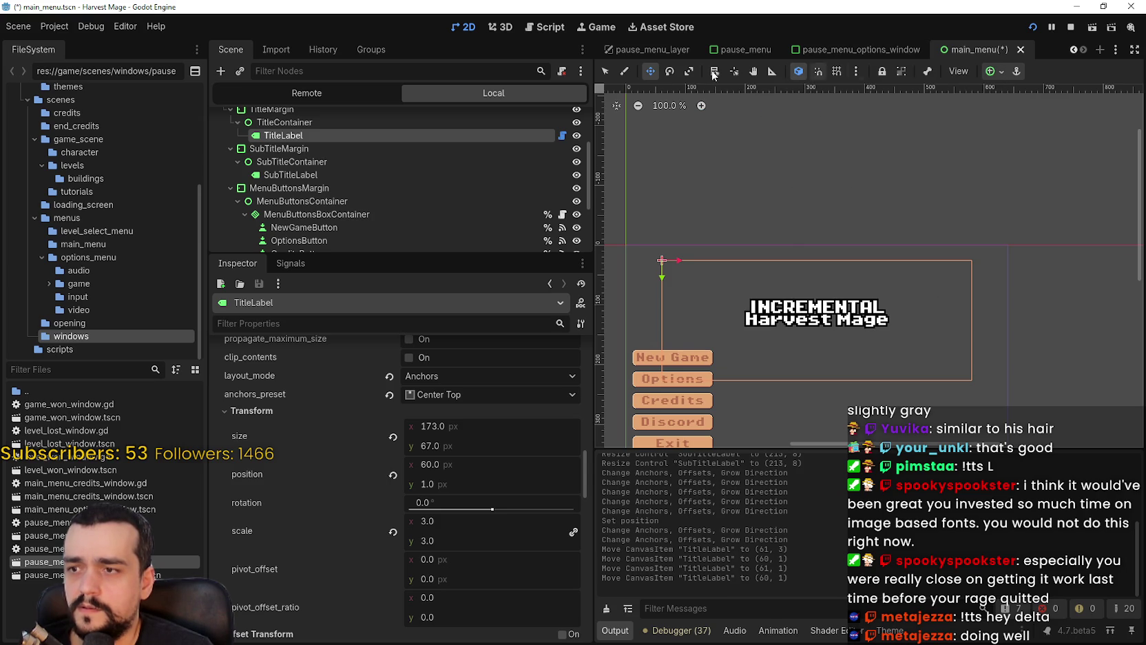
click(607, 71)
scroll(933, 251, up, 1)
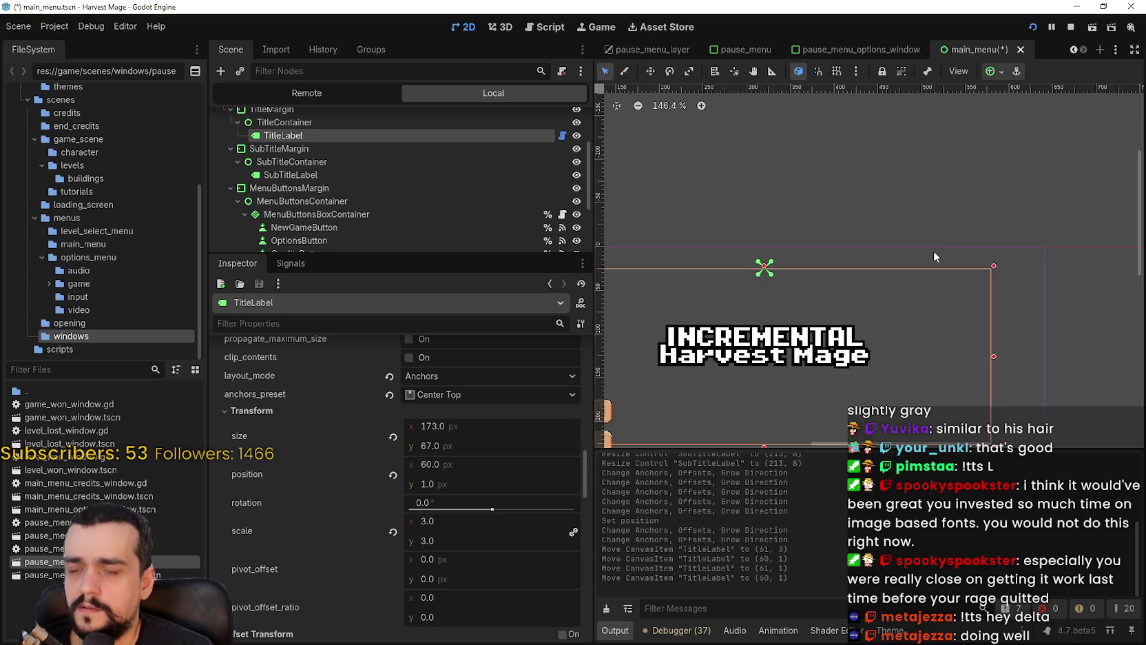
scroll(656, 329, up, 5)
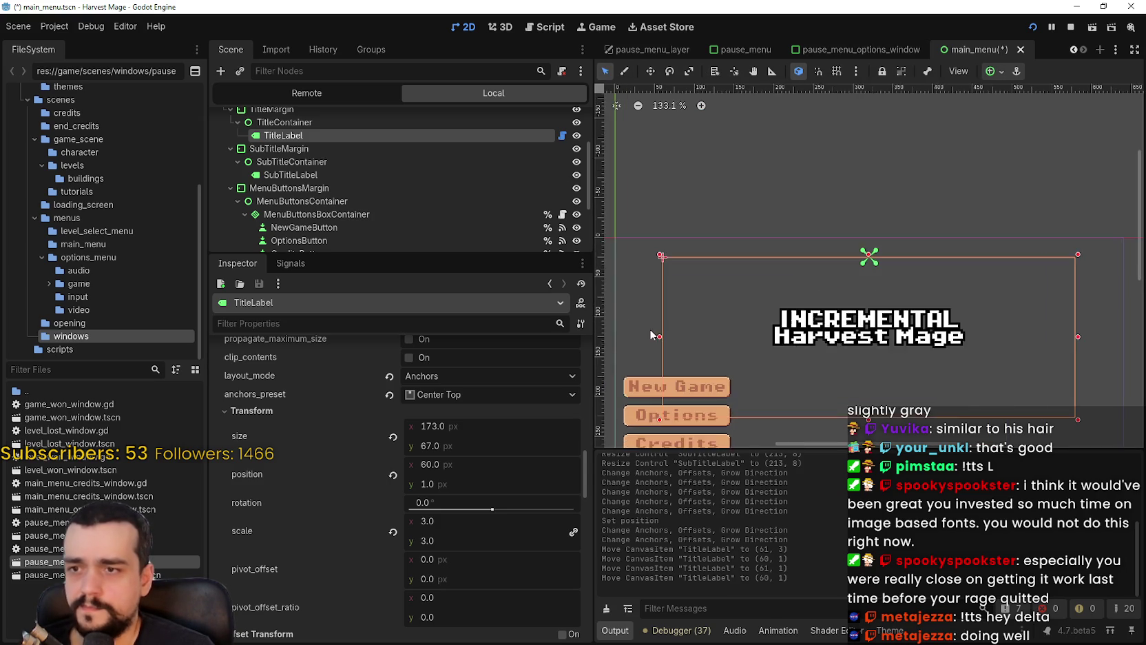
scroll(749, 301, down, 1)
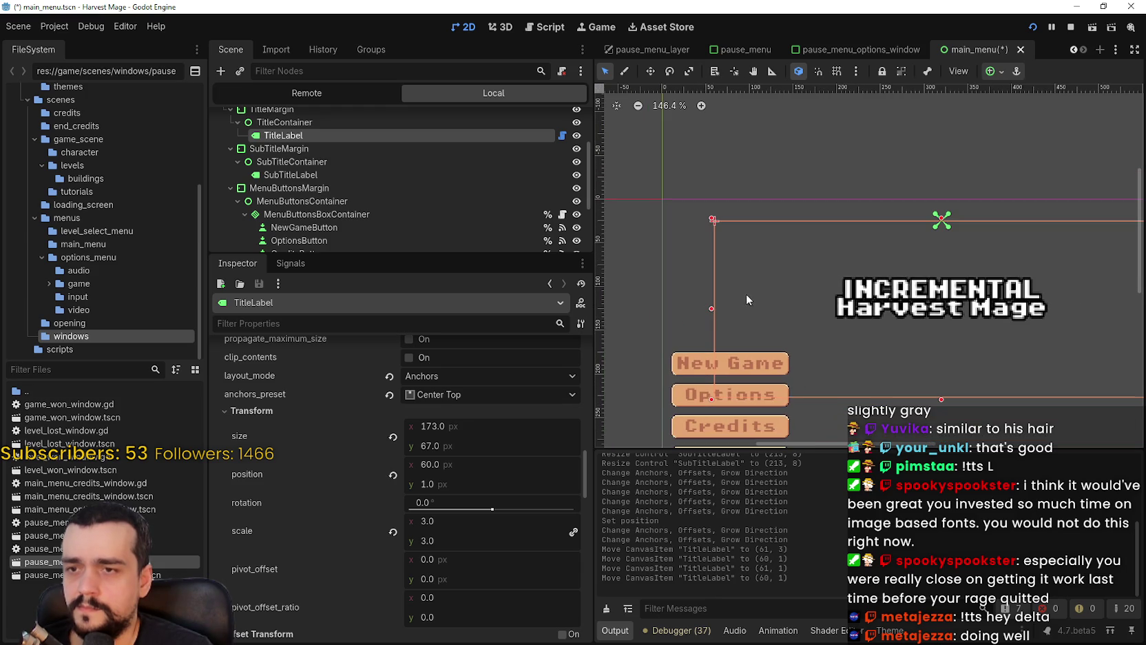
drag(711, 309, 661, 303)
scroll(667, 287, up, 12)
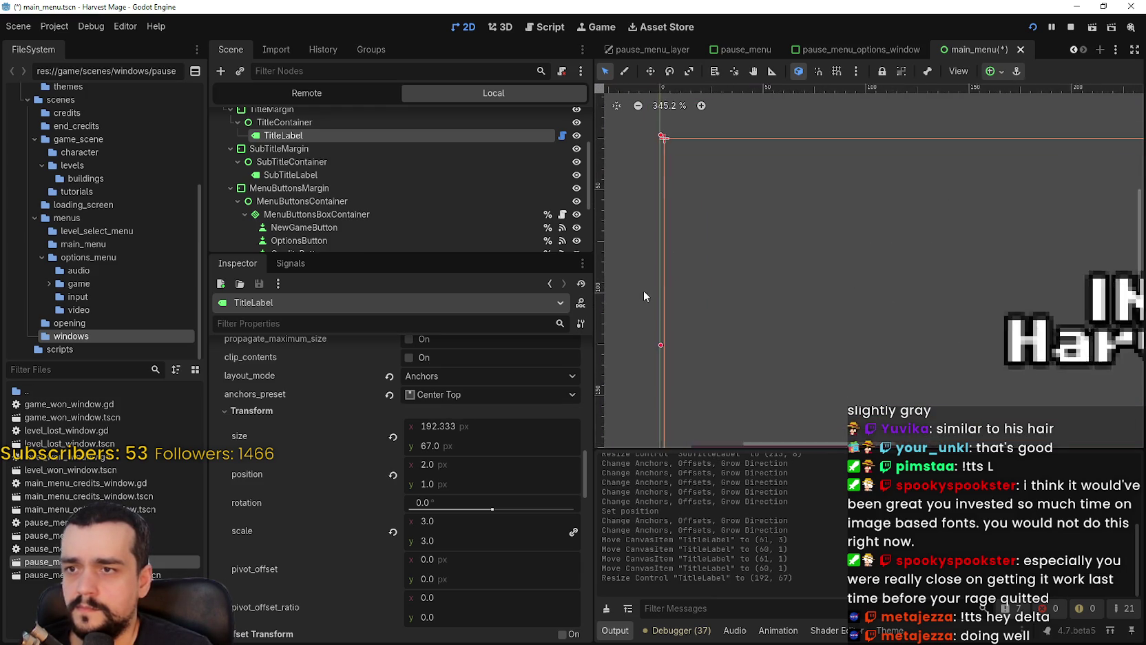
drag(773, 321, 768, 320)
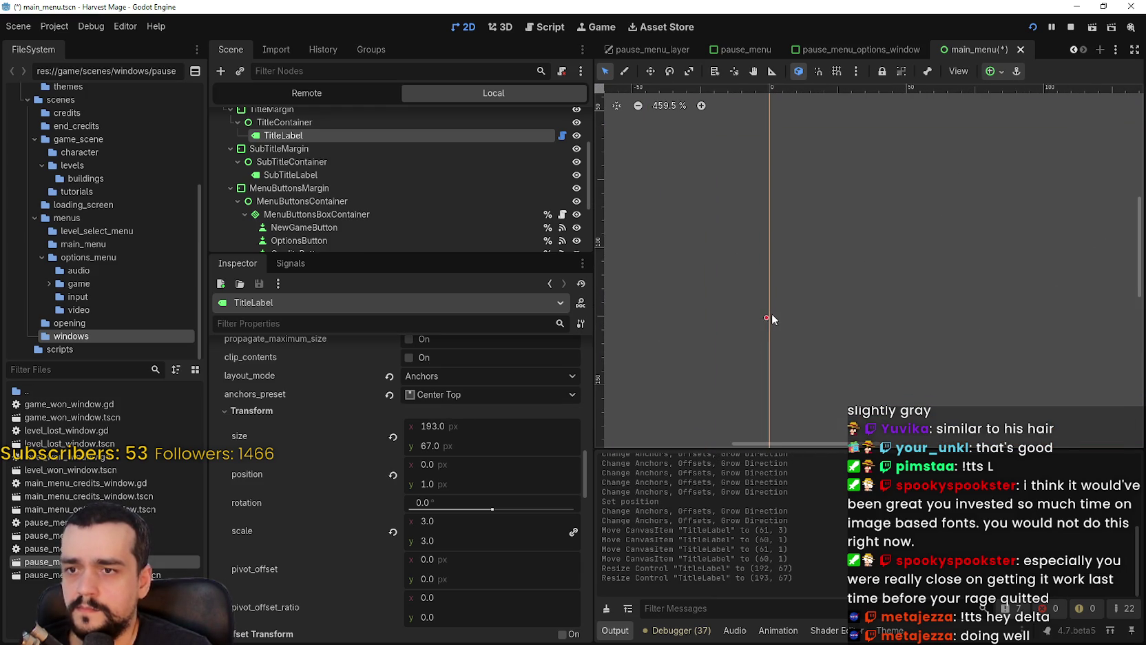
scroll(766, 147, up, 2)
scroll(824, 327, down, 3)
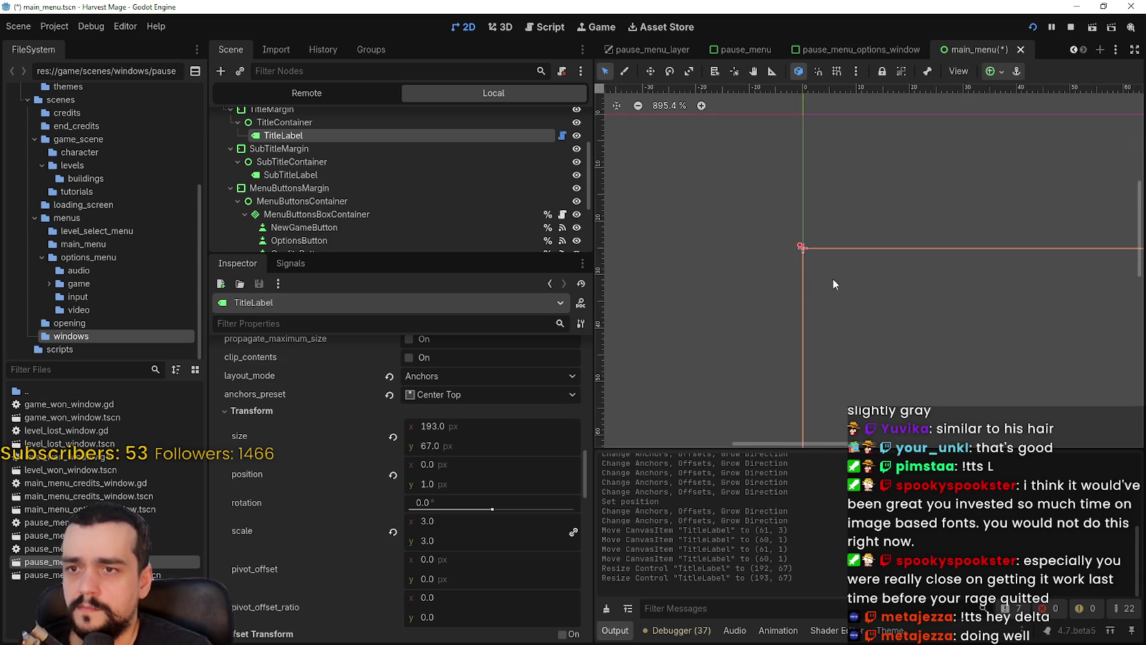
scroll(832, 278, down, 5)
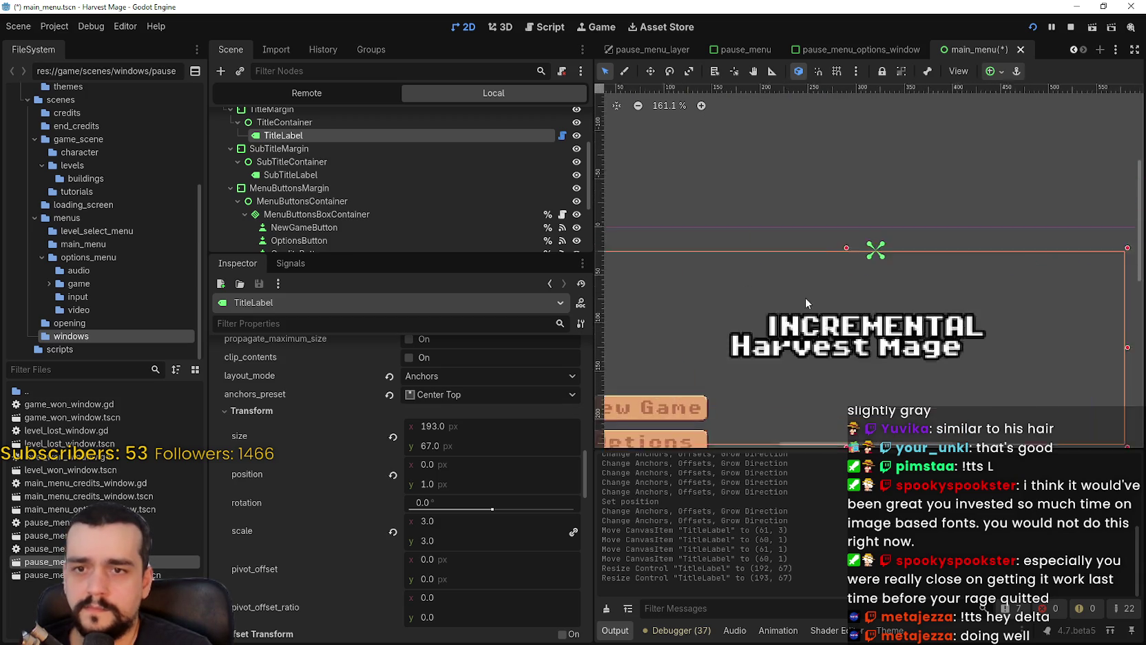
scroll(920, 317, up, 3)
- Widen TitleLabel to 213.333 px and shrink its height to about 20 px
mouse_move(910, 332)
mouse_down()
mouse_move(963, 343)
mouse_move(973, 332)
mouse_up()
scroll(972, 331, up, 9)
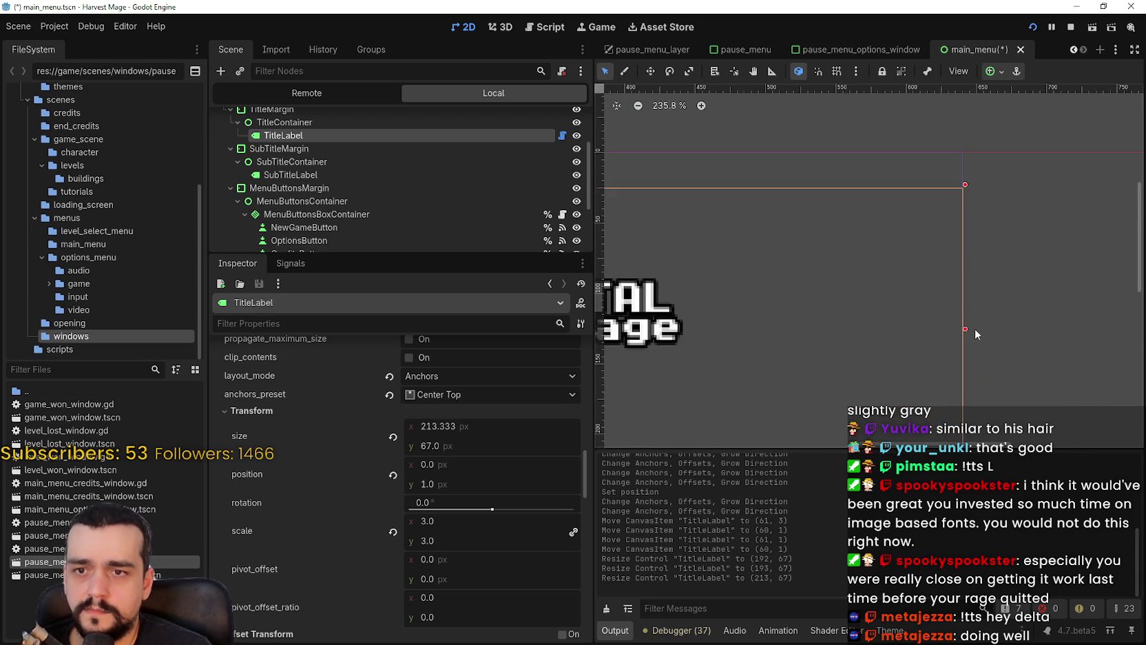
scroll(956, 336, up, 2)
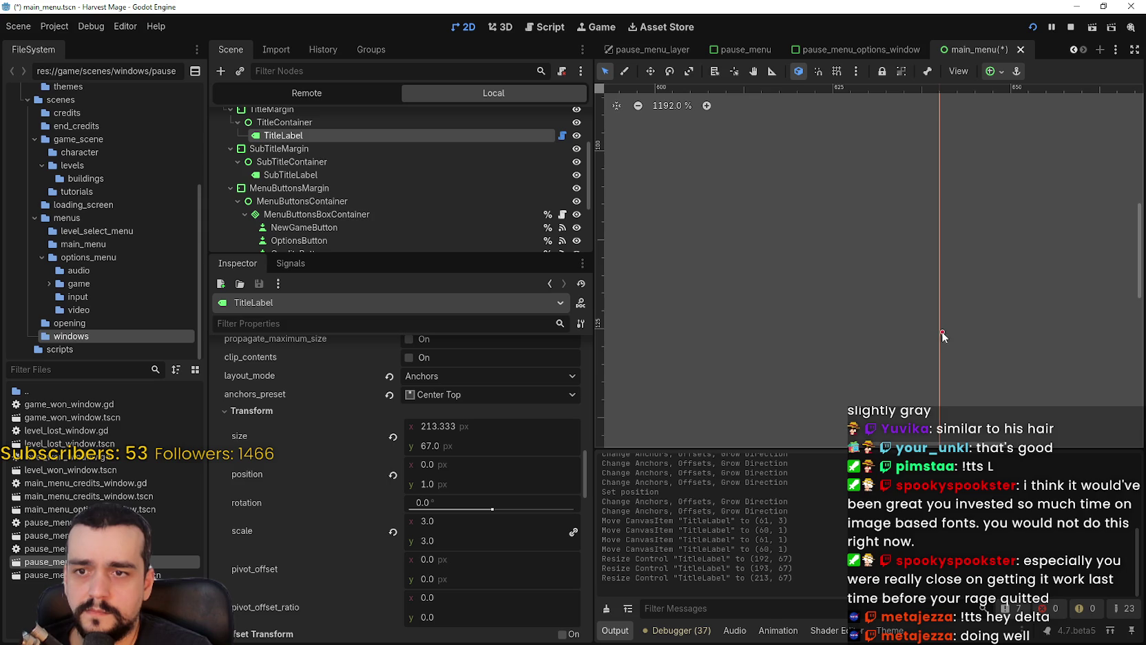
scroll(942, 333, down, 9)
scroll(717, 276, down, 3)
drag(668, 277, 913, 267)
scroll(780, 364, left, 1)
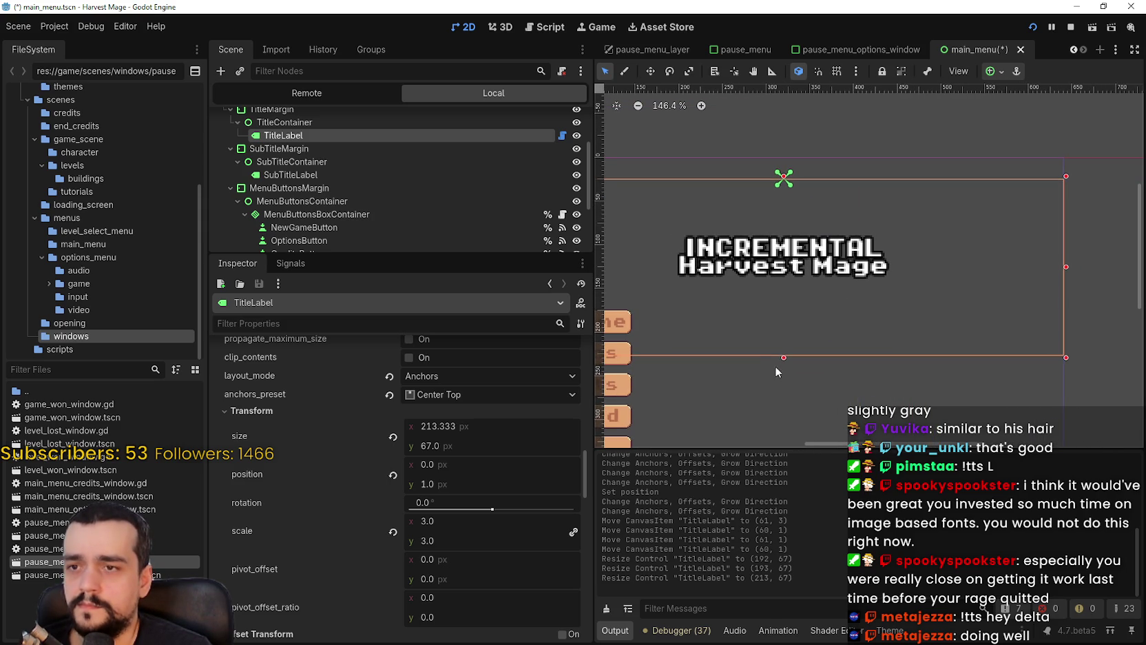
mouse_move(780, 362)
mouse_down()
mouse_move(774, 204)
mouse_move(777, 234)
mouse_up()
- Save main_menu.tscn with Ctrl+S and run the project
scroll(824, 272, down, 2)
key(ctrl+s)
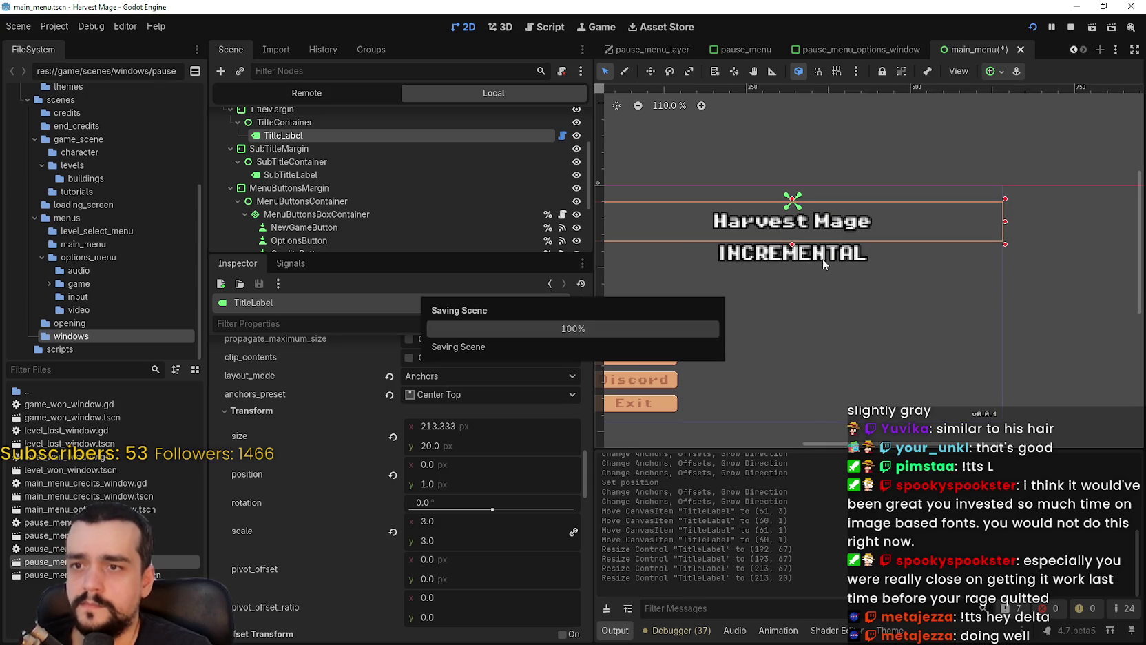
click(1033, 26)
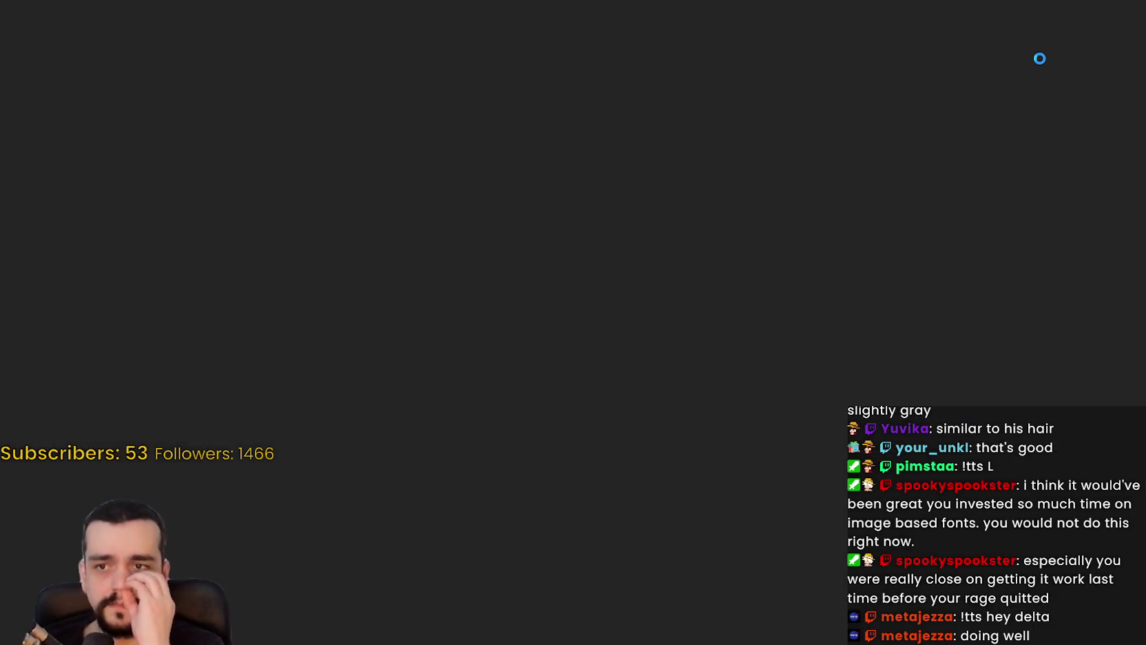
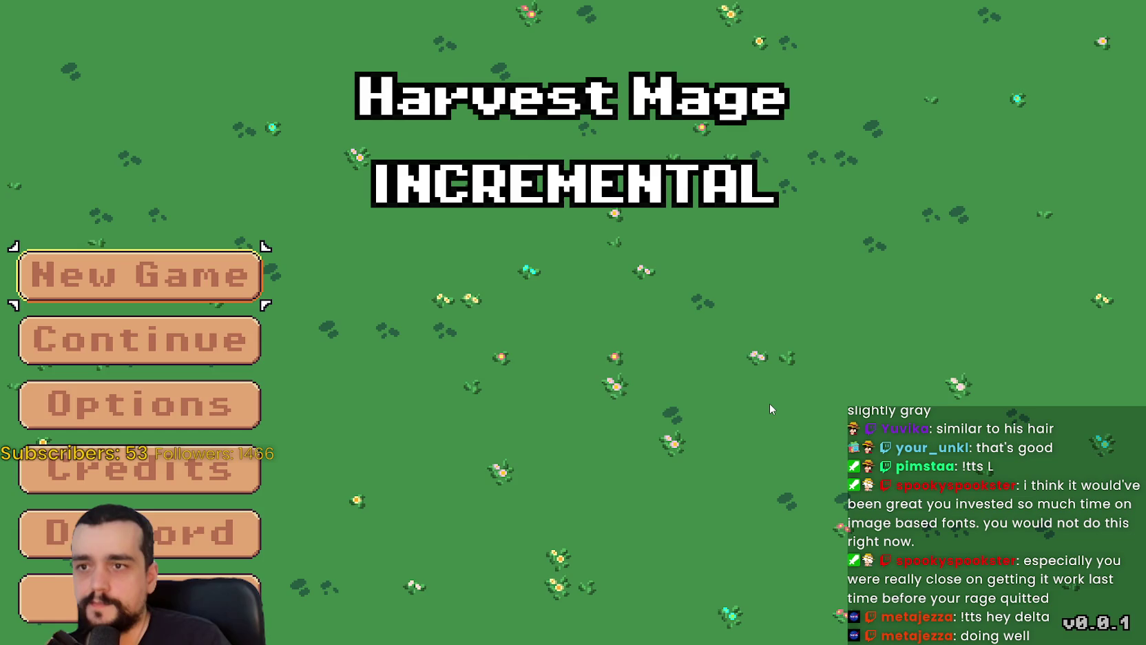
- Set the INCREMENTAL subtitle's scale to 2.5, save the main menu, and run the game
key(Return)
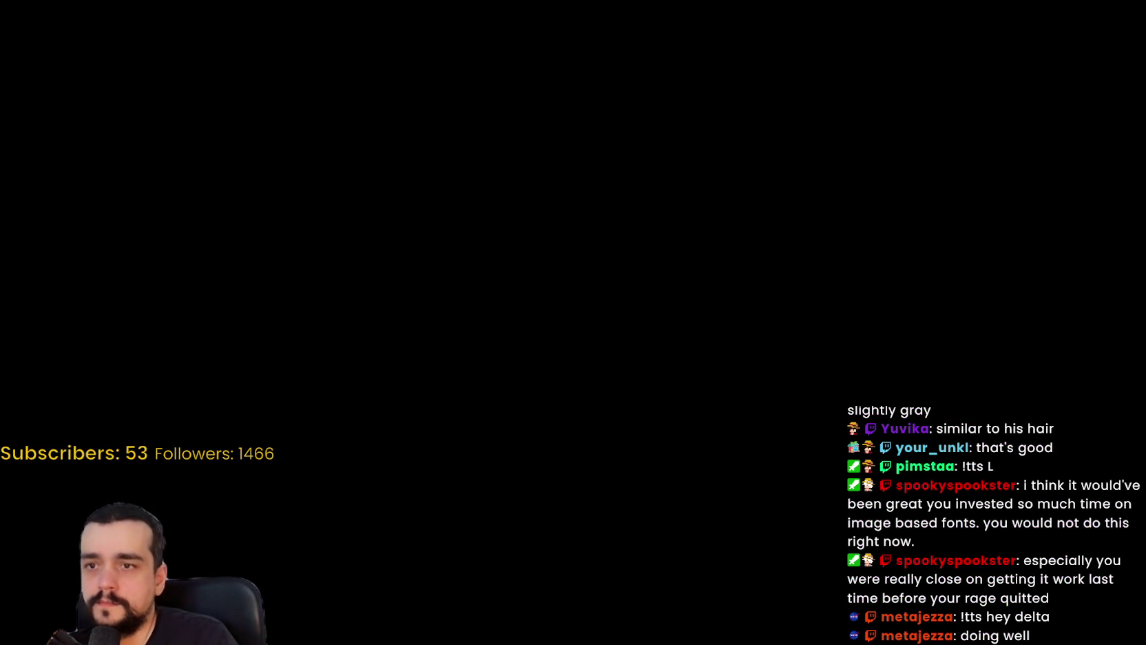
scroll(529, 506, down, 10)
scroll(456, 437, down, 8)
scroll(473, 530, down, 3)
scroll(466, 519, down, 3)
scroll(466, 516, up, 8)
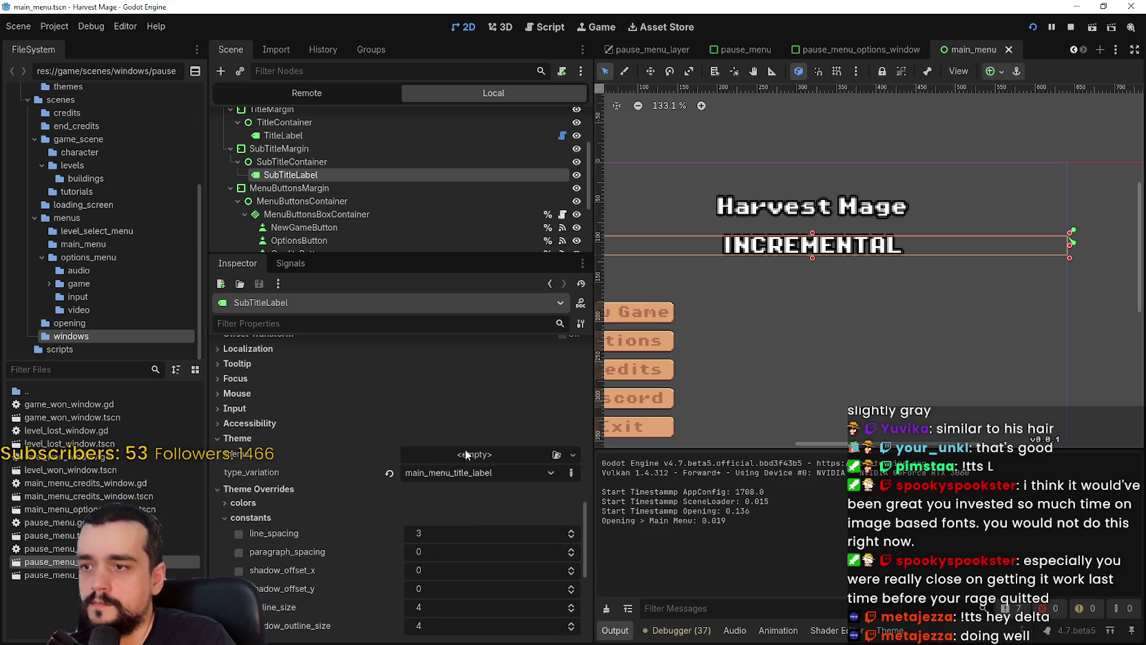
text(scale)
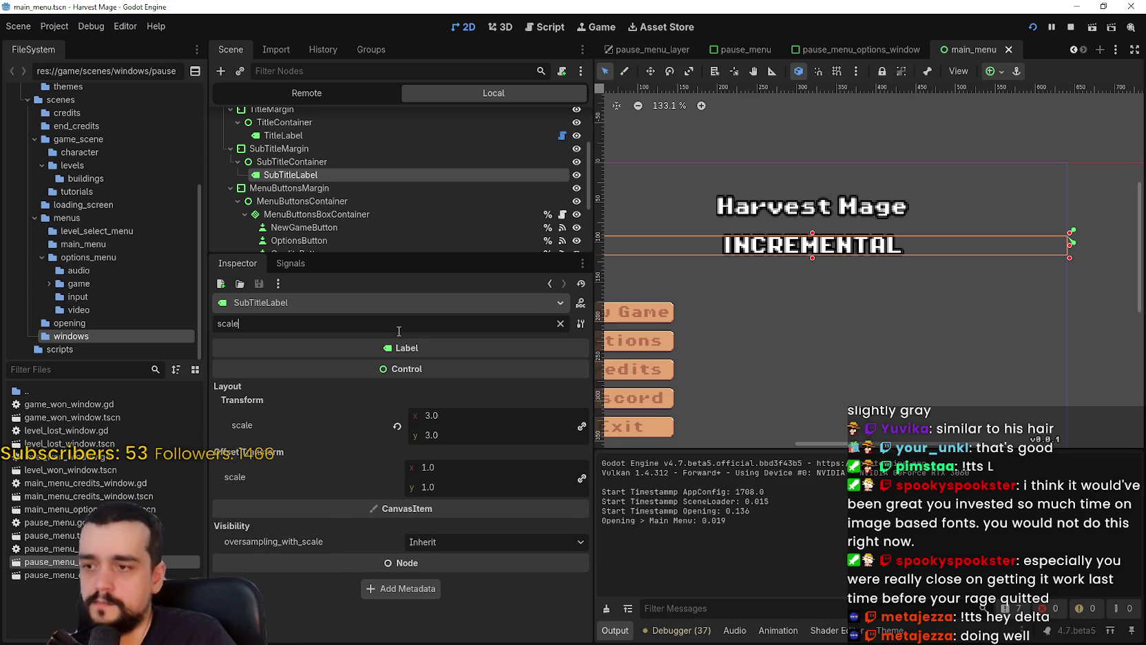
click(448, 415)
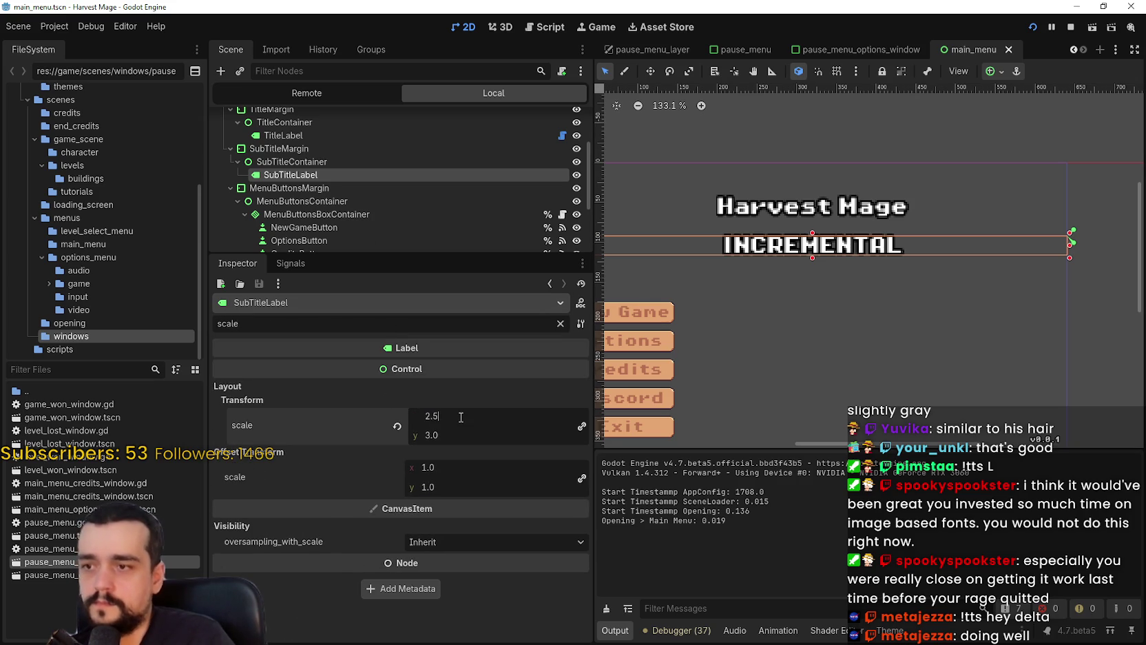
key(Return)
key(ctrl+s)
click(1034, 28)
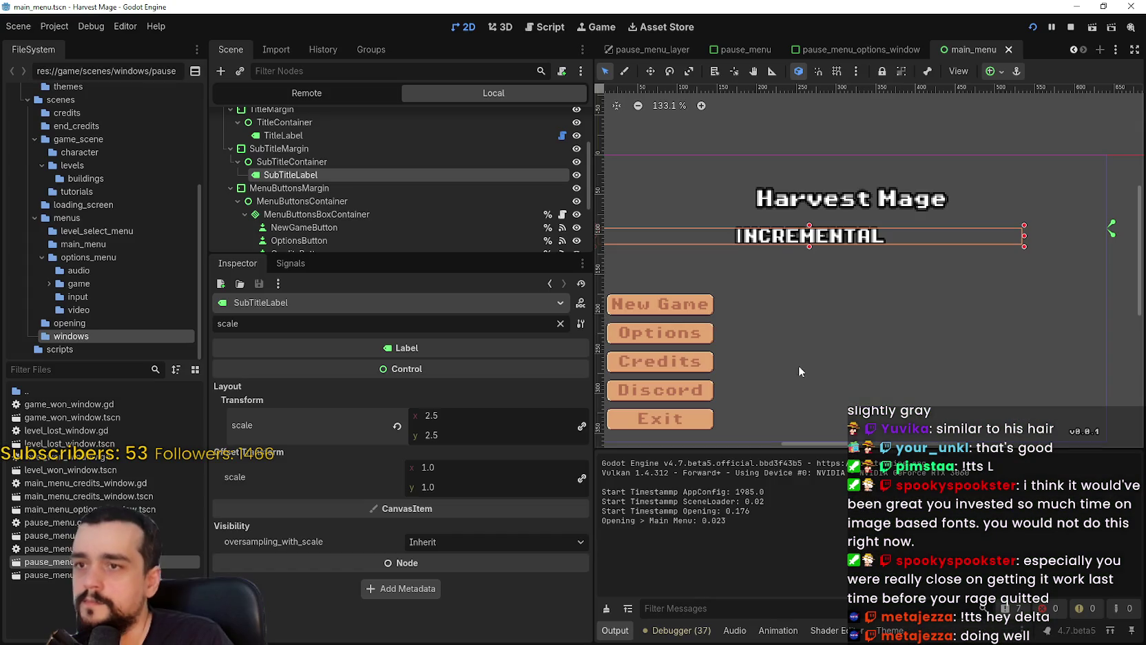
text(2)
- Lower the subtitle scale to 2.0, save, and relaunch the game to check it
key(Return)
key(ctrl+s)
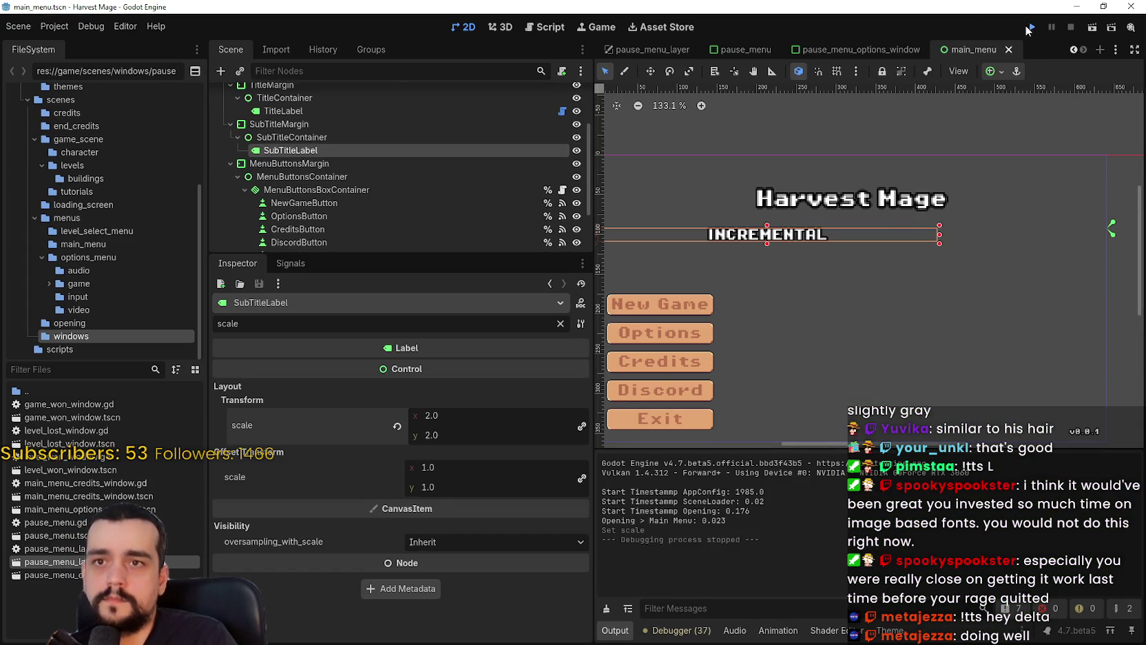
click(1029, 28)
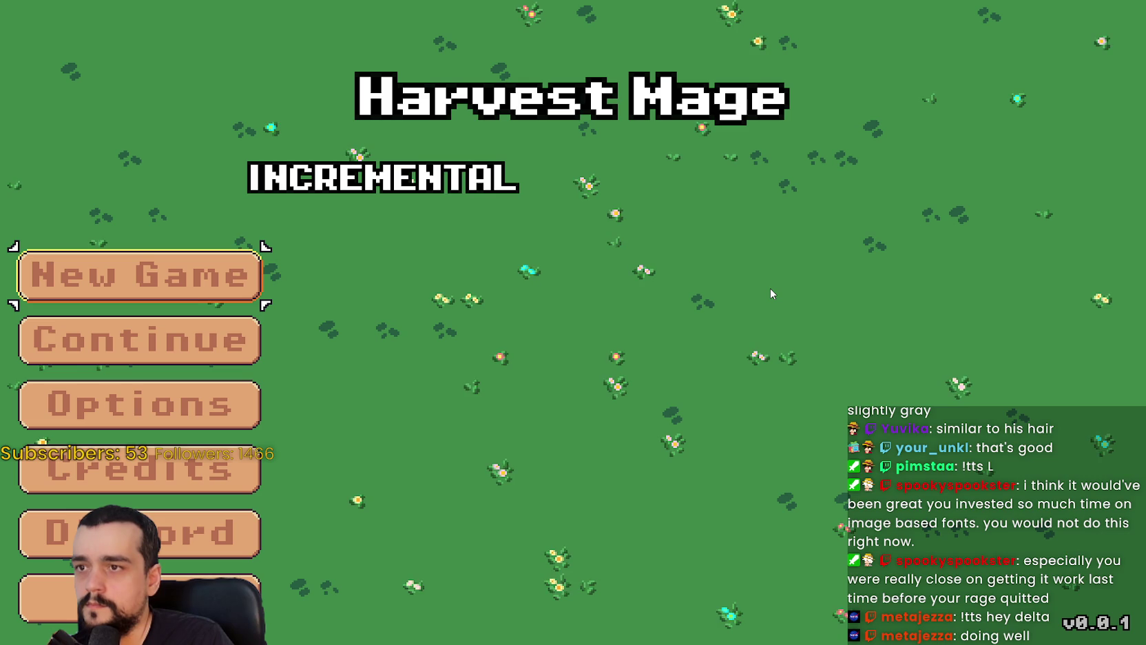
- Anchor SubTitleLabel with the Top Wide preset, narrow its box, and save
key(Return)
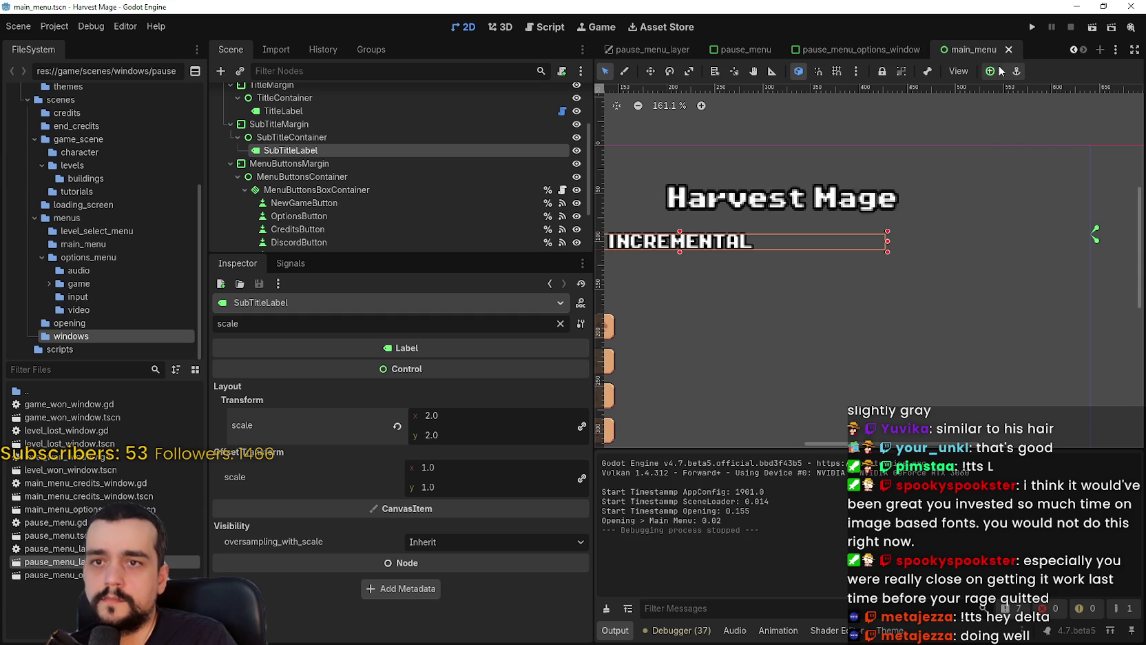
click(992, 71)
click(1041, 116)
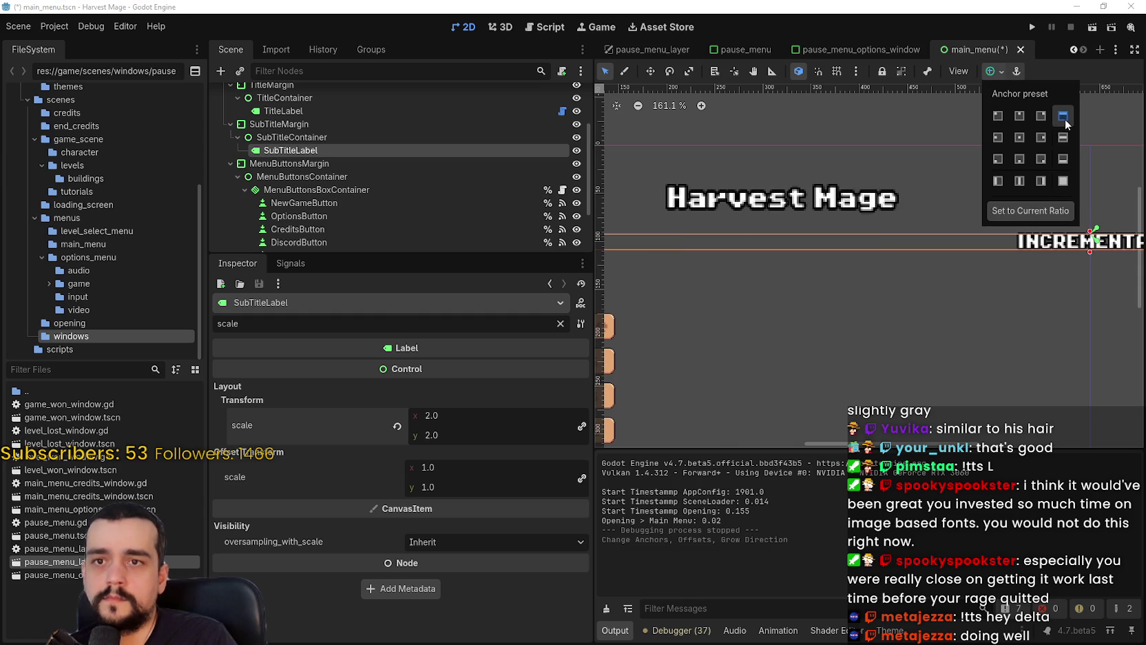
scroll(958, 262, down, 4)
click(950, 308)
scroll(1022, 302, down, 1)
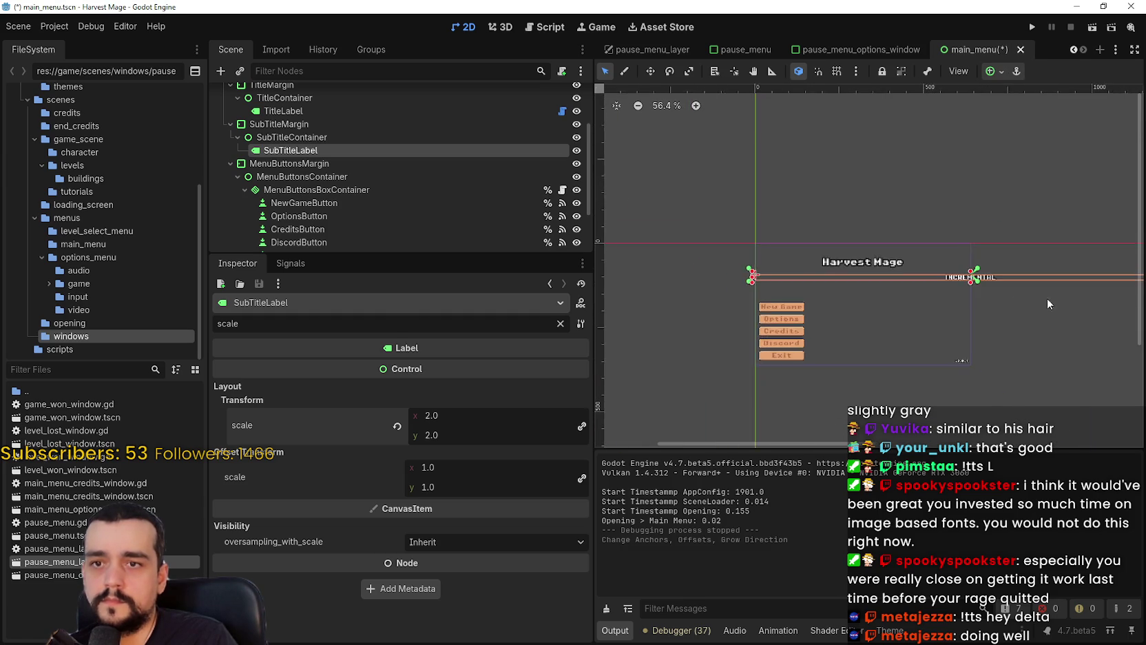
scroll(946, 307, right, 5)
drag(1007, 293, 744, 292)
scroll(827, 296, up, 10)
scroll(824, 297, up, 1)
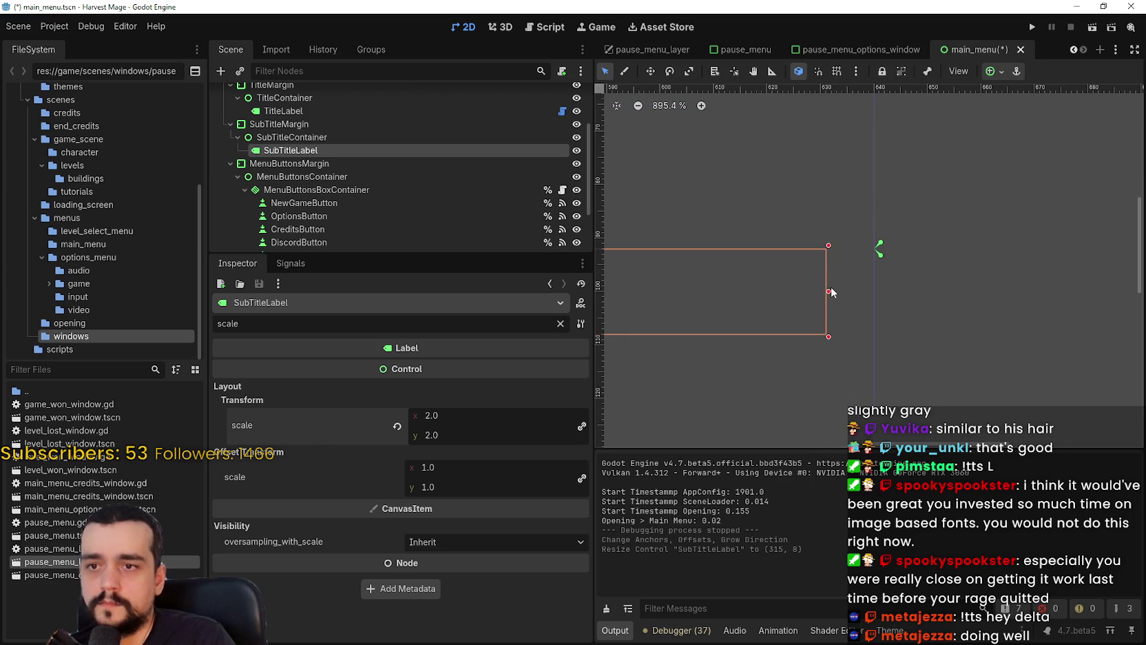
scroll(878, 295, up, 4)
key(ctrl+s)
- Apply the Top Wide anchor preset to TitleLabel
scroll(849, 211, down, 12)
scroll(792, 192, down, 8)
click(299, 110)
scroll(892, 234, down, 7)
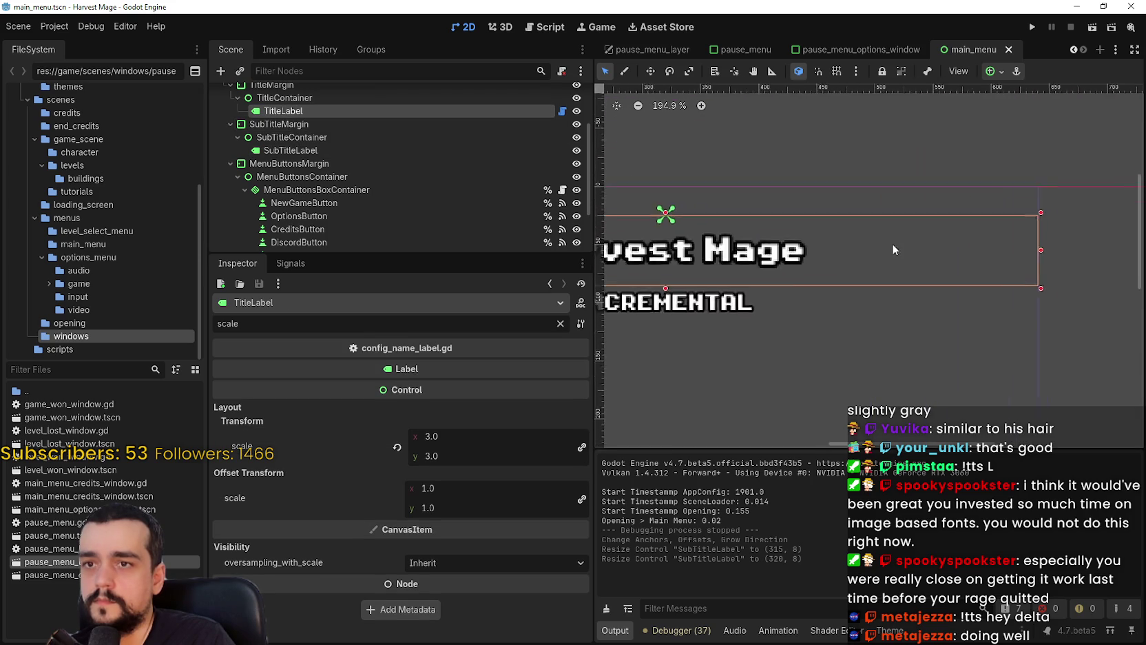
click(1002, 70)
click(1062, 117)
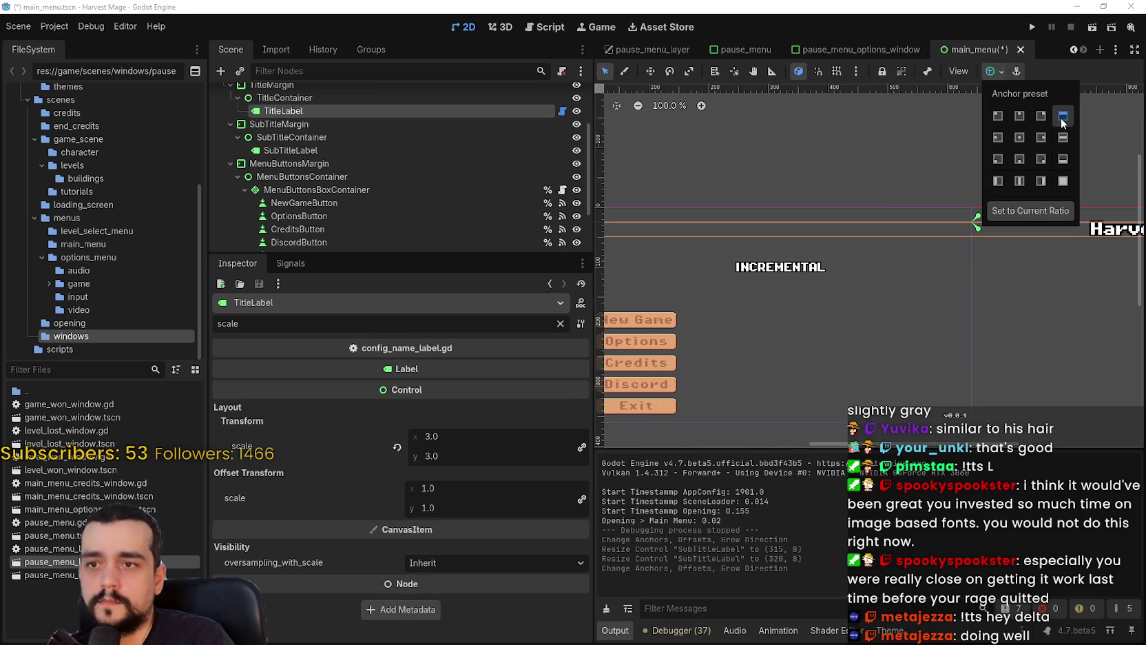
scroll(1022, 304, down, 2)
scroll(1035, 295, right, 10)
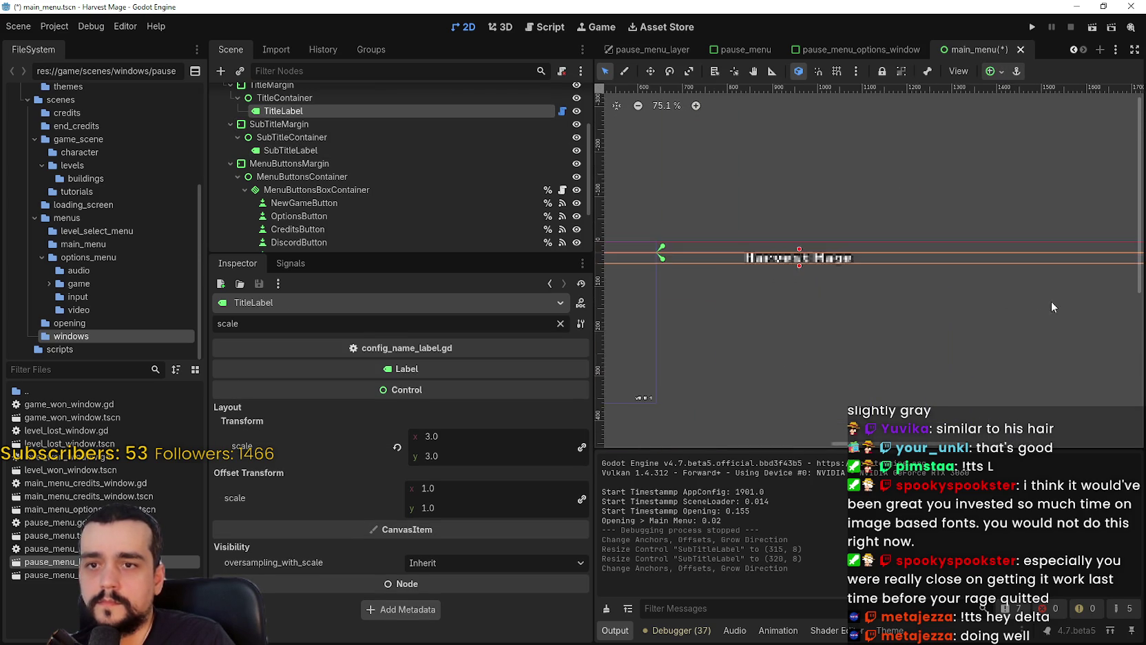
scroll(930, 286, up, 2)
scroll(930, 286, right, 2)
- Narrow the title's box to 213 wide and save the main menu scene
drag(911, 276, 705, 276)
scroll(654, 296, left, 5)
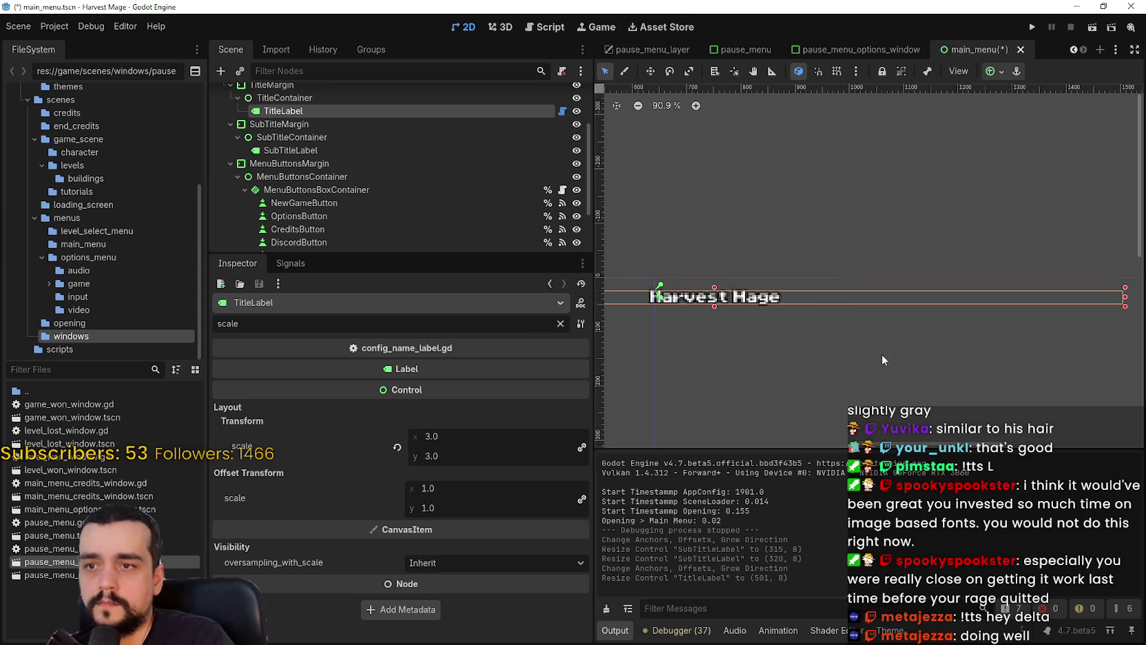
drag(1126, 300, 661, 300)
scroll(645, 333, up, 8)
scroll(680, 268, up, 9)
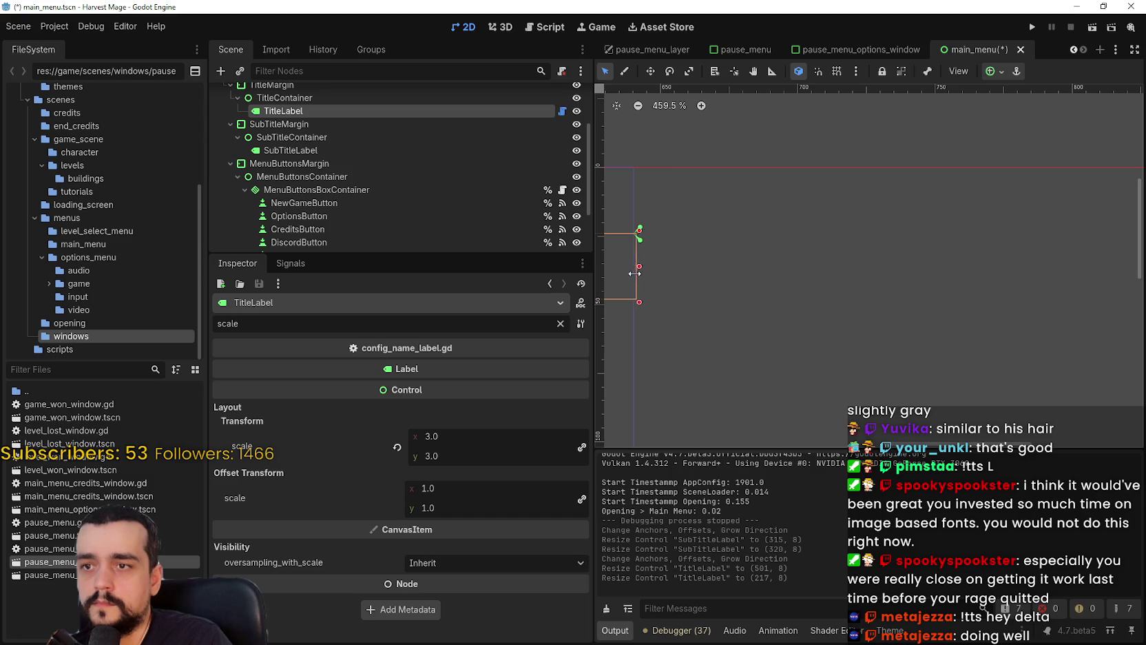
drag(634, 273, 652, 274)
scroll(863, 329, down, 17)
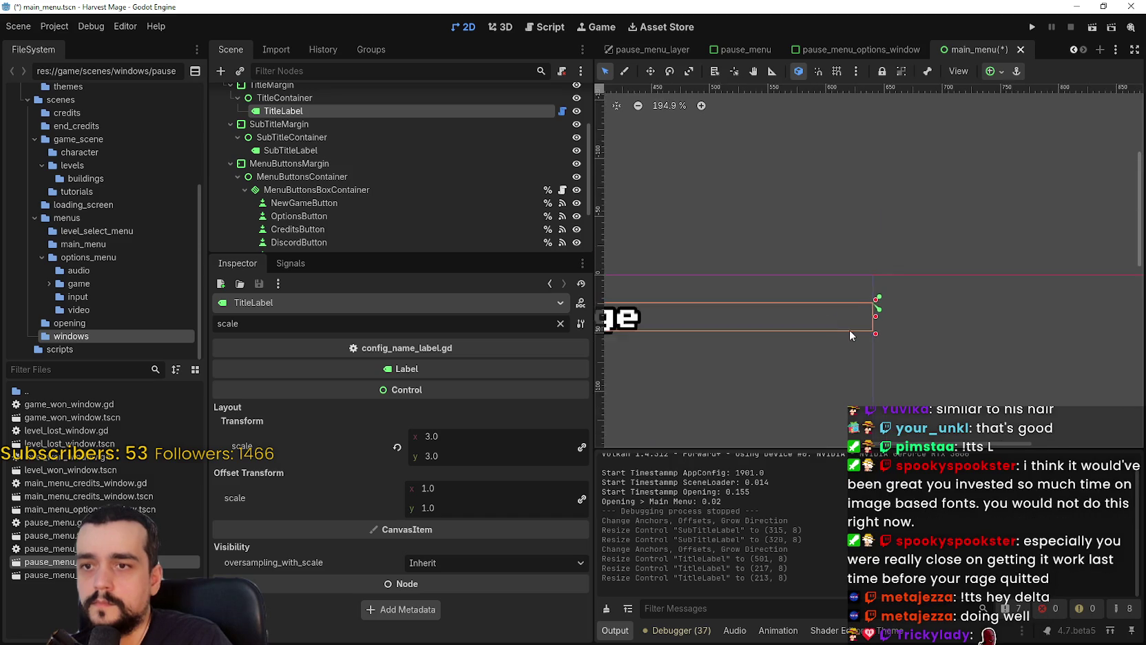
key(ctrl+s)
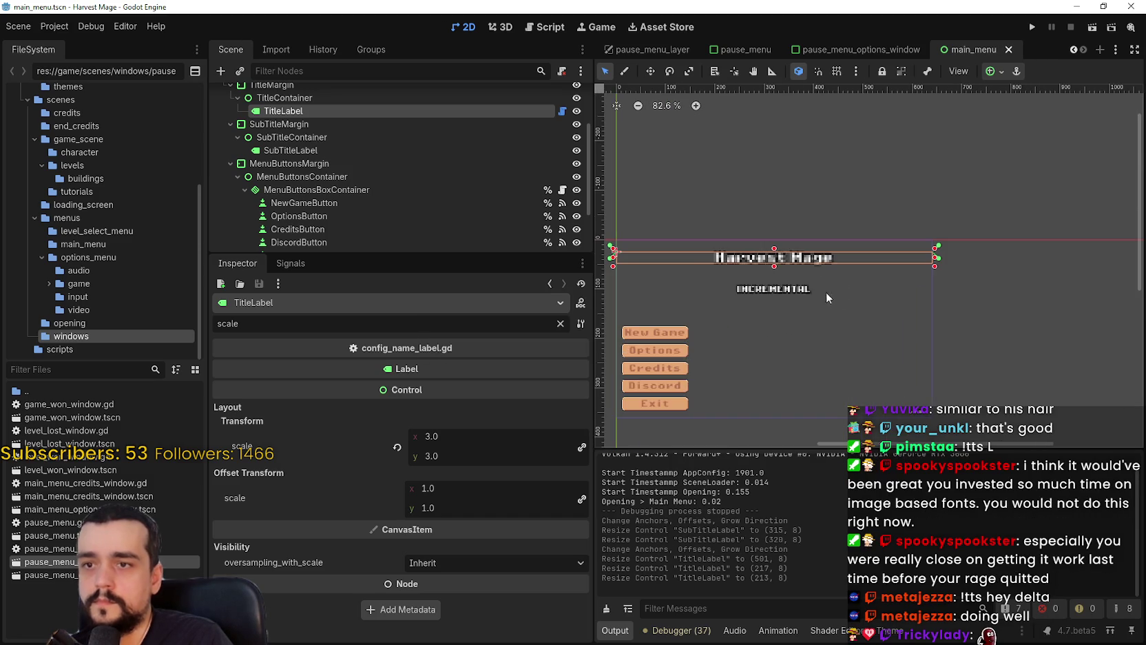
- Move through the subtitle and title nodes, saving along the way, and select TitleMargin
click(777, 292)
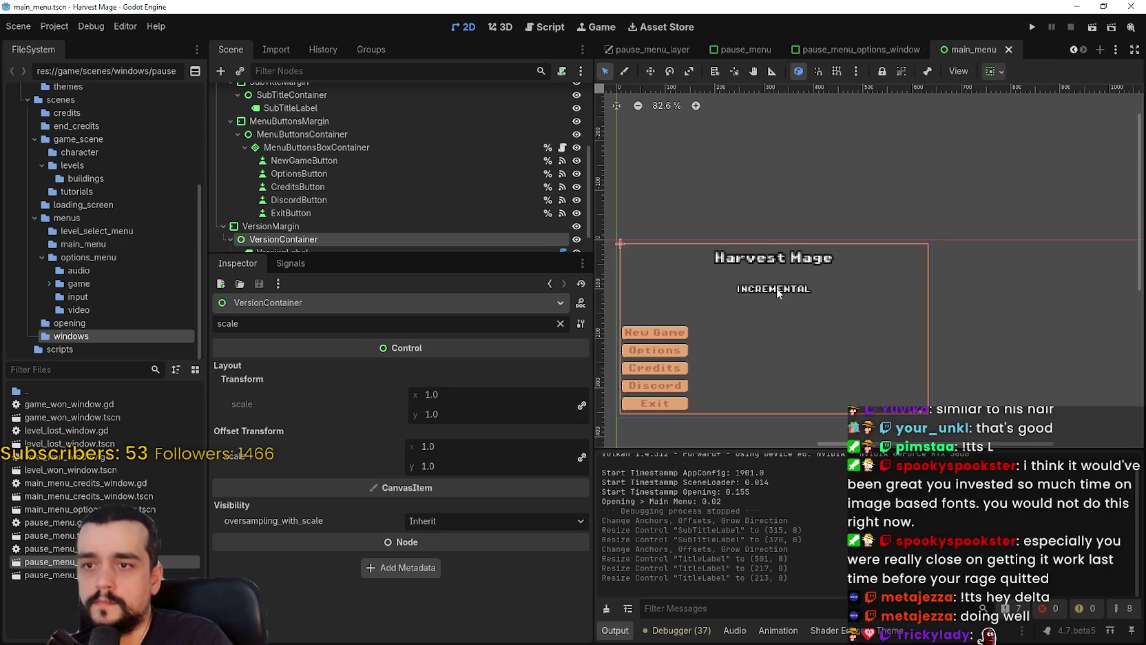
scroll(331, 152, up, 3)
click(333, 170)
click(324, 159)
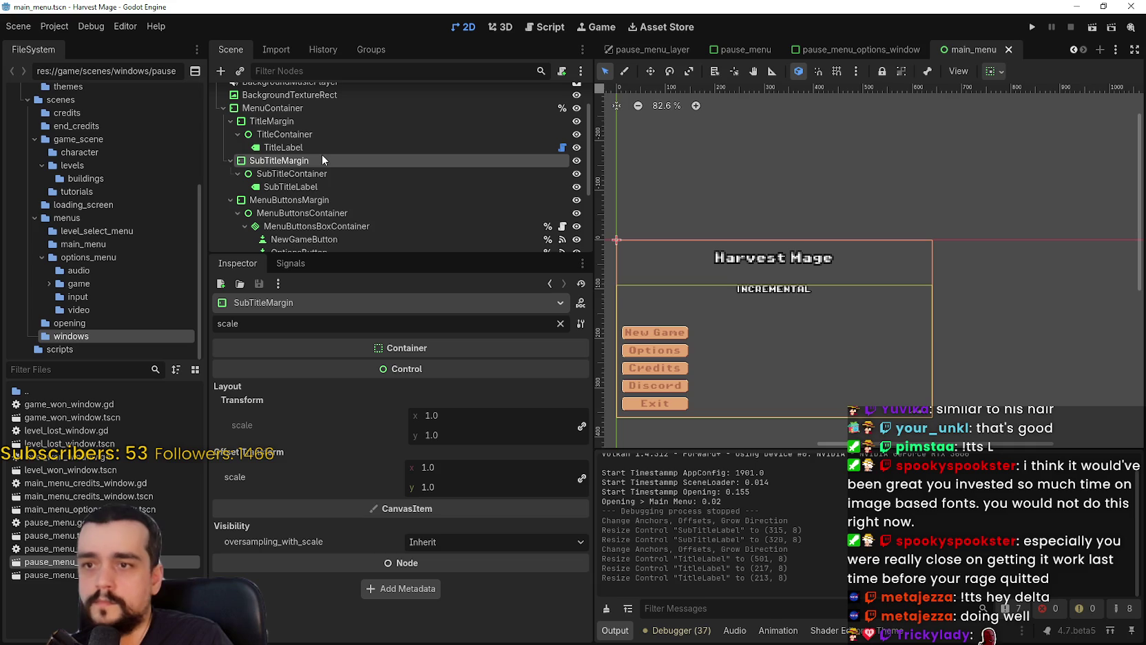
click(308, 186)
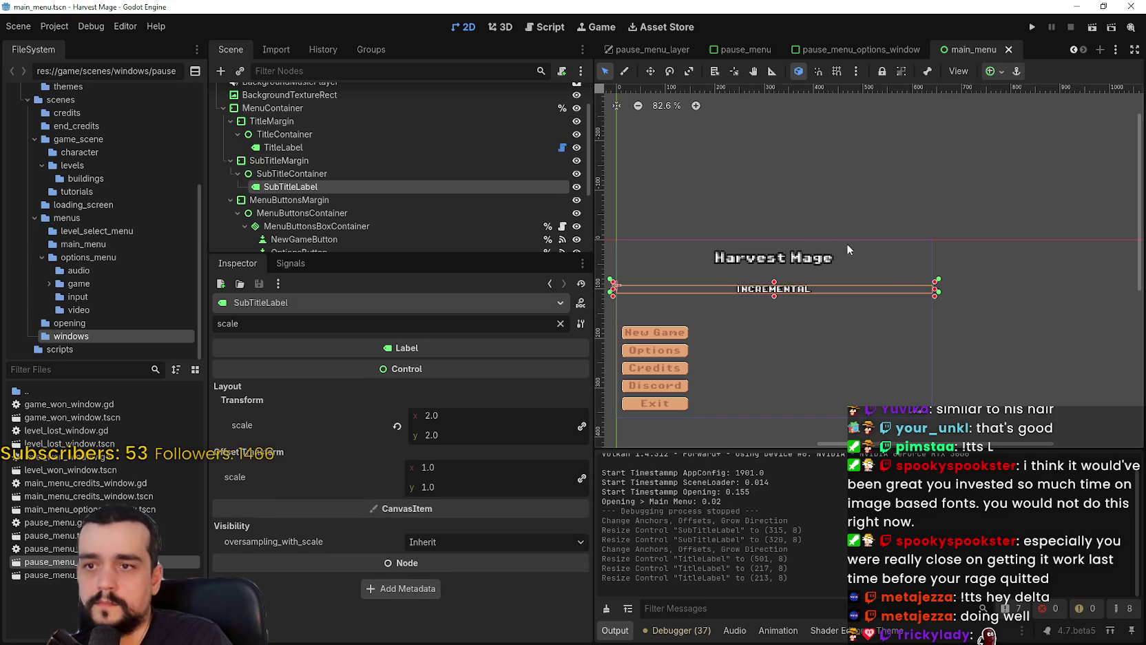
key(ctrl+s)
scroll(330, 178, up, 1)
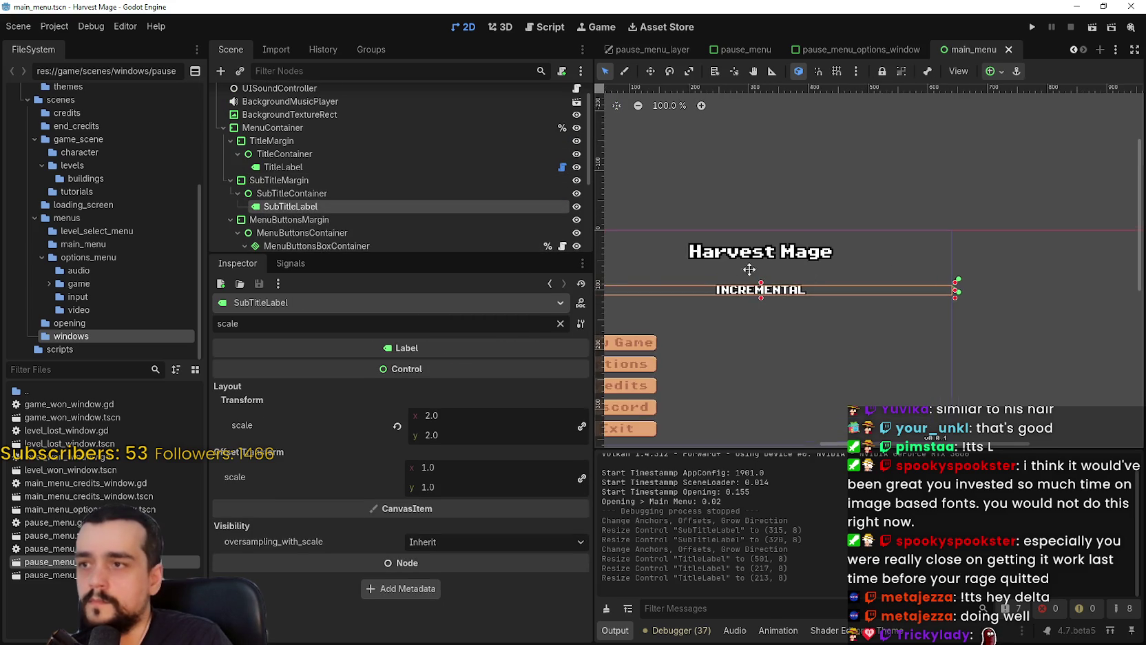
click(332, 190)
click(327, 180)
click(283, 167)
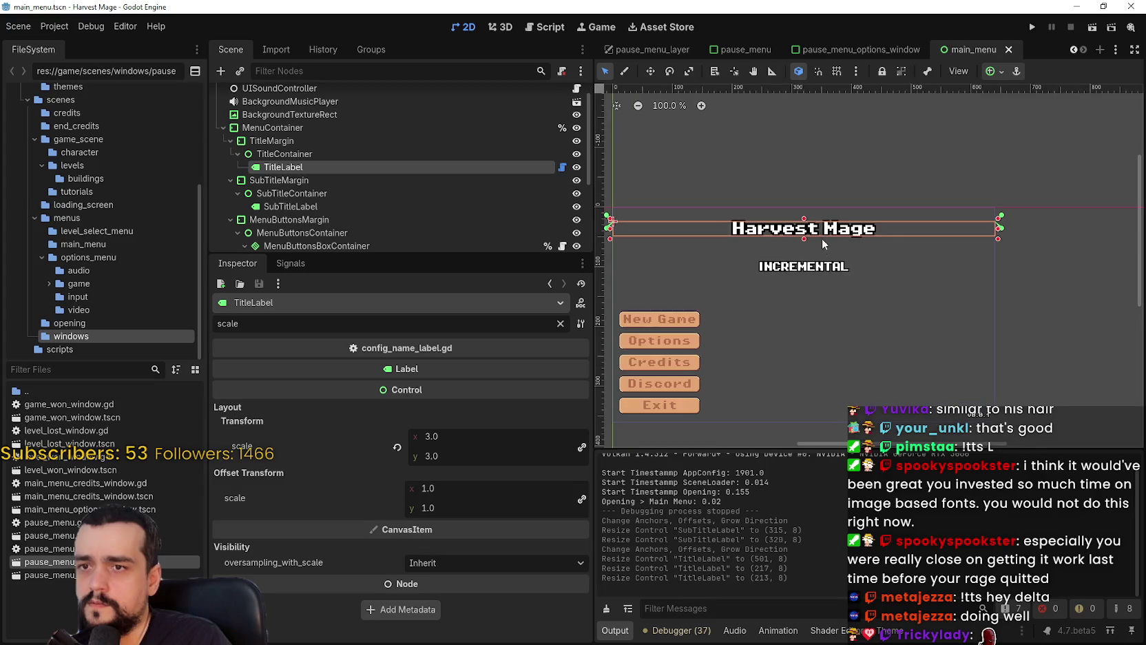
scroll(801, 254, up, 2)
scroll(842, 240, down, 5)
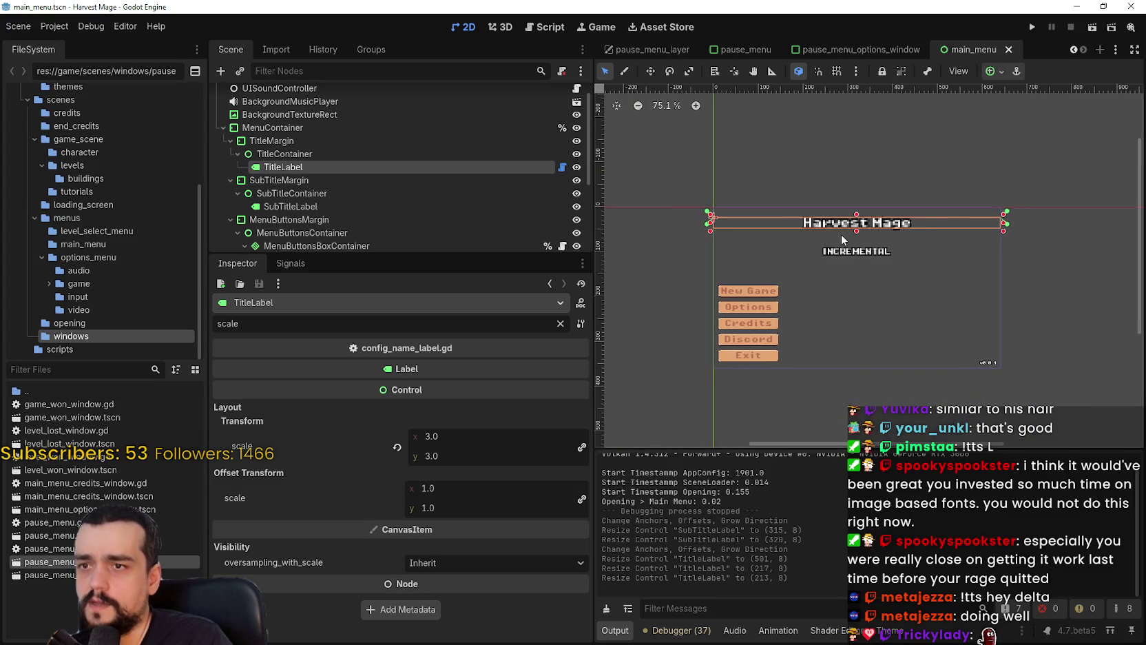
click(328, 154)
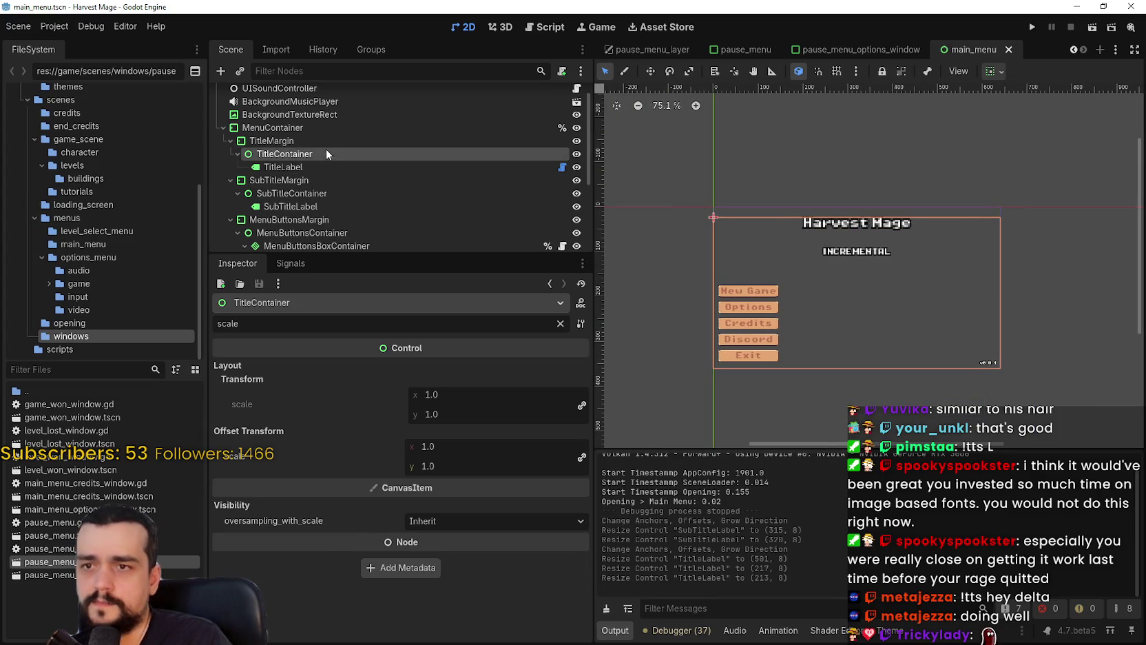
click(306, 141)
key(ctrl+0)
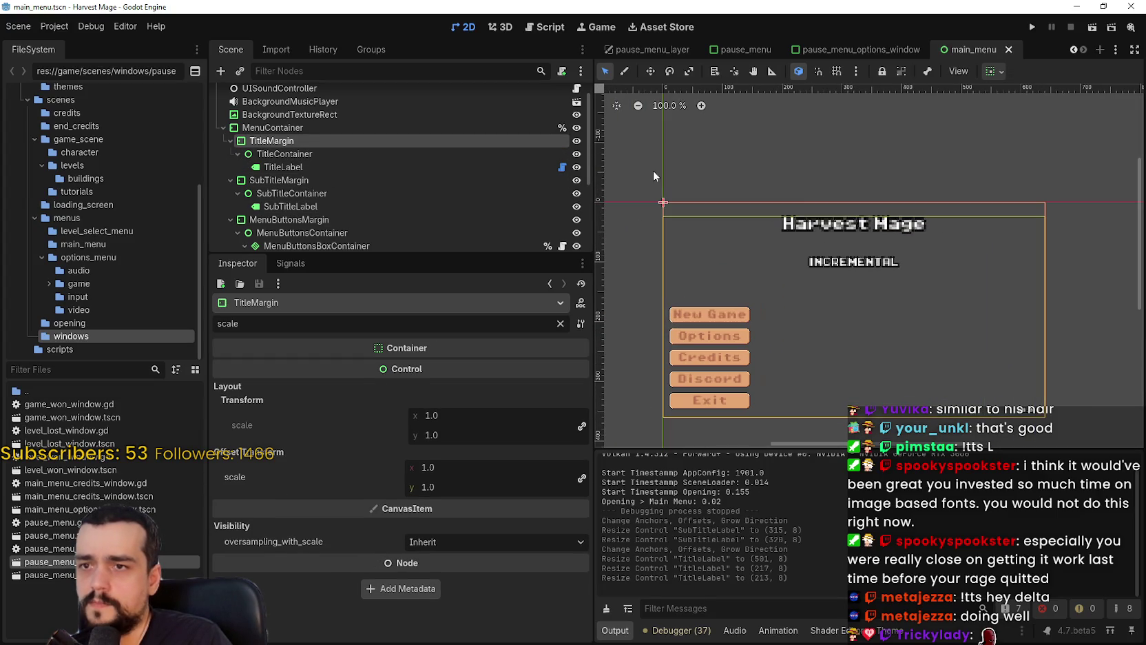
- Clear the Inspector filter and raise TitleMargin's margin_top constant override from 24 to 60
click(561, 324)
click(366, 554)
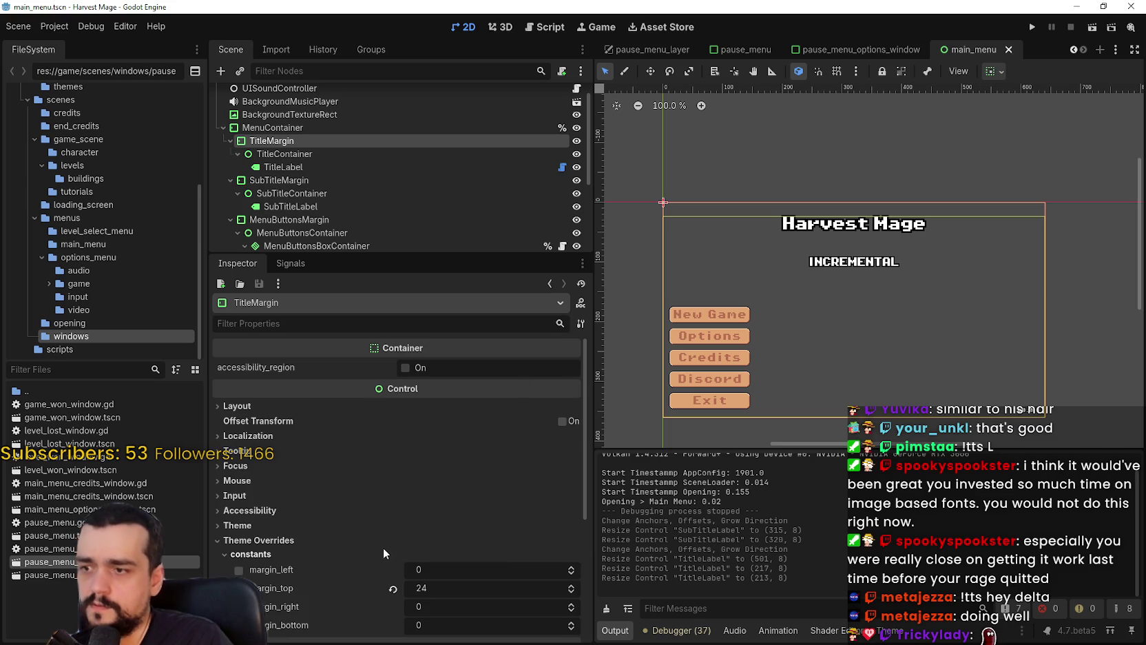
click(574, 589)
click(573, 587)
click(573, 587)
click(573, 587)
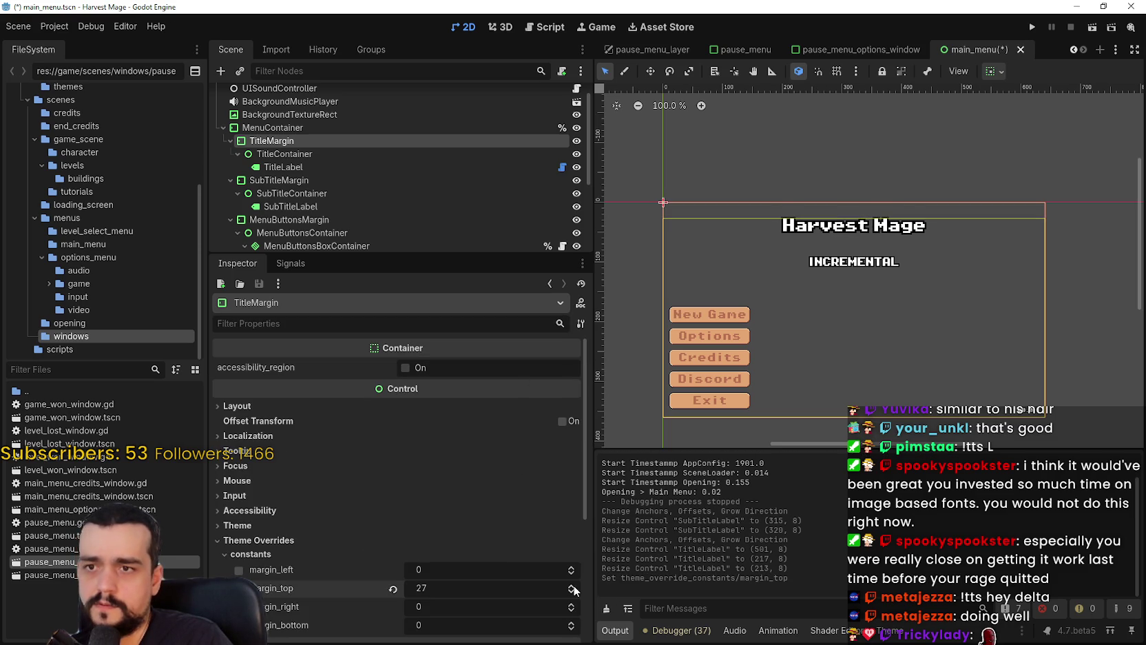
click(573, 587)
click(573, 586)
click(573, 587)
click(574, 587)
click(573, 587)
click(573, 587)
click(573, 586)
click(573, 586)
click(574, 587)
click(574, 587)
click(573, 587)
click(573, 586)
click(573, 587)
click(573, 587)
click(573, 587)
click(573, 587)
click(573, 587)
click(573, 587)
click(573, 587)
click(573, 587)
click(573, 587)
click(574, 587)
click(573, 587)
click(574, 587)
click(573, 587)
click(573, 587)
click(573, 587)
click(574, 587)
- Save the main menu scene and run the game to test the title position
scroll(868, 221, up, 6)
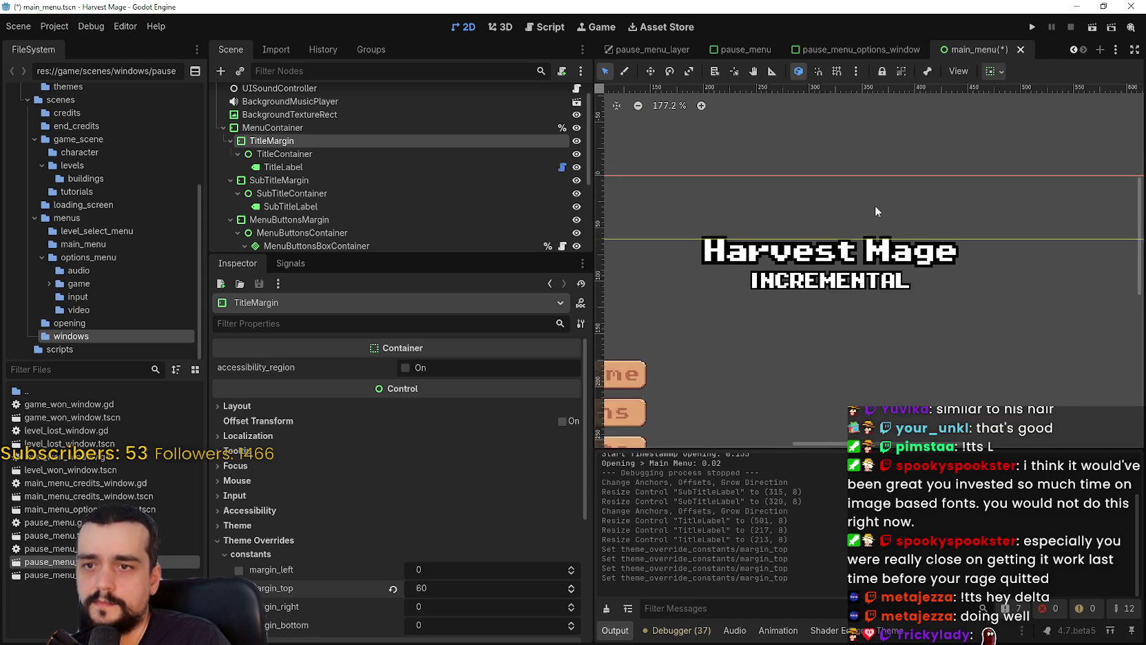
key(ctrl+s)
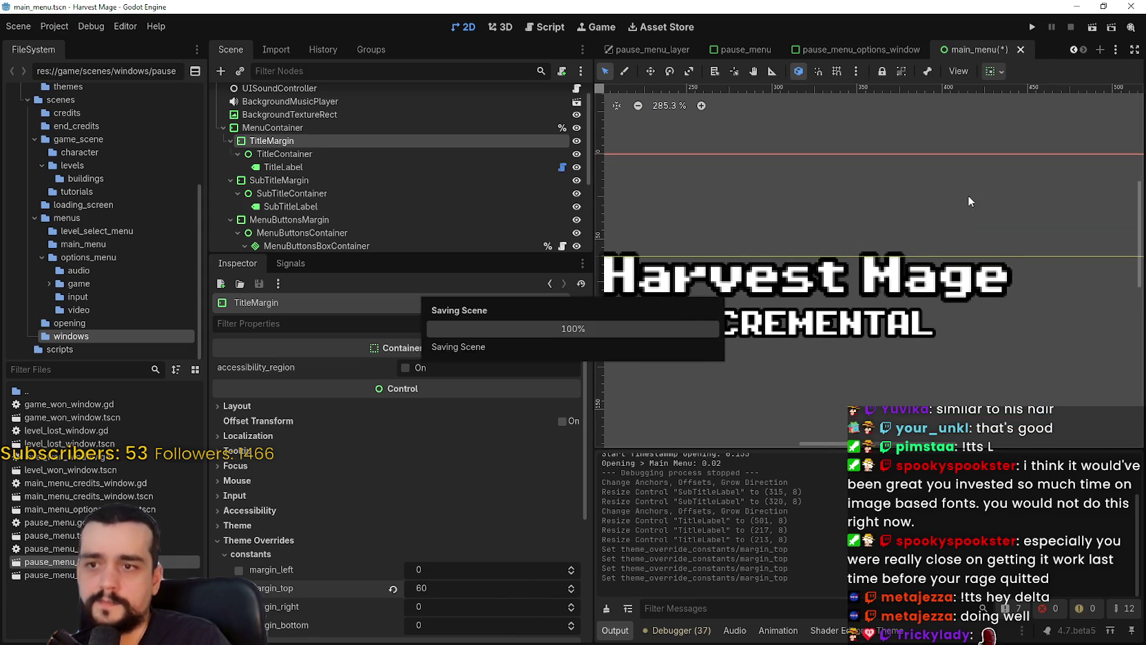
click(1032, 27)
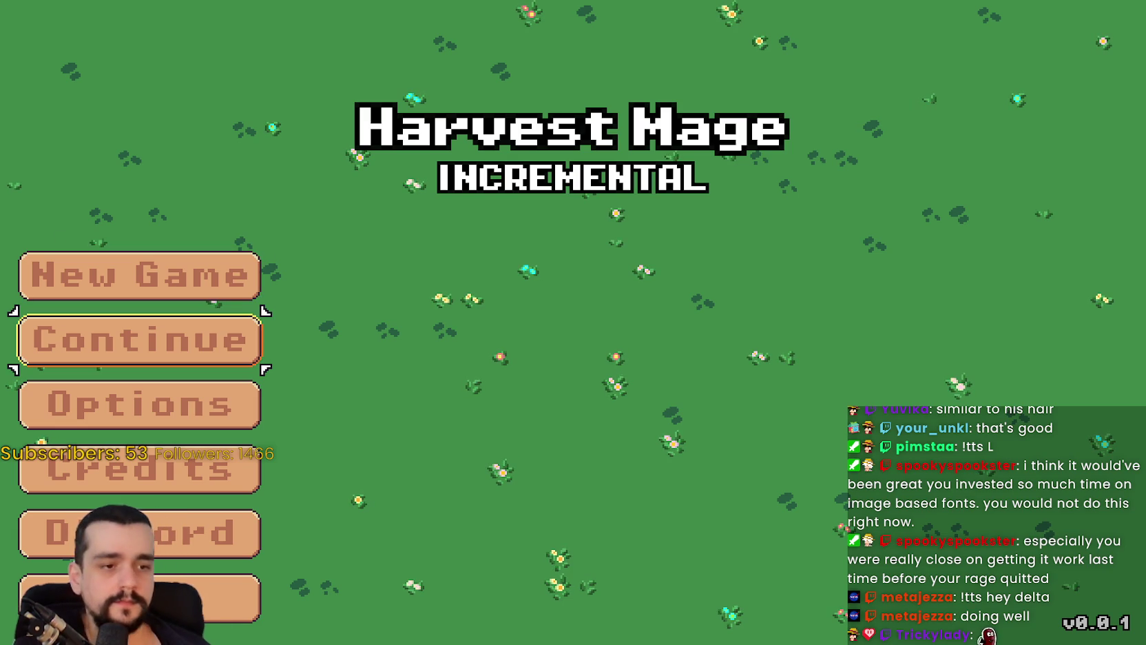
- After checking the lowered title layout, continue into the game from the main menu
click(40, 339)
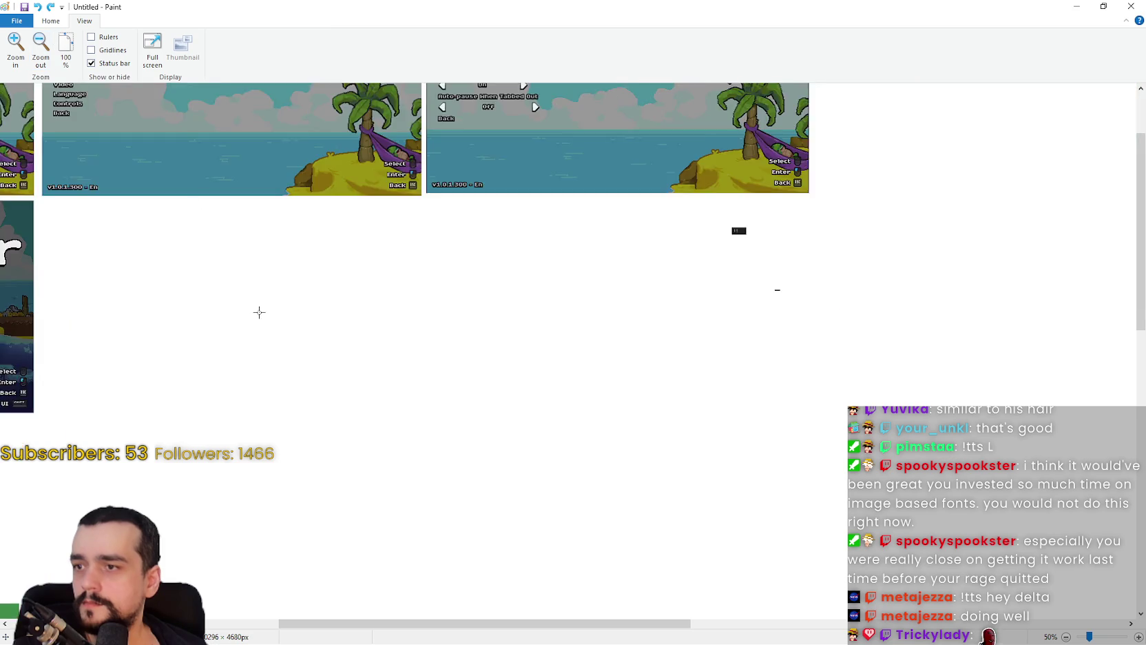
- Scroll the Shelldiver collage left, minimize Paint, and open the game's options screens
drag(616, 628, 242, 598)
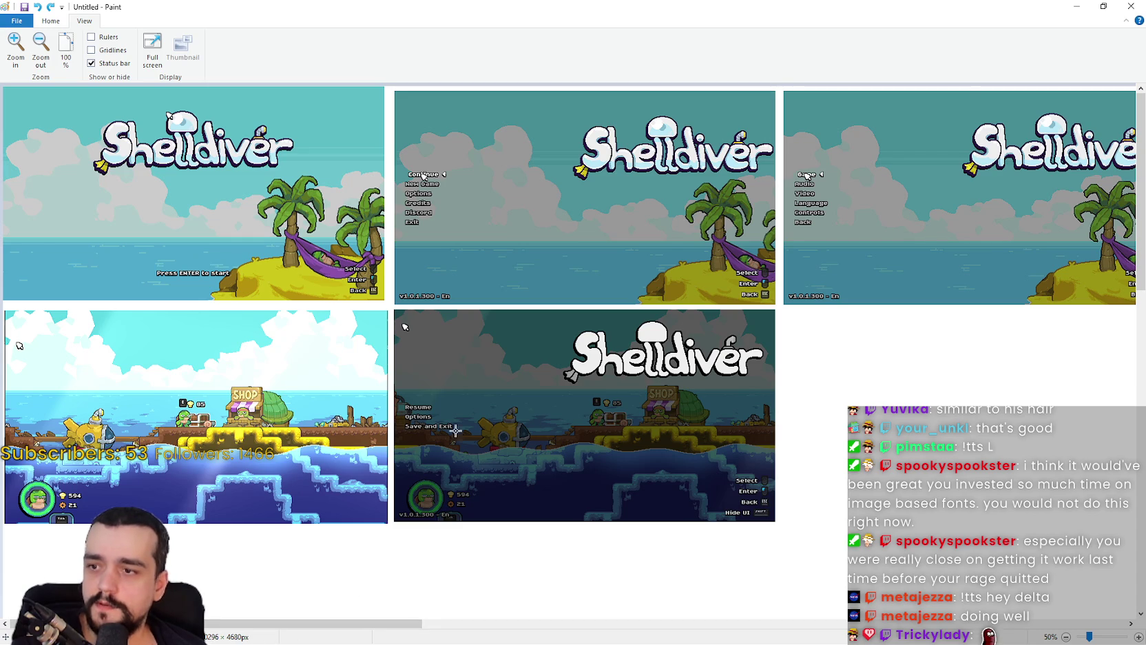
click(1078, 5)
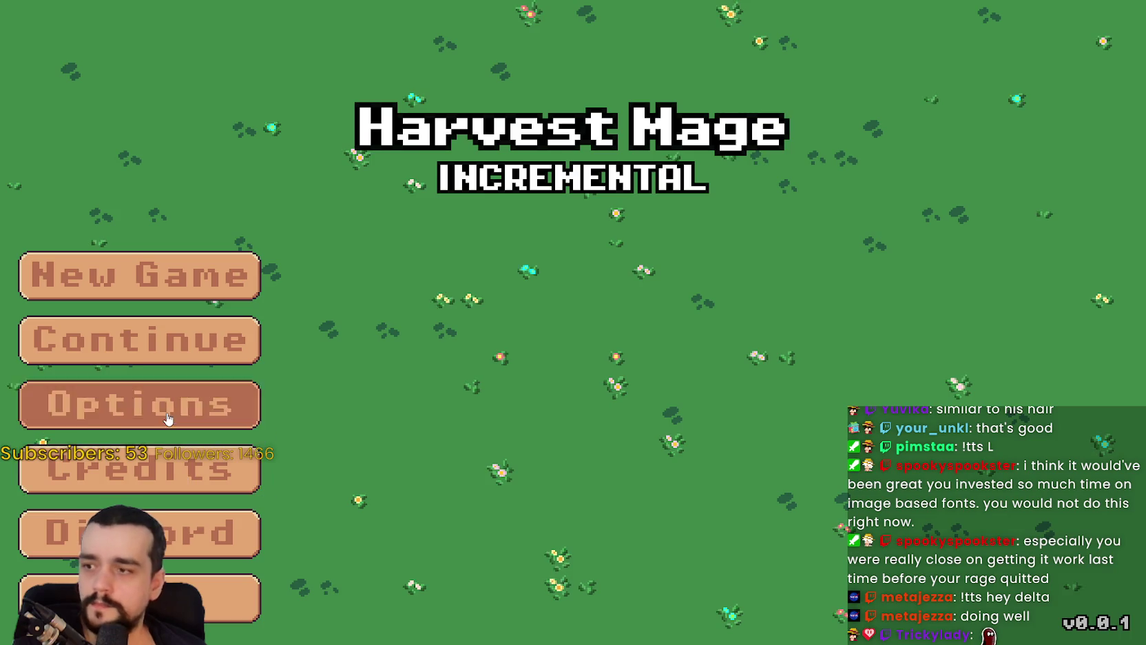
click(140, 401)
- Check the video options, start a New Game, pause with Esc, then stop the game
click(708, 57)
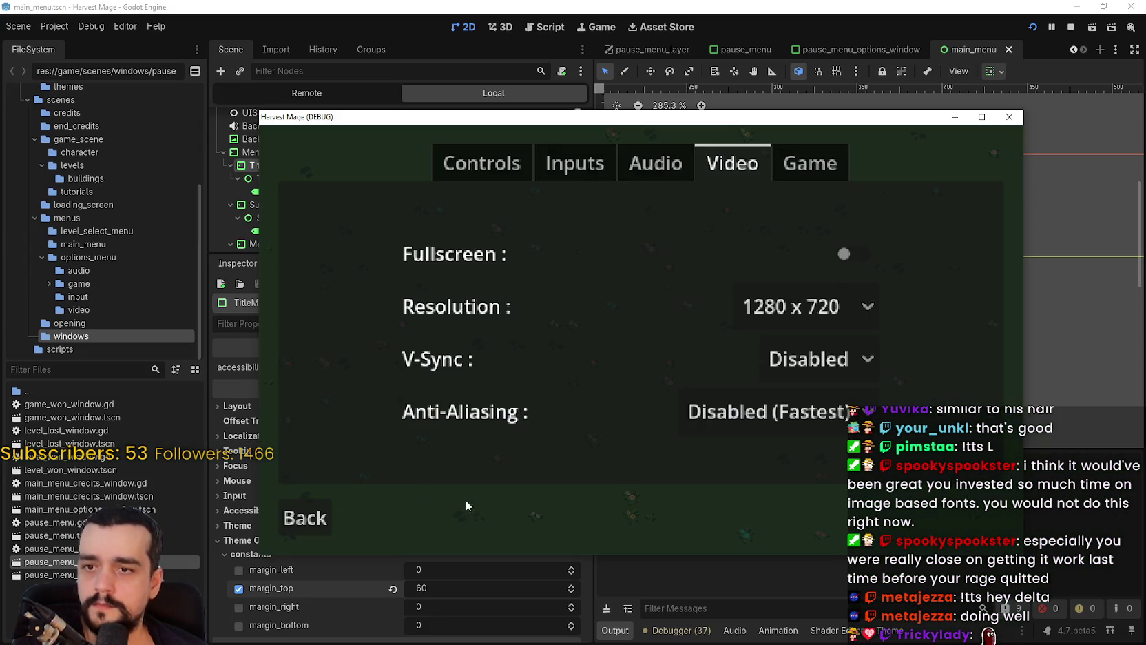
click(305, 516)
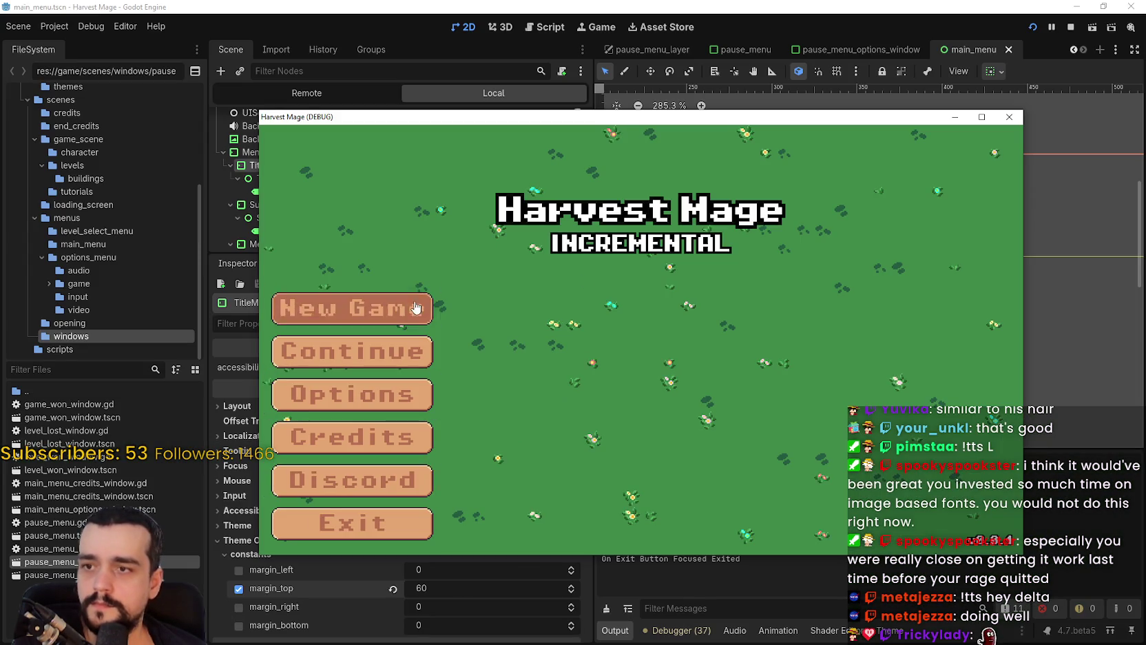
click(413, 309)
key(Escape)
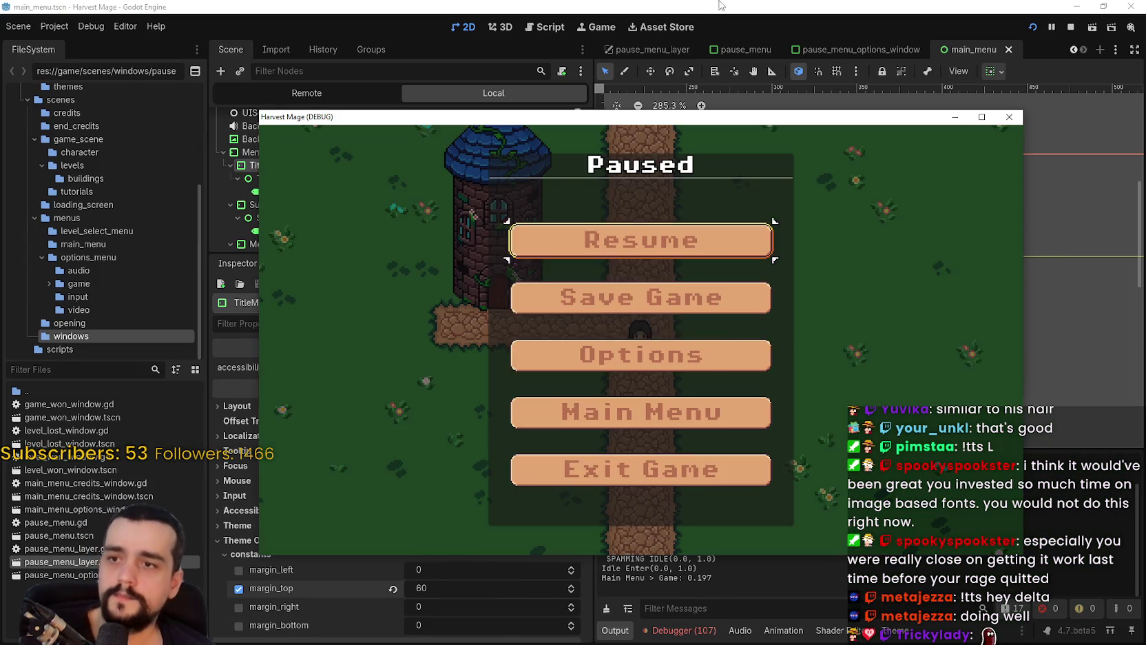
key(F8)
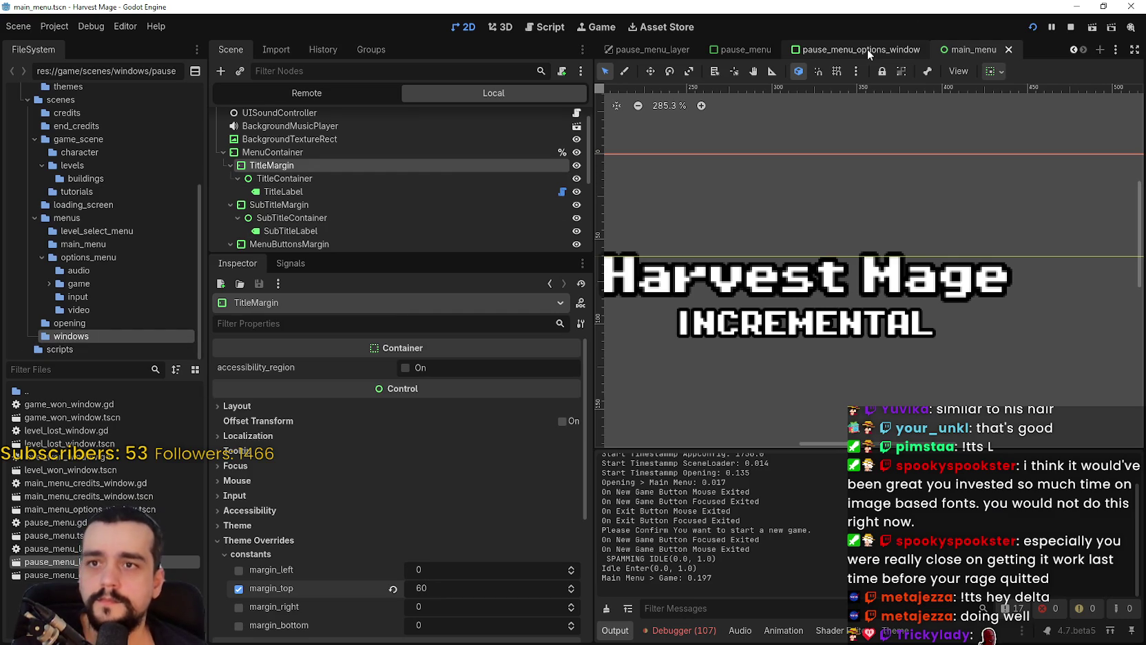
- Open the pause_menu scene and enlarge the scene tree panel
click(868, 49)
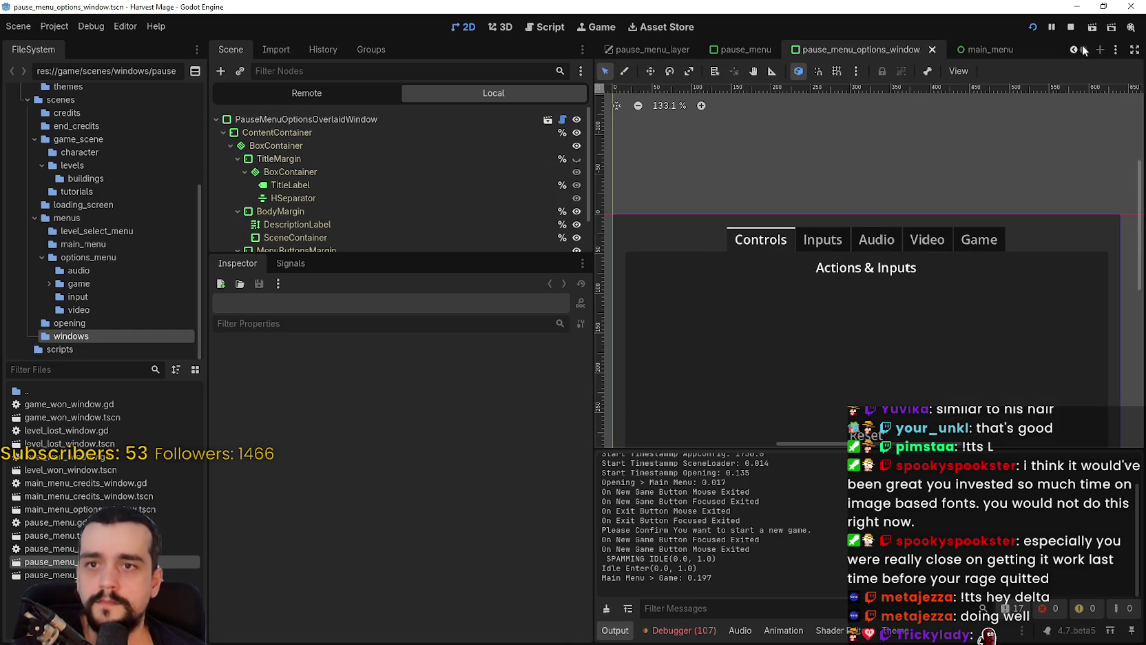
click(741, 50)
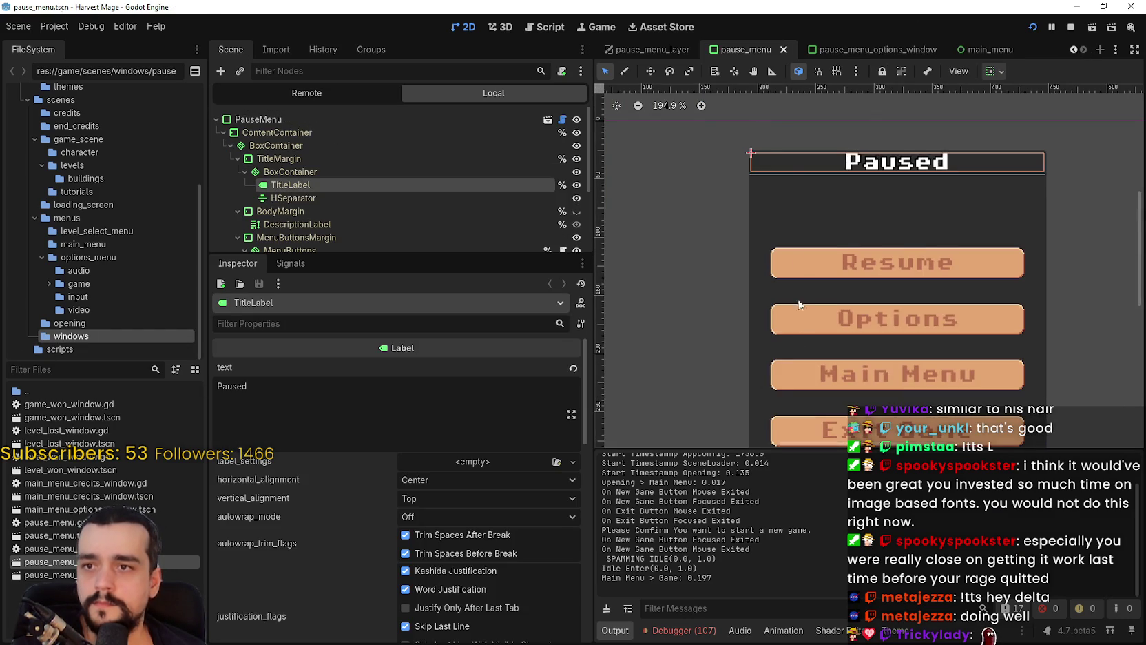
scroll(820, 217, down, 3)
scroll(832, 218, up, 1)
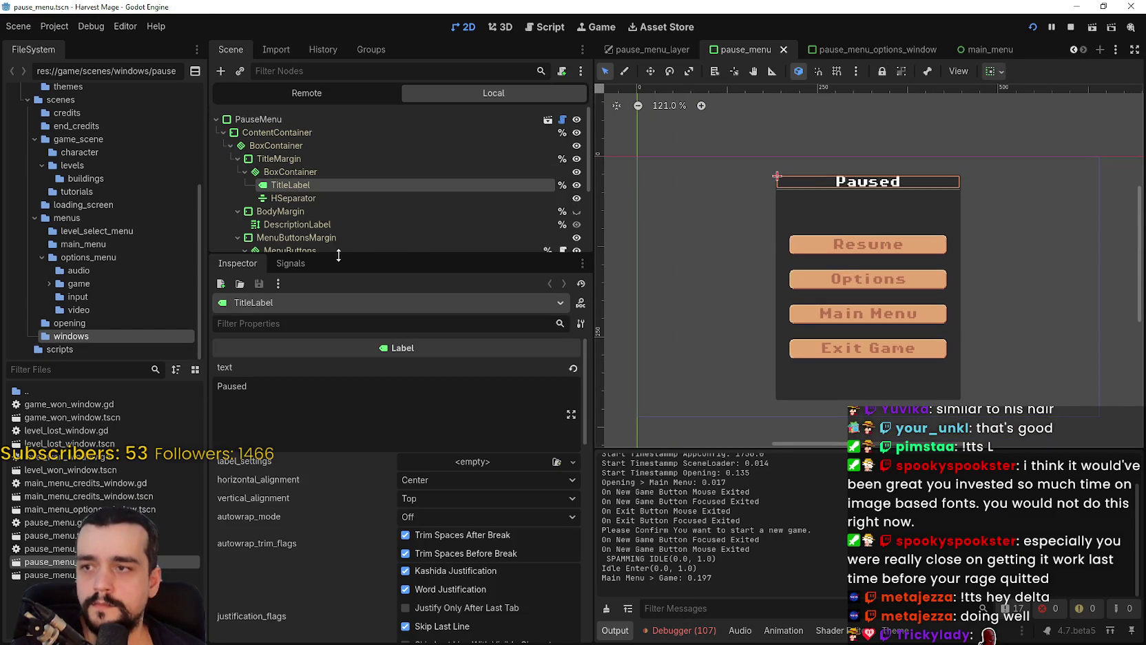
mouse_move(362, 255)
mouse_down()
mouse_move(354, 362)
mouse_move(372, 437)
mouse_up()
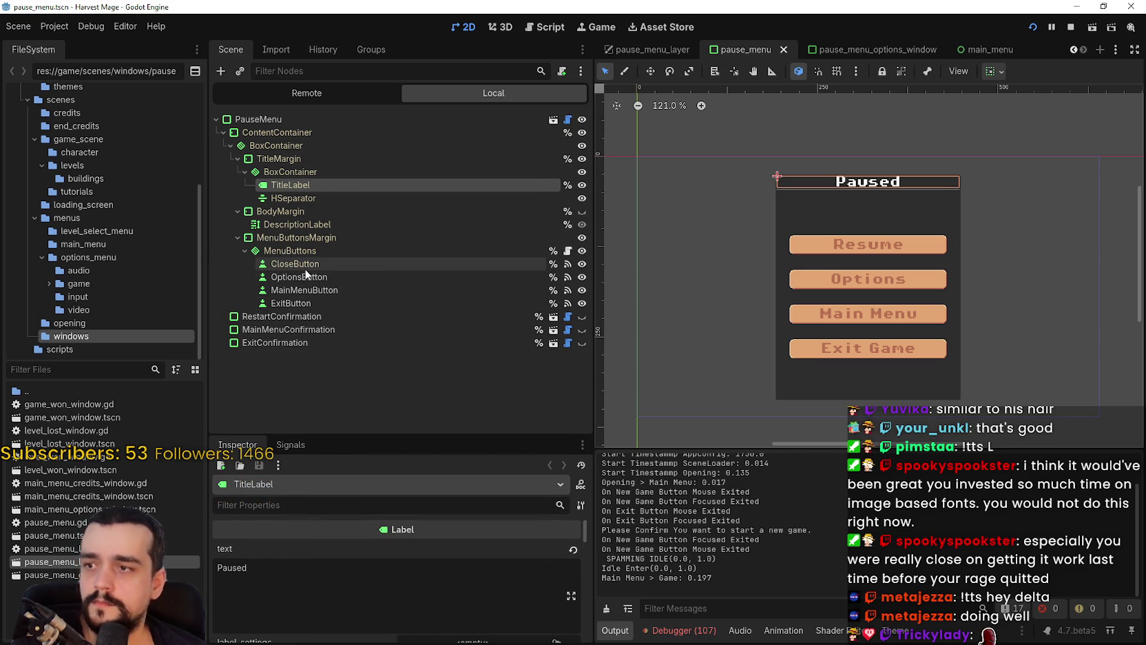
key(alt+Tab)
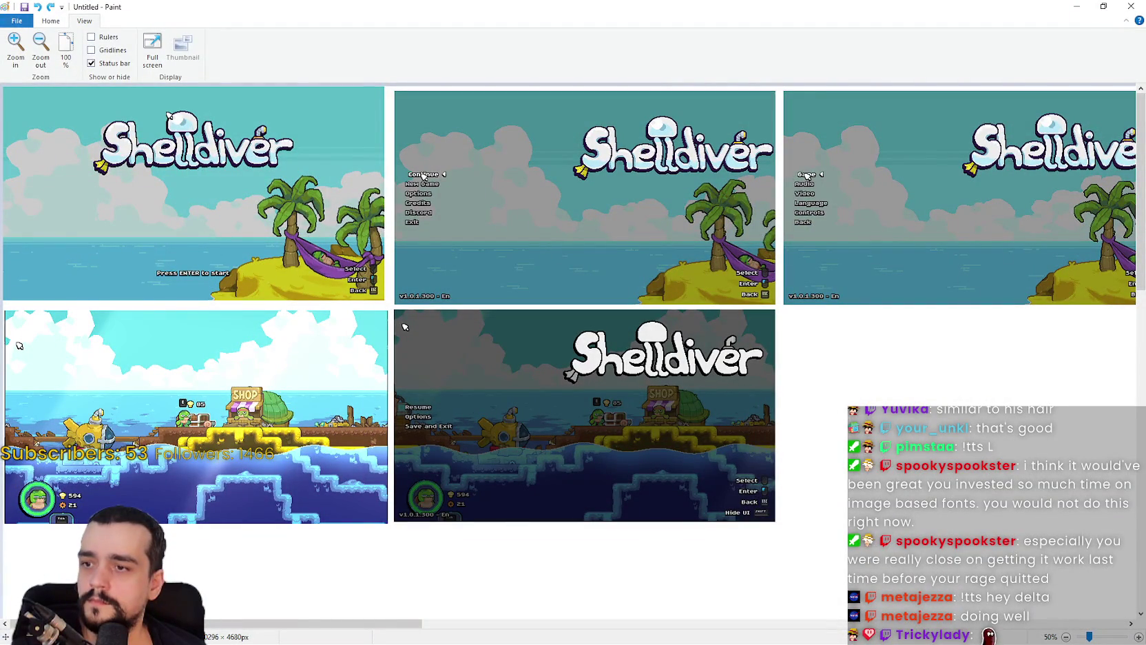
- Delete the ExitButton node from the pause menu scene
key(alt+Tab)
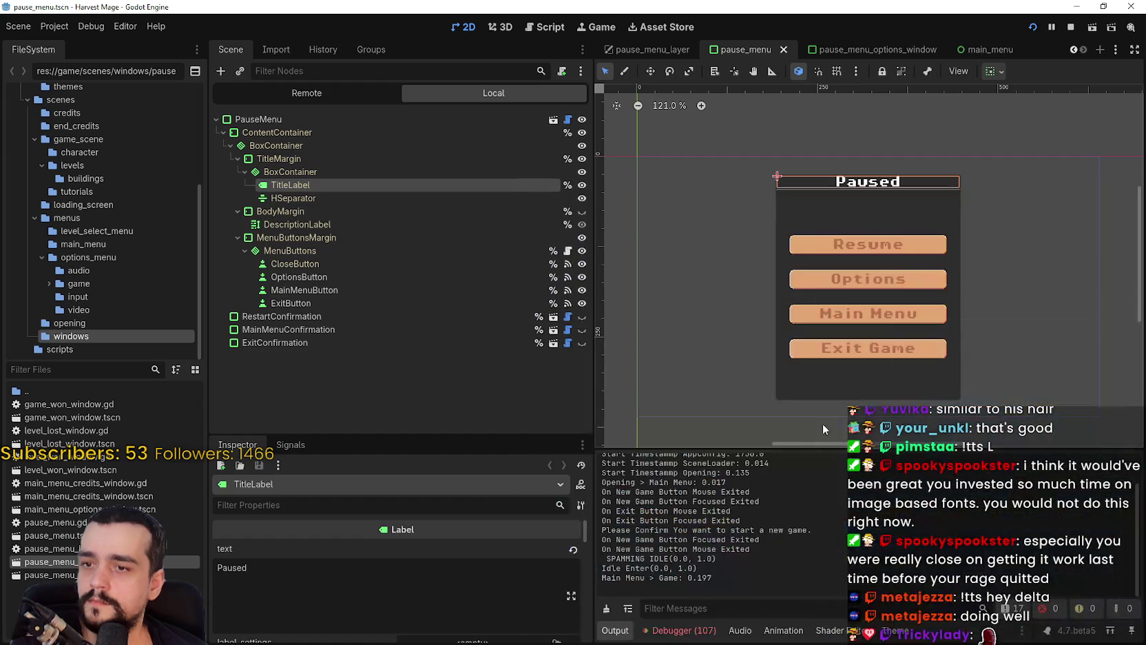
drag(872, 299, 857, 297)
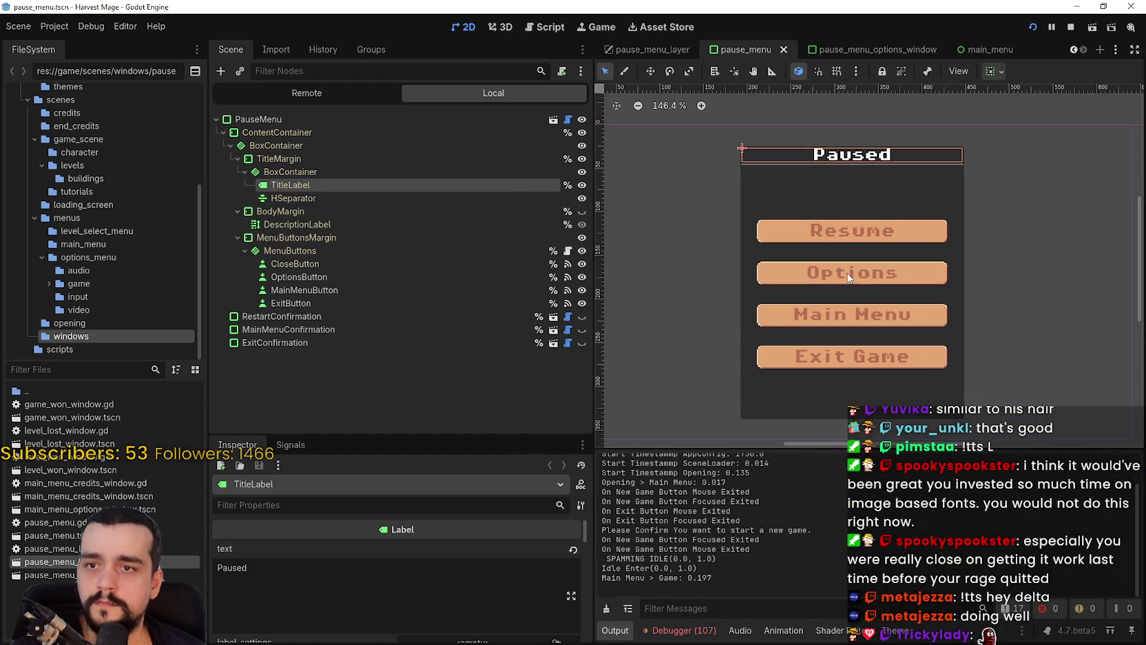
click(380, 290)
click(480, 304)
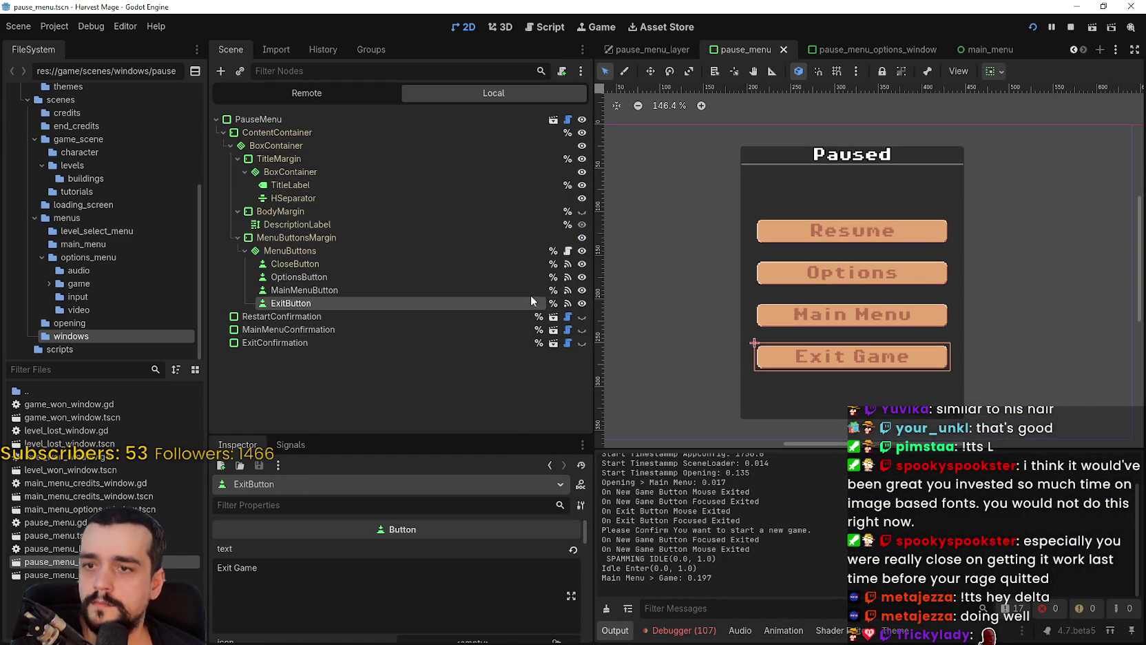
right_click(486, 305)
click(556, 390)
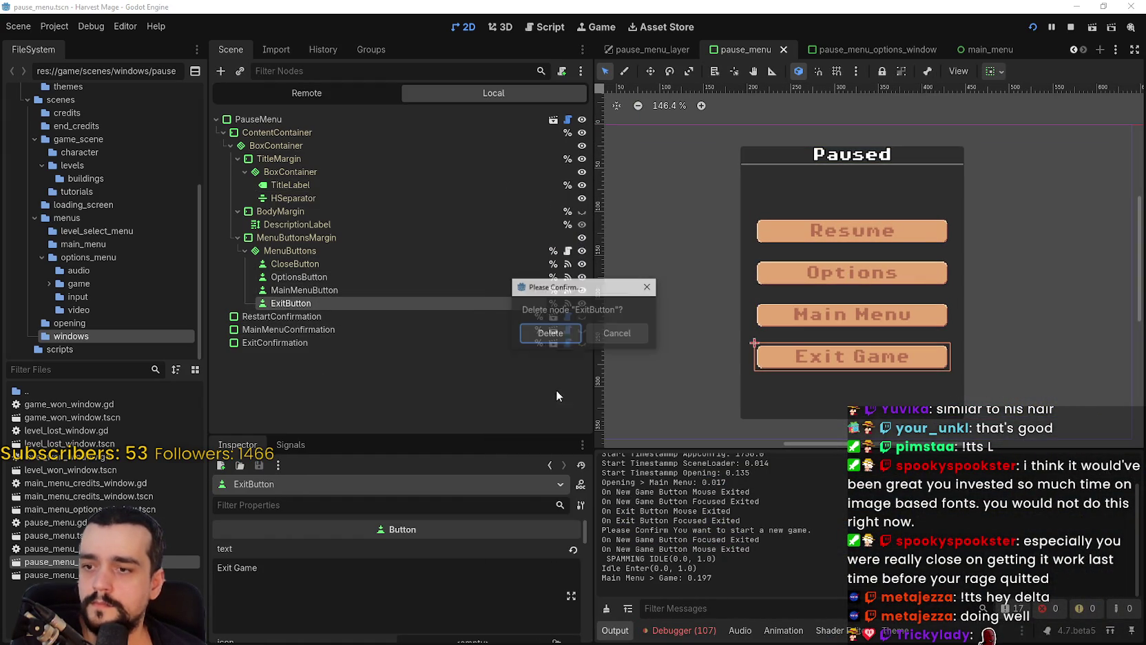
click(561, 333)
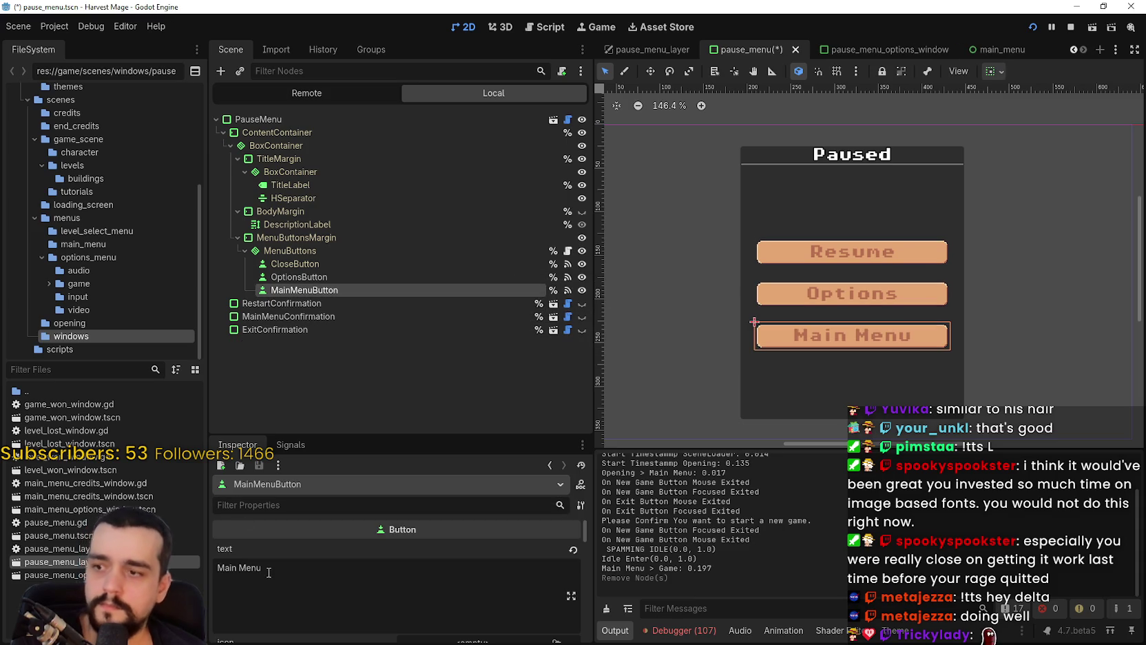
- Change MainMenuButton's text to 'Save and Exit' and compare against the reference screenshots
triple_click(269, 573)
text(Save and Exit)
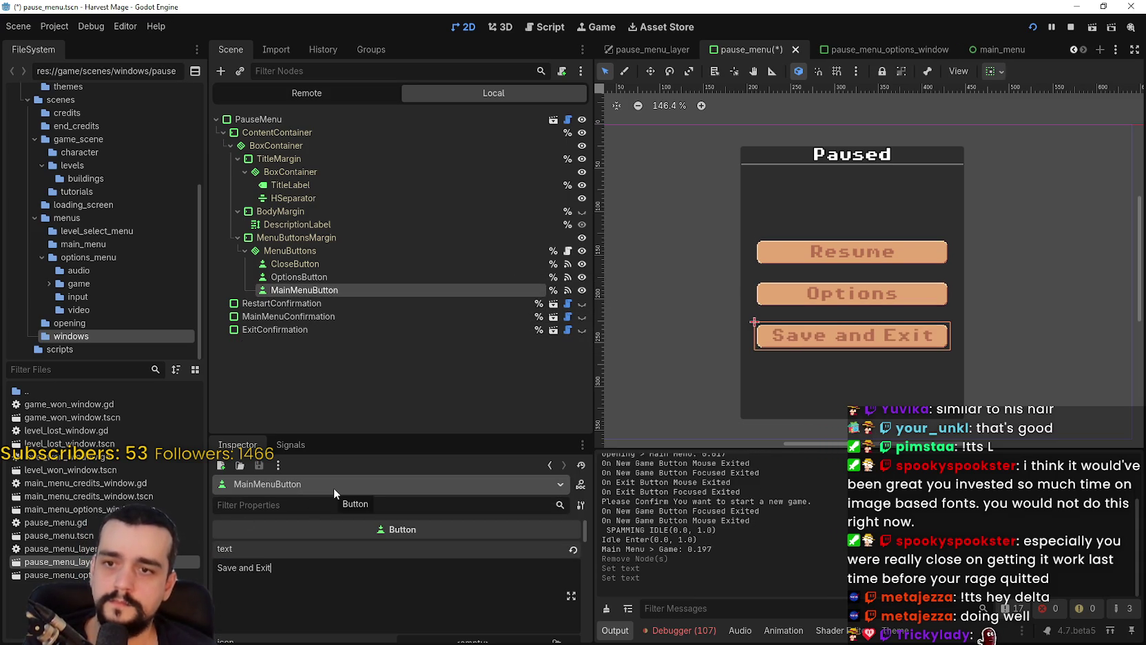
key(alt+Tab)
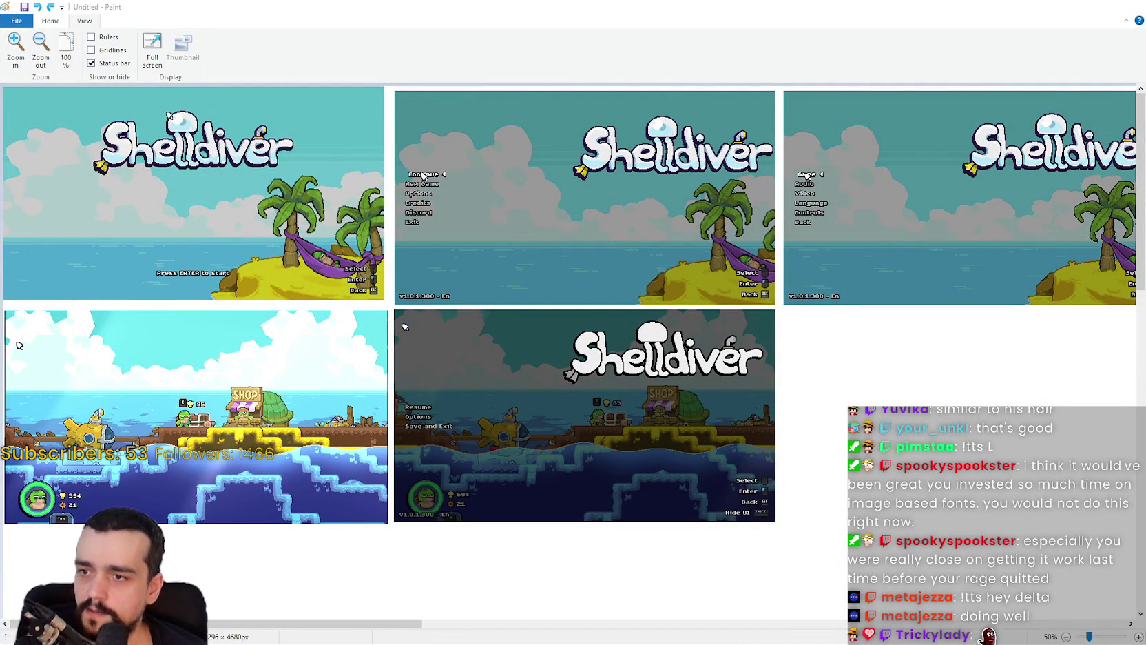
key(alt+Tab)
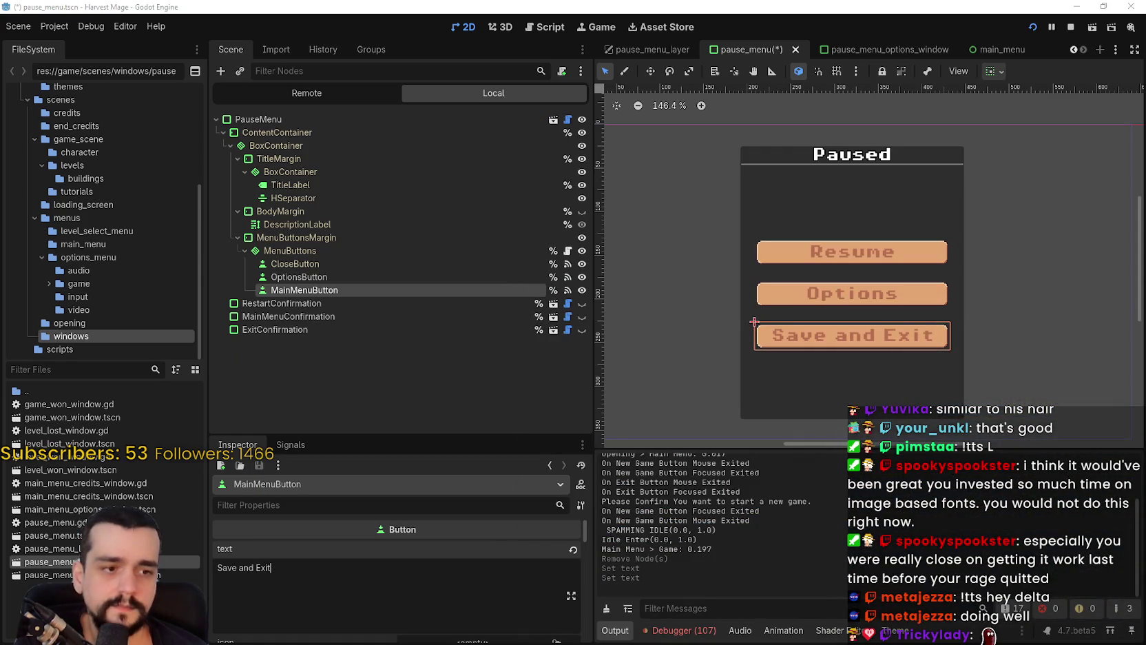
key(alt+Tab)
key(alt+Tab)
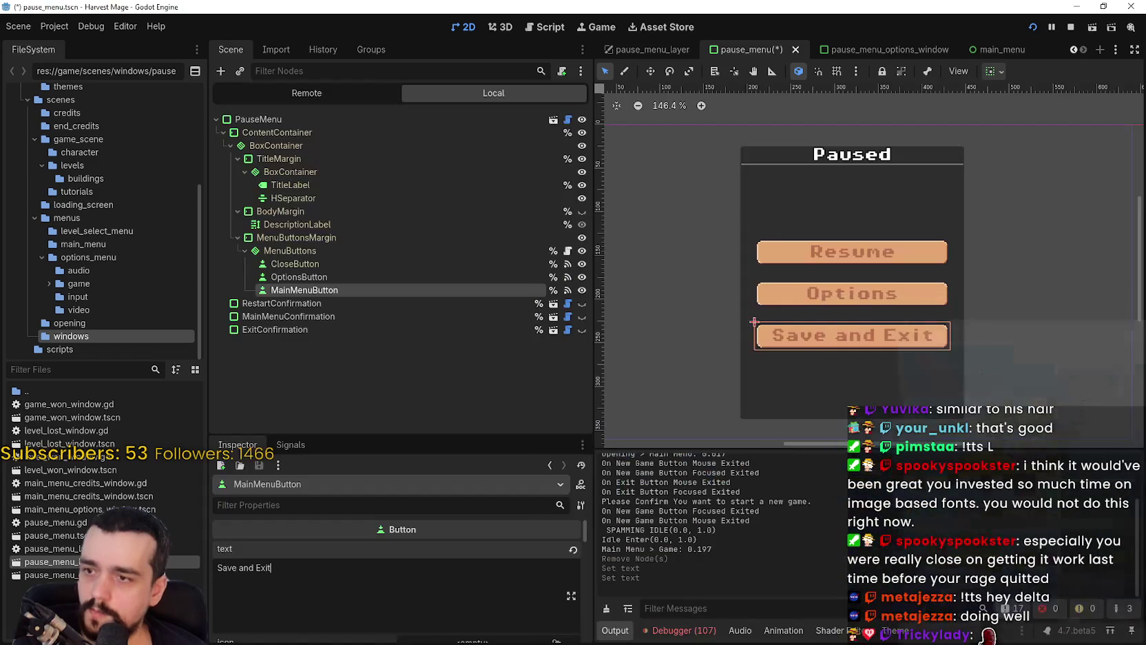
scroll(775, 304, down, 4)
key(ctrl+s)
key(alt+Tab)
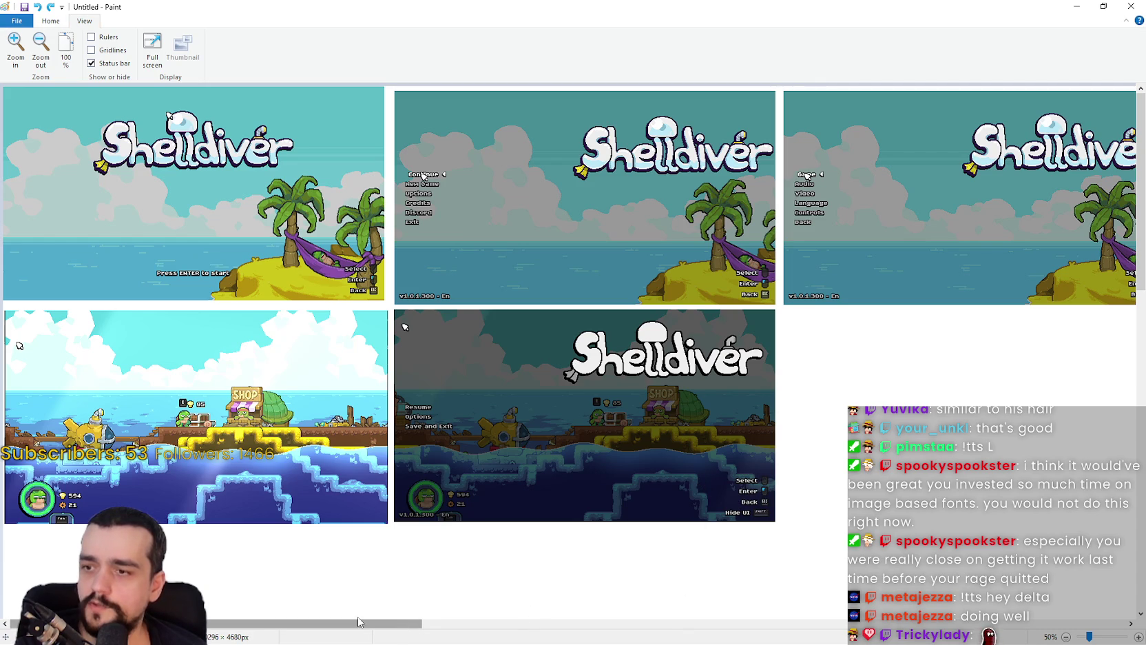
scroll(656, 342, down, 3)
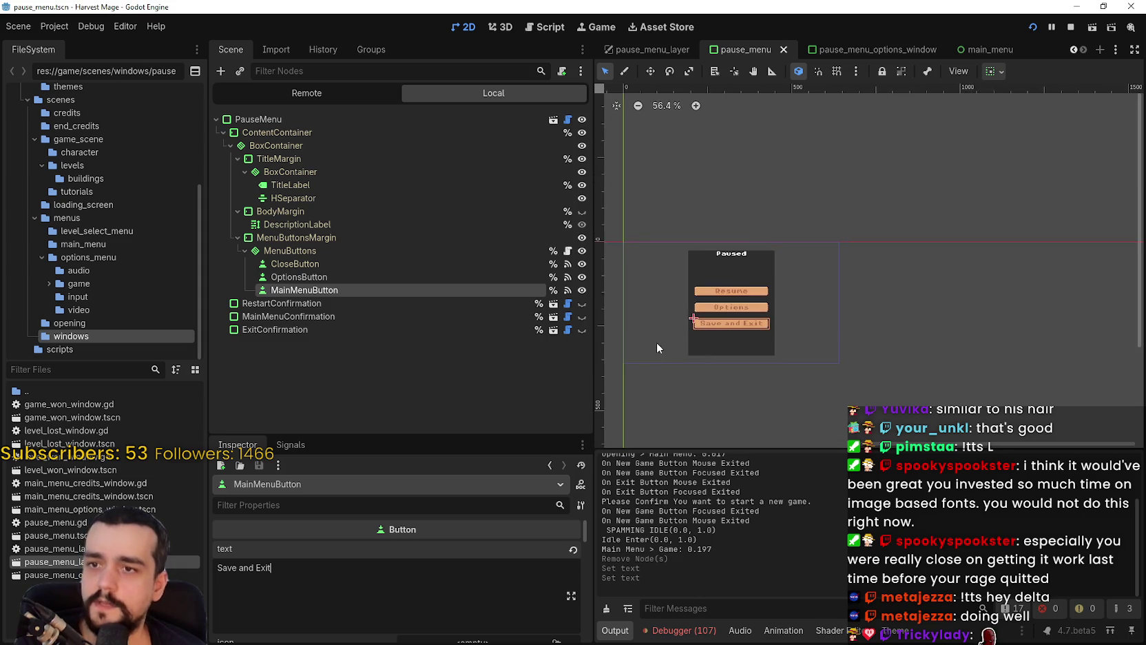
- Select MenuButtons and TitleMargin, then open the overlaid_window.tscn scene
scroll(731, 307, up, 1)
scroll(836, 248, up, 4)
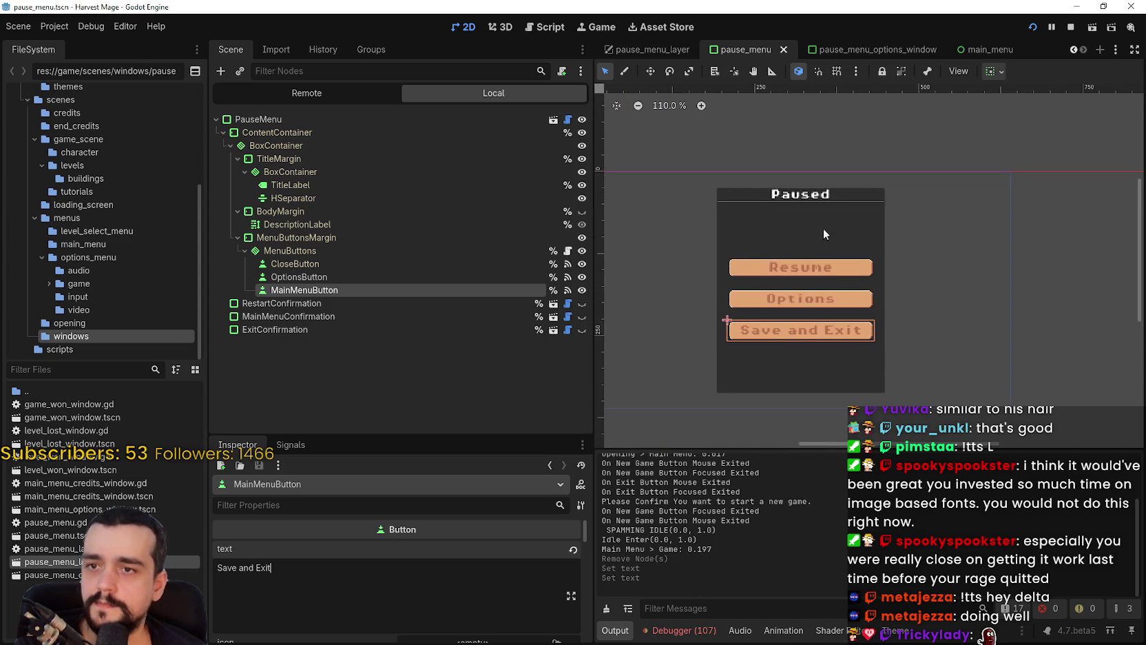
scroll(743, 209, down, 3)
scroll(745, 204, up, 5)
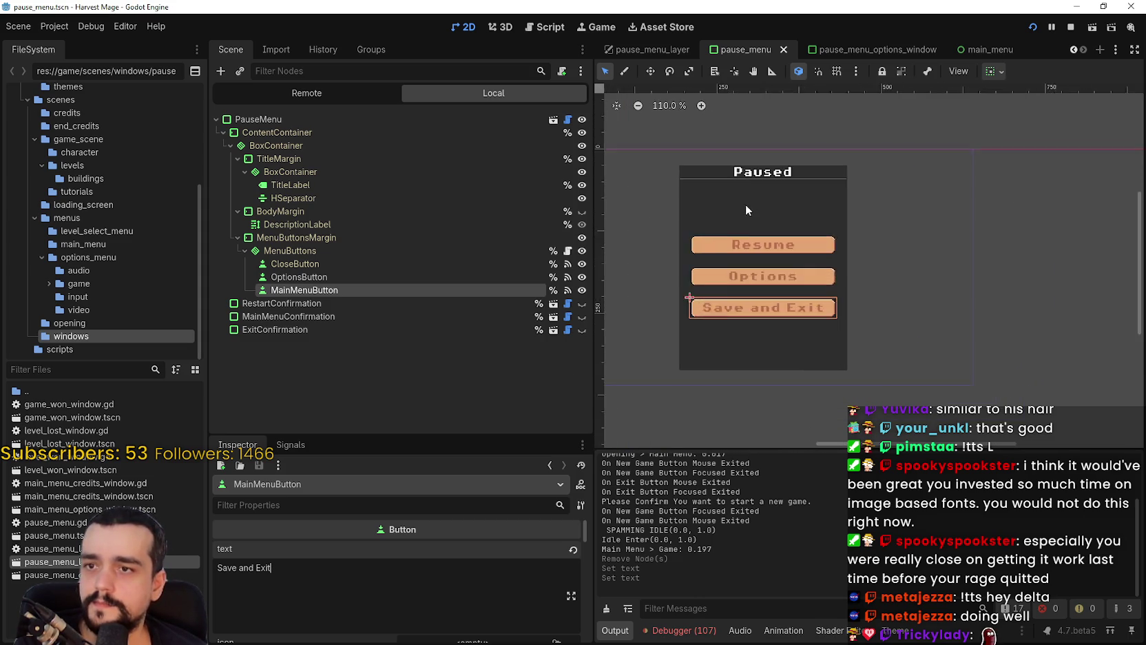
click(763, 193)
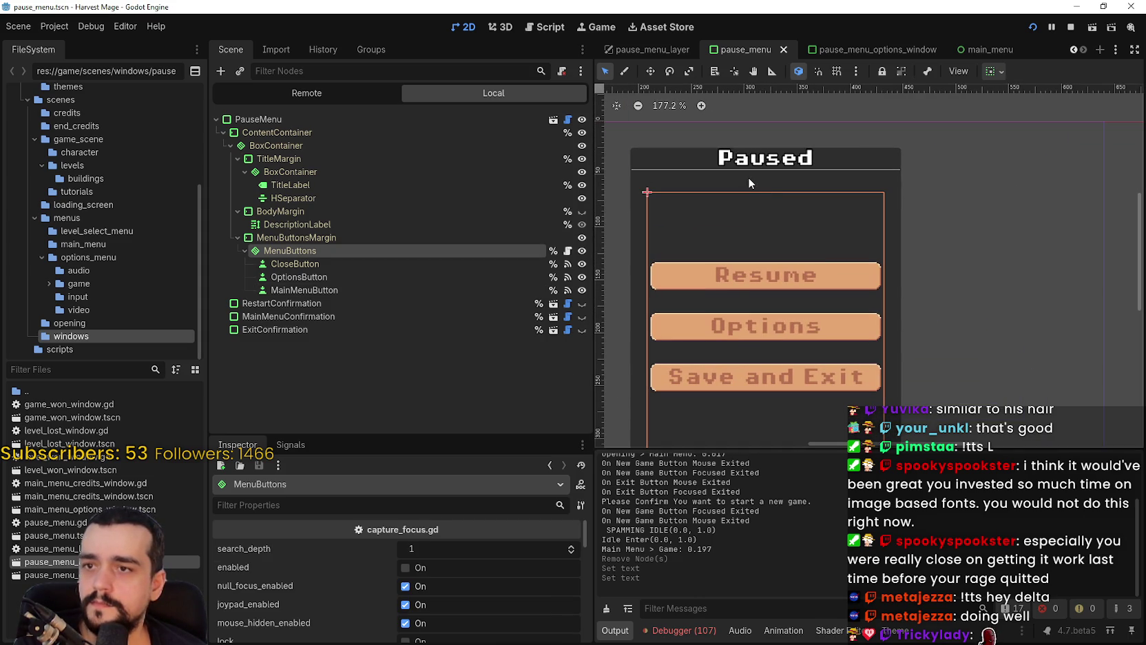
click(749, 177)
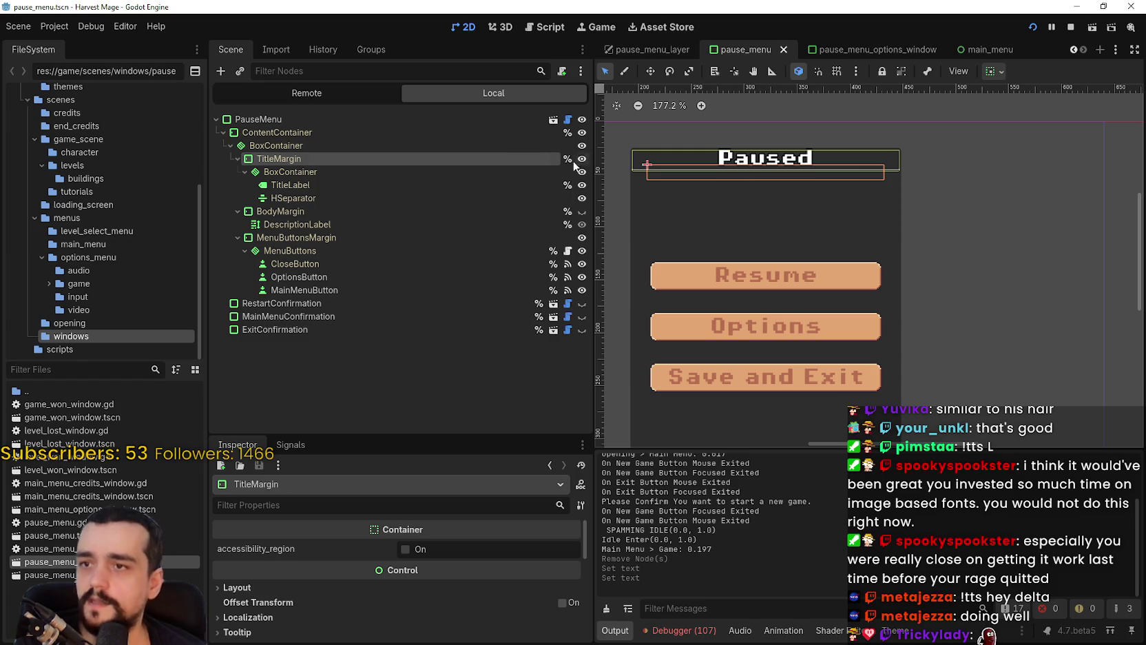
click(553, 121)
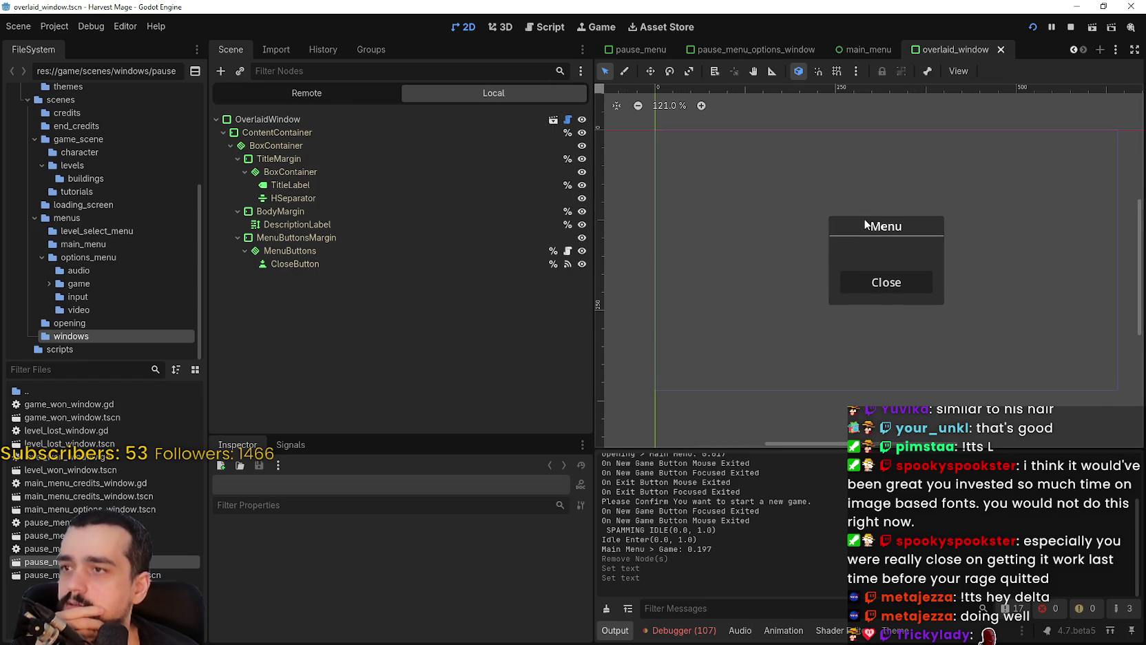
- Switch through the options, main_menu and pause_menu scene tabs, then select TitleLabel
mouse_move(880, 55)
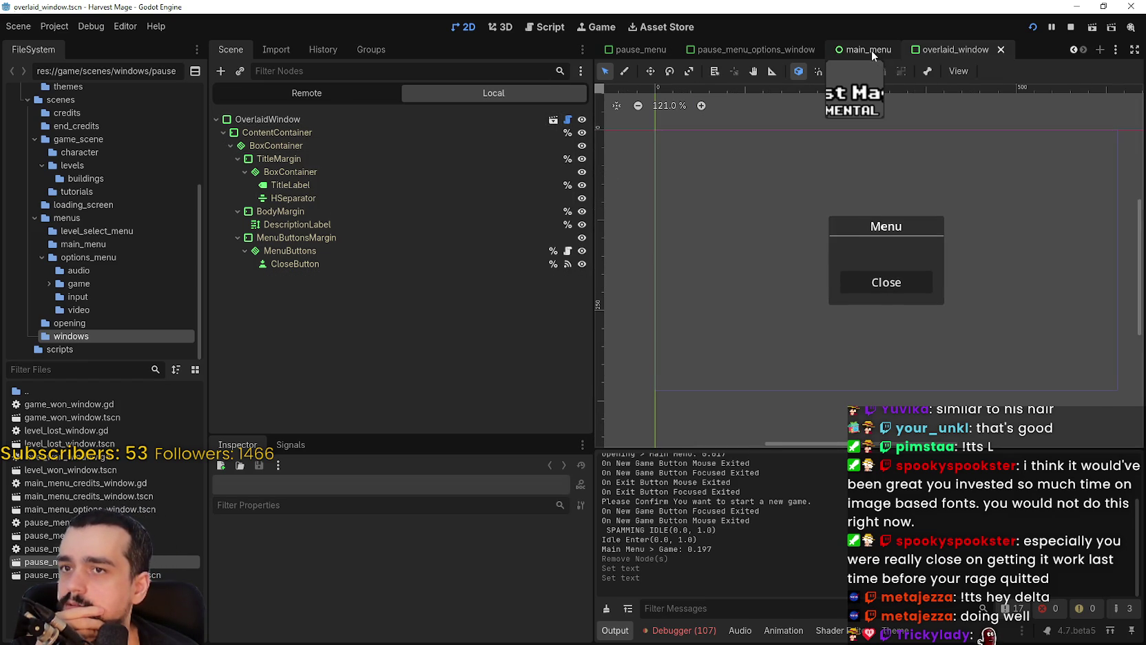
click(755, 47)
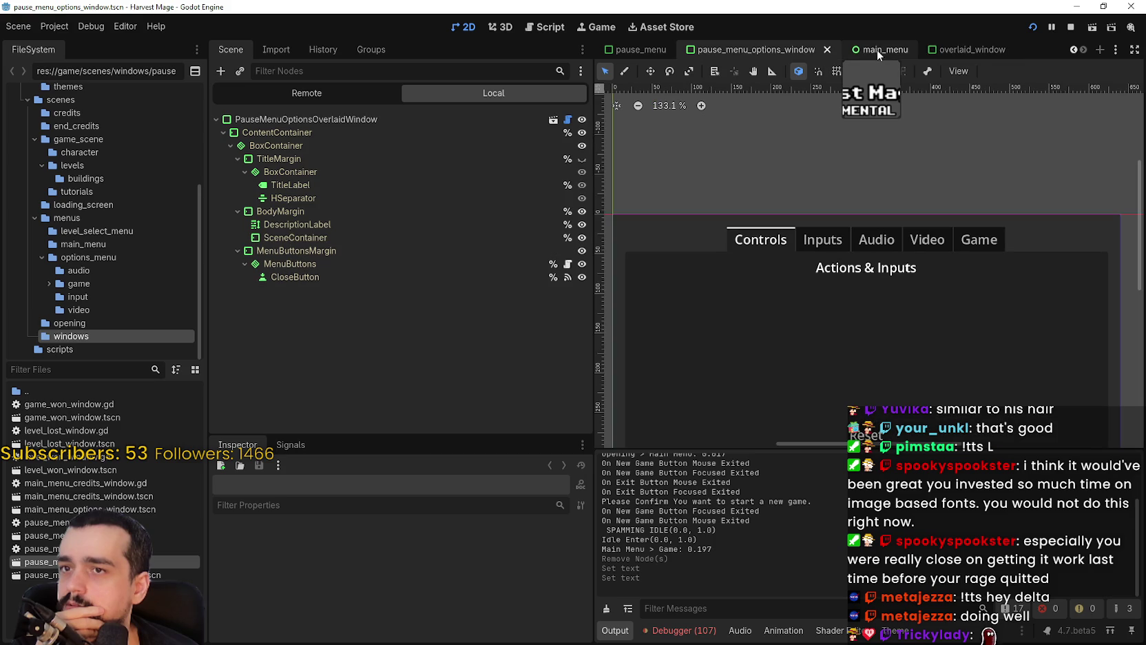
click(873, 46)
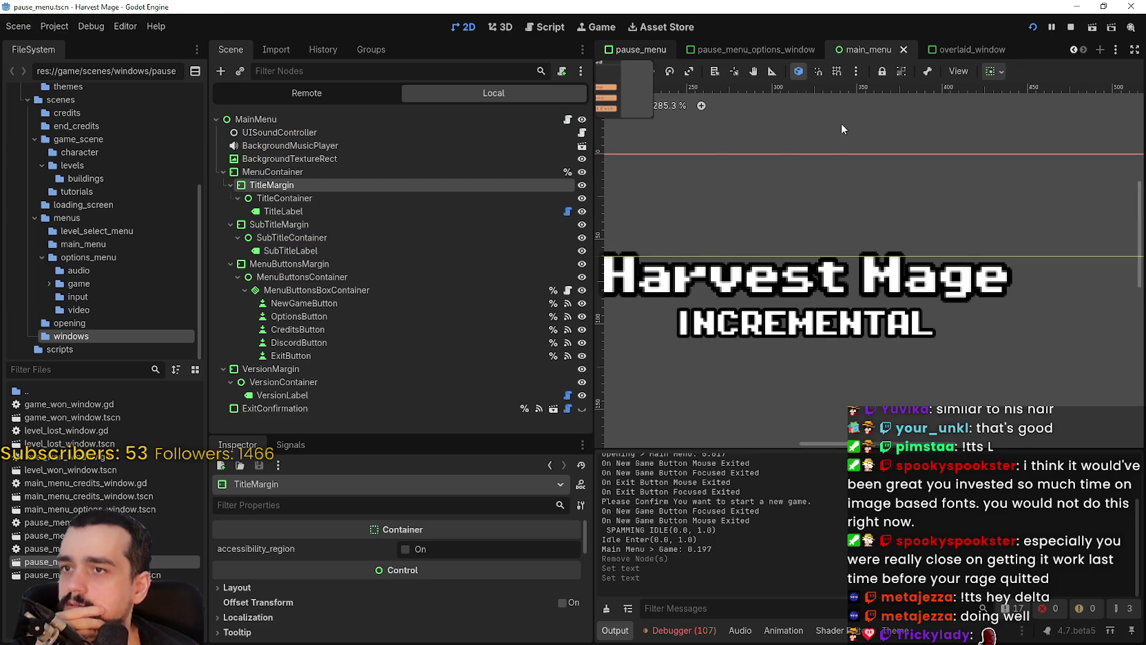
click(640, 49)
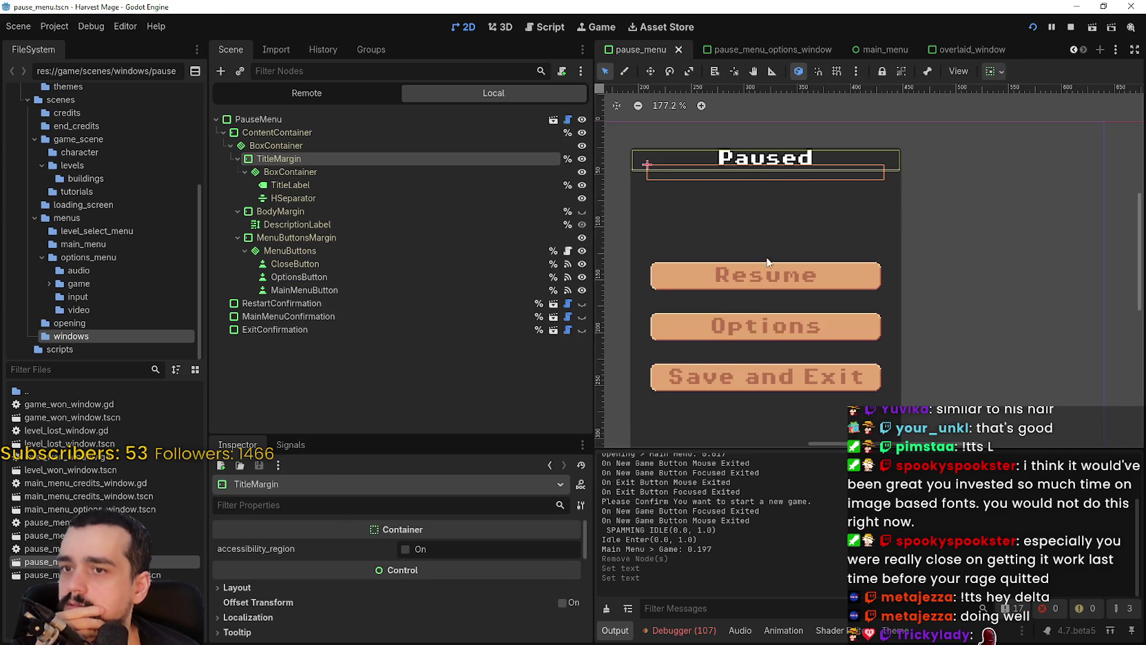
click(360, 180)
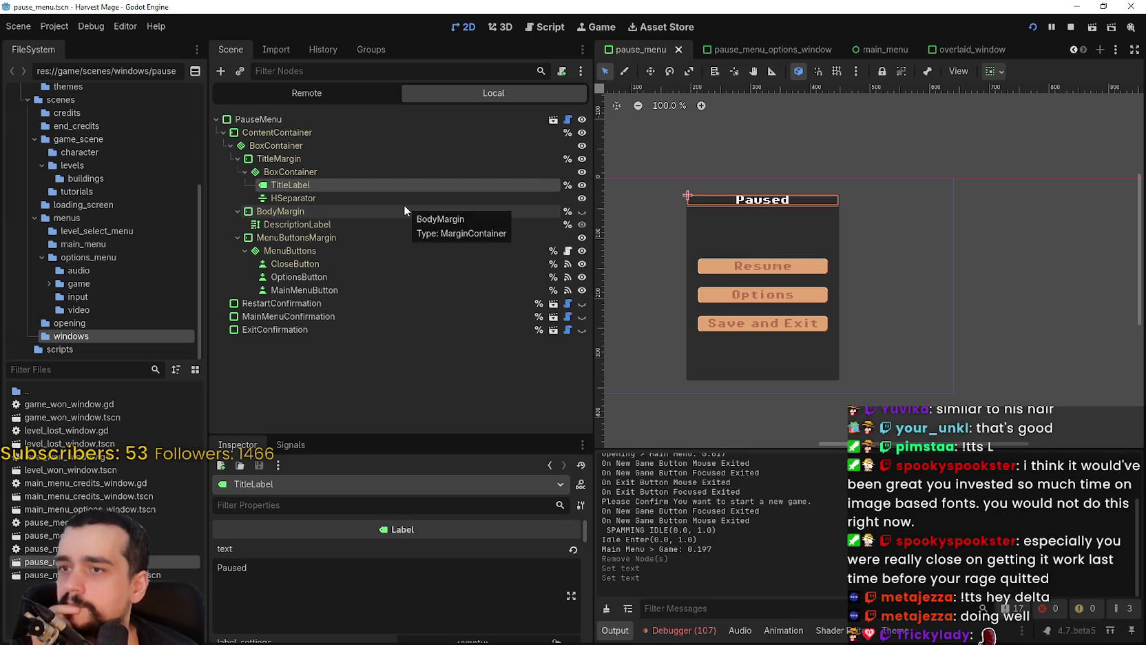
- Hide TitleLabel and HSeparator, then select the root PauseMenu node
click(582, 185)
click(583, 198)
scroll(804, 253, up, 3)
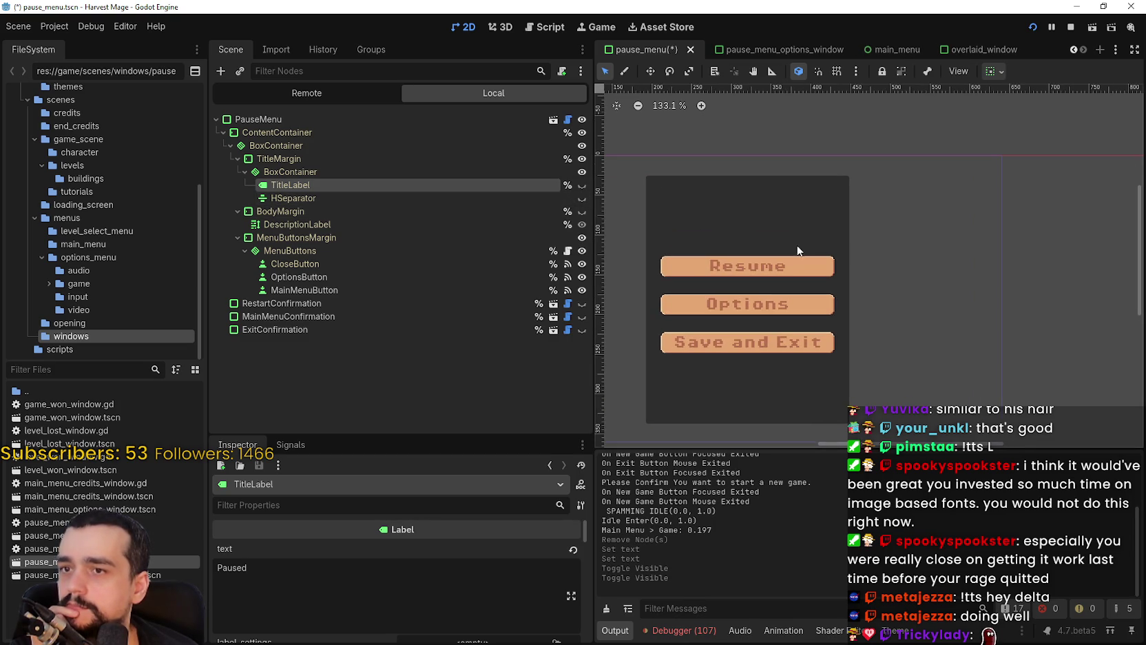
click(367, 159)
click(378, 145)
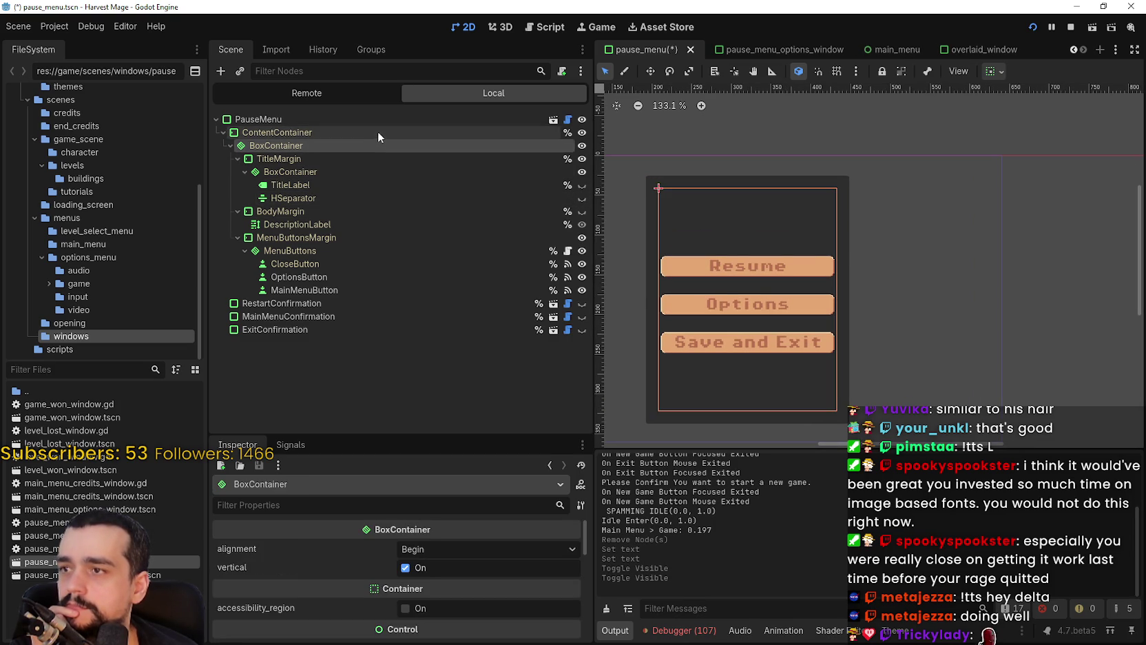
click(378, 133)
scroll(678, 208, down, 3)
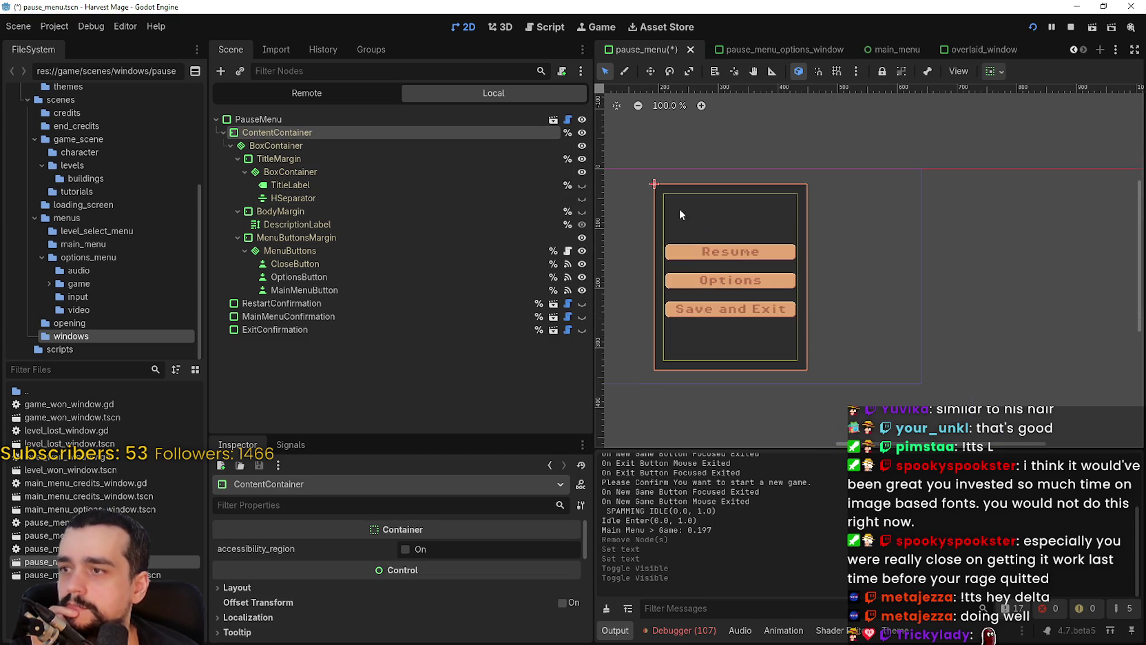
click(478, 117)
- Apply the Full Rect anchor preset to PauseMenu so it fills the viewport
scroll(814, 195, down, 3)
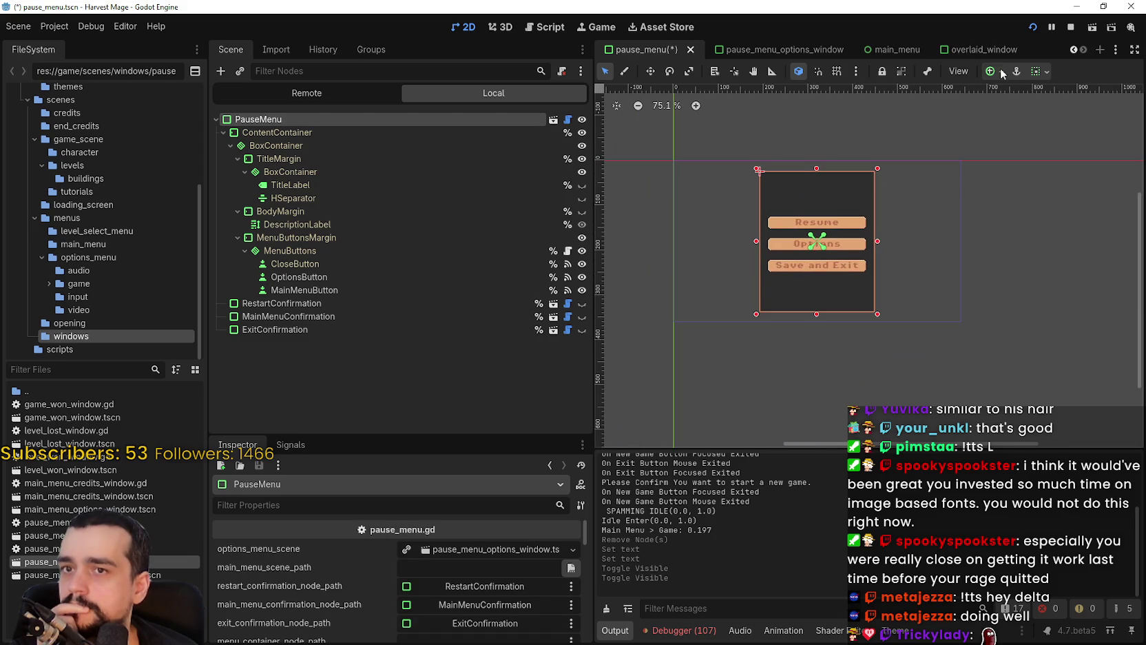
click(1039, 71)
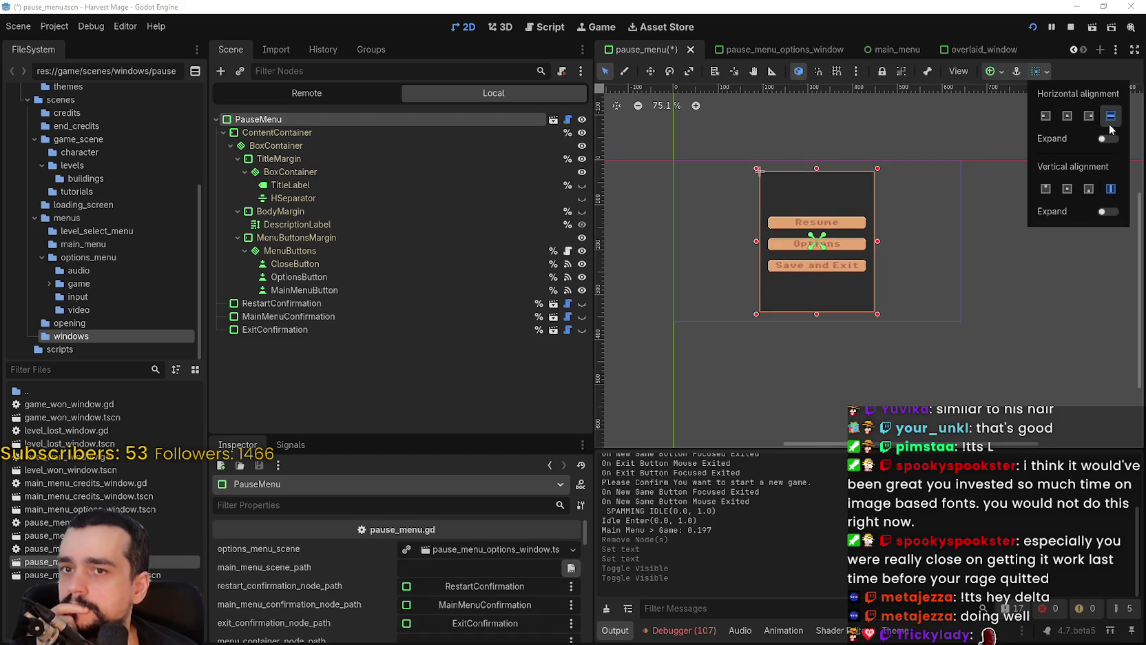
click(991, 72)
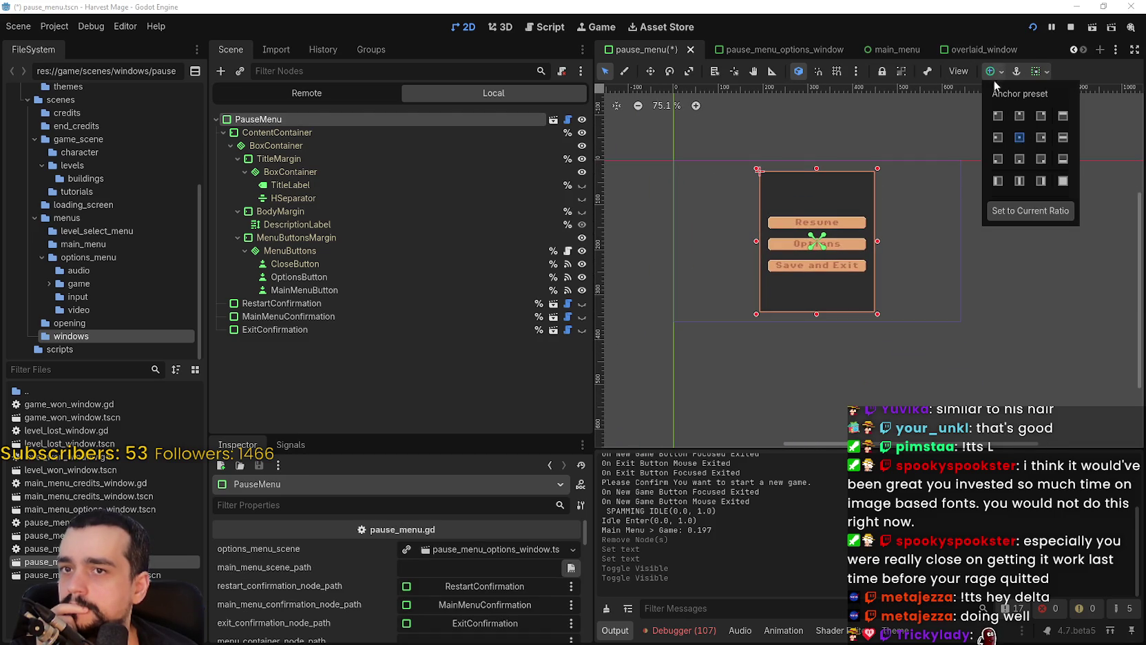
click(1063, 180)
click(1064, 181)
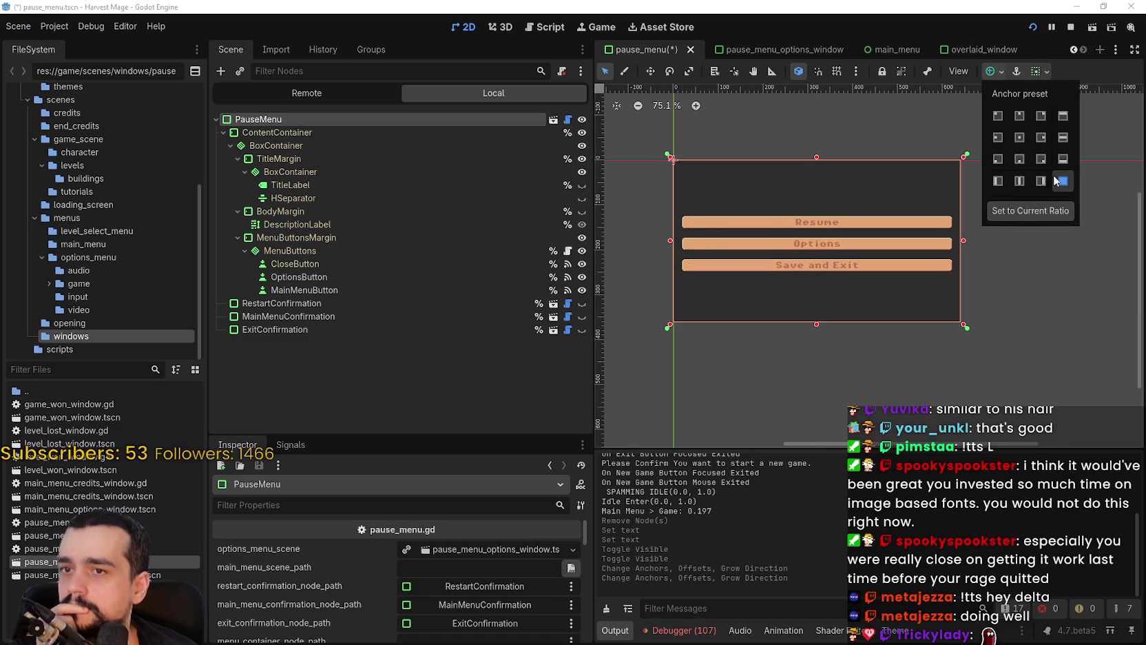
scroll(866, 275, up, 5)
scroll(852, 256, down, 4)
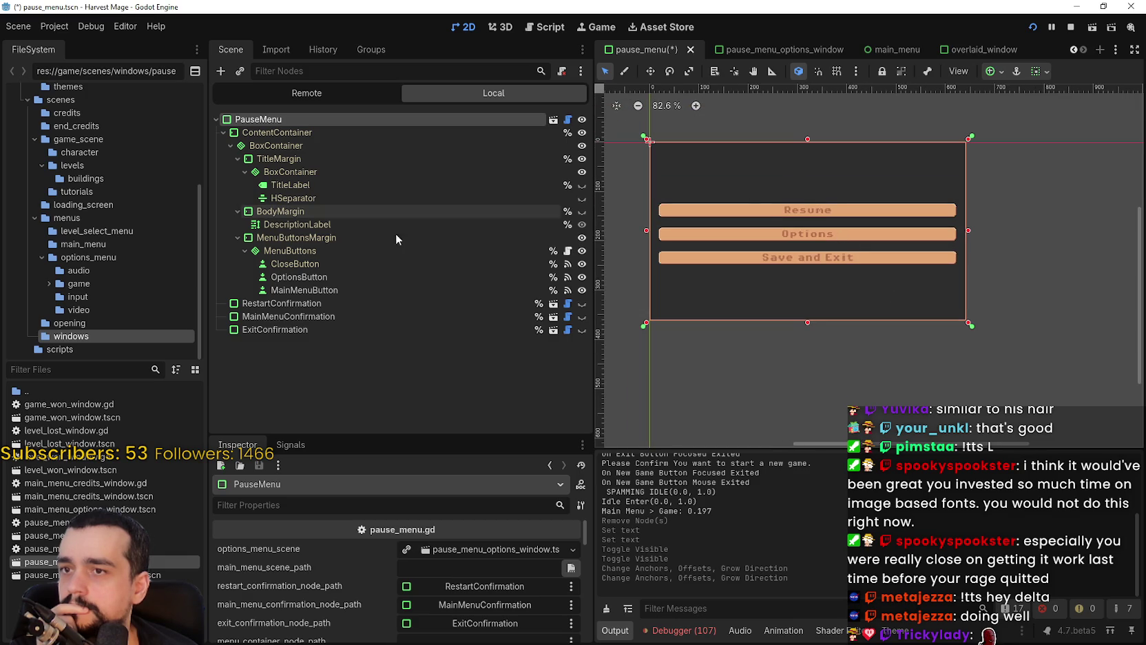
click(329, 273)
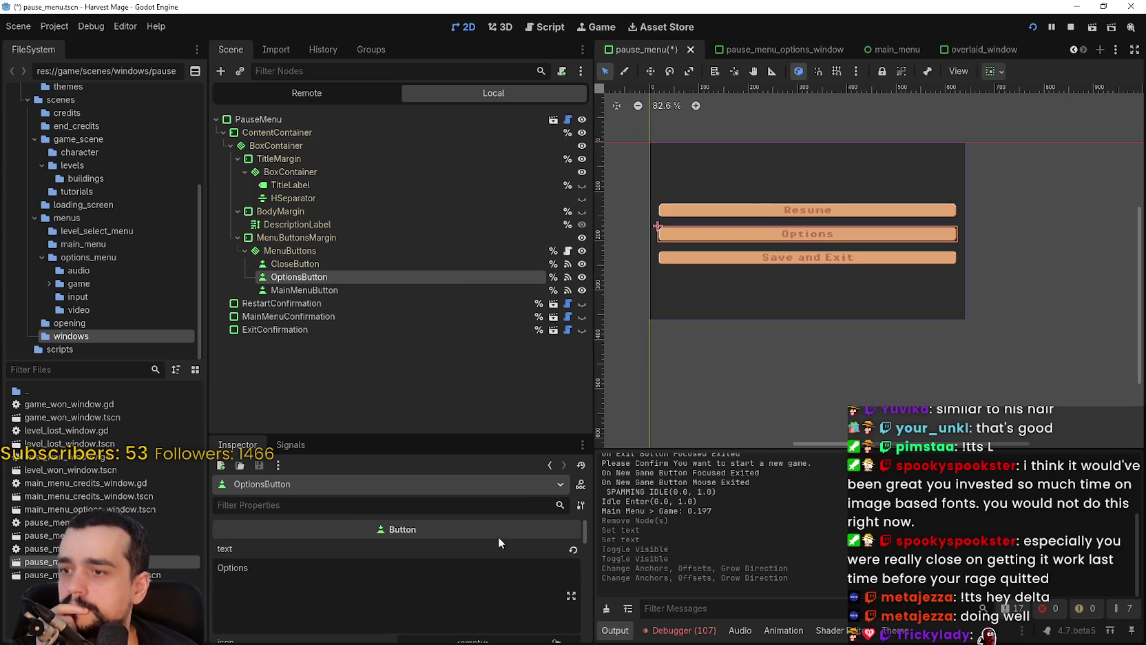
- Set MenuButtonsMargin's margin_right and margin_left theme constants to 100 each
click(385, 237)
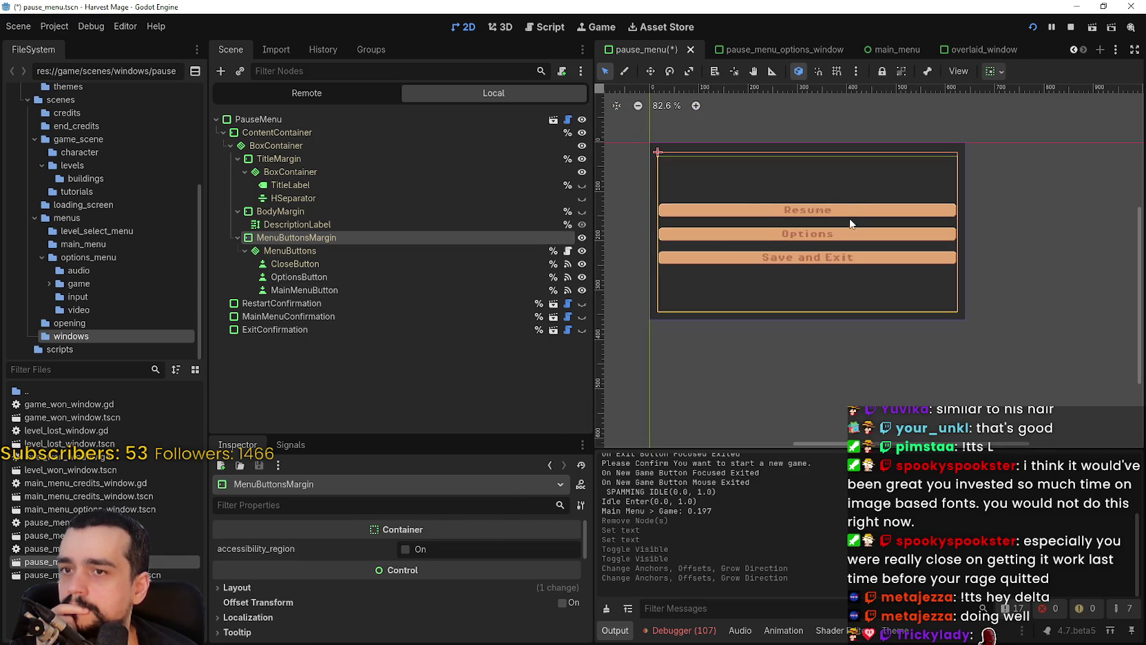
scroll(401, 591, down, 3)
scroll(303, 578, down, 2)
click(326, 589)
click(263, 605)
scroll(360, 575, down, 3)
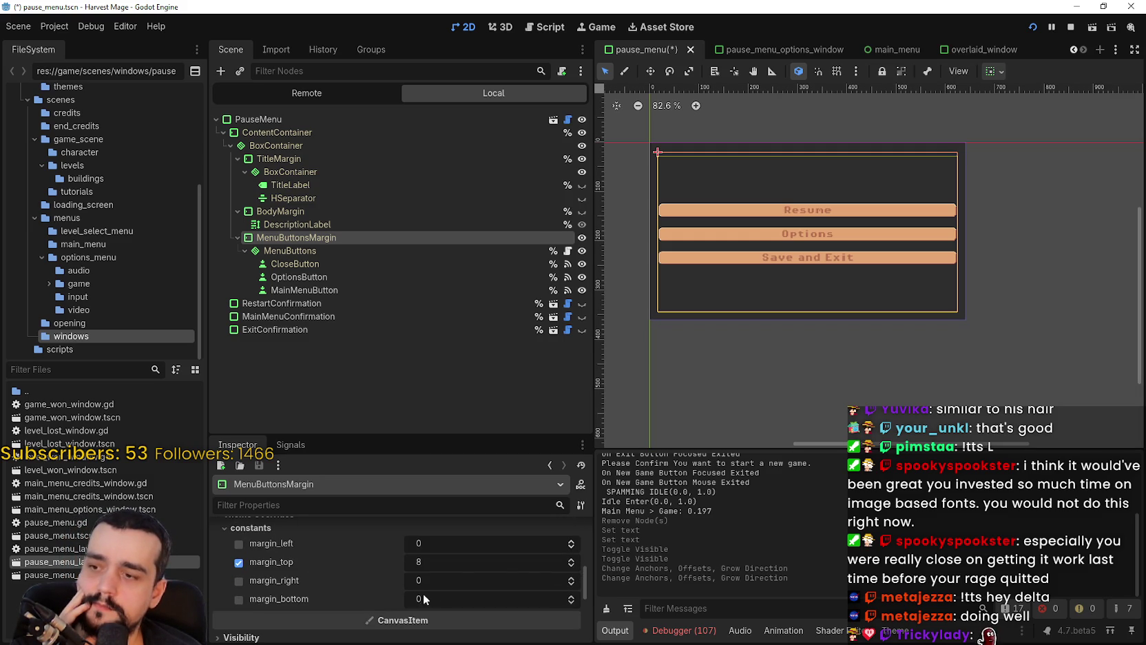
click(462, 585)
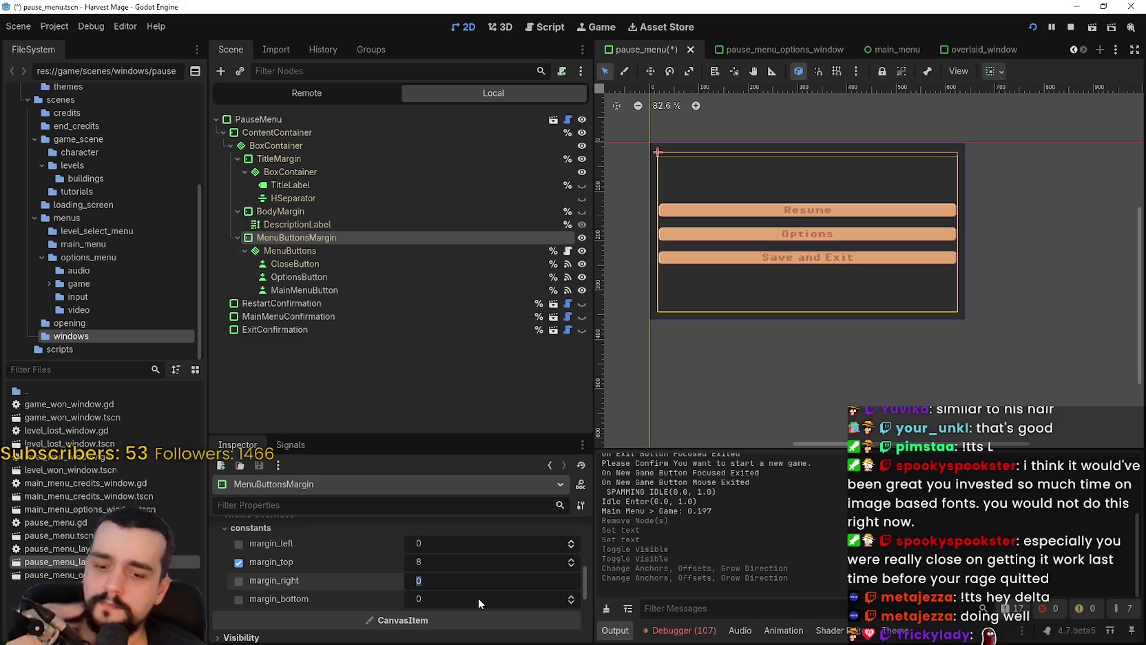
text(100)
key(Return)
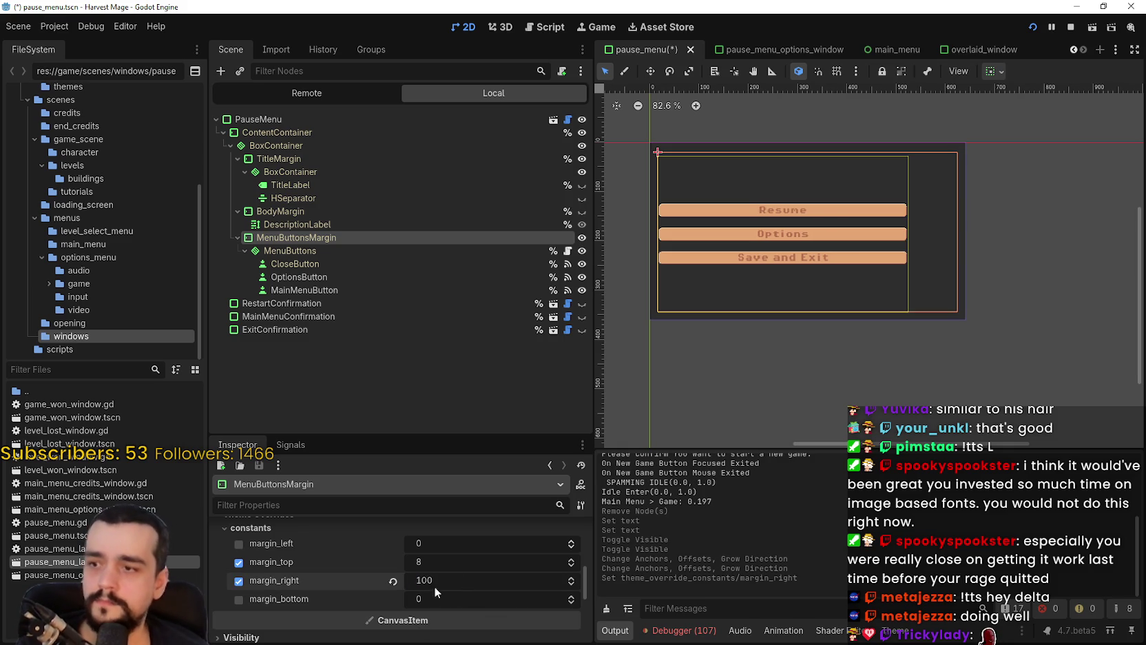
click(461, 536)
text(100)
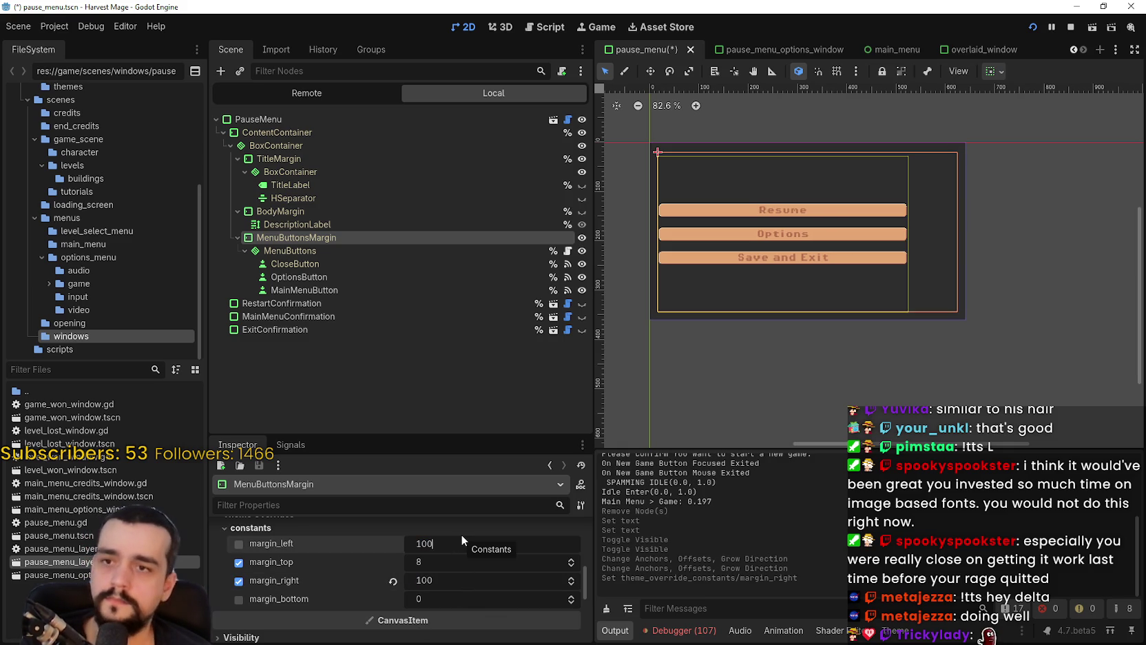
key(Return)
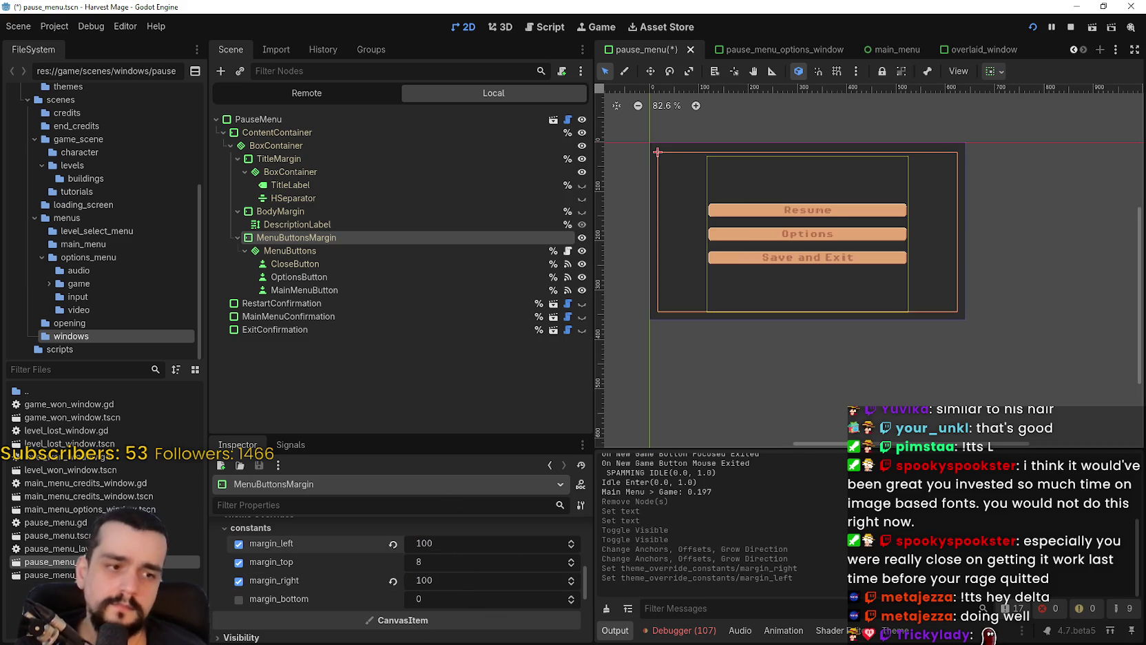
key(alt+Tab)
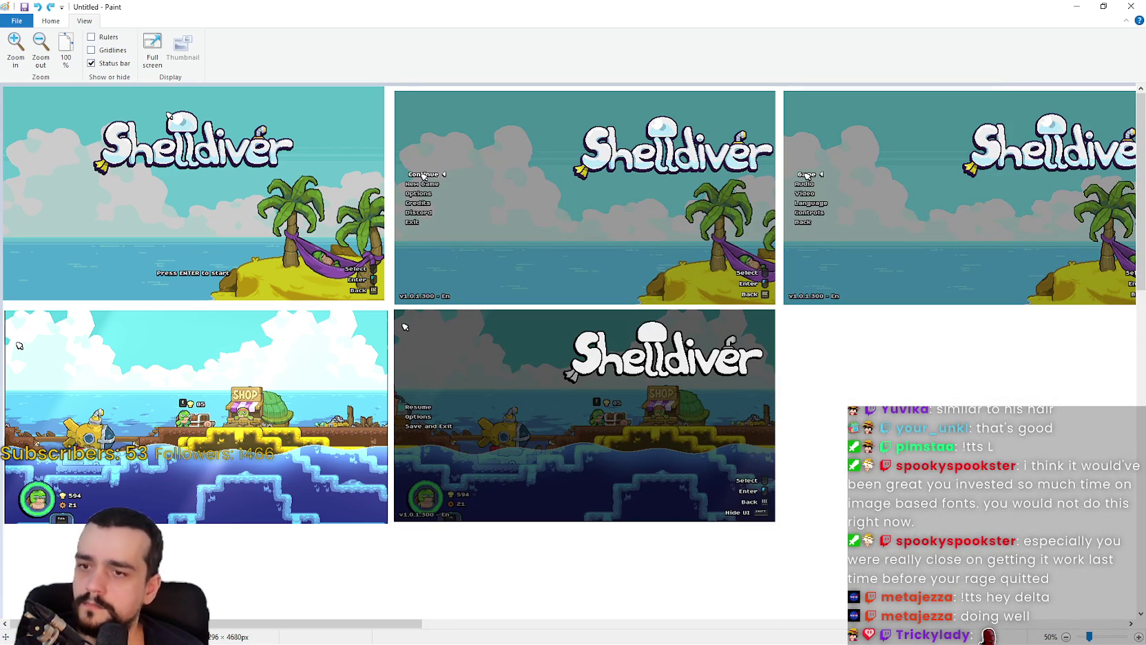
key(alt+Tab)
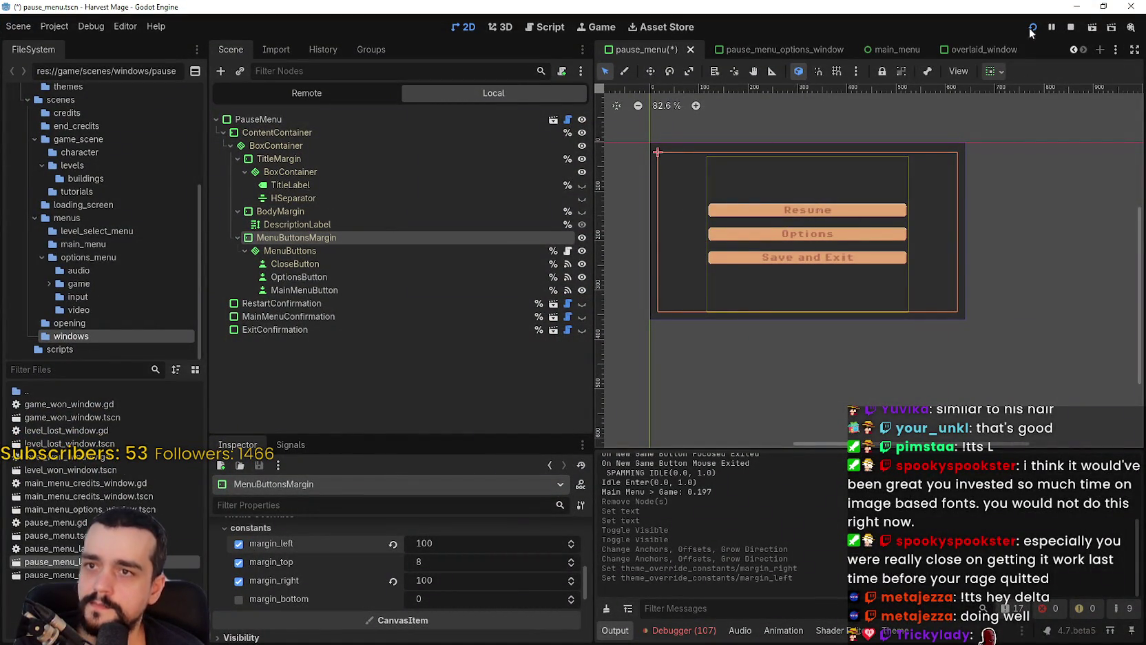
click(90, 25)
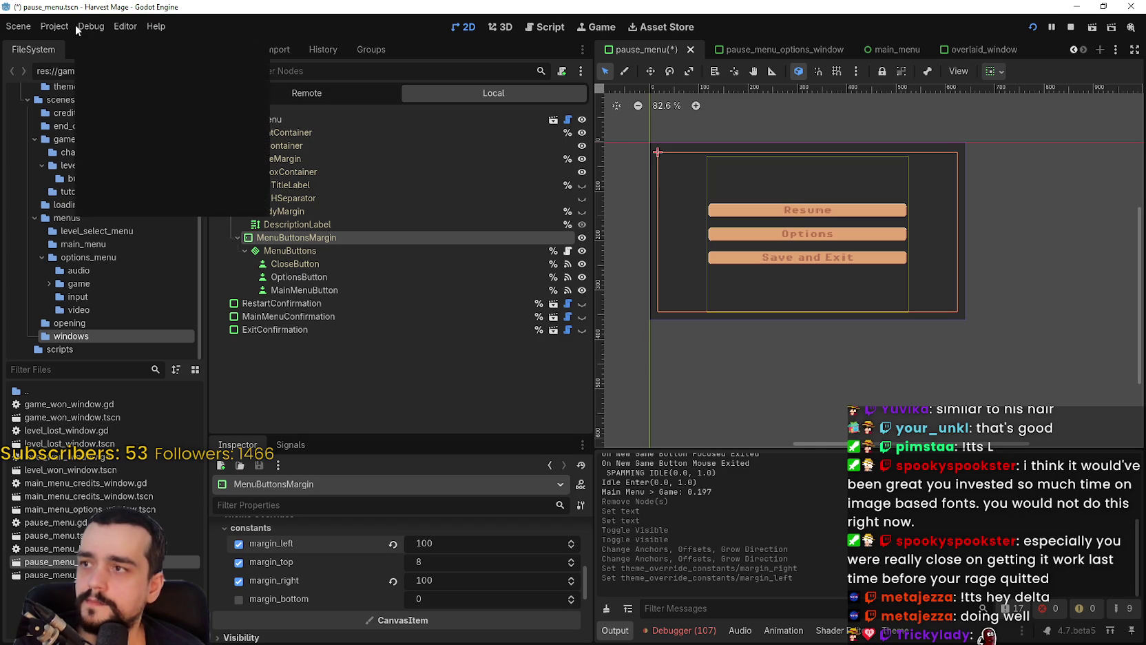
click(336, 237)
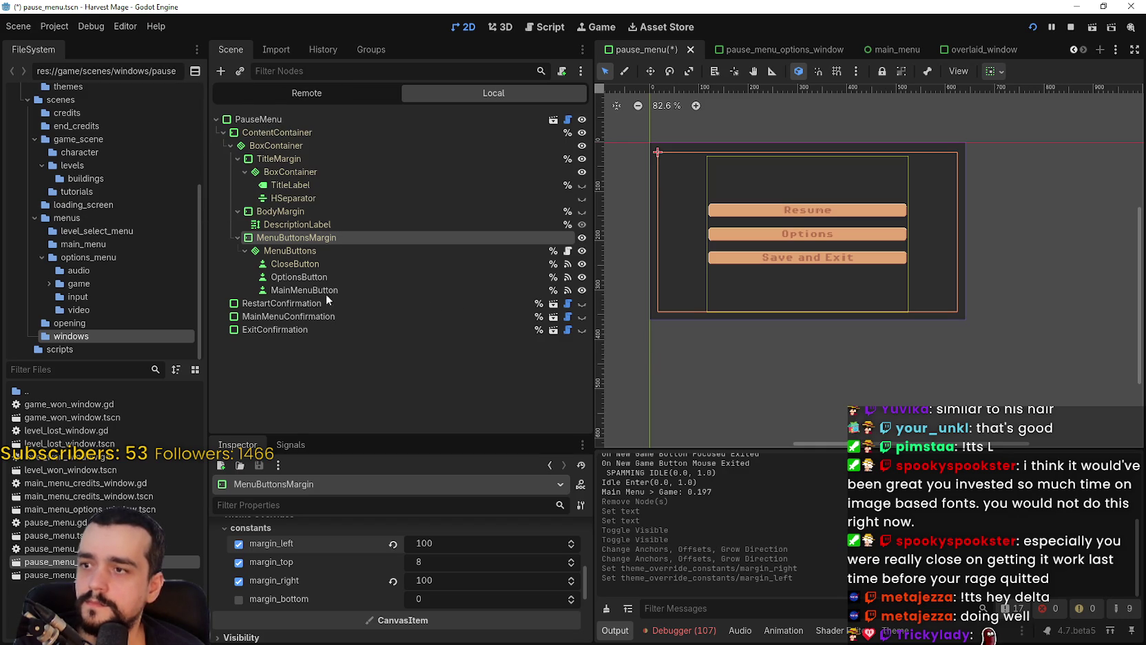
key(Delete)
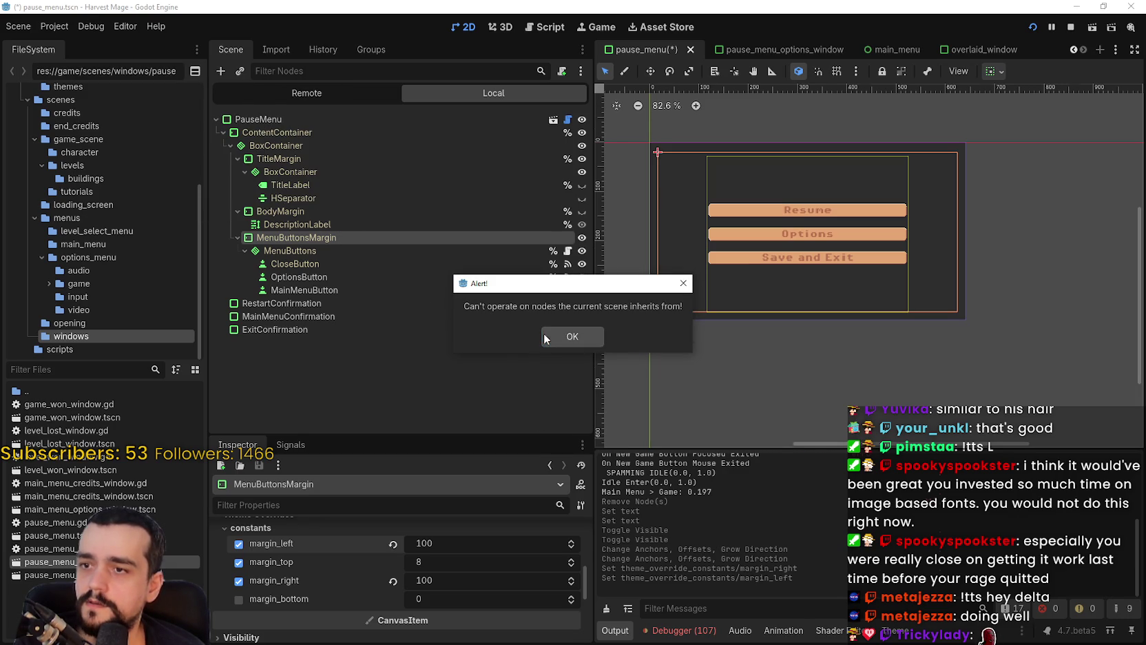
click(544, 334)
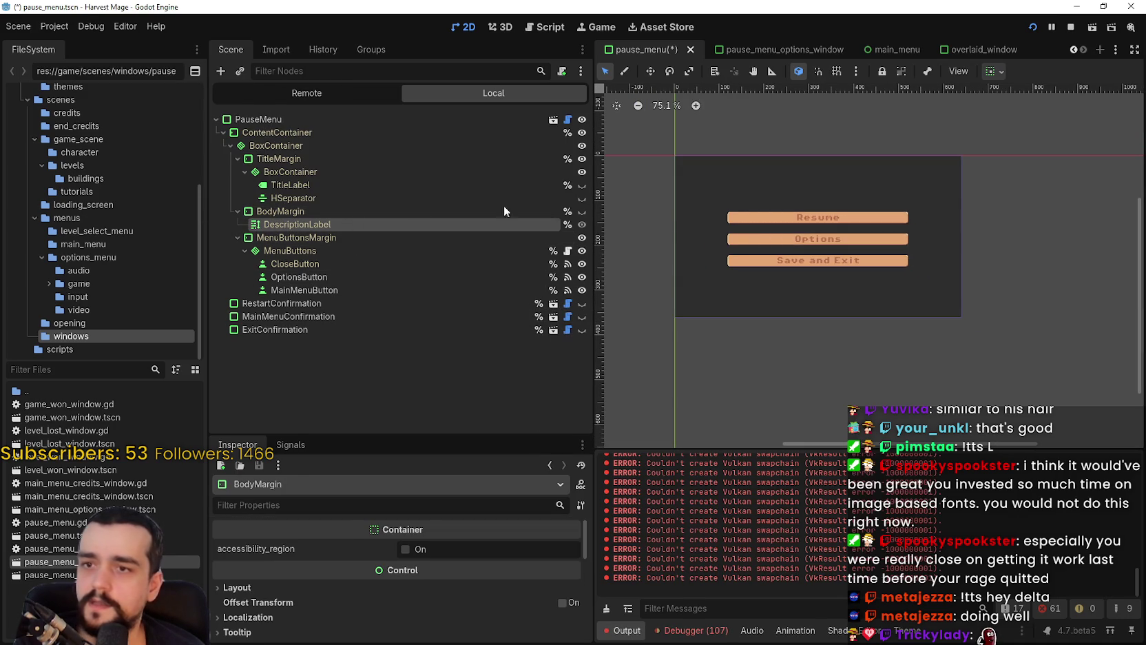
- On MenuButtonsMargin, remove the left margin override and set margin_right to 300
click(373, 275)
click(315, 249)
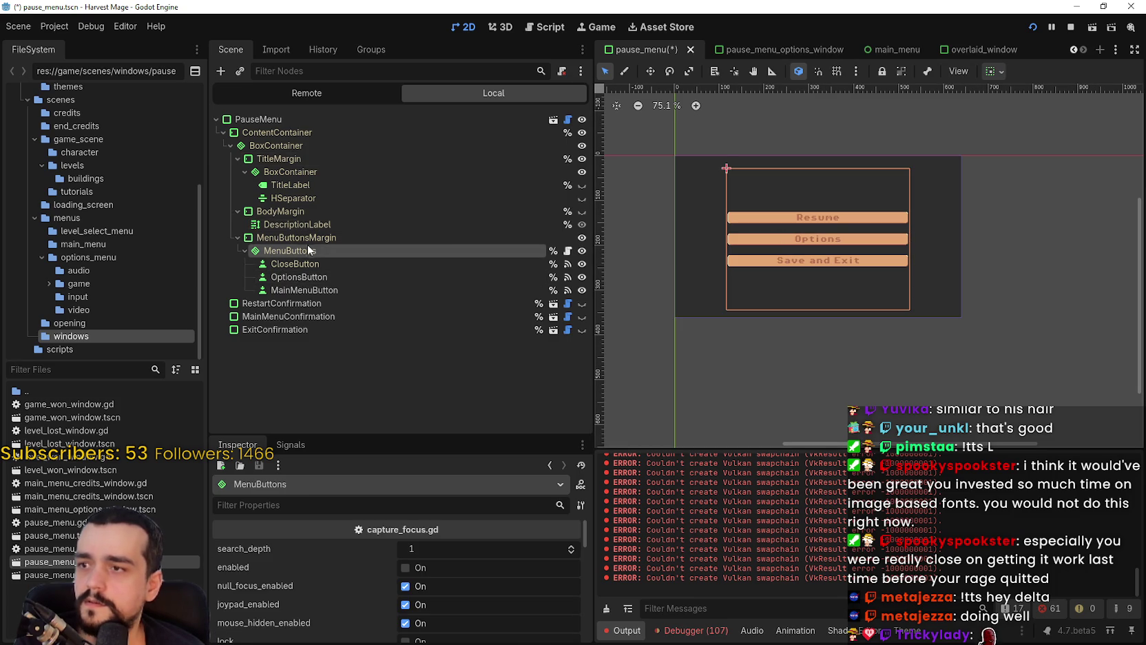
click(282, 238)
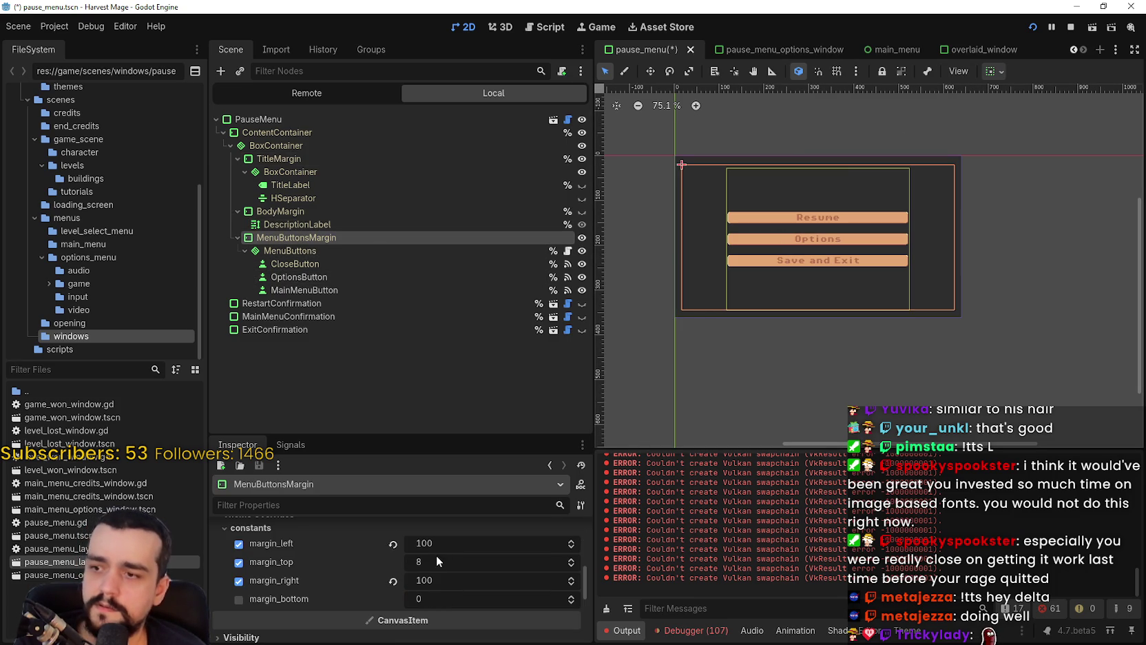
click(392, 544)
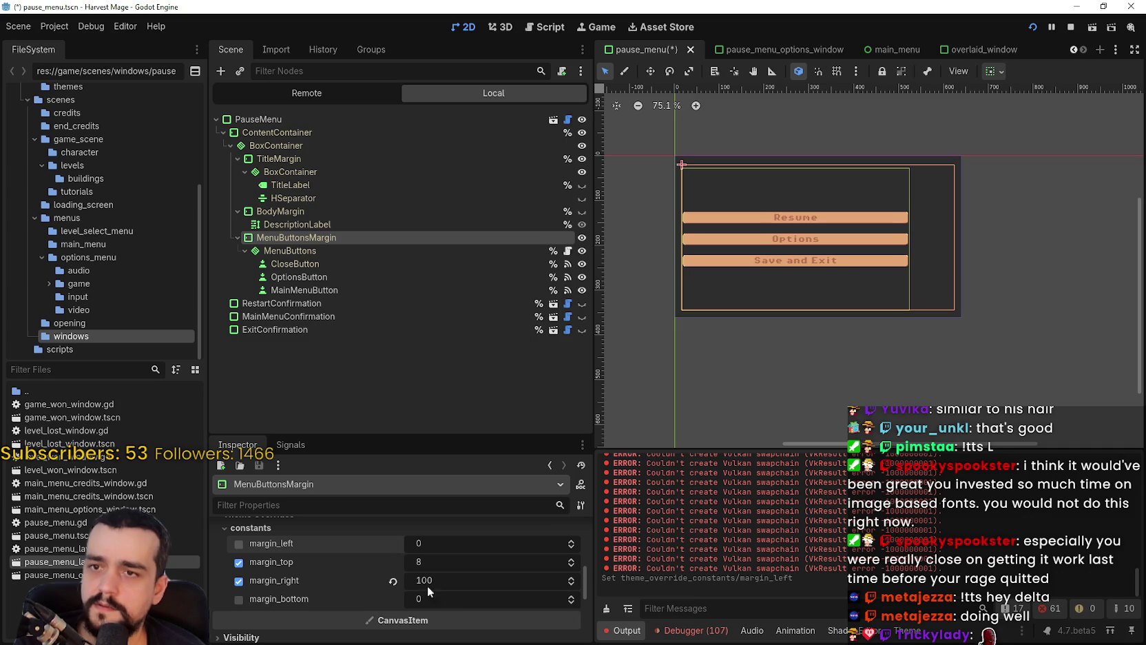
scroll(808, 239, up, 2)
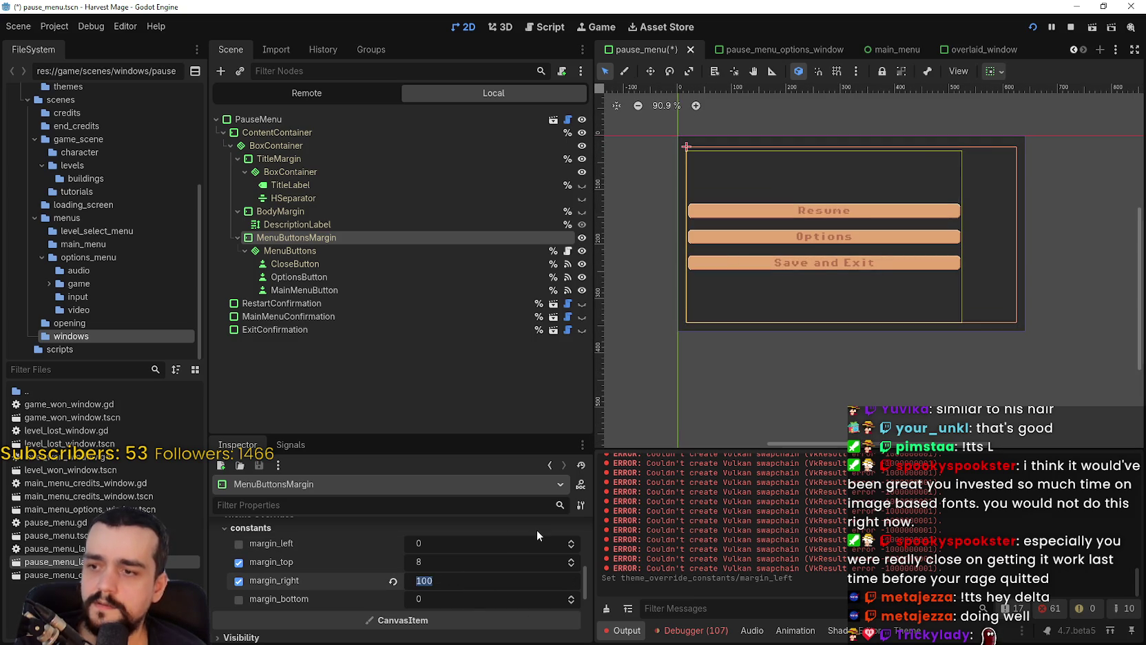
text(300)
key(Return)
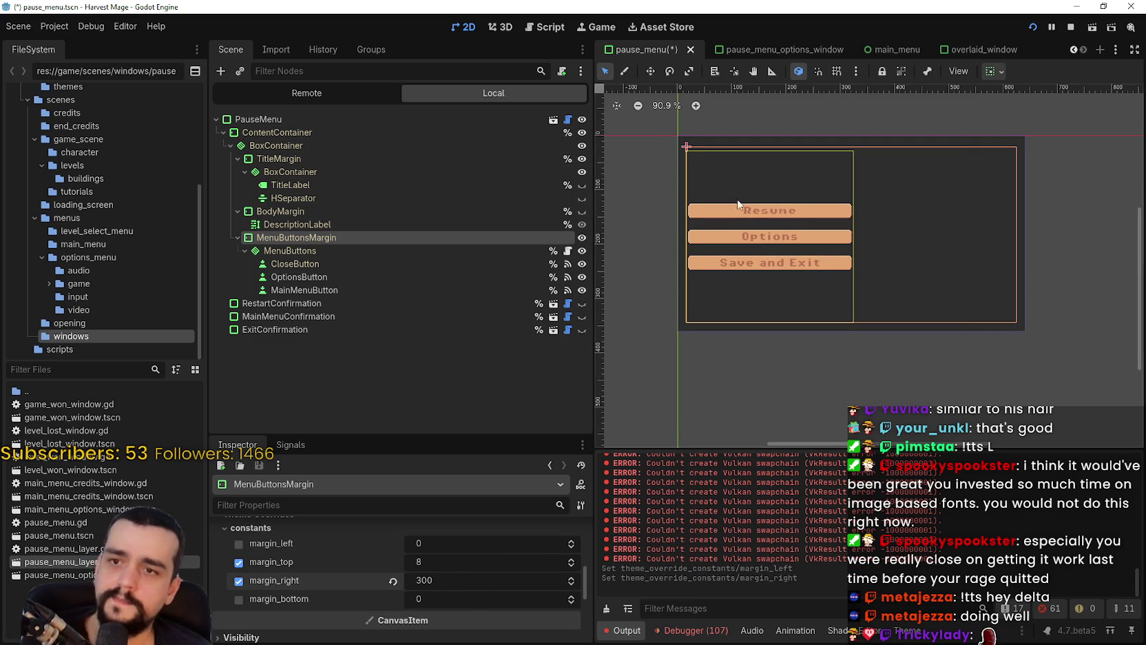
- Raise the right margin to 400 and save the pause menu scene
scroll(713, 255, up, 1)
text(400)
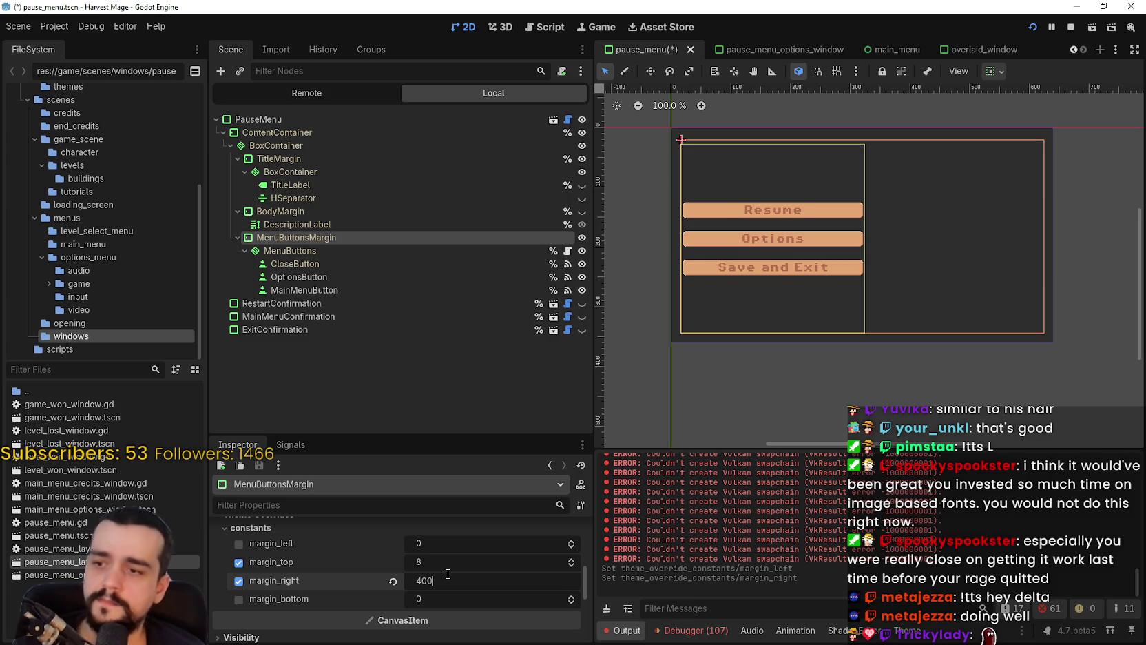
key(Return)
scroll(830, 236, down, 2)
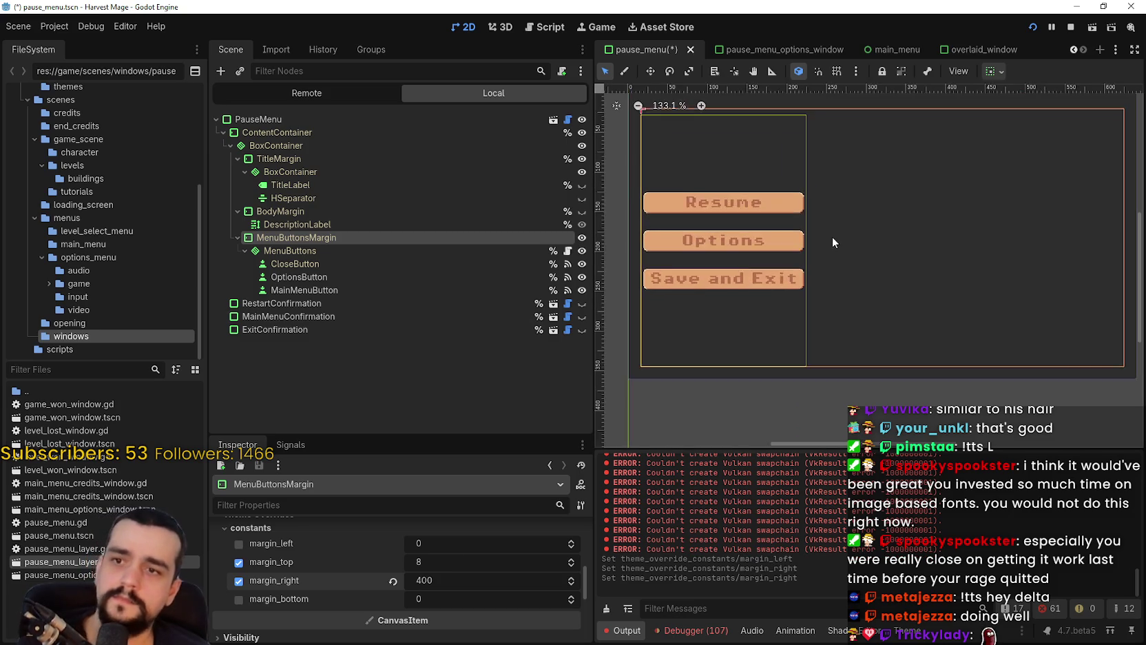
key(ctrl+s)
scroll(821, 231, up, 4)
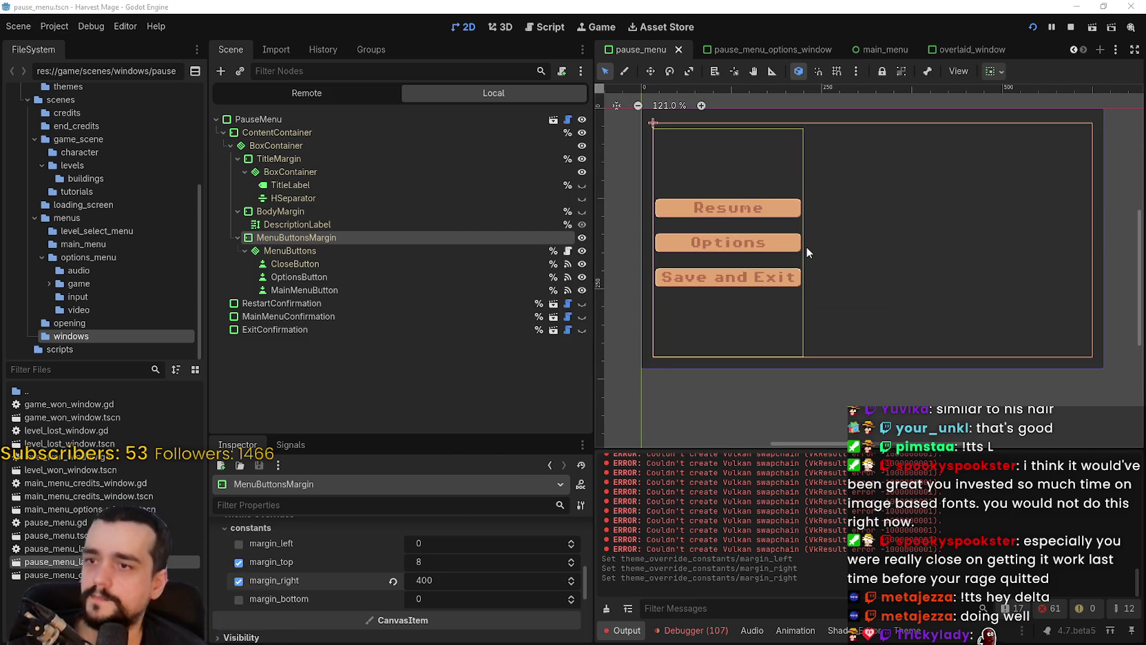
key(alt+Tab)
key(alt+Tab)
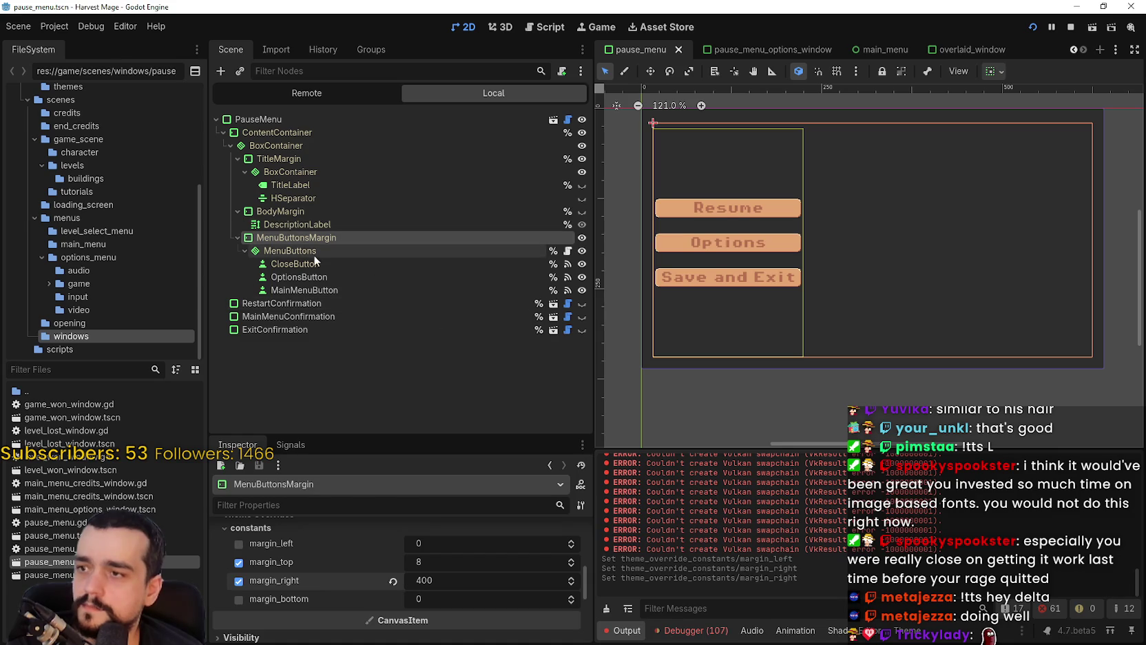
click(311, 254)
- In MenuButtons' Theme Overrides > Constants, change separation from 16 to 6
scroll(417, 582, down, 5)
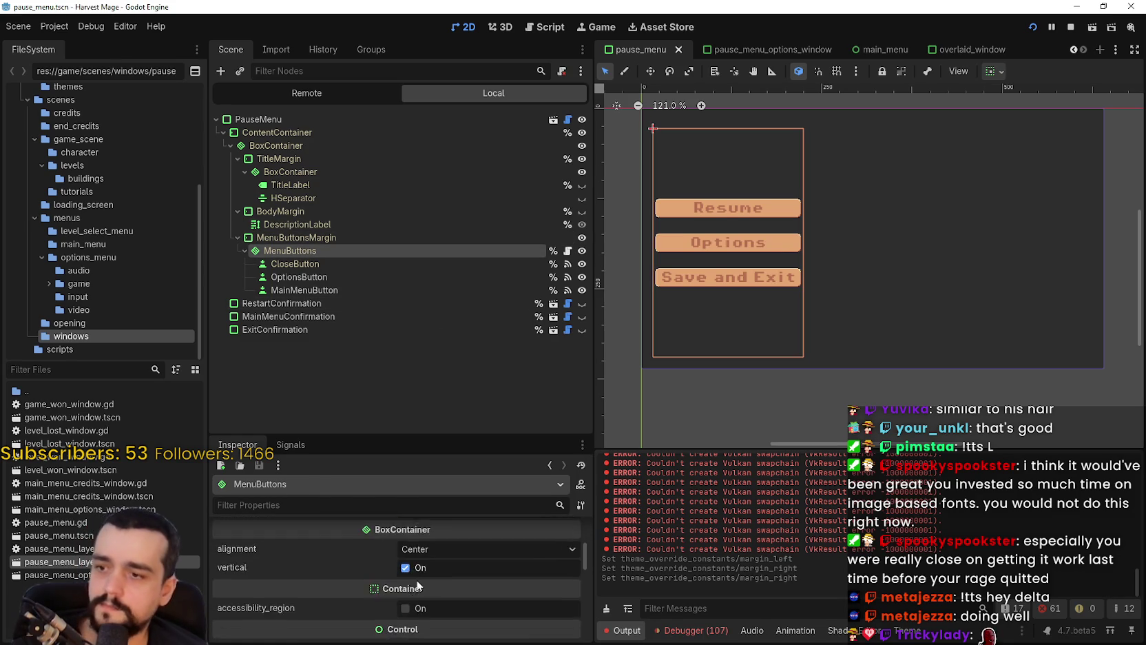
scroll(420, 575, down, 1)
click(255, 637)
scroll(254, 630, down, 2)
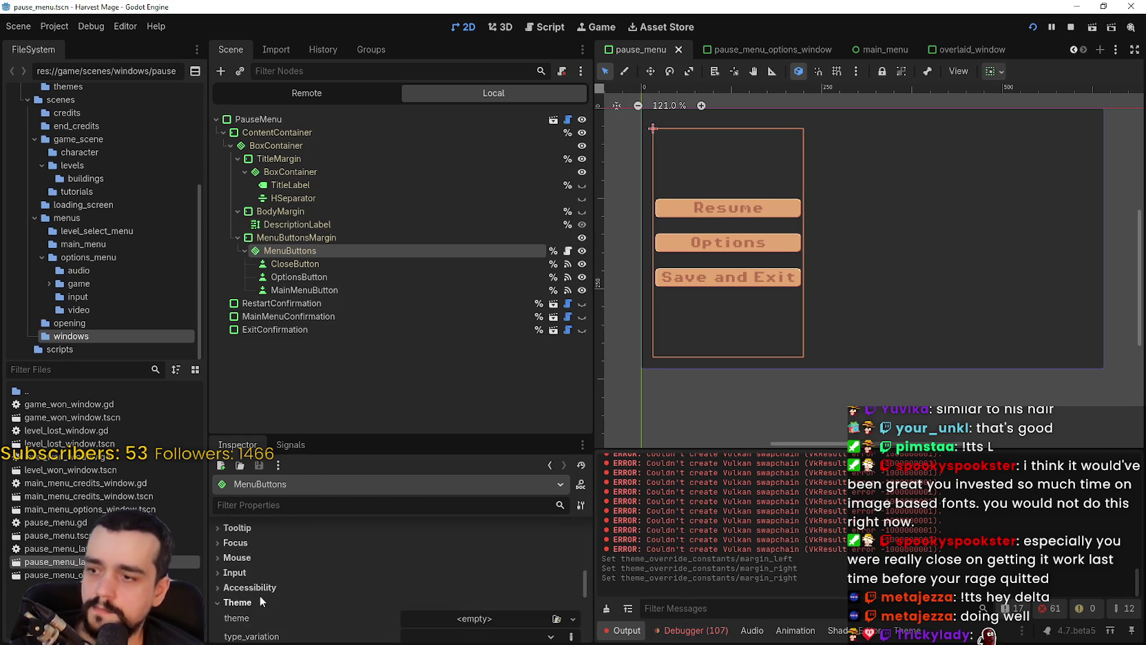
scroll(262, 593, down, 3)
click(269, 551)
click(267, 562)
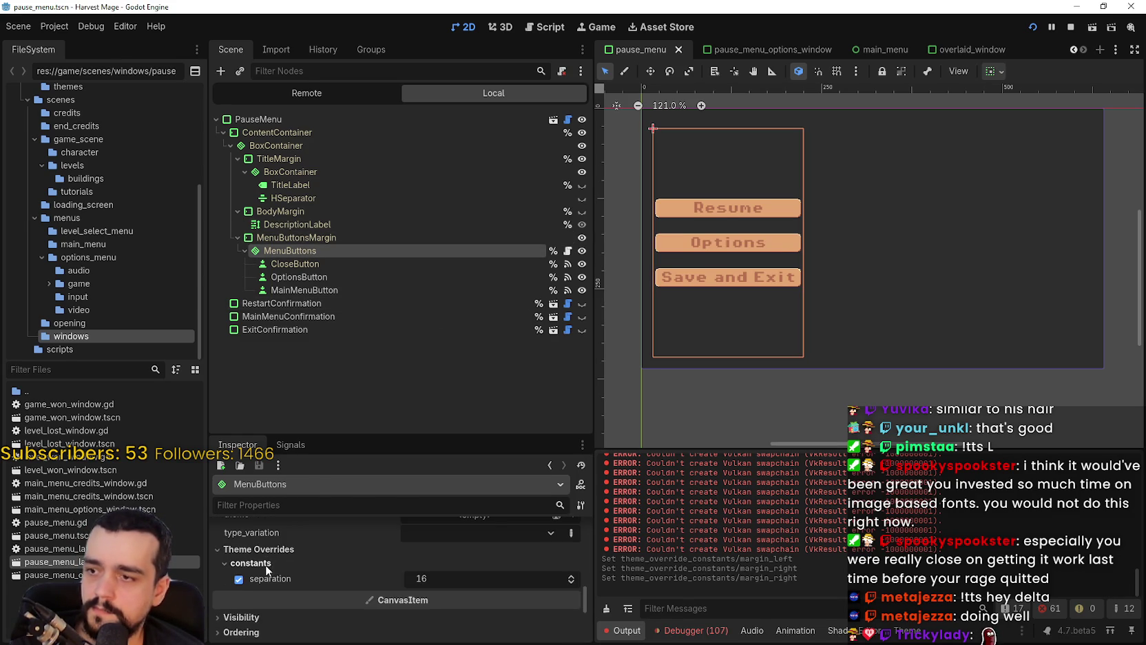
click(442, 578)
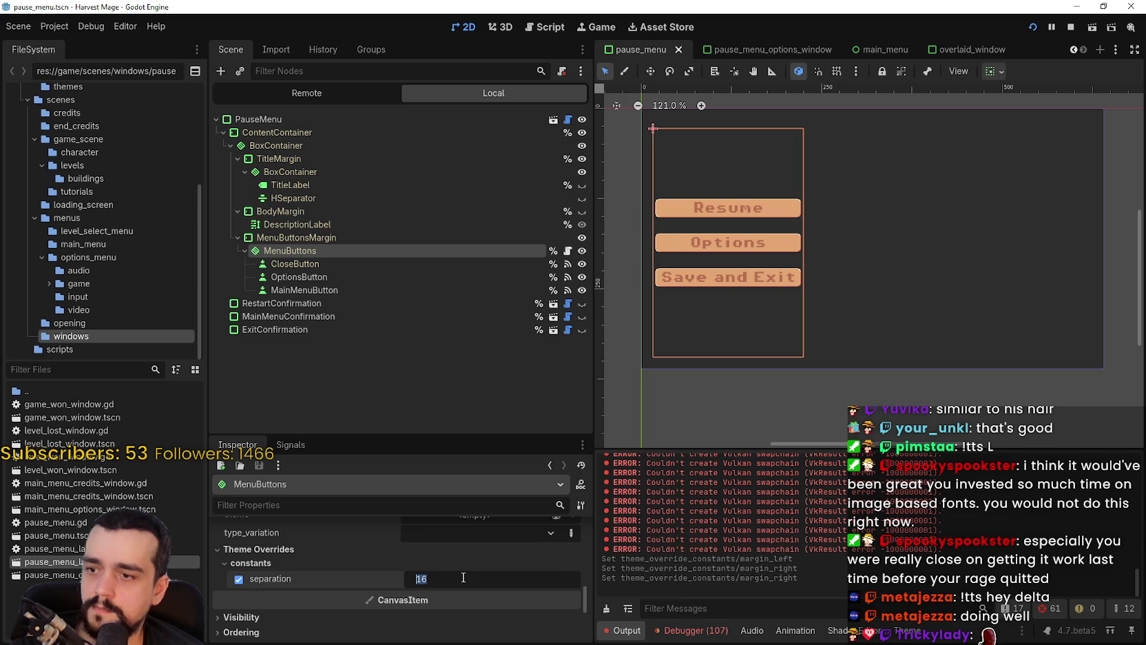
text(6)
key(Return)
scroll(730, 165, up, 5)
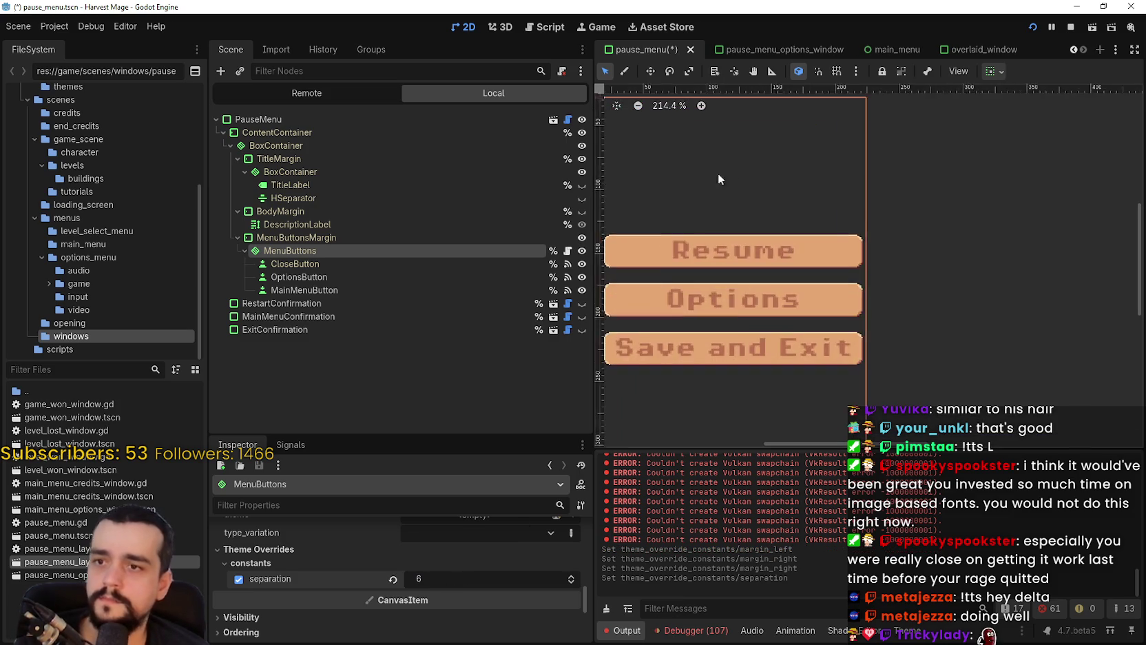
scroll(460, 580, down, 2)
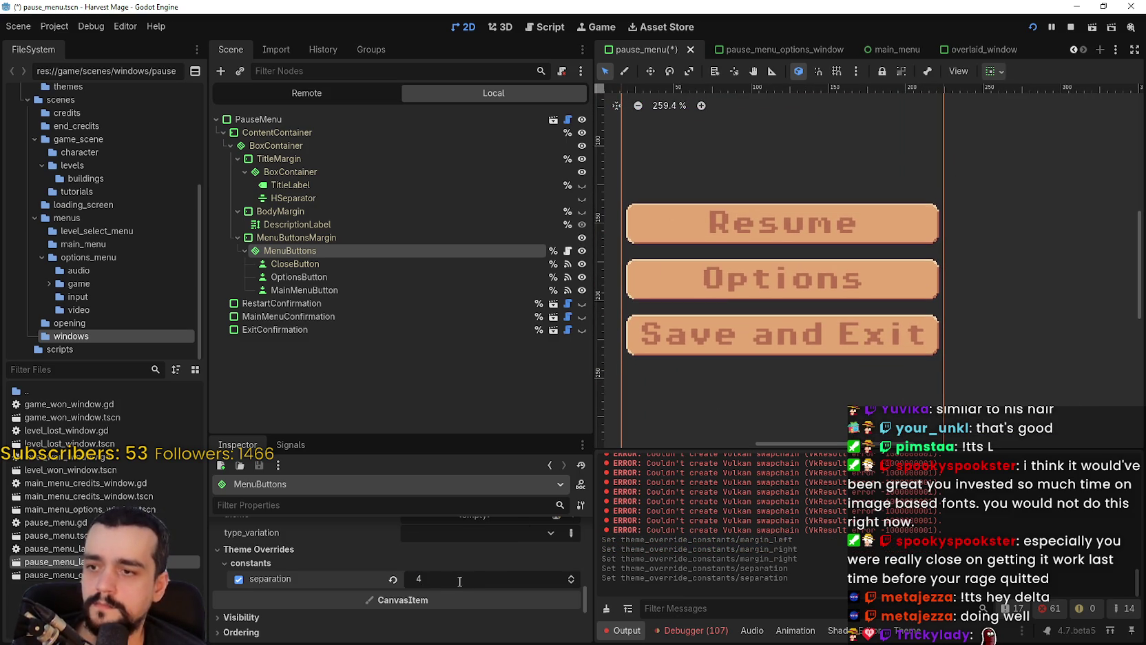
scroll(847, 246, down, 1)
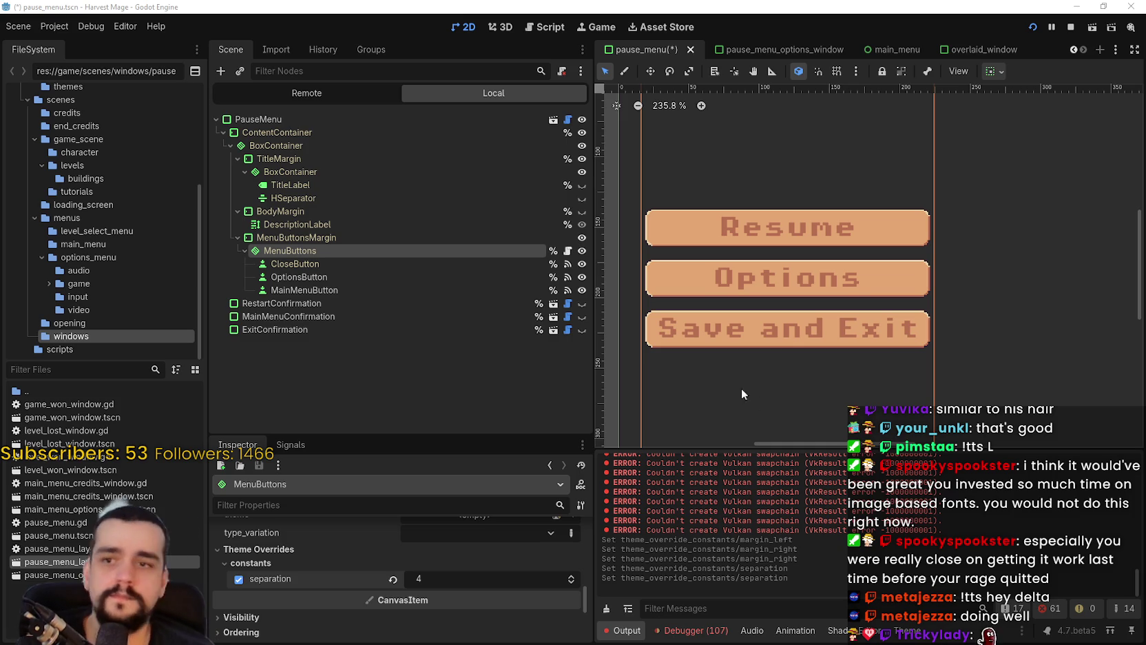
scroll(772, 279, down, 5)
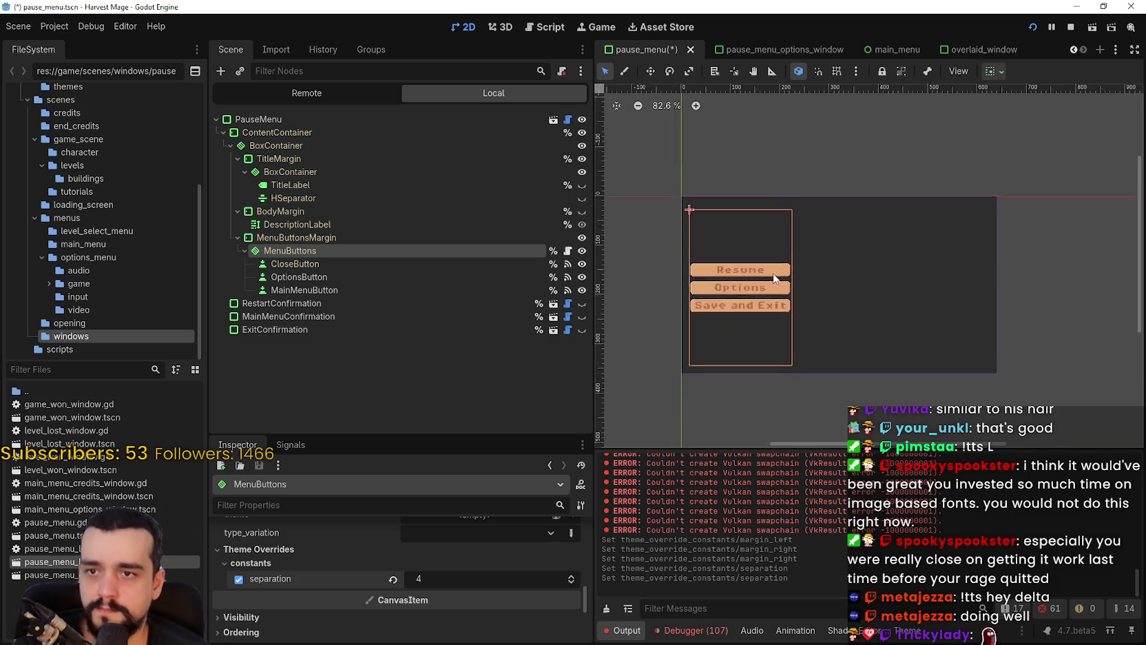
- Run the game with F5, stop it, then save the scene and relaunch
scroll(846, 236, up, 1)
key(F5)
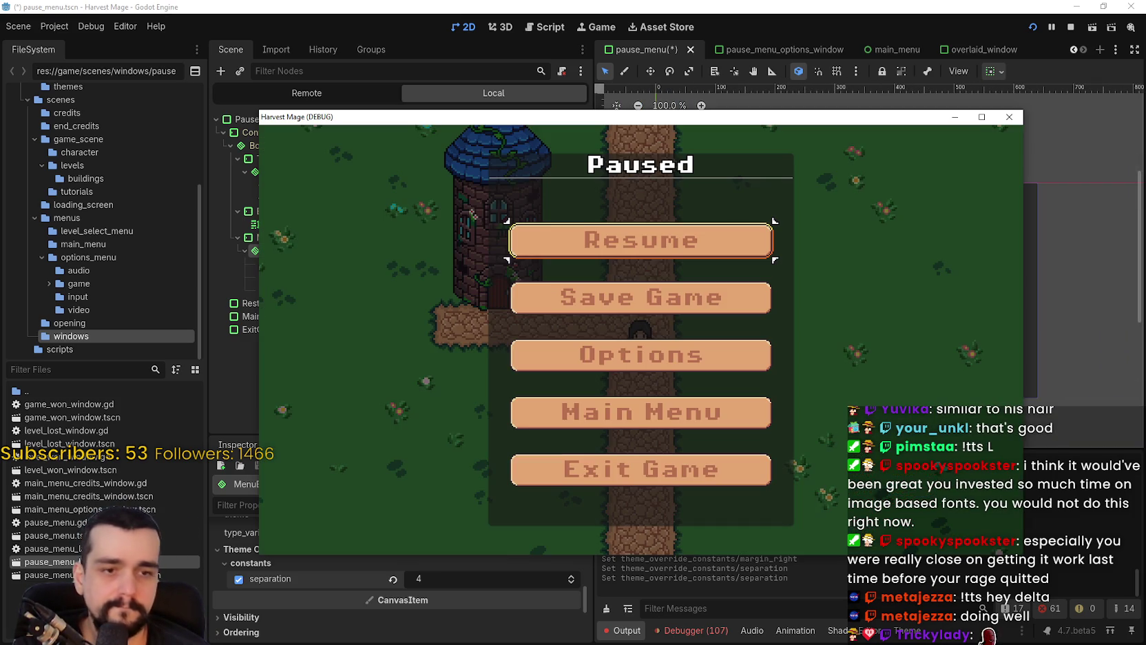
click(1009, 116)
key(ctrl+s)
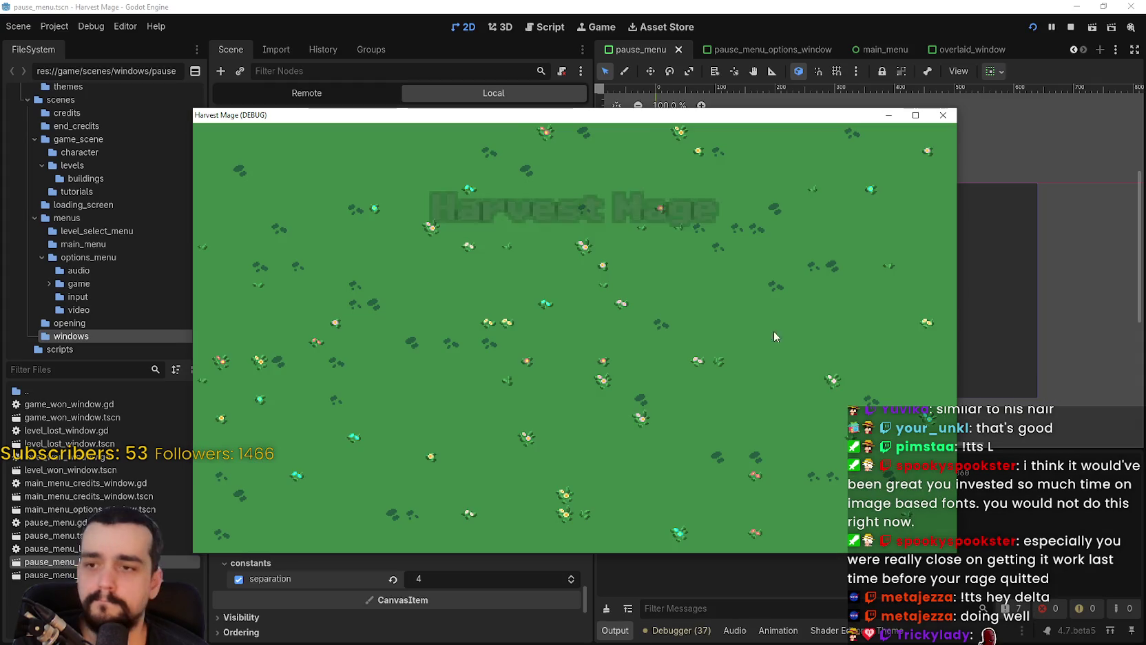
- Start a new game, walk left, pause with Esc to check the menu, then stop the run
key(Return)
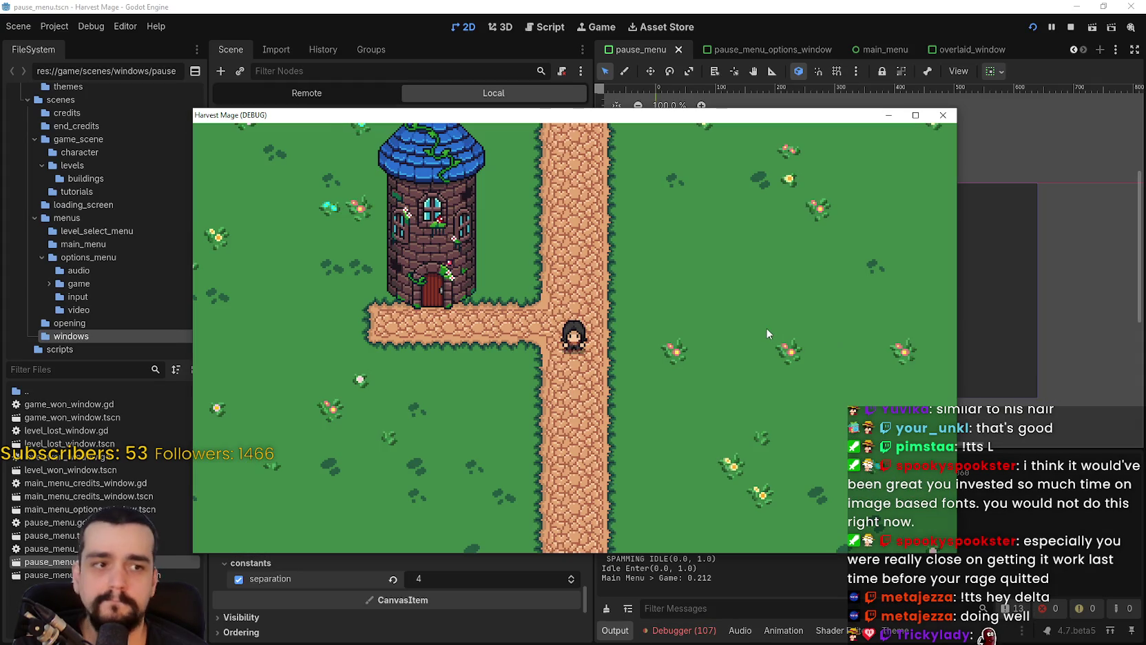
key(a)
key(Escape)
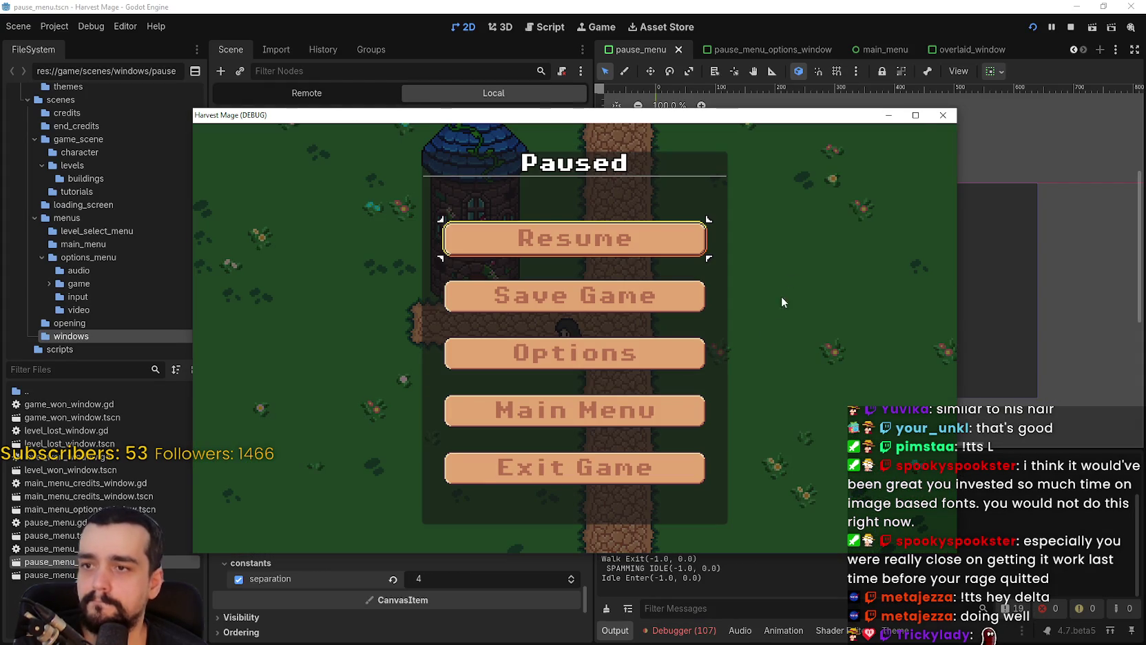
click(916, 115)
click(1104, 6)
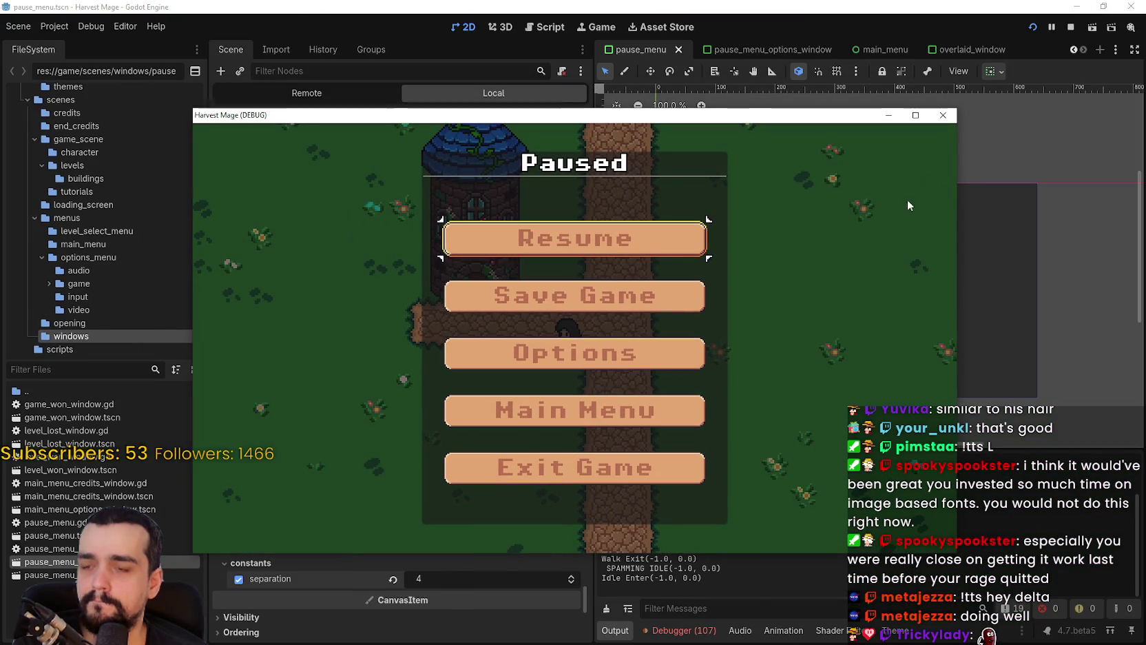
click(943, 115)
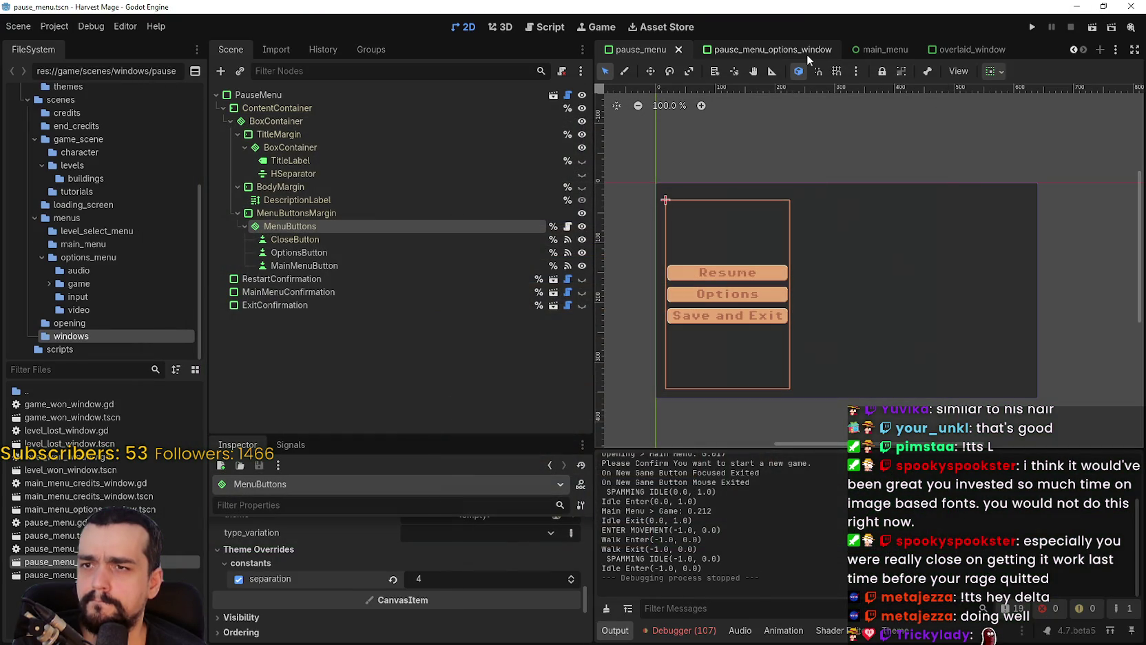
- Close the overlaid_window scene and bring up the pause_menu_layer scene
click(799, 54)
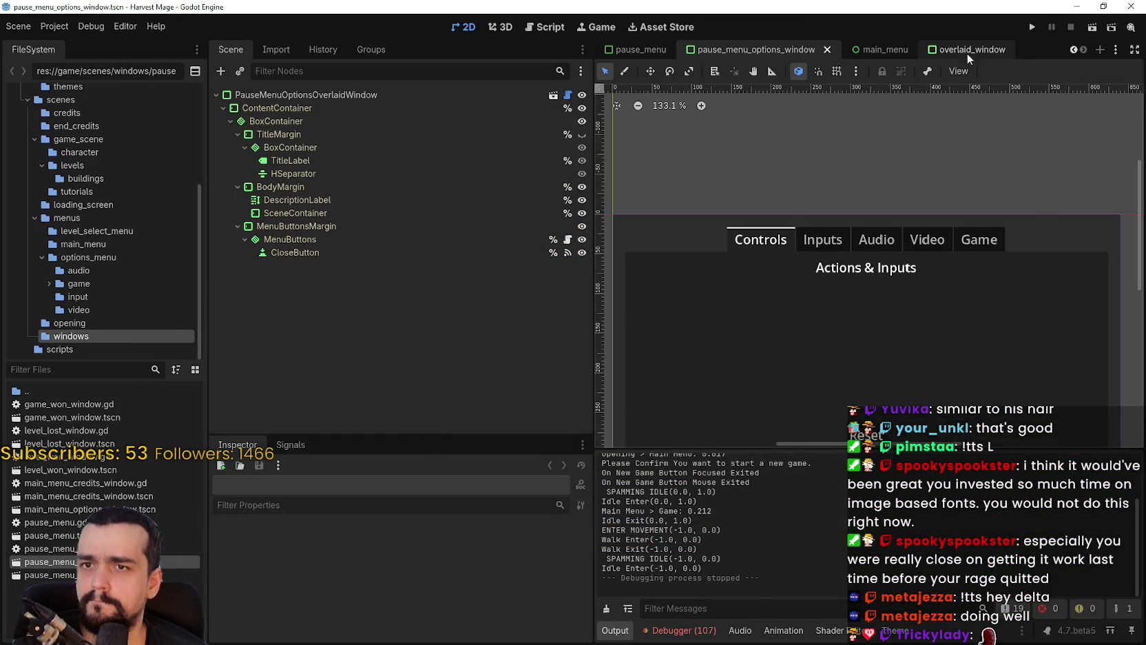
click(963, 50)
click(1000, 51)
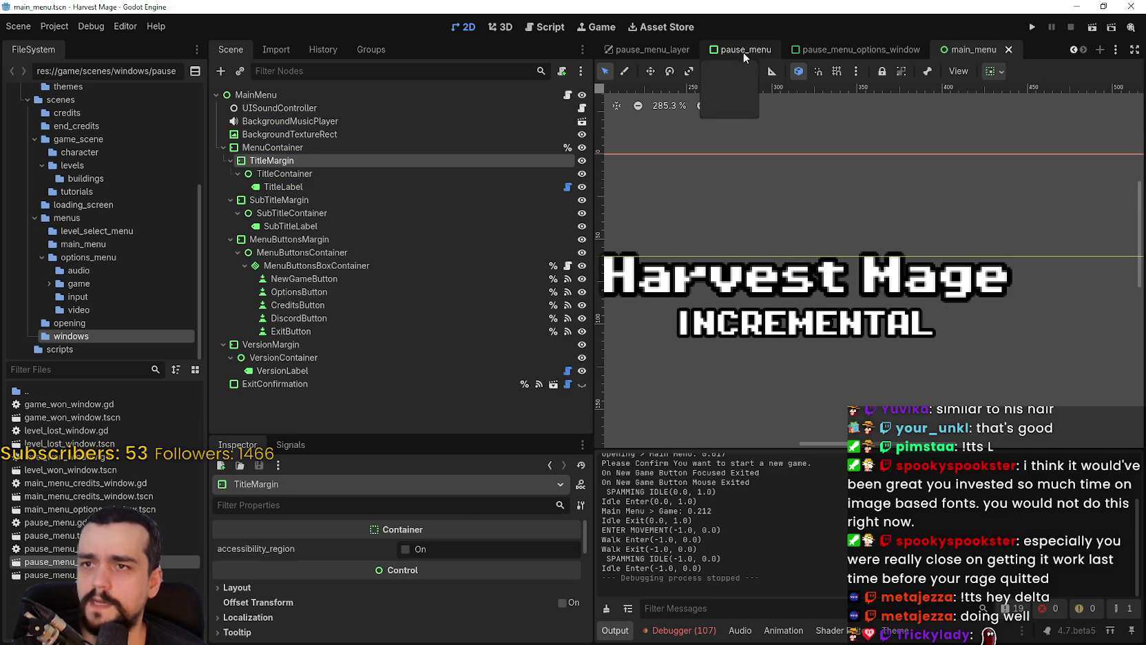
click(744, 51)
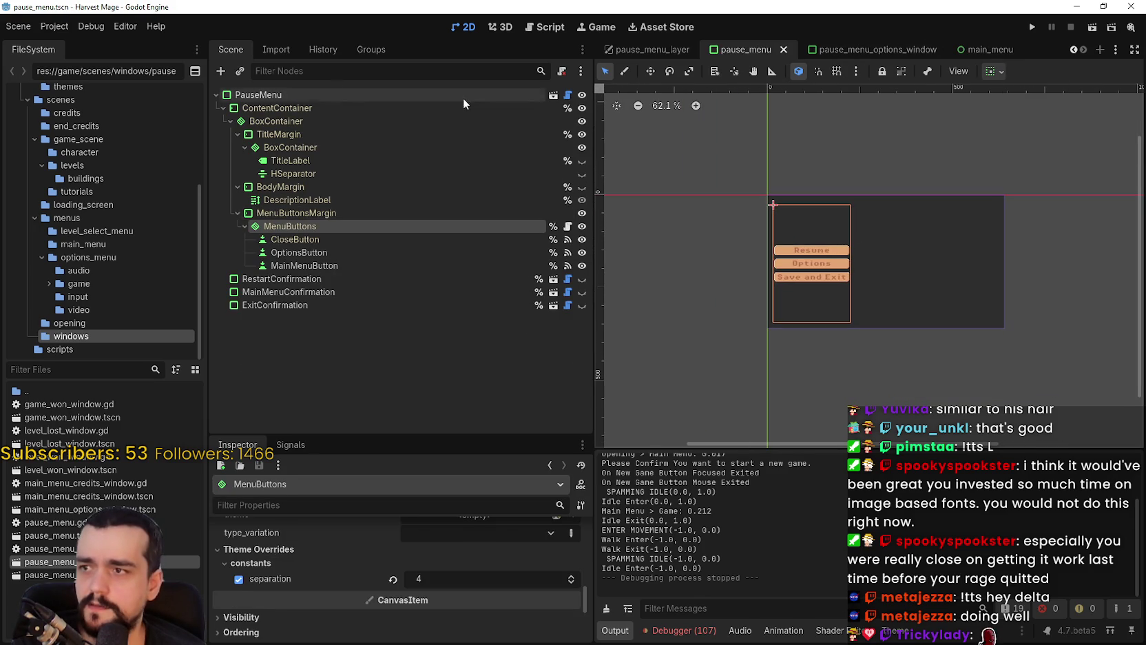
click(1071, 50)
click(1072, 49)
click(1072, 50)
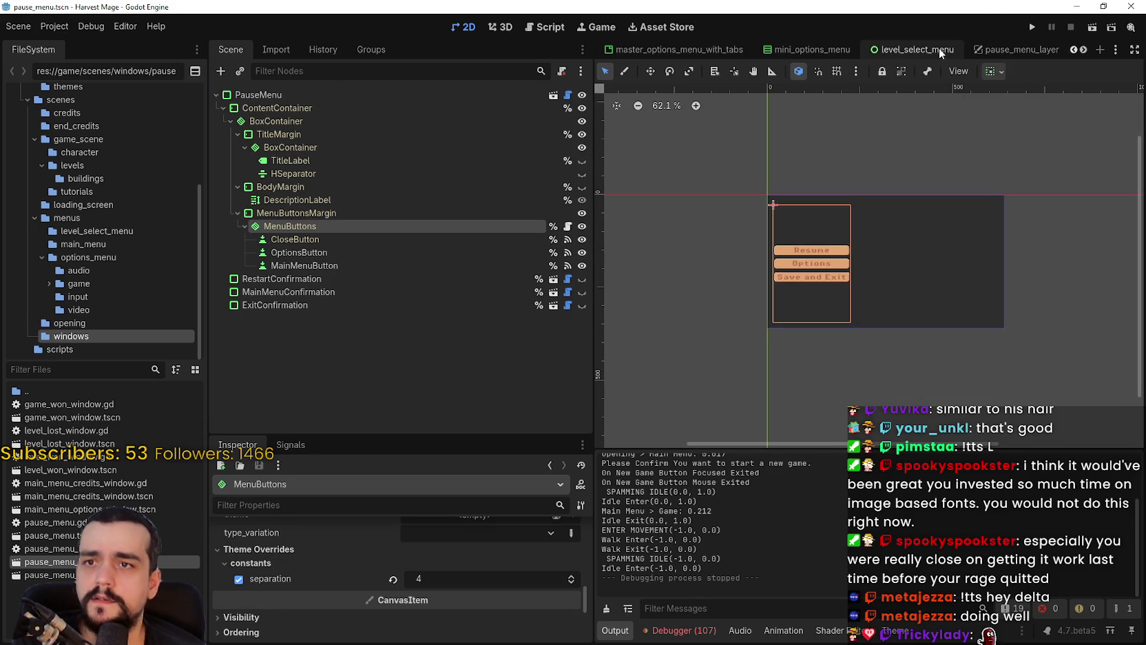
click(1022, 50)
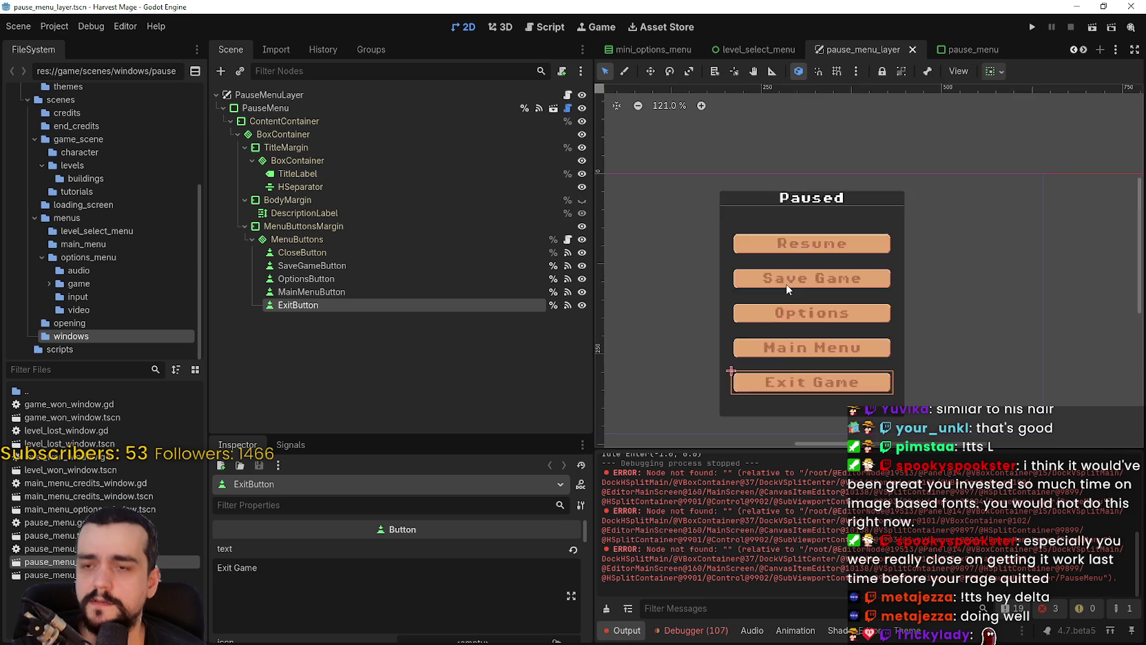
- Select MainMenuButton and select all the text in its Text field
scroll(788, 285, down, 5)
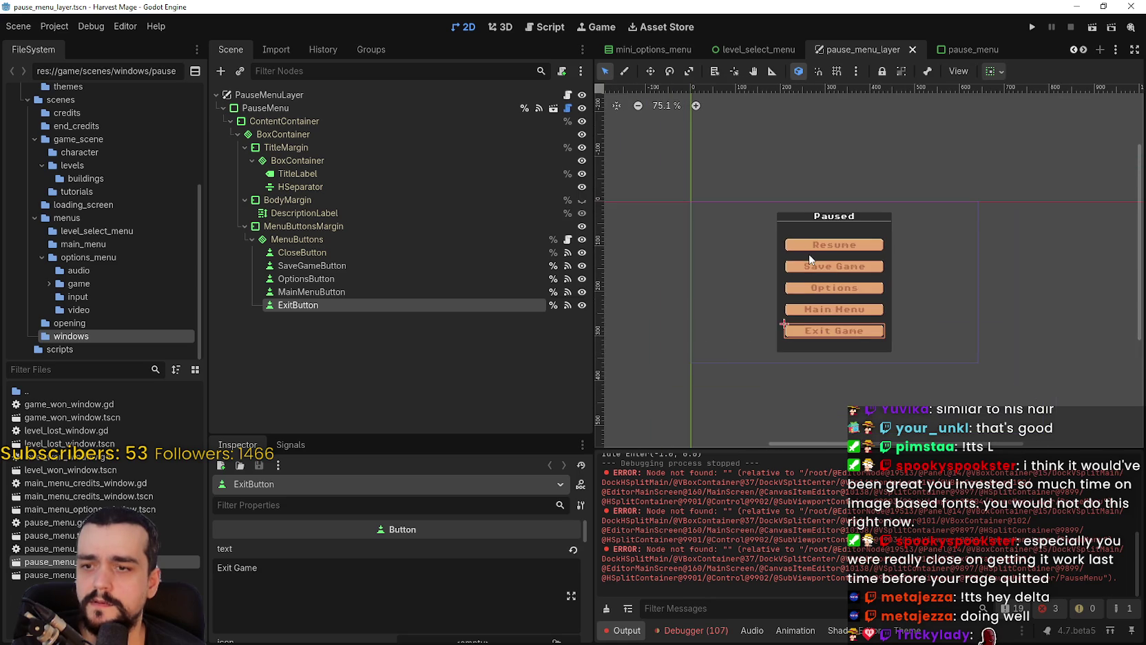
click(348, 278)
click(344, 292)
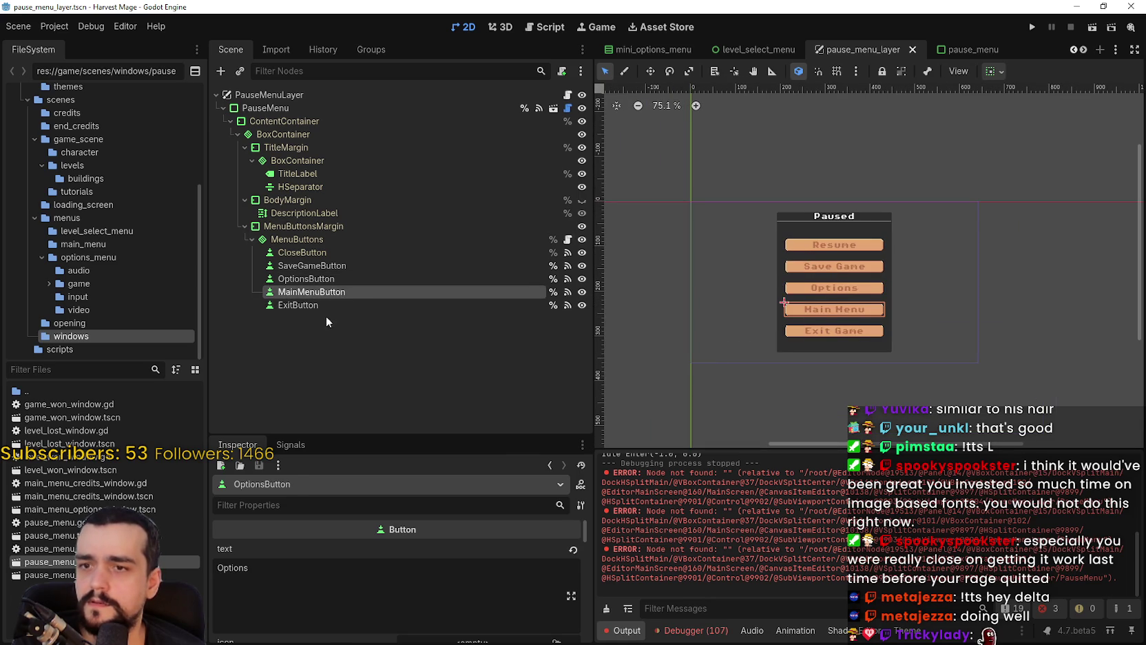
click(251, 596)
key(ctrl+a)
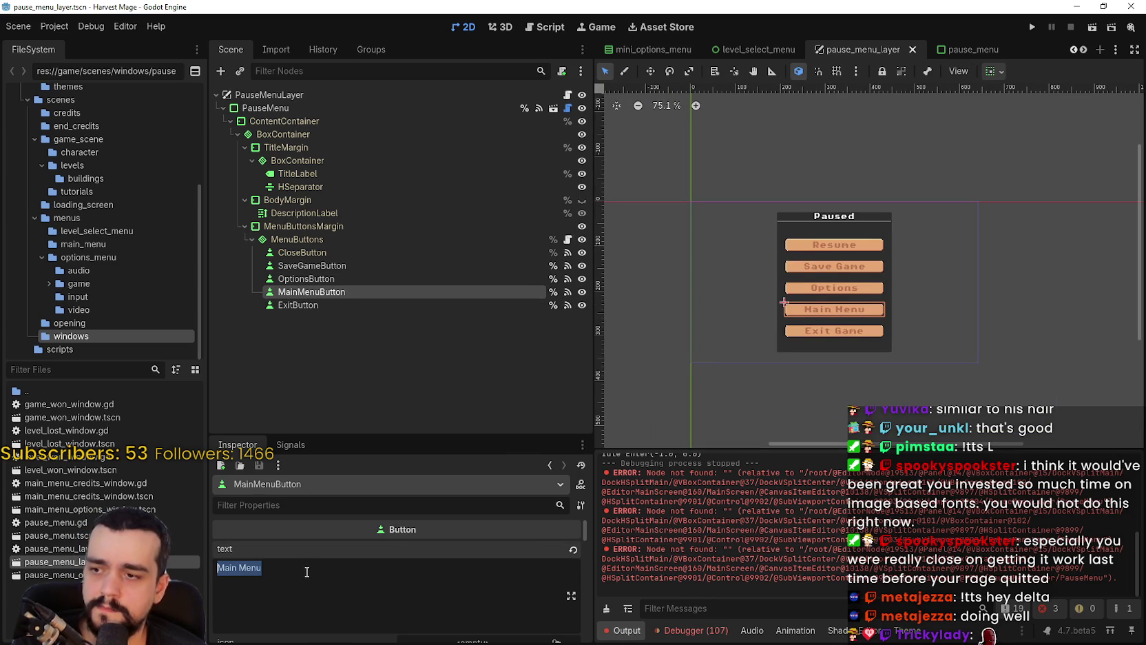
- Check the Shelldiver screenshots, then relabel Main Menu to 'Save and Exit' and save
key(alt+Tab)
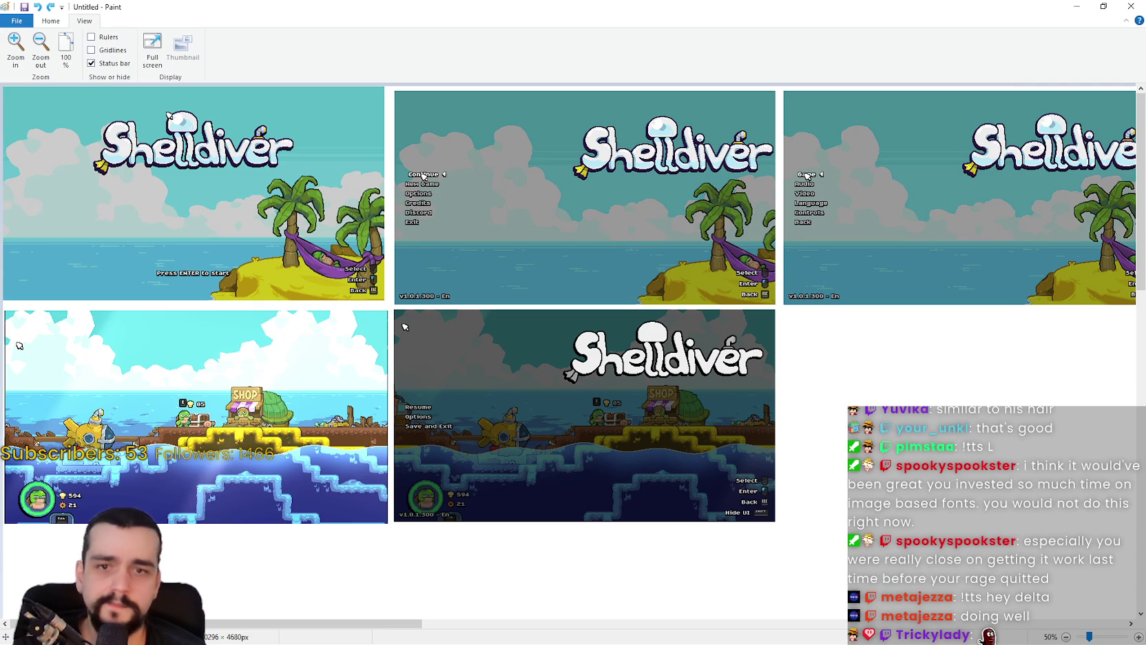
key(alt+Tab)
text(S)
text(t)
key(ctrl+s)
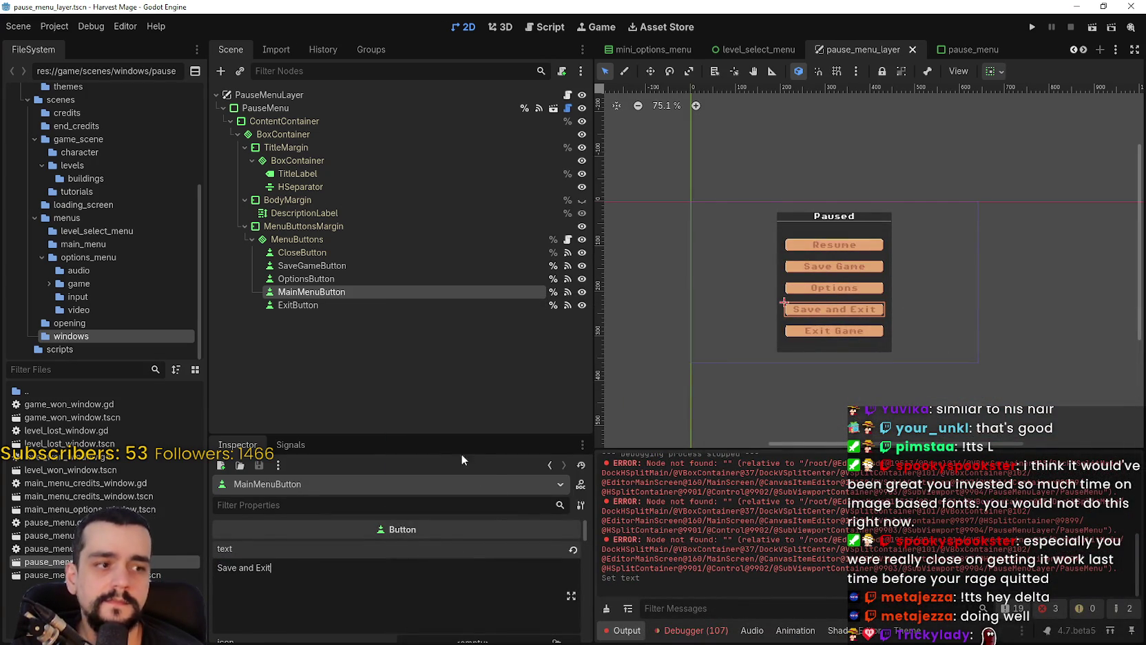
- Delete the SaveGameButton and ExitButton nodes from the pause menu
click(339, 279)
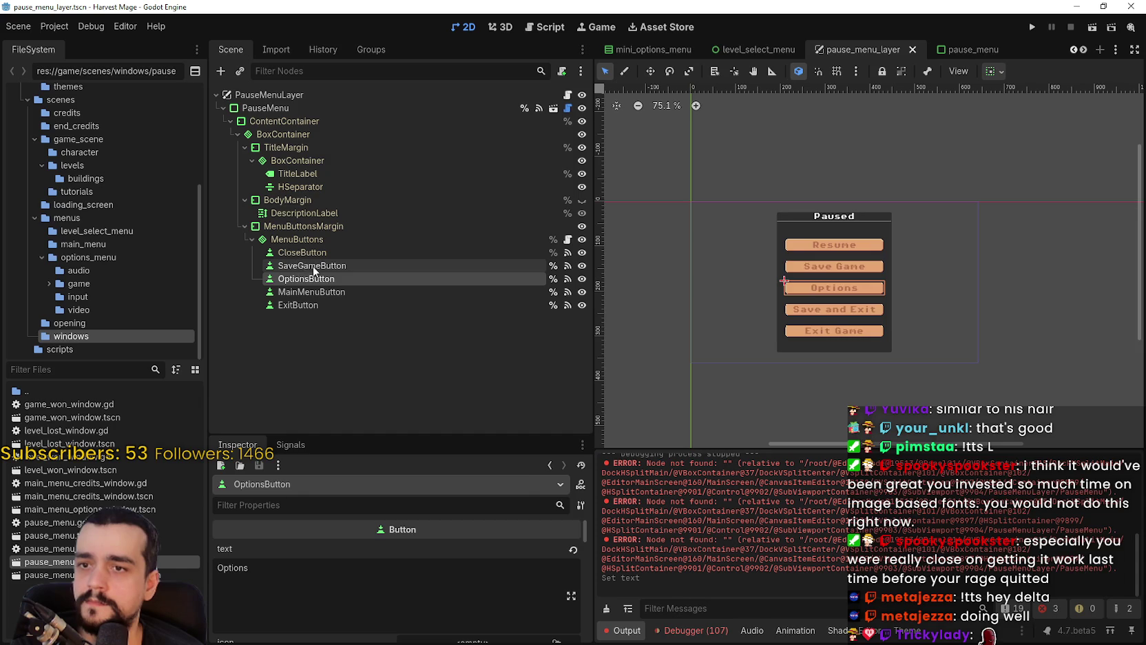
click(315, 267)
right_click(314, 269)
click(386, 567)
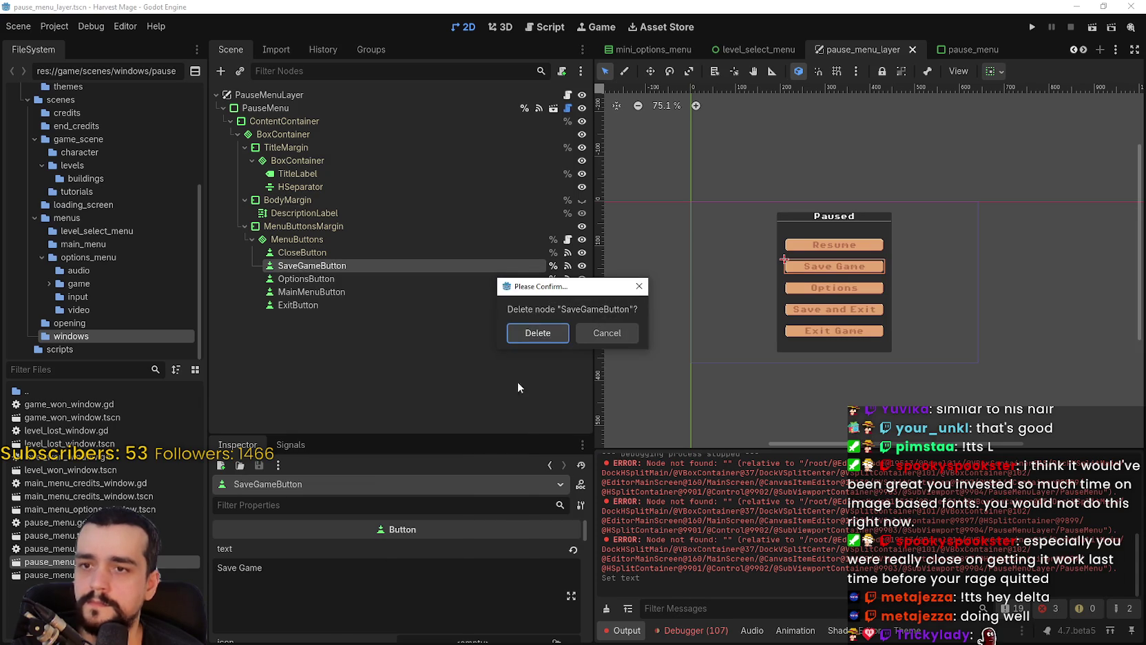
click(555, 341)
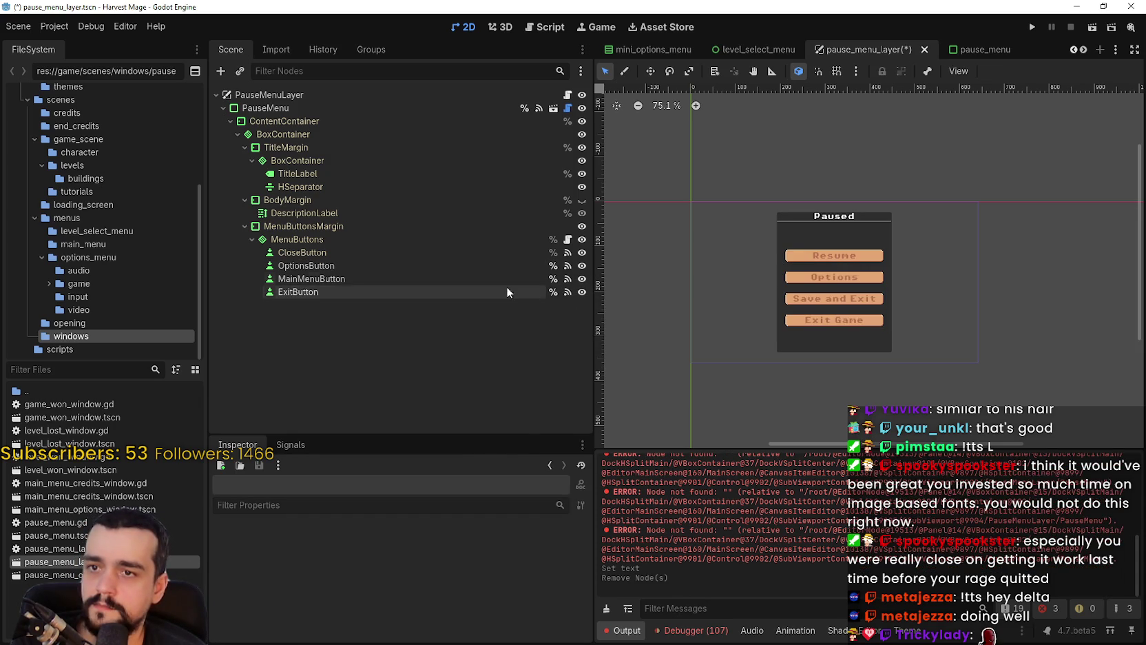
click(355, 265)
click(352, 278)
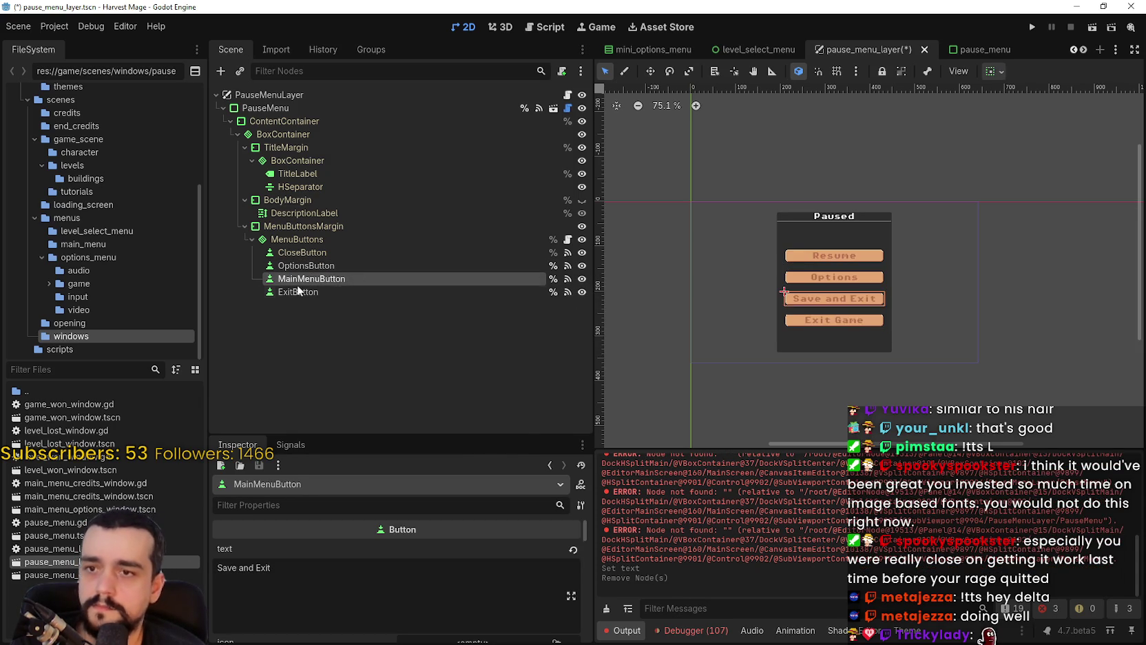
right_click(299, 292)
click(352, 612)
click(521, 338)
- Hide the Paused title's BoxContainer and save the pause_menu_layer scene
click(401, 161)
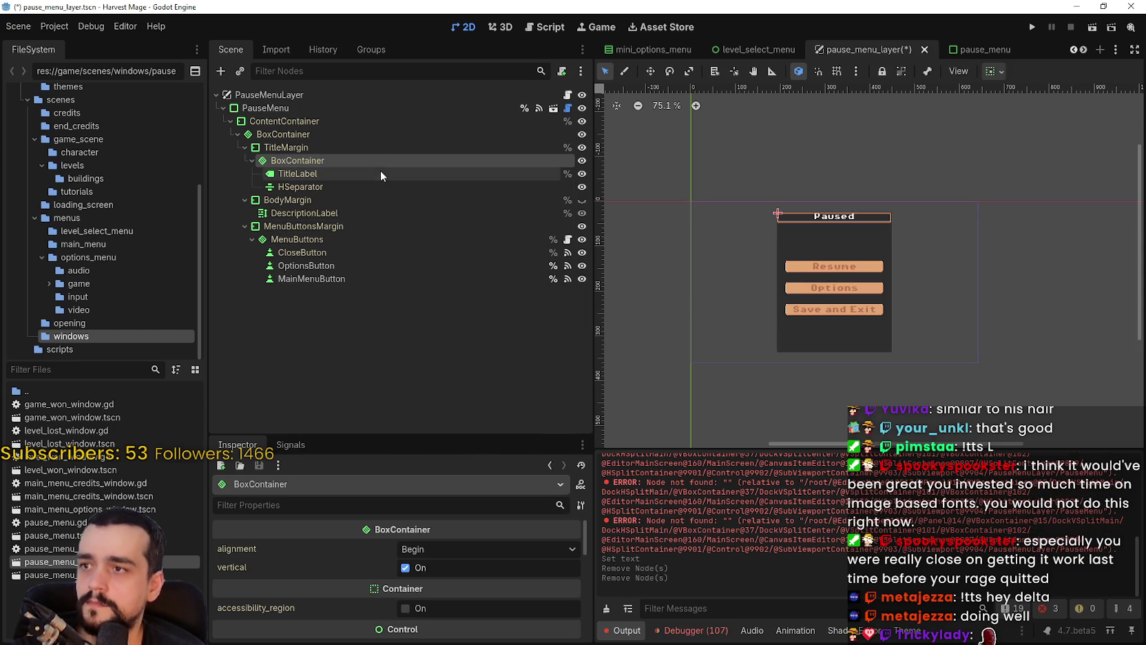
click(381, 173)
click(394, 159)
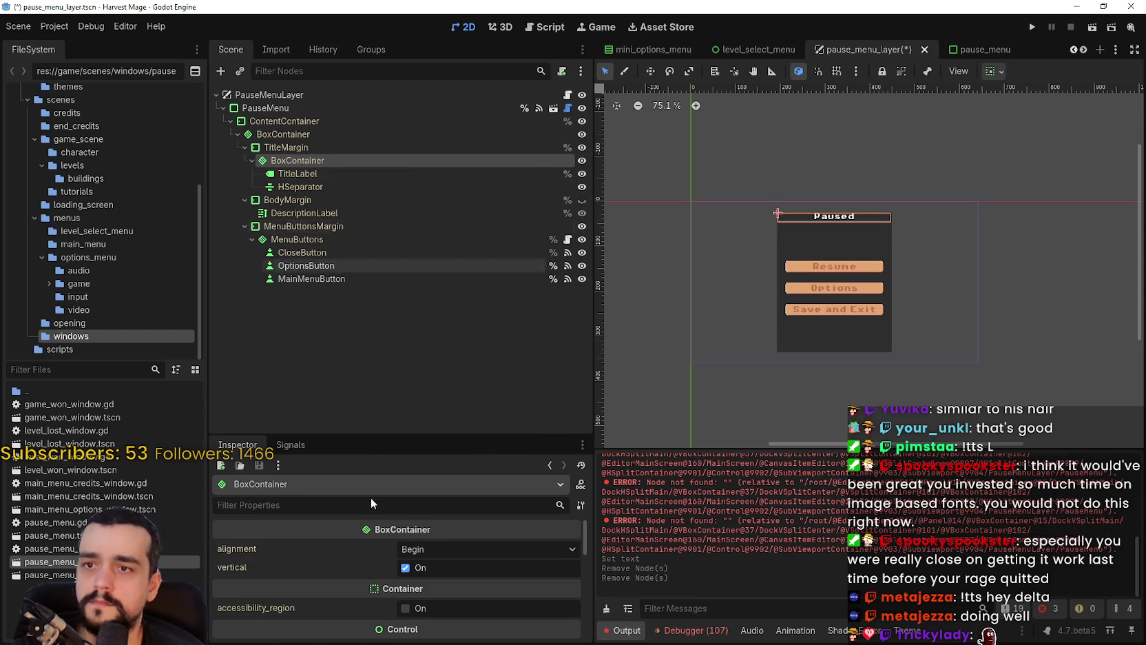
click(582, 160)
key(ctrl+s)
- Hide the TitleMargin title area as well
click(387, 134)
click(379, 121)
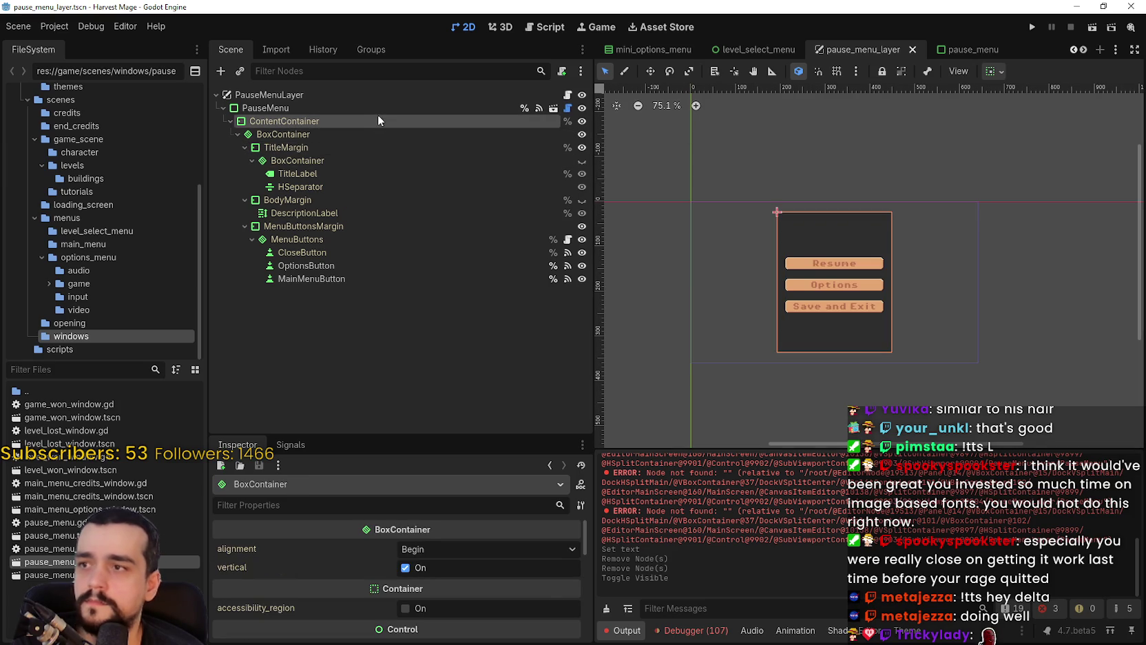
click(518, 147)
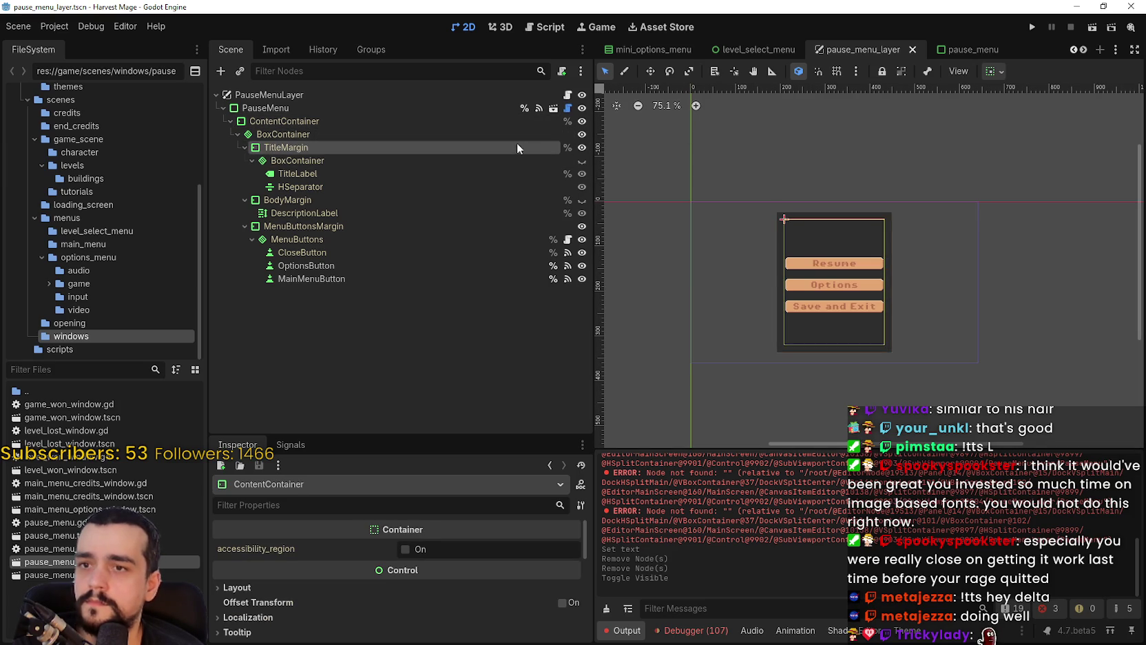
click(582, 148)
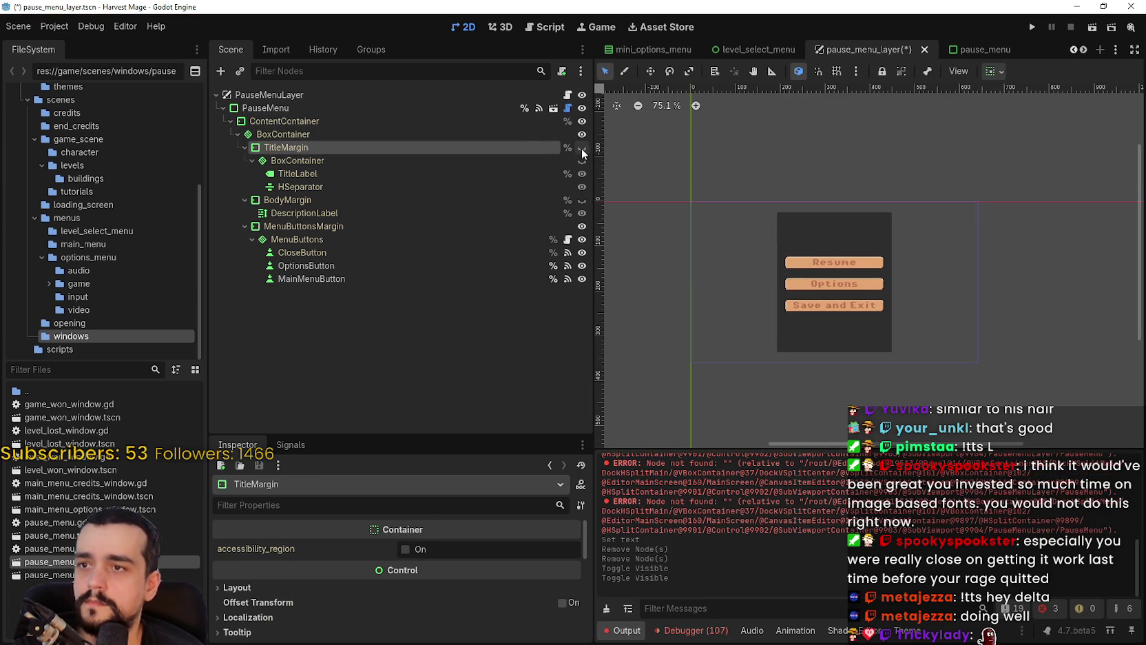
click(448, 136)
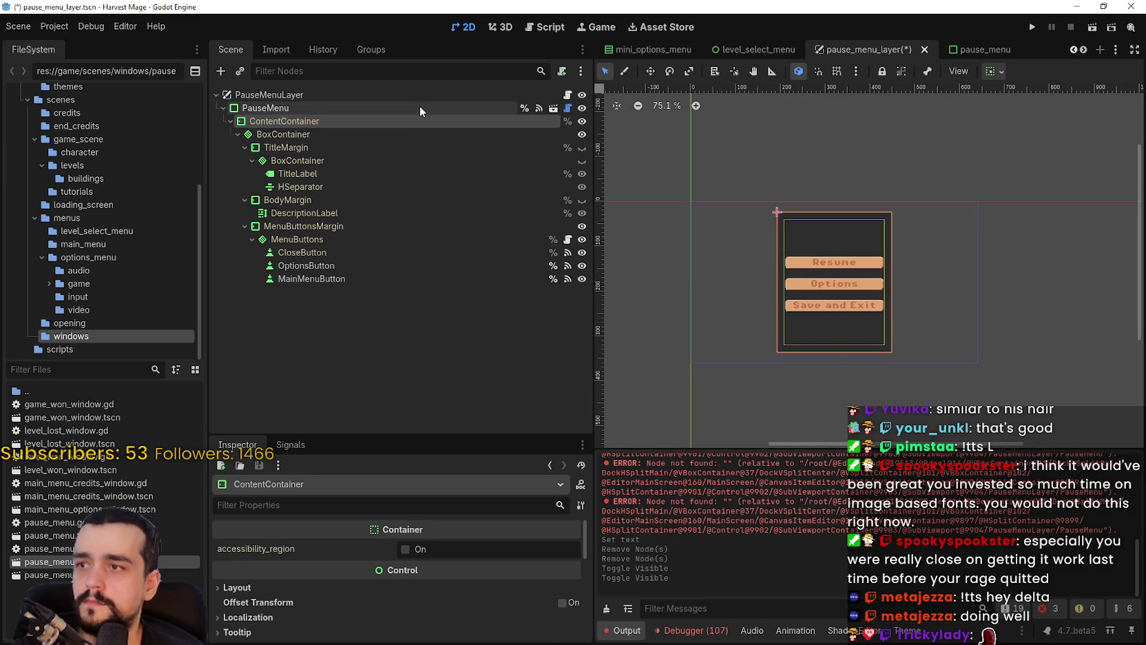
click(418, 107)
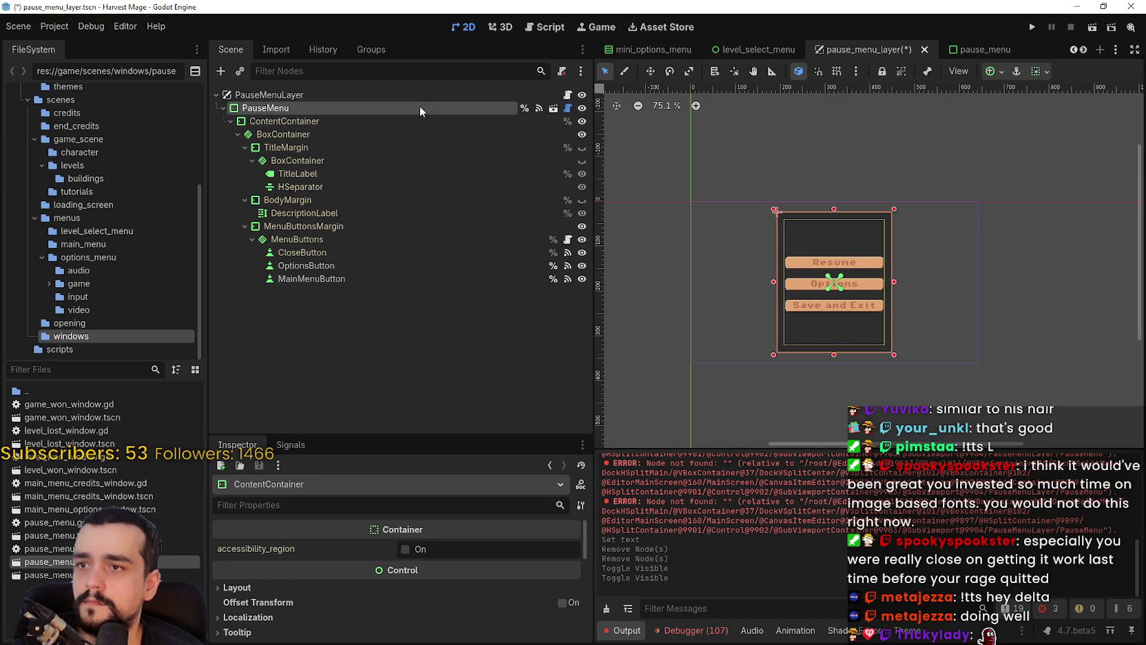
- Set the PauseMenu anchors to Full Rect and save
click(989, 72)
click(1064, 182)
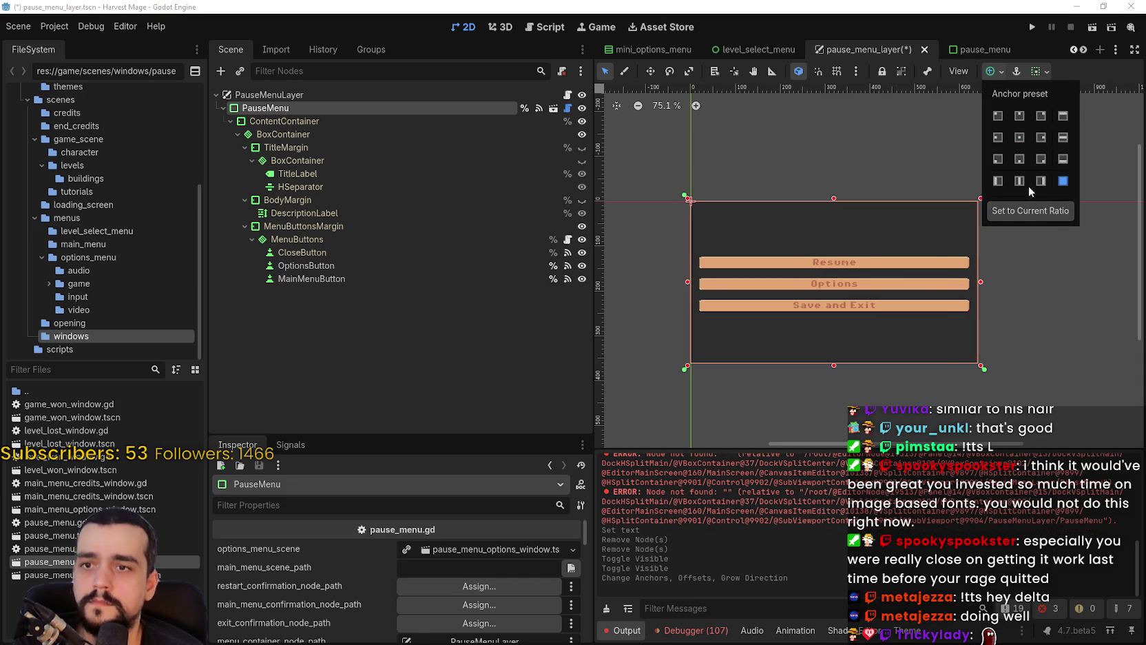
key(ctrl+s)
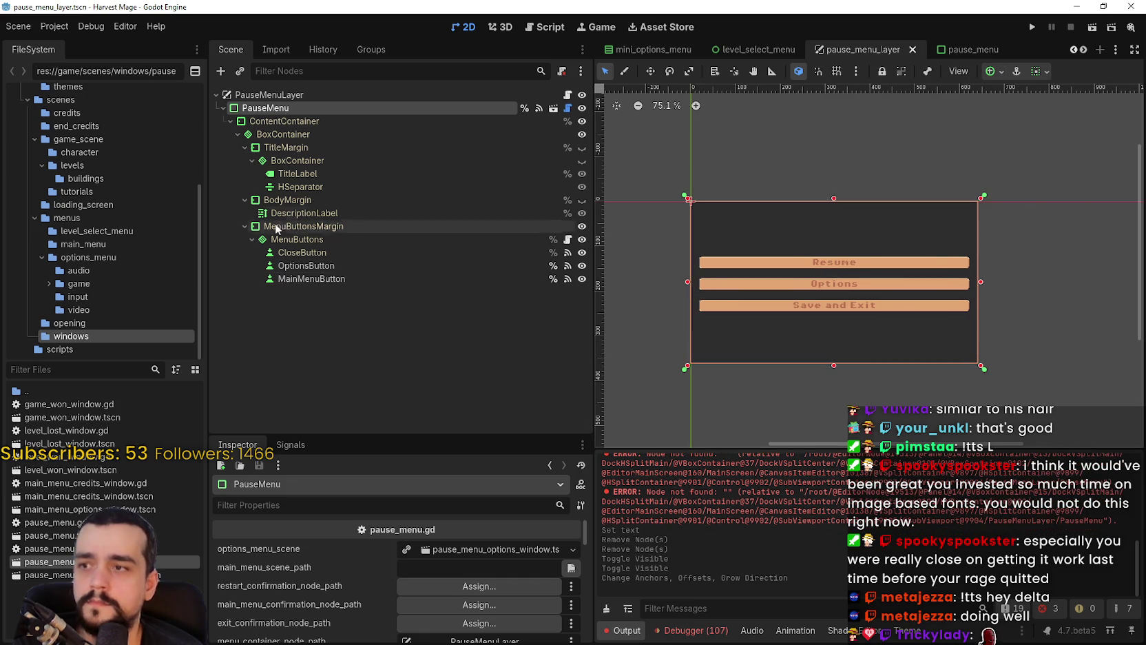
- Inspect the BoxContainer's theme override spacing constant
click(308, 134)
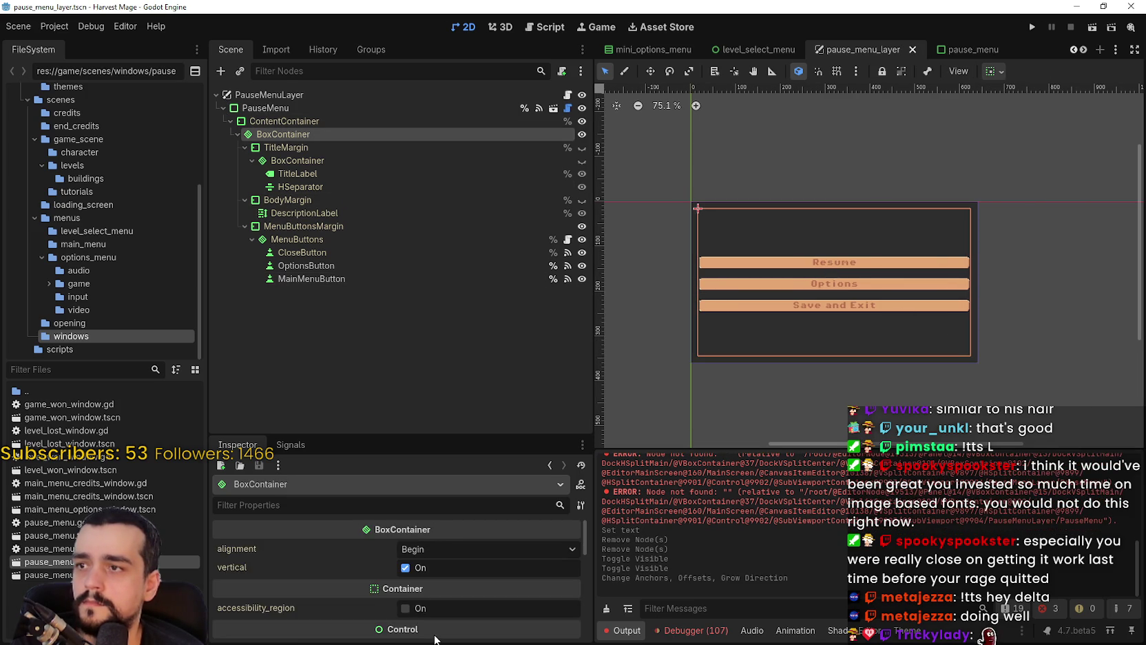
scroll(432, 604, down, 3)
scroll(413, 589, down, 4)
click(325, 592)
scroll(289, 591, down, 1)
click(251, 586)
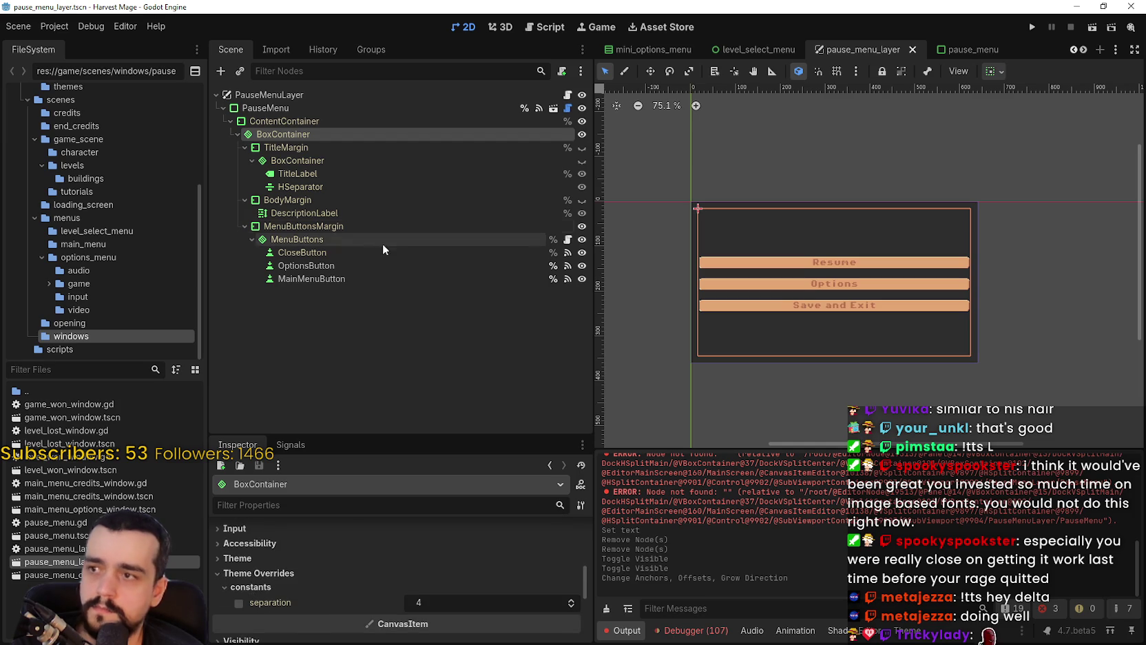
- Reduce the MenuButtons separation override from 16 to 6 and save
click(302, 226)
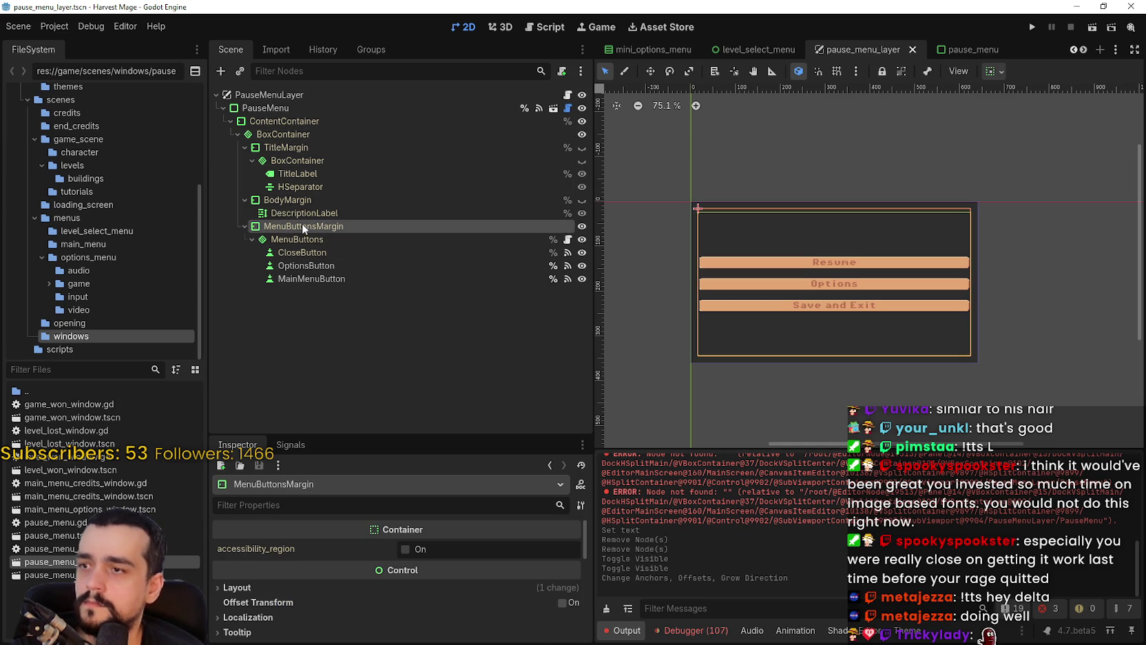
click(303, 240)
scroll(315, 572, down, 6)
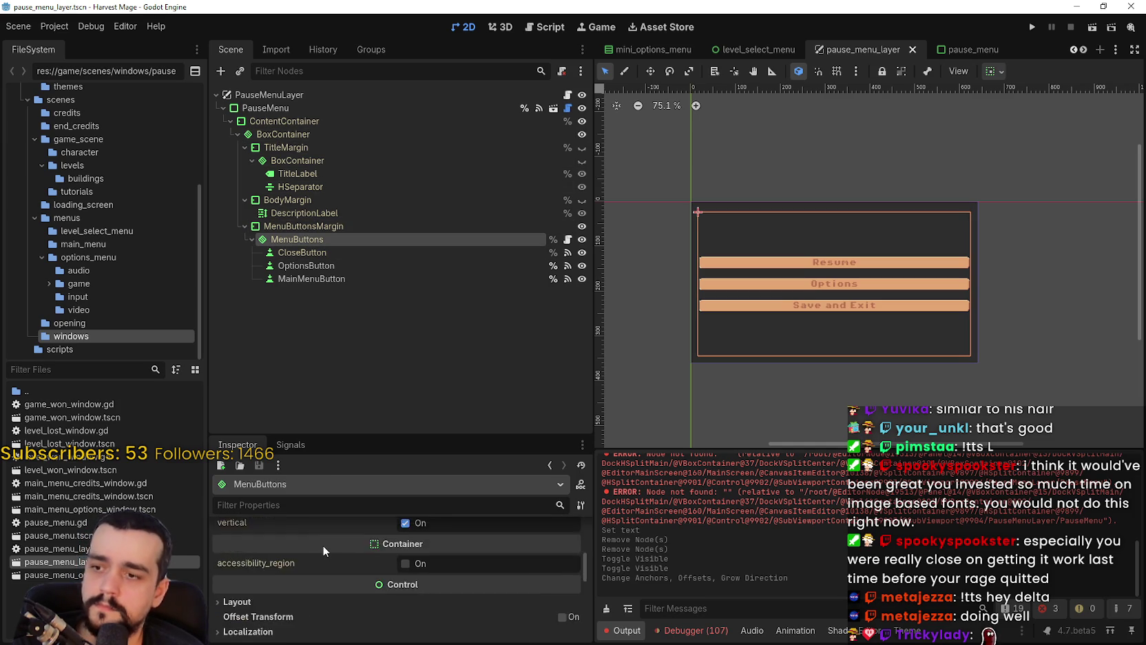
click(259, 617)
scroll(268, 586, down, 2)
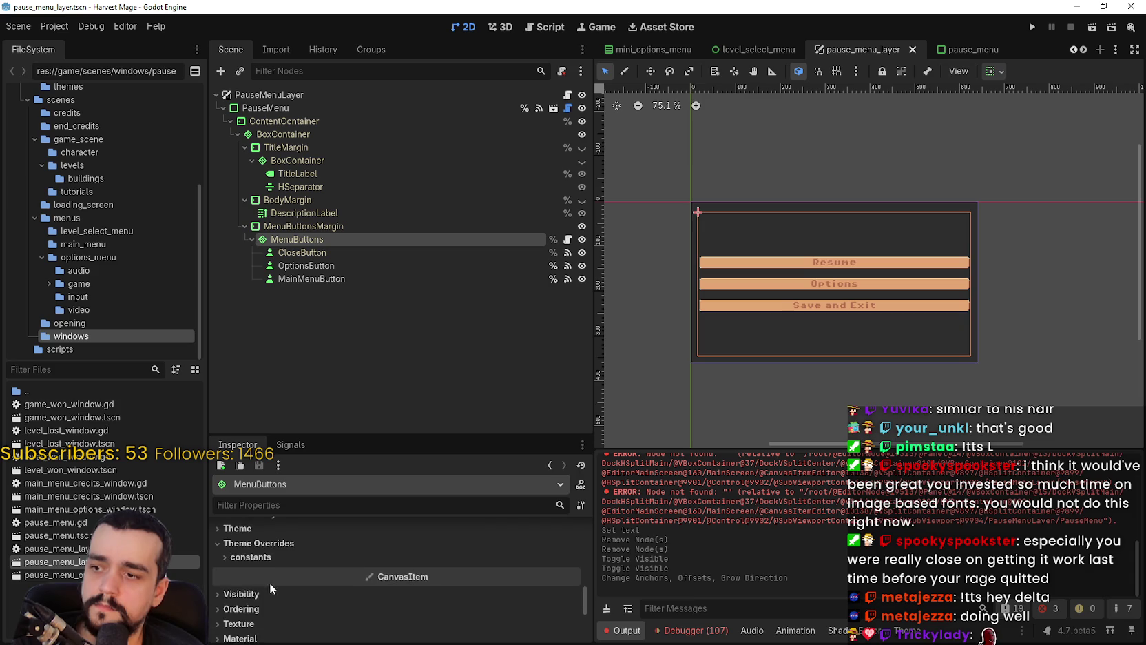
click(270, 559)
drag(569, 574, 522, 553)
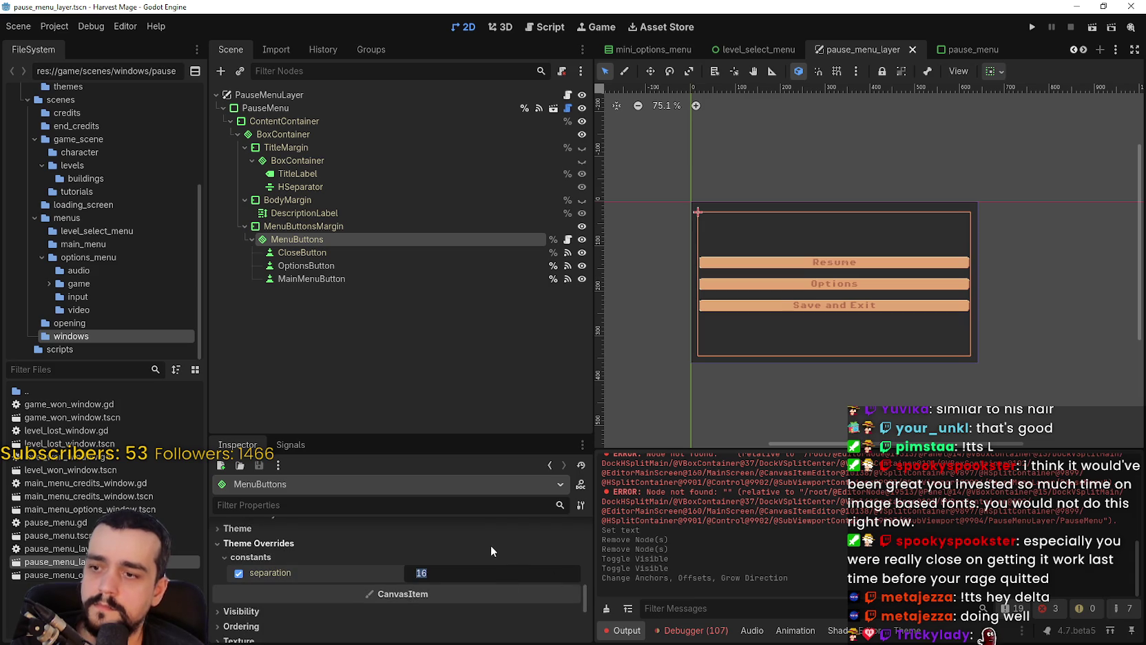
scroll(845, 242, up, 2)
key(ctrl+s)
- Frame the menu and review the Resume, Options and Save and Exit buttons' settings
scroll(899, 274, up, 1)
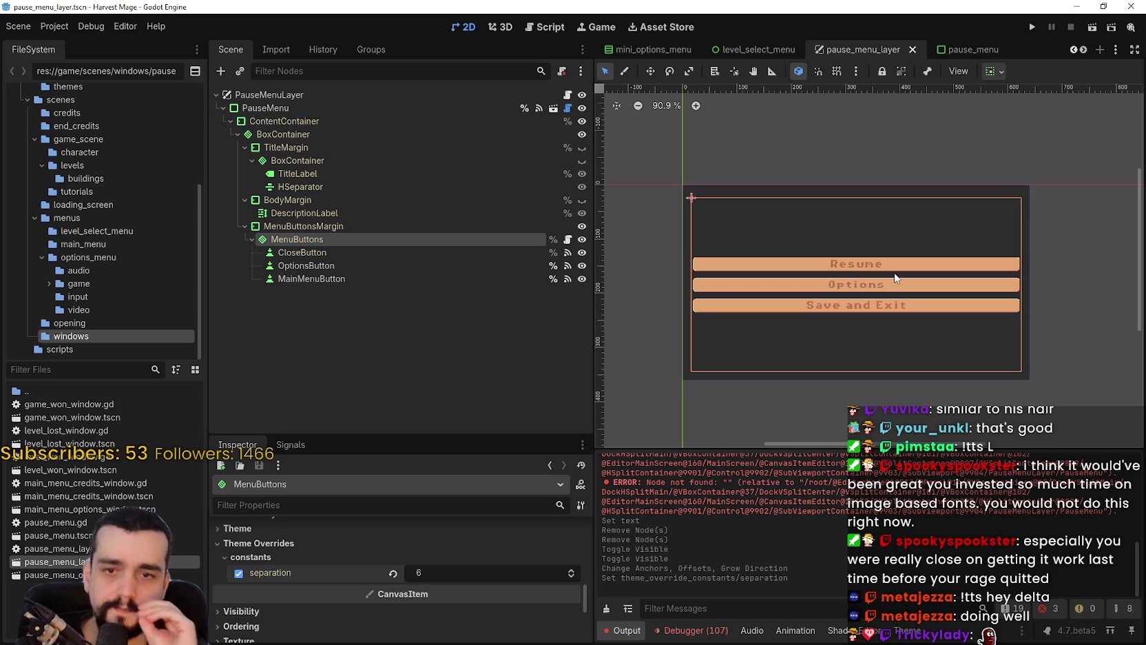
scroll(889, 276, up, 1)
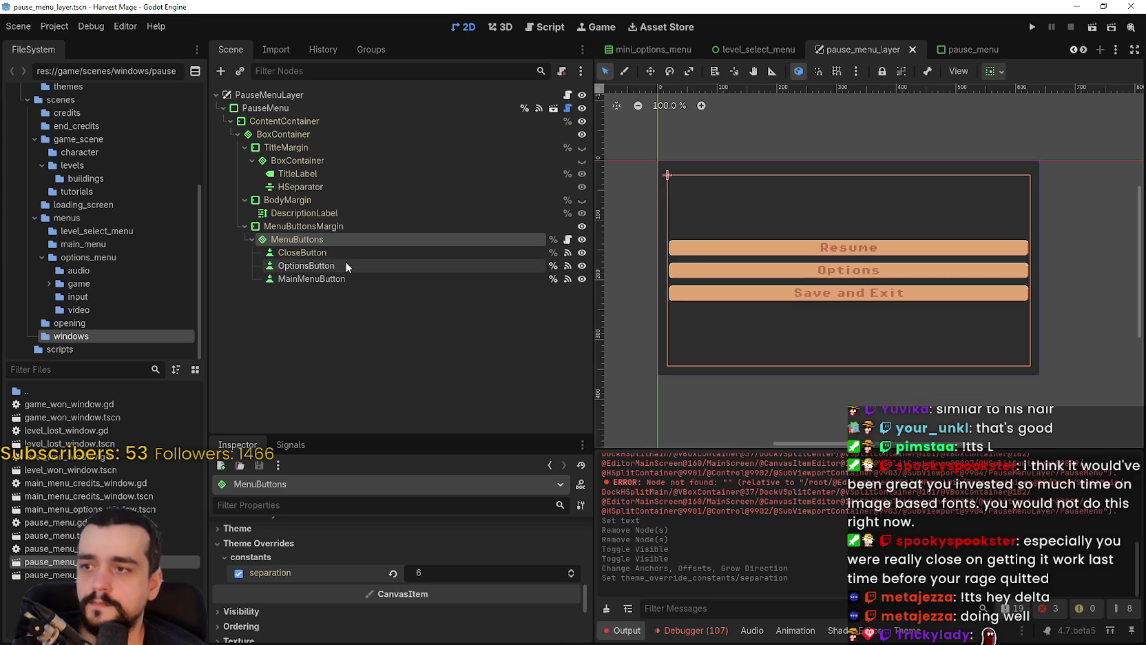
drag(690, 260, 695, 269)
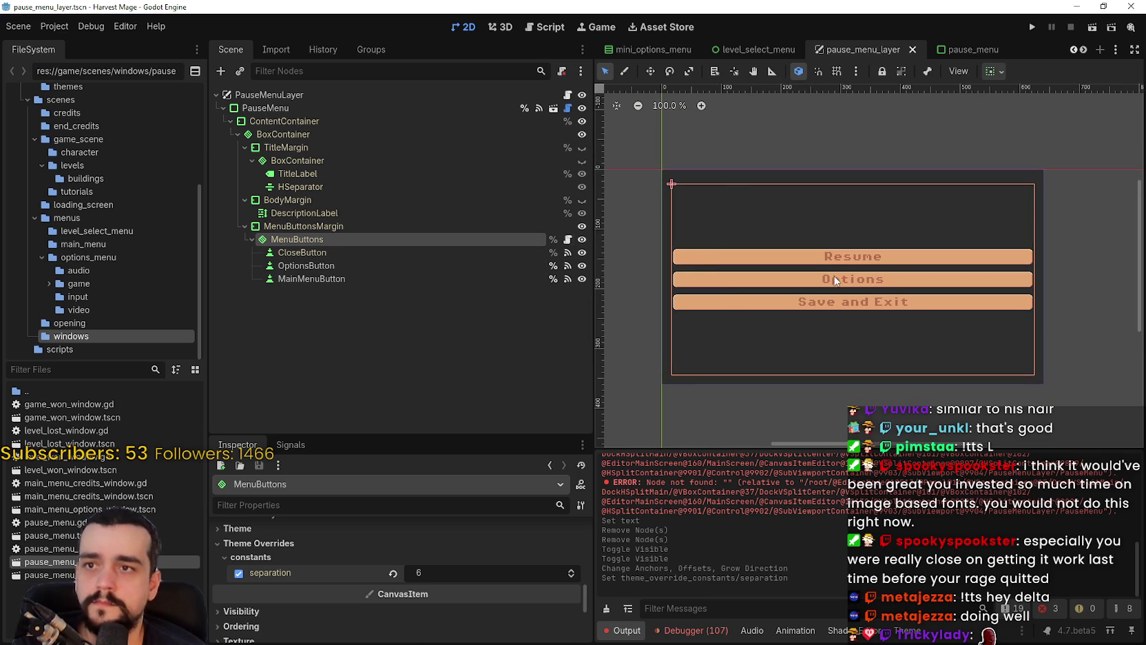
click(320, 252)
click(326, 265)
click(333, 278)
click(337, 252)
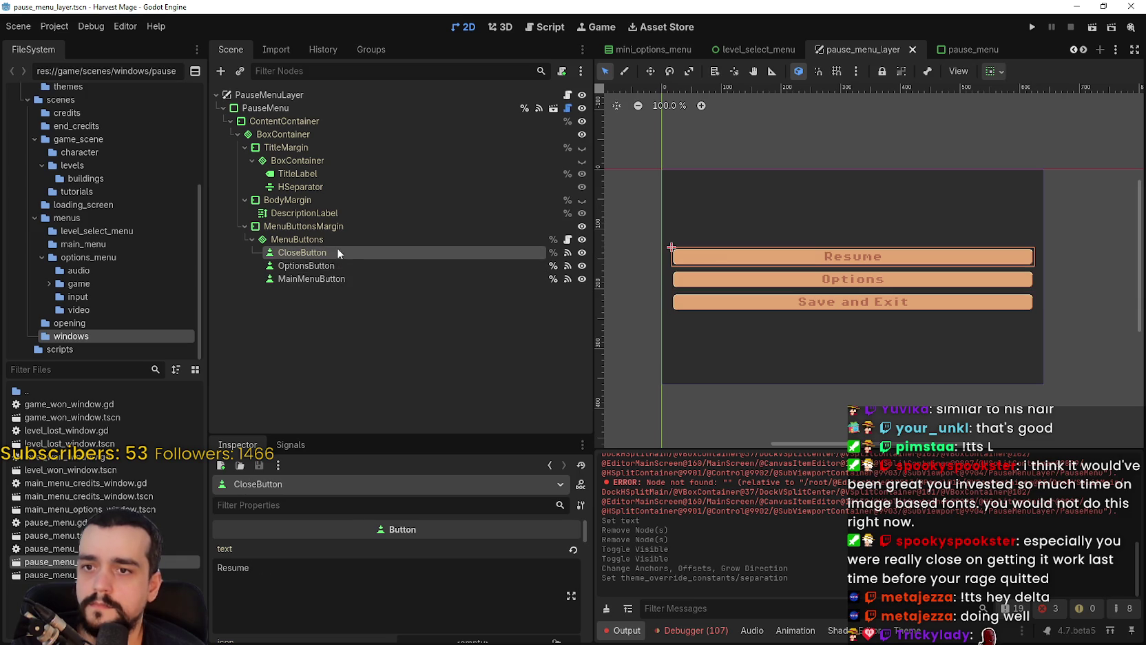
click(316, 266)
click(319, 253)
click(319, 265)
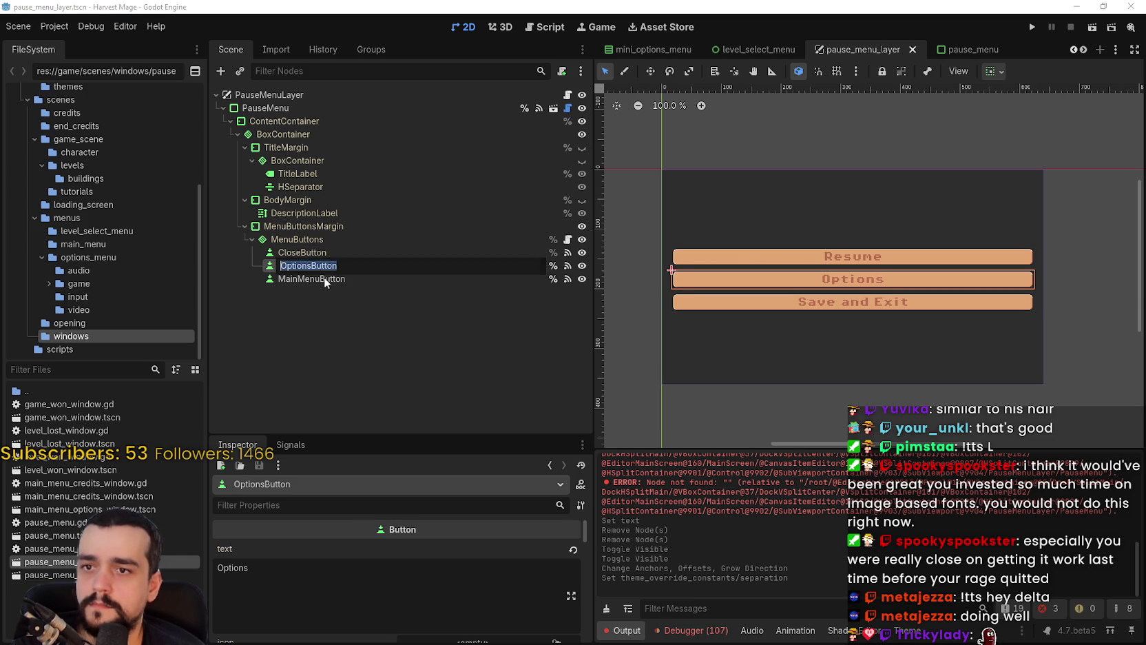
click(323, 279)
click(322, 250)
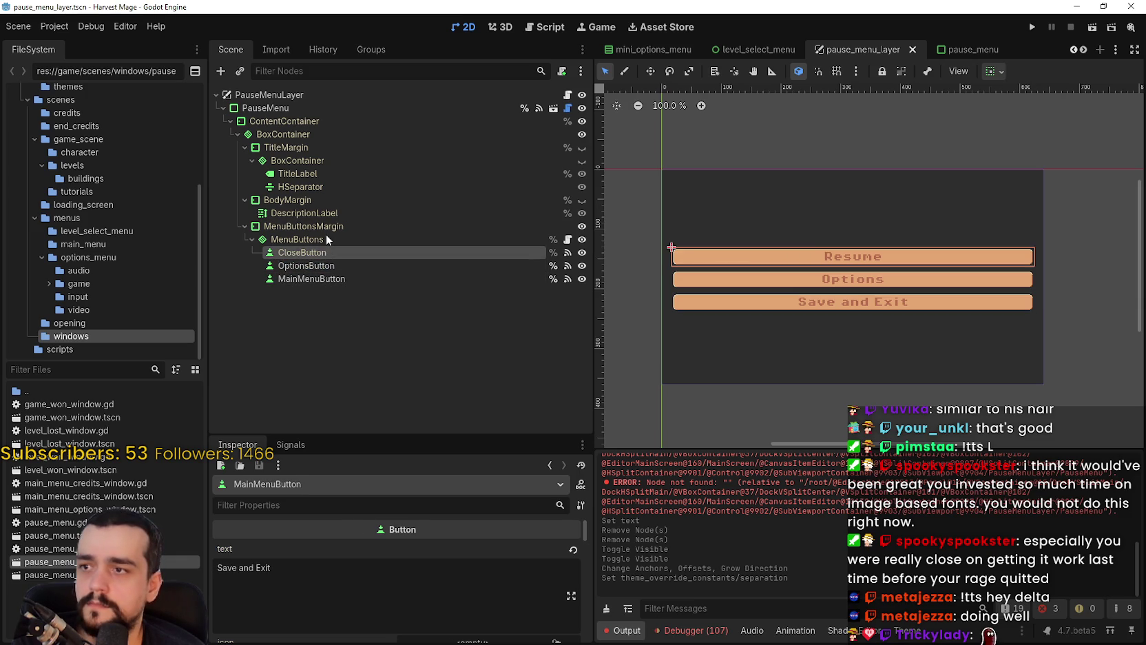
click(313, 241)
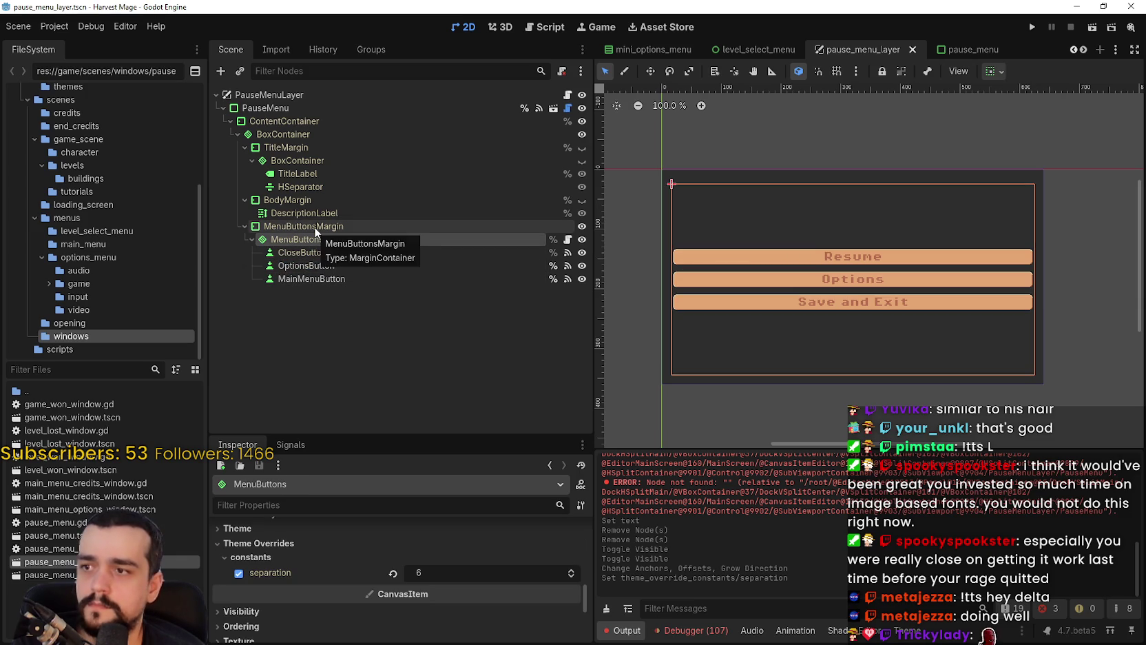
click(310, 252)
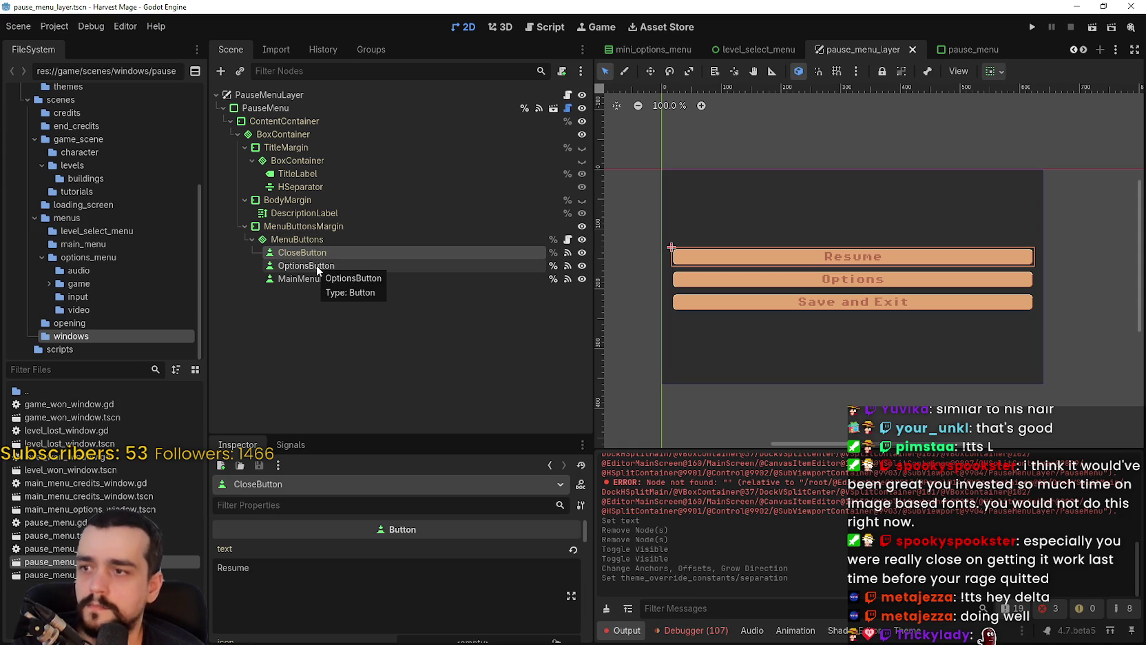
click(324, 239)
- Set MenuButtons' horizontal container sizing to Begin to left-align the buttons, and save
click(992, 72)
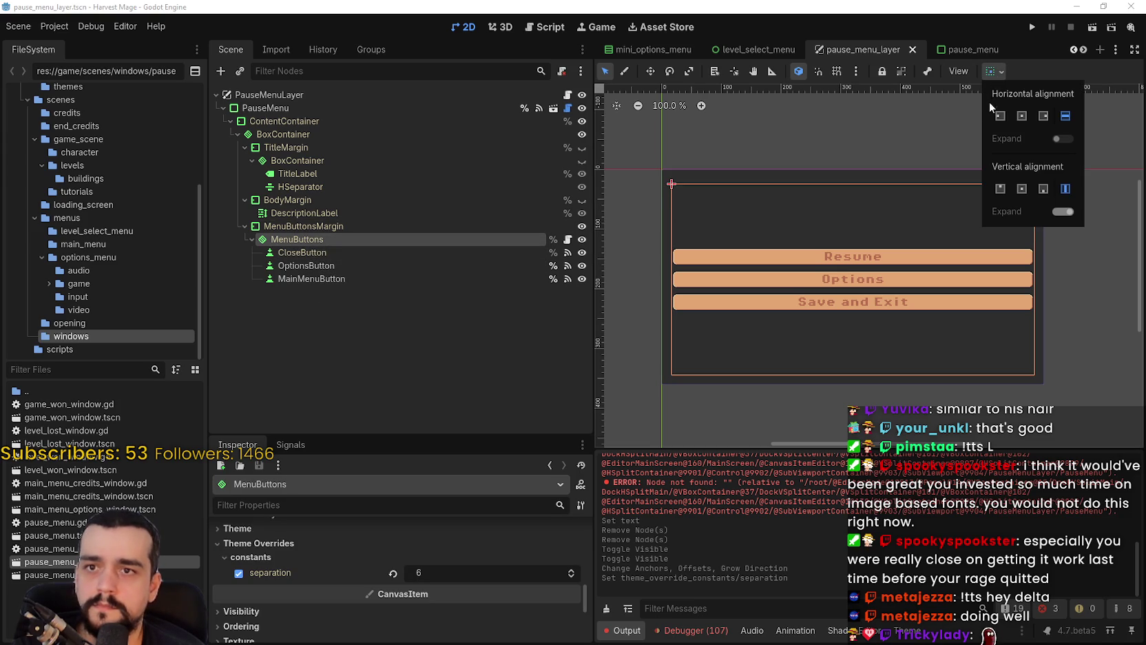
click(995, 120)
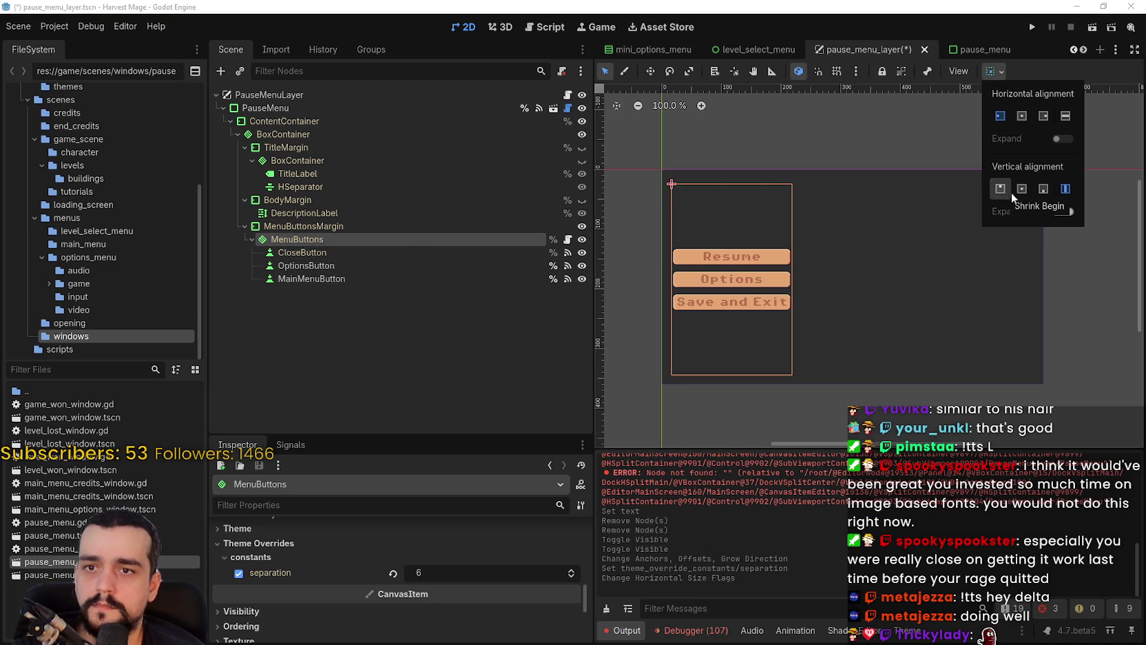
click(1043, 75)
scroll(684, 282, up, 3)
key(ctrl+s)
scroll(765, 269, down, 1)
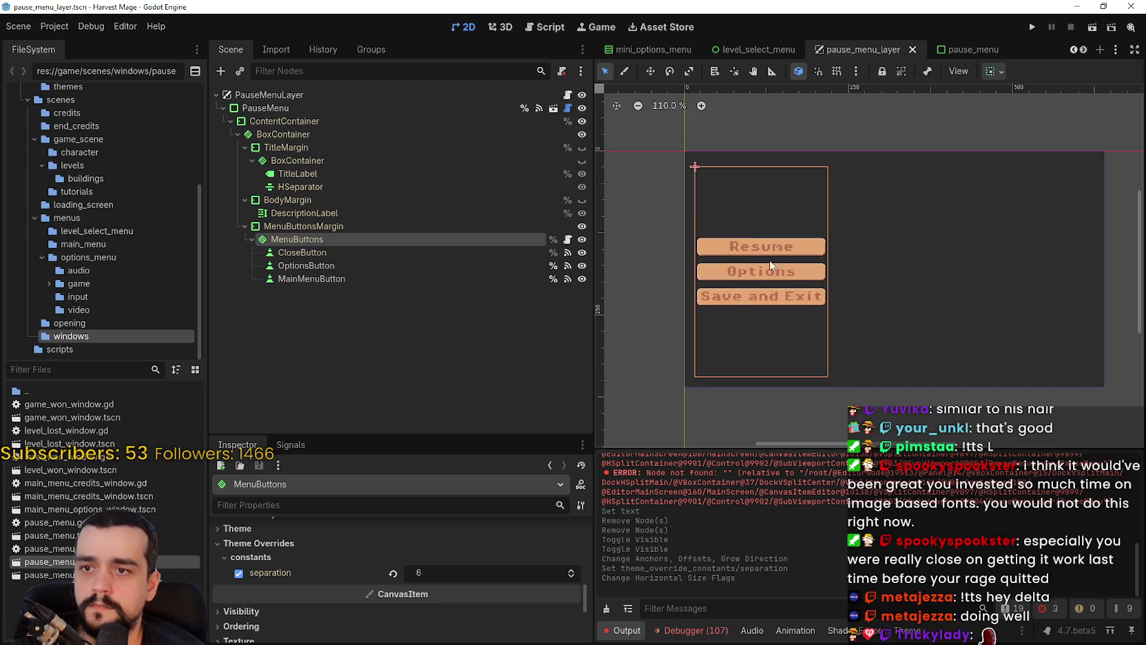
scroll(771, 258, down, 2)
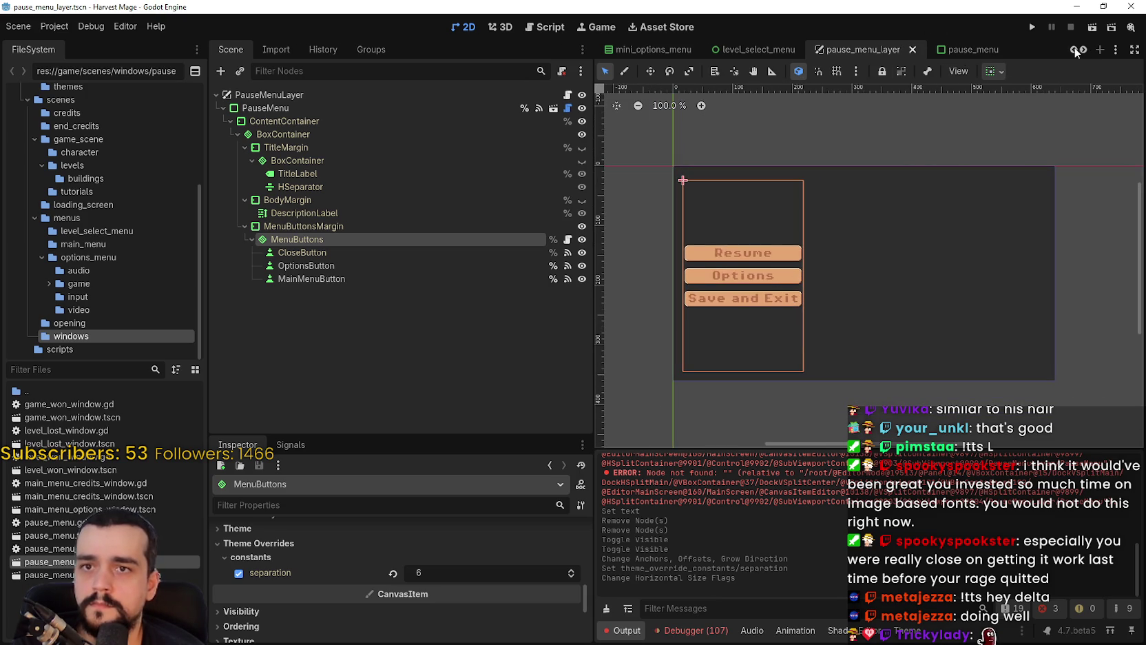
click(1076, 47)
click(1071, 47)
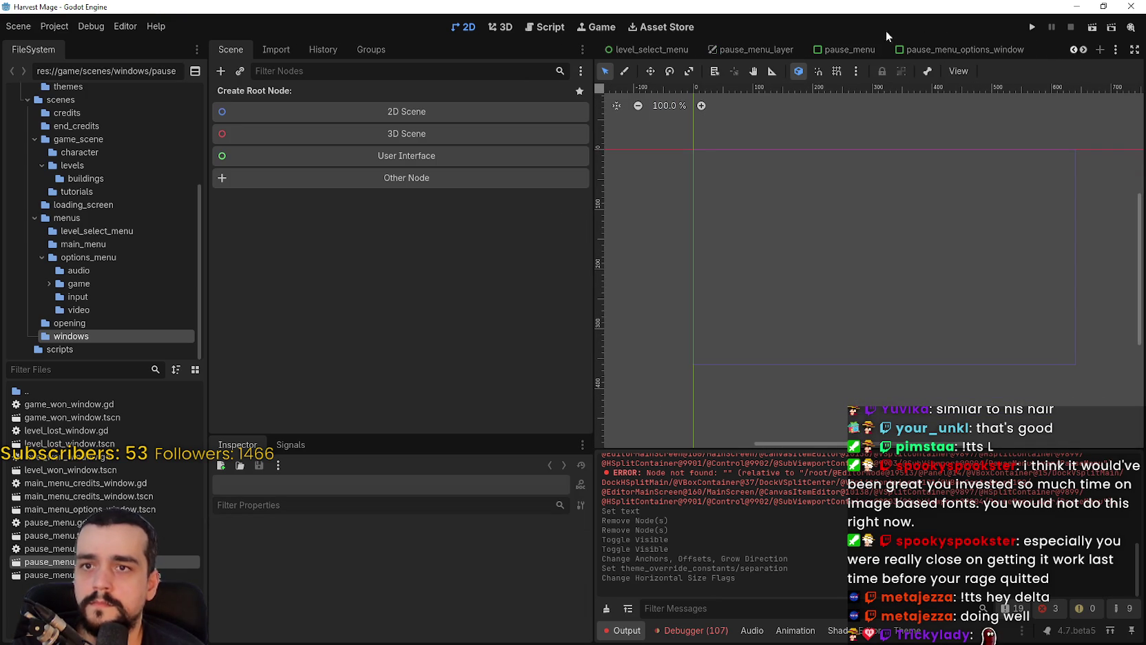
- Scroll back through the scene tabs and open the animated main menu scene
click(1072, 50)
click(1072, 50)
click(1072, 51)
click(1072, 51)
click(1072, 51)
click(1072, 51)
click(1072, 50)
click(1072, 50)
click(798, 51)
- Copy the main menu's VersionMargin node
scroll(868, 341, down, 5)
scroll(880, 343, down, 5)
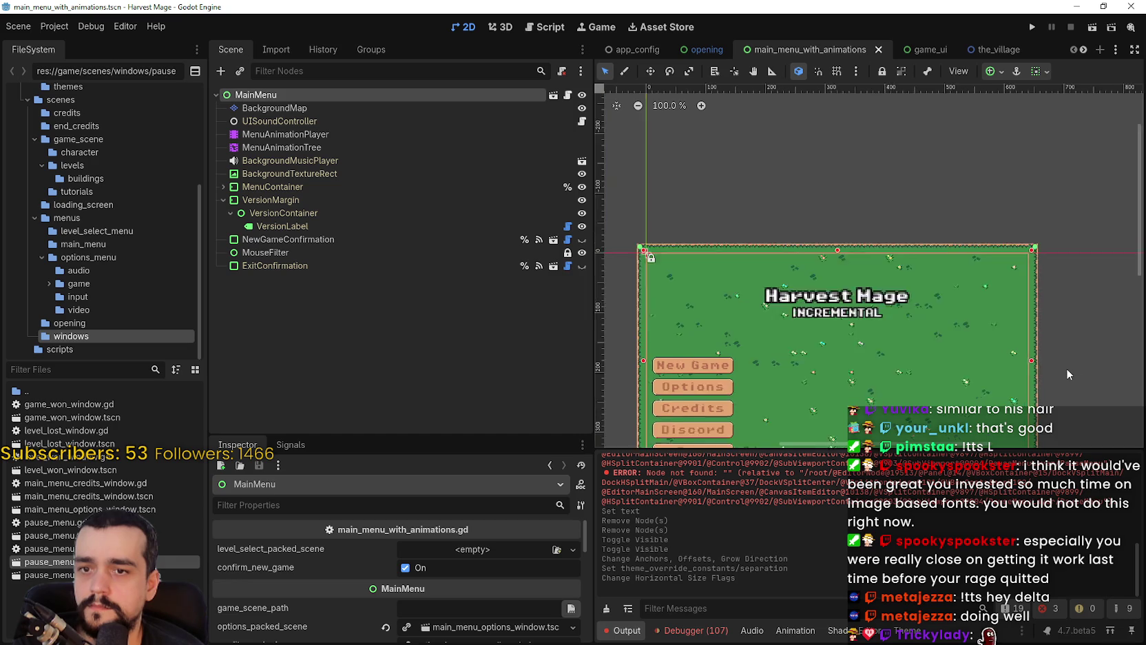
scroll(1068, 378, up, 2)
click(980, 287)
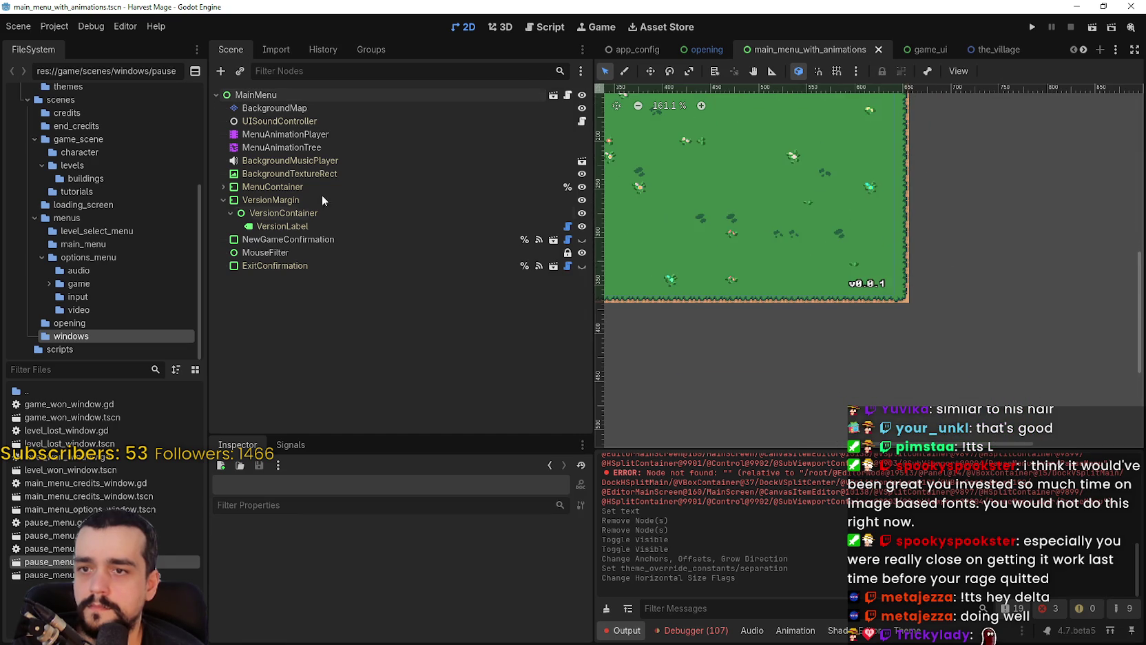
click(272, 199)
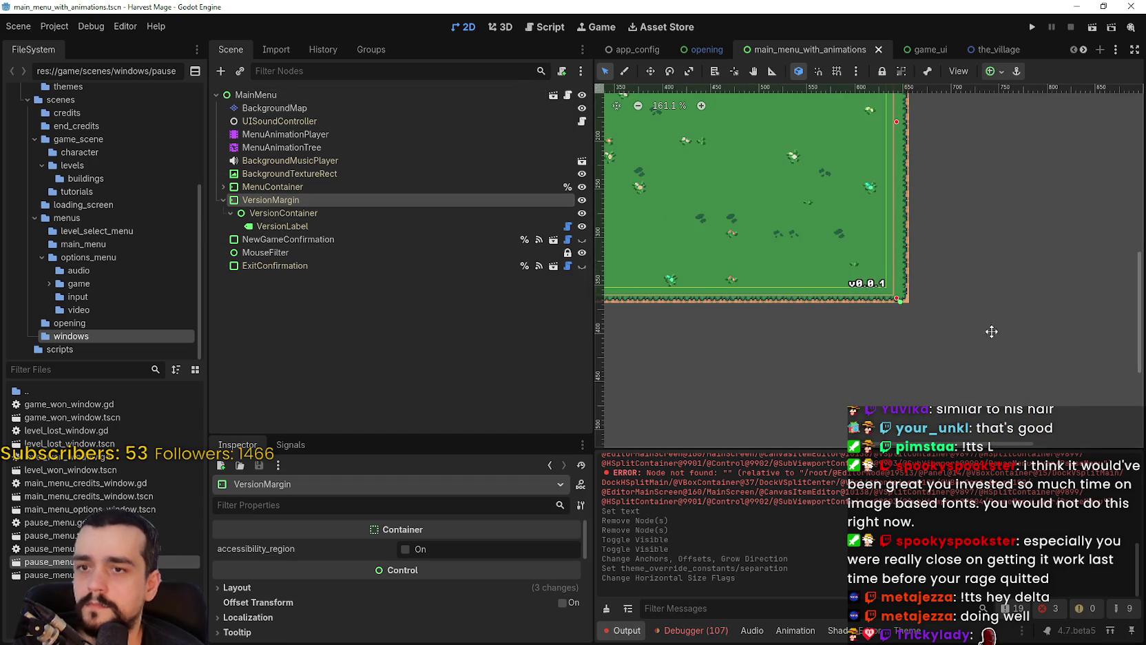
scroll(991, 320, up, 1)
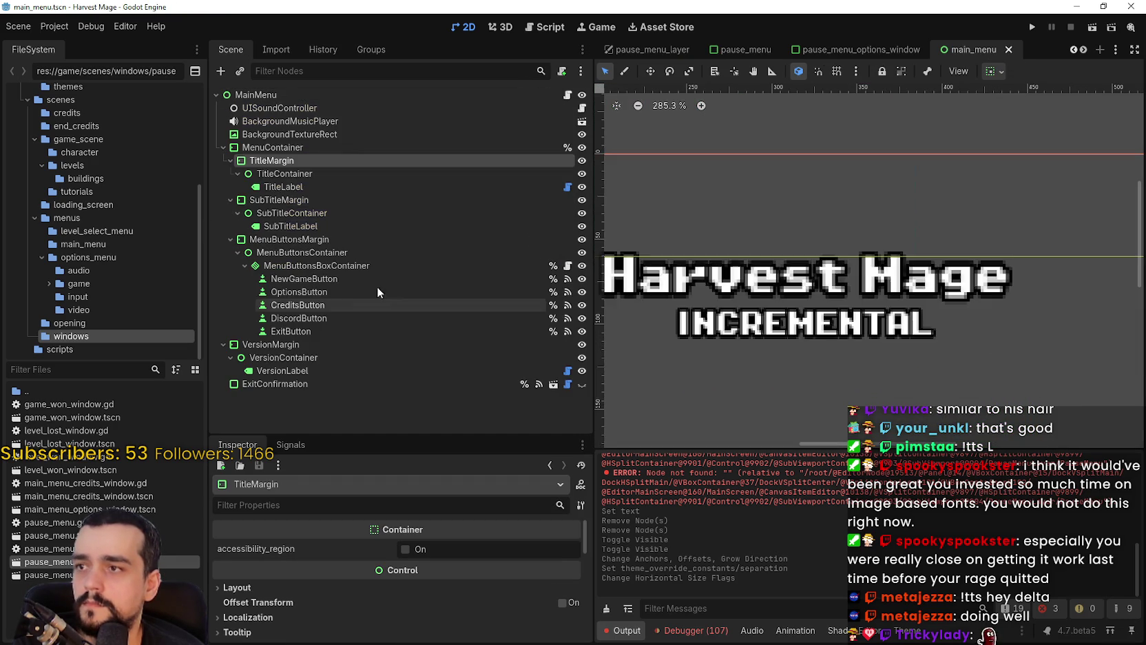
scroll(825, 305, down, 8)
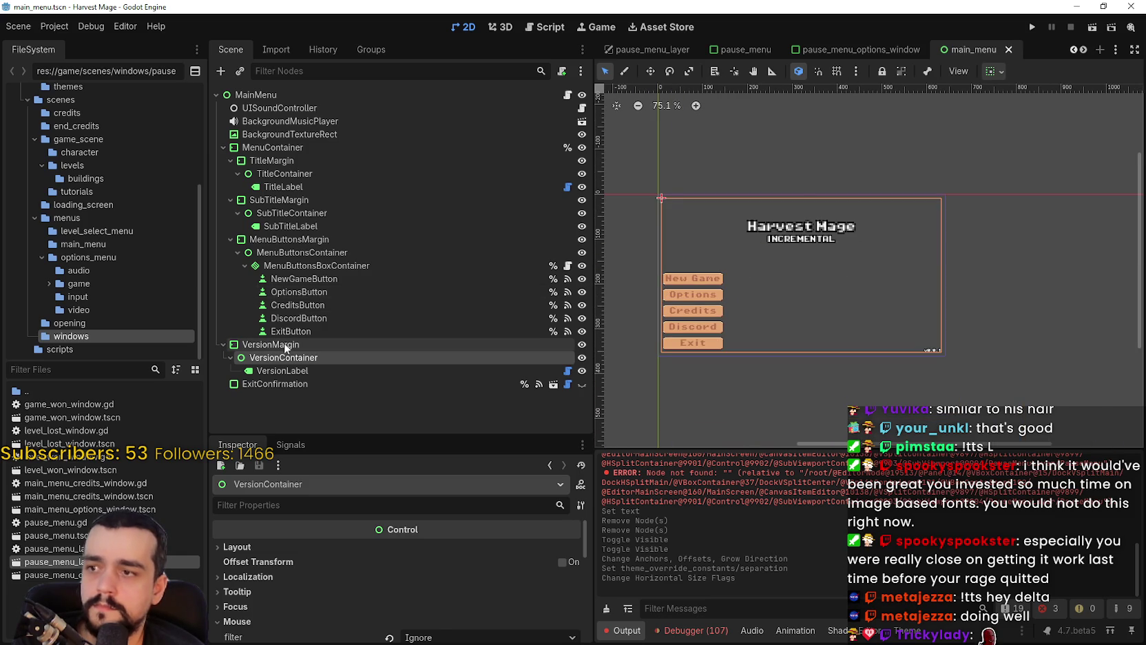
click(259, 344)
right_click(257, 347)
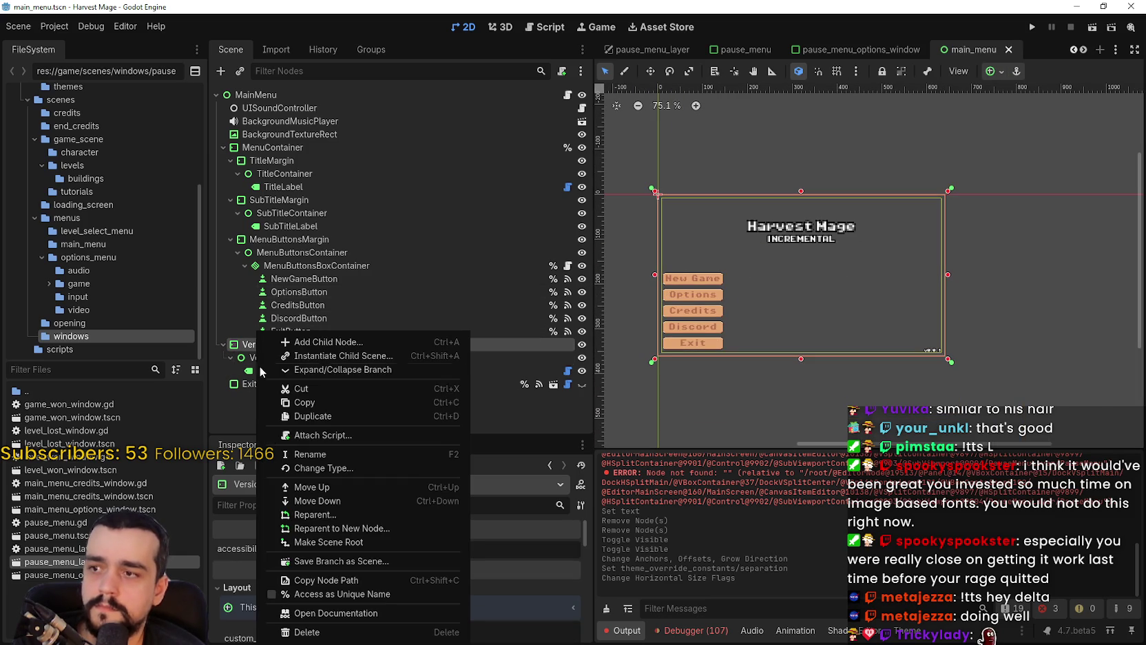
click(302, 408)
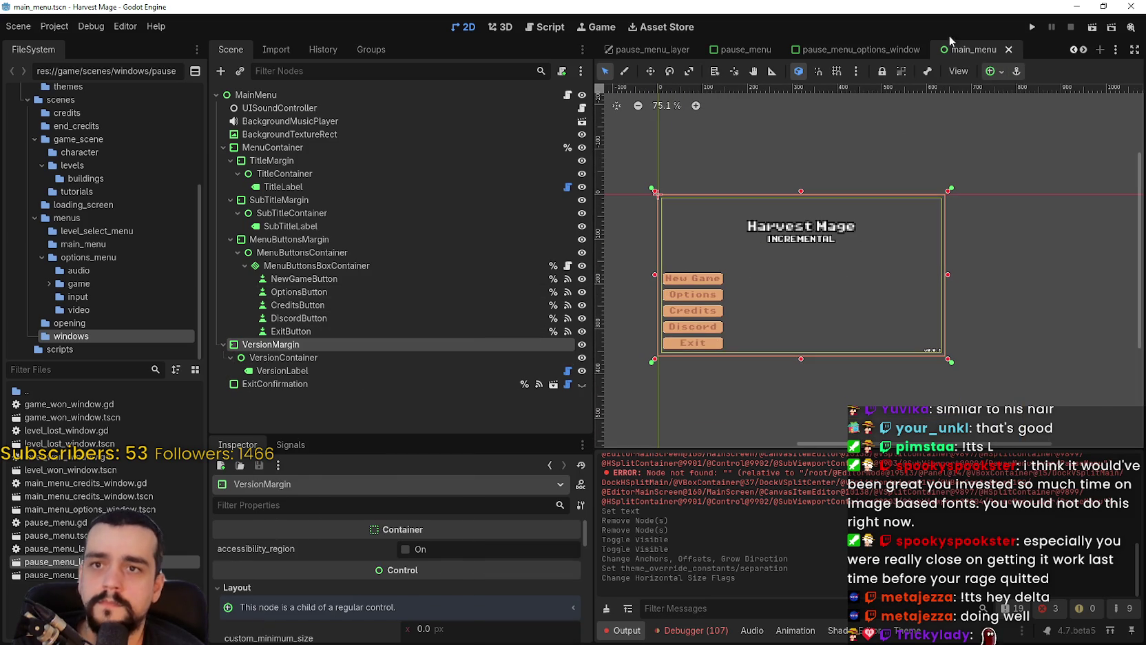
- Close the separate pause_menu scene to return to pause_menu_layer
click(841, 50)
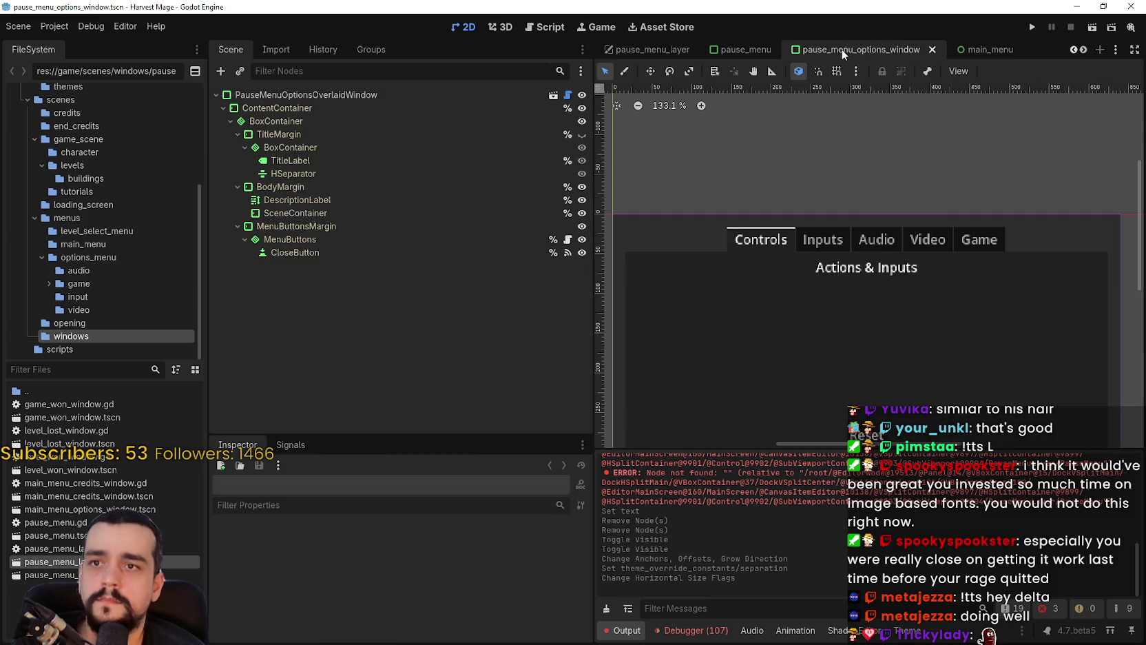
click(751, 49)
click(785, 50)
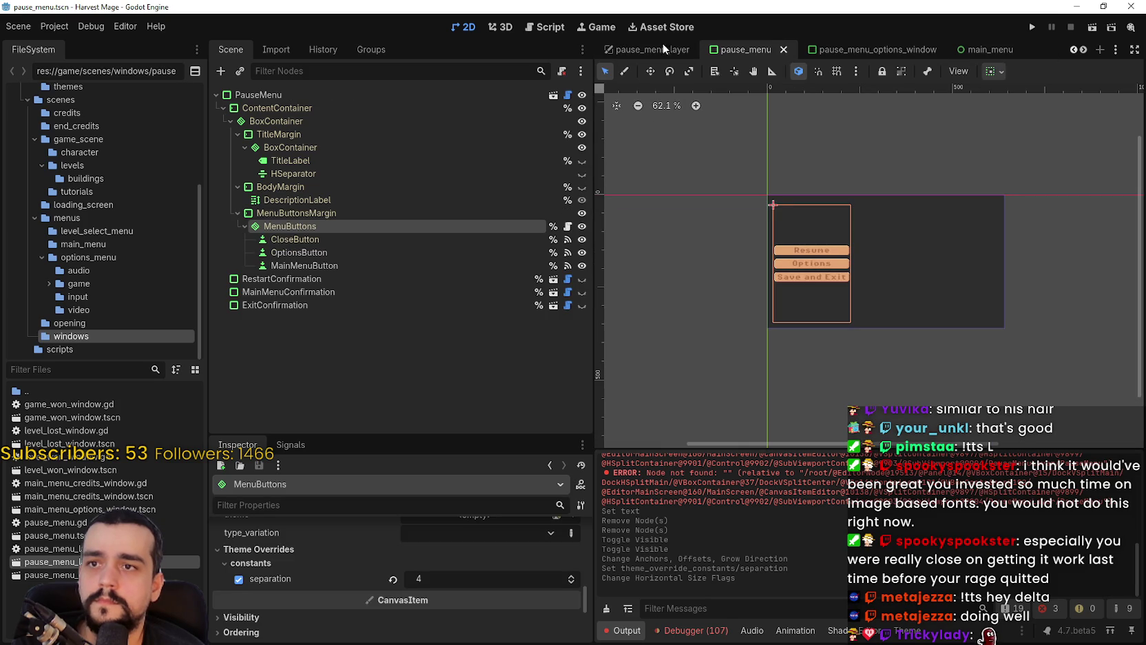
scroll(925, 266, down, 1)
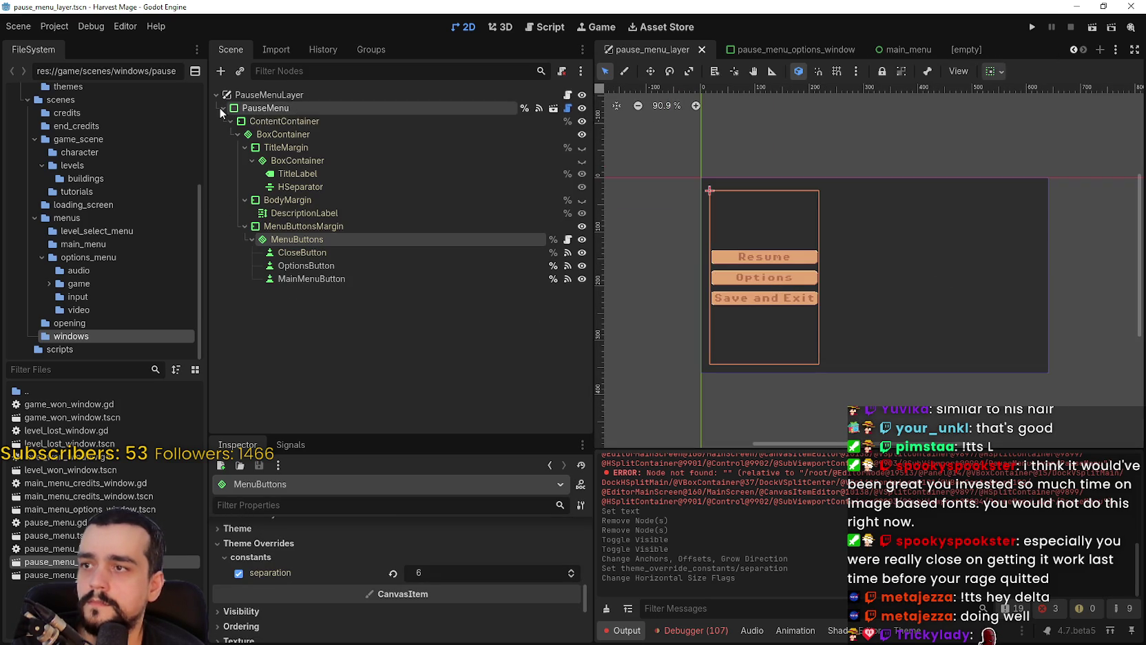
- Paste the copied VersionMargin as a child of PauseMenu
click(258, 108)
right_click(266, 109)
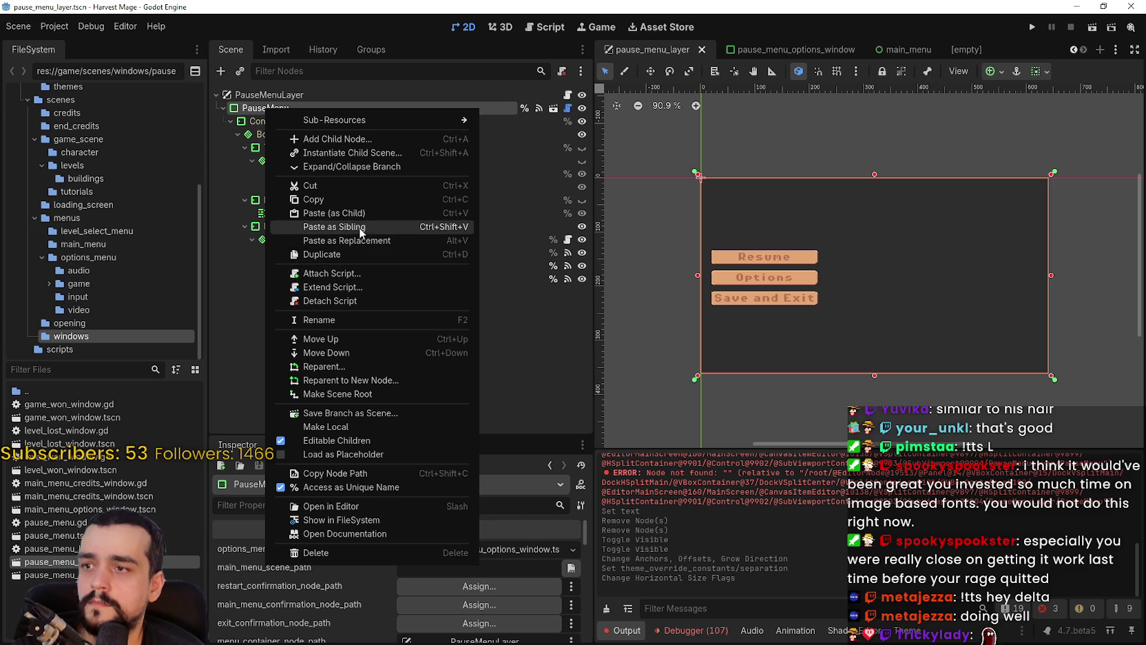
click(362, 217)
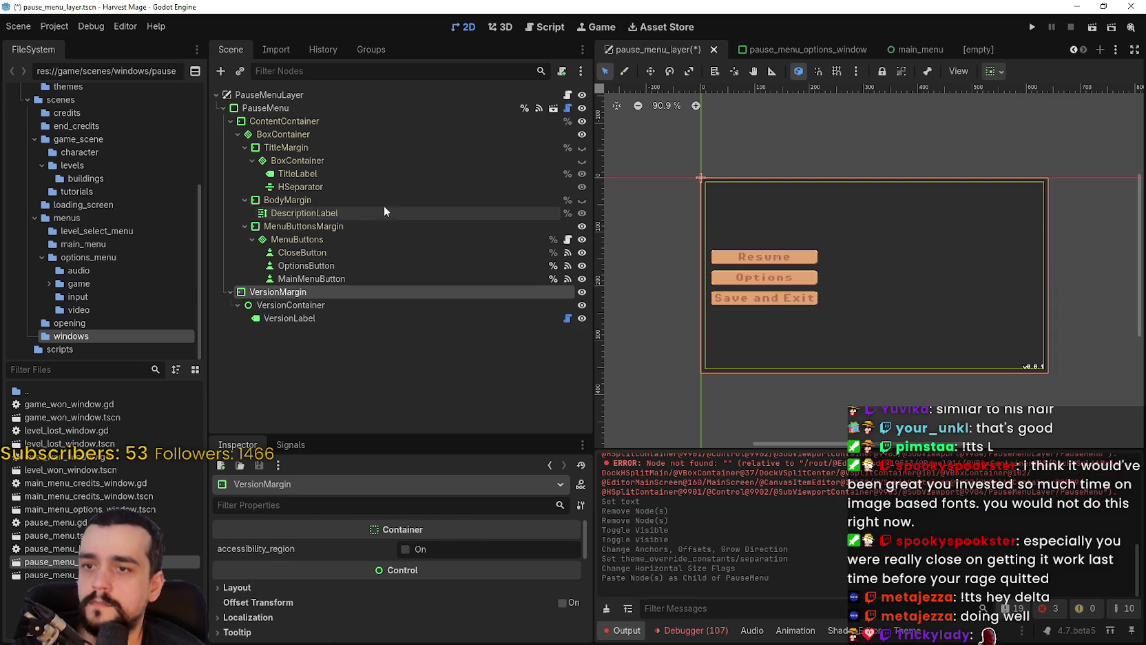
drag(840, 276, 860, 272)
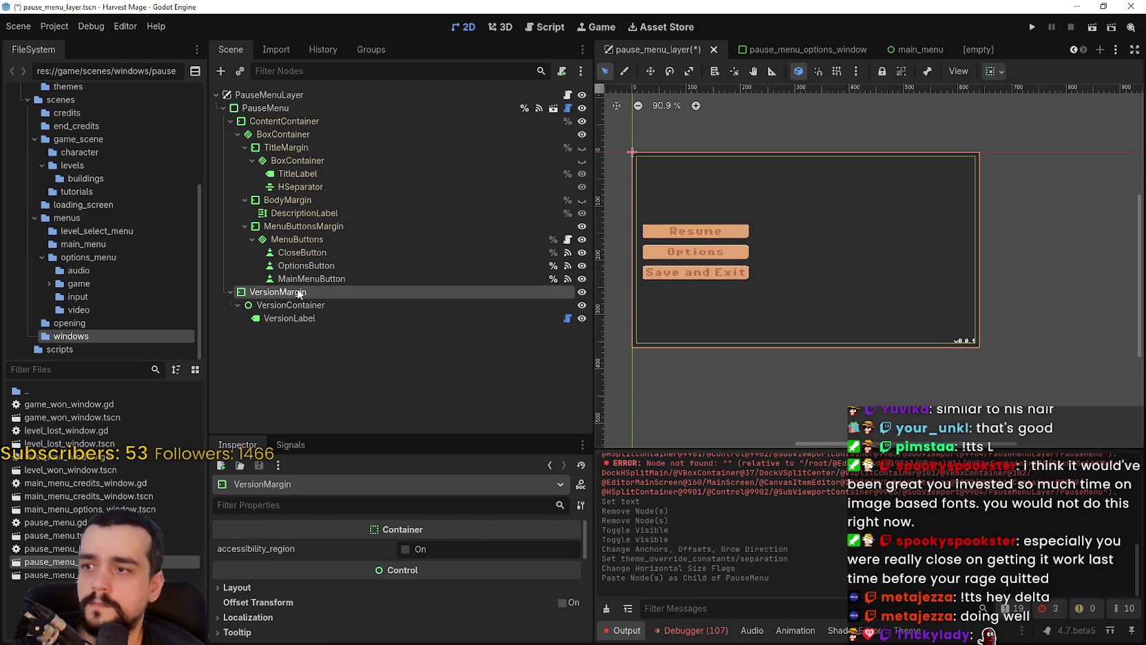
- Anchor the VersionLabel to the Bottom Left preset
click(328, 317)
click(315, 307)
click(319, 318)
click(992, 72)
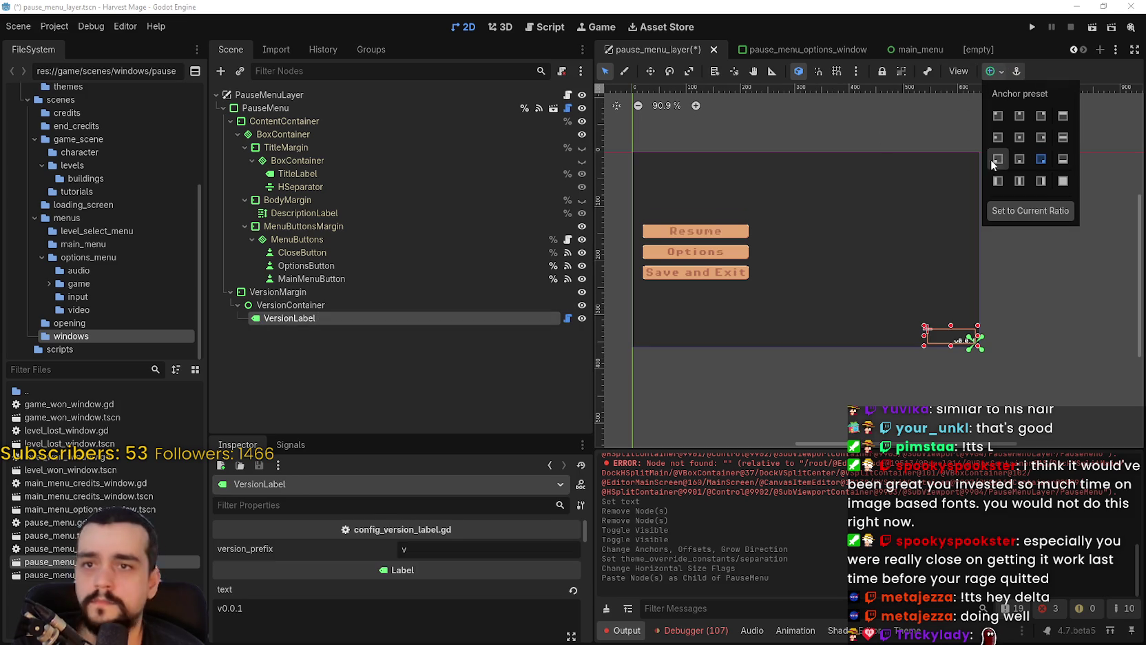
click(994, 162)
scroll(717, 372, up, 3)
scroll(717, 372, up, 1)
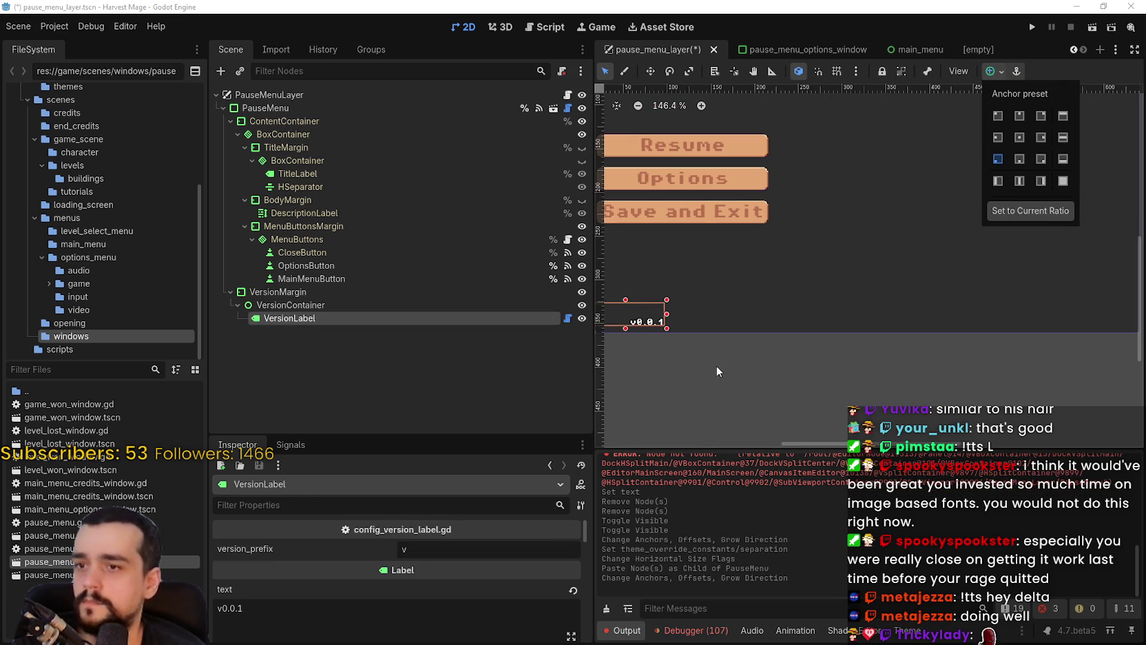
click(482, 338)
- Set the v0.0.1 VersionLabel's horizontal alignment to Left
click(319, 292)
click(318, 319)
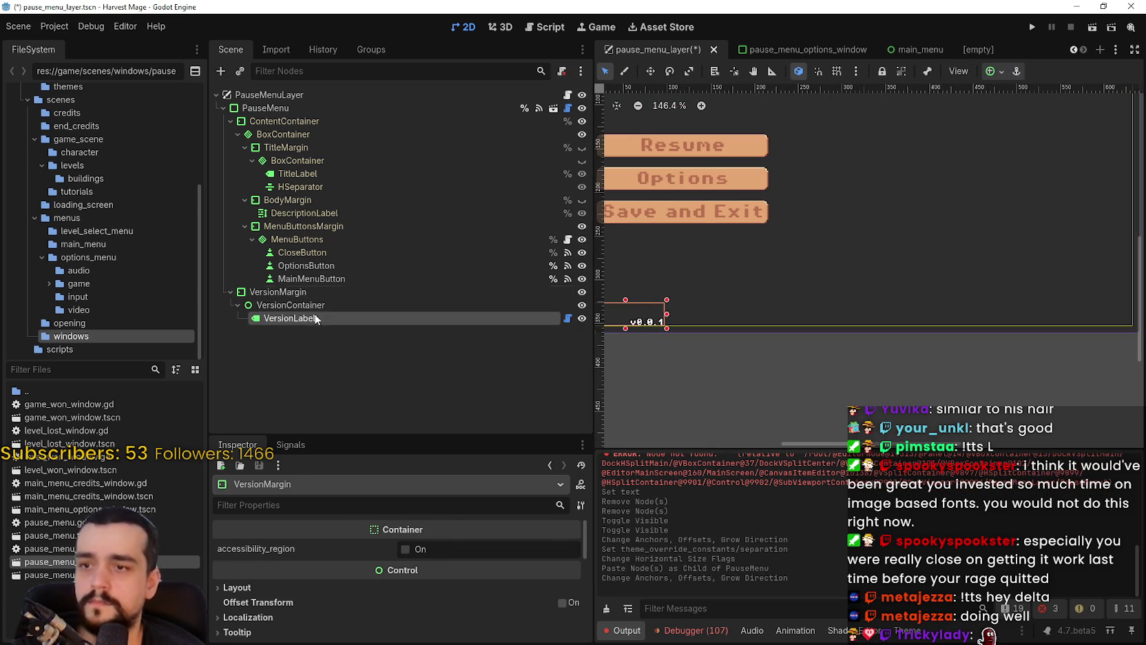
drag(738, 372, 824, 351)
scroll(820, 346, up, 7)
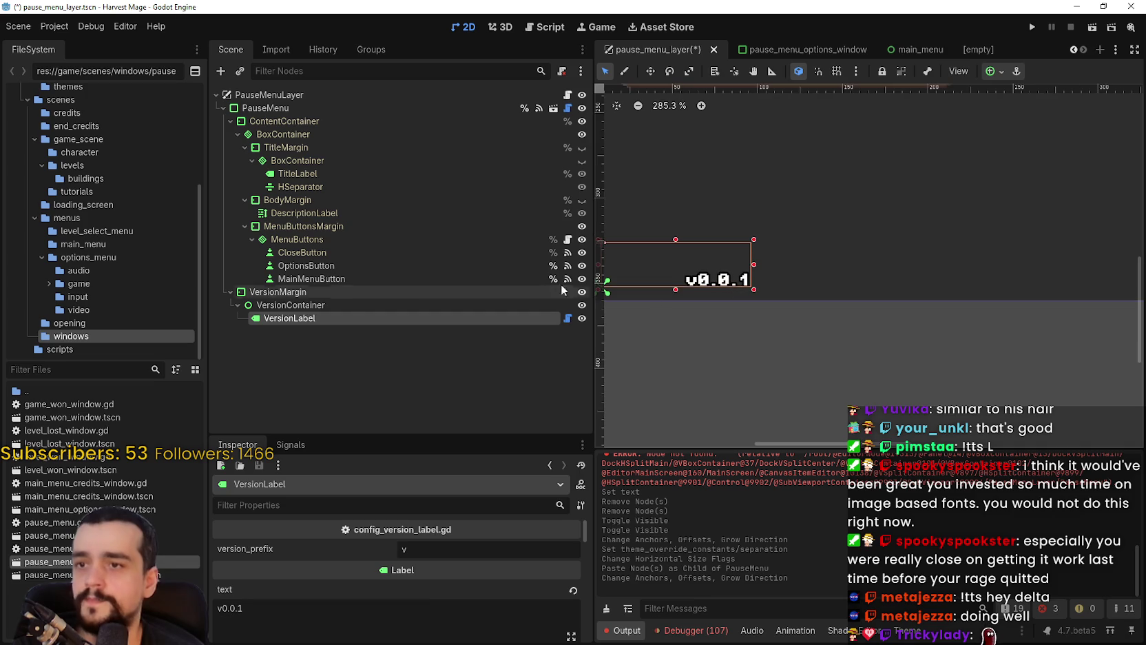
scroll(447, 555, down, 5)
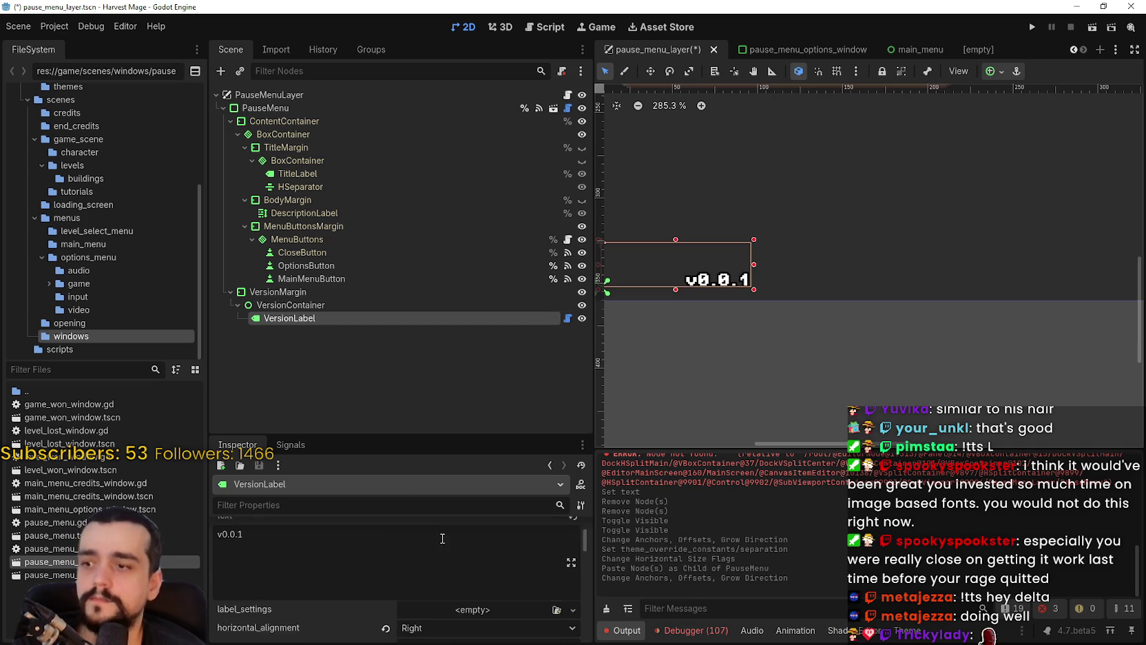
click(433, 540)
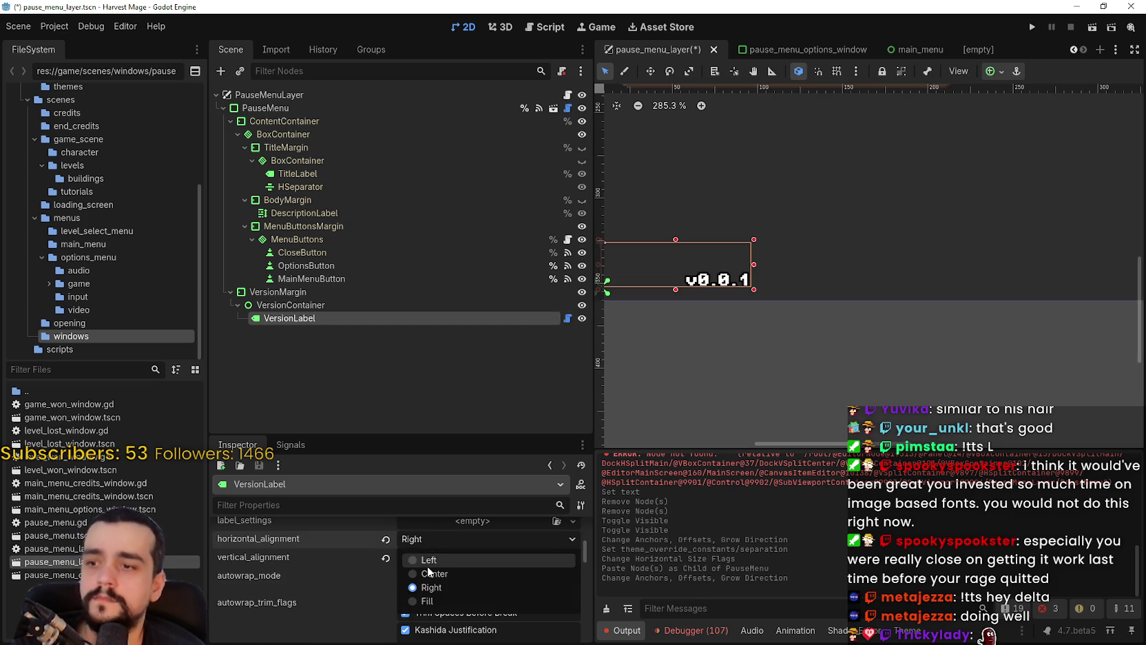
click(432, 555)
scroll(745, 334, down, 3)
- Save the scene, run the project and start a new game
key(ctrl+s)
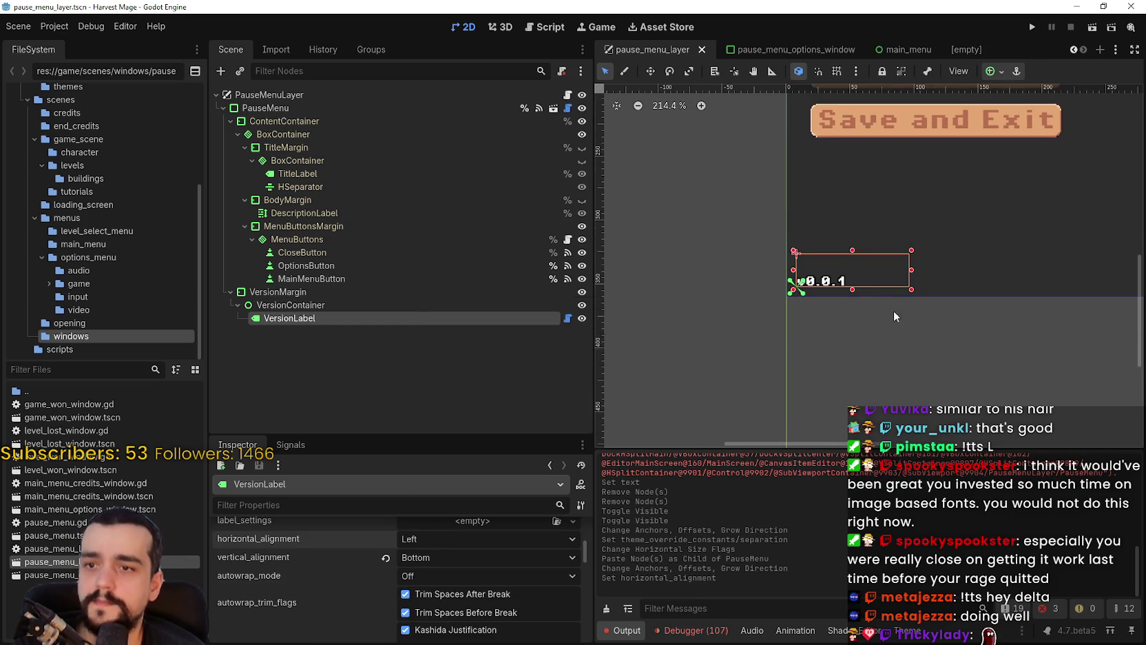
scroll(890, 315, down, 5)
click(1034, 27)
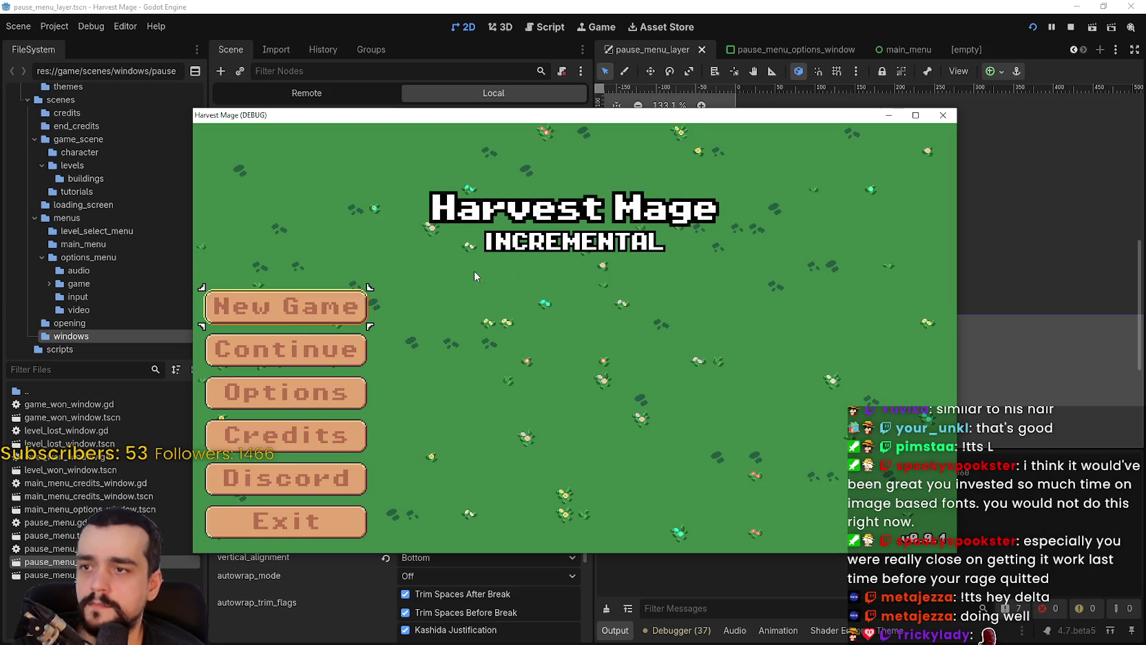
click(301, 314)
click(301, 313)
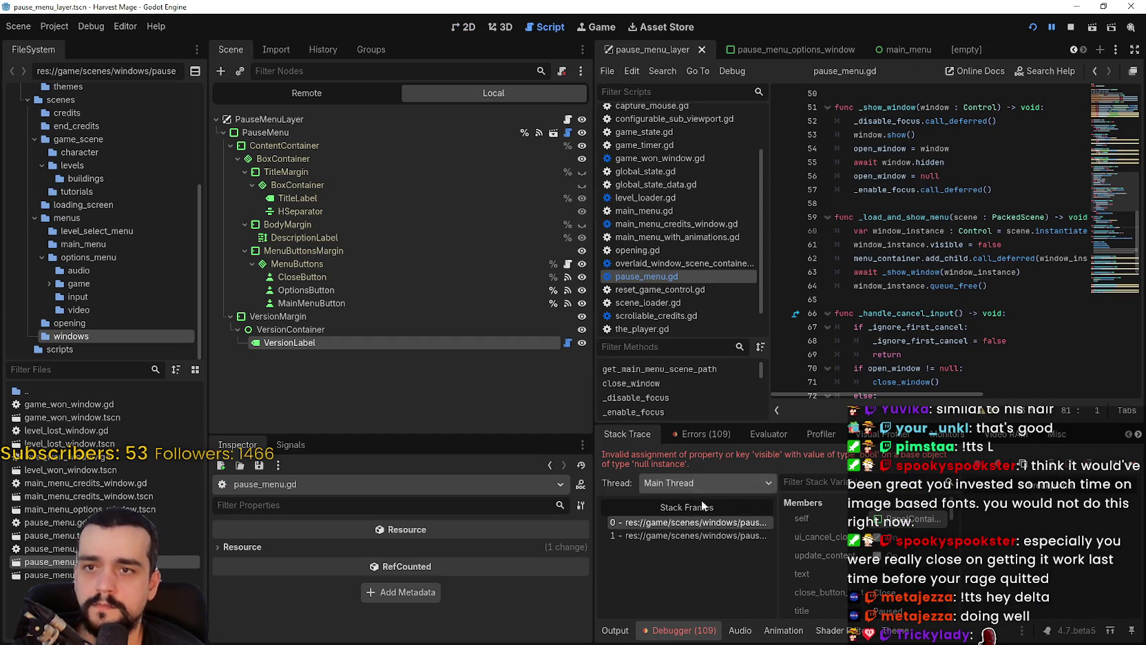
- Comment out the failing _refresh_exit_button() call in _ready() and save pause_menu.gd
click(657, 536)
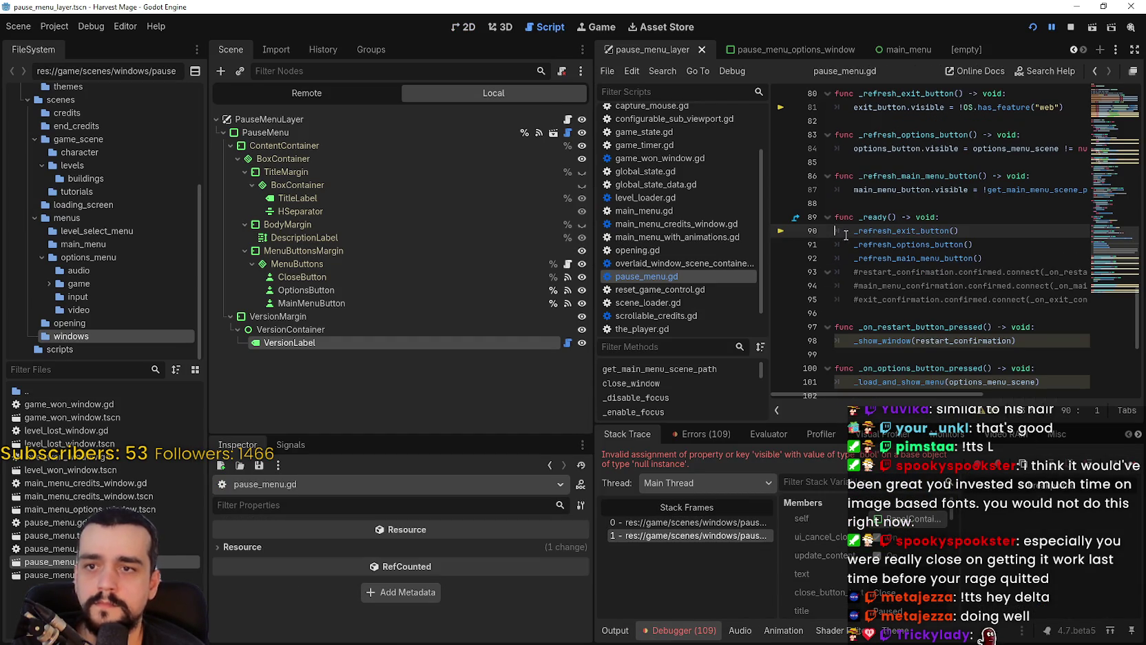
text(#)
key(ctrl+s)
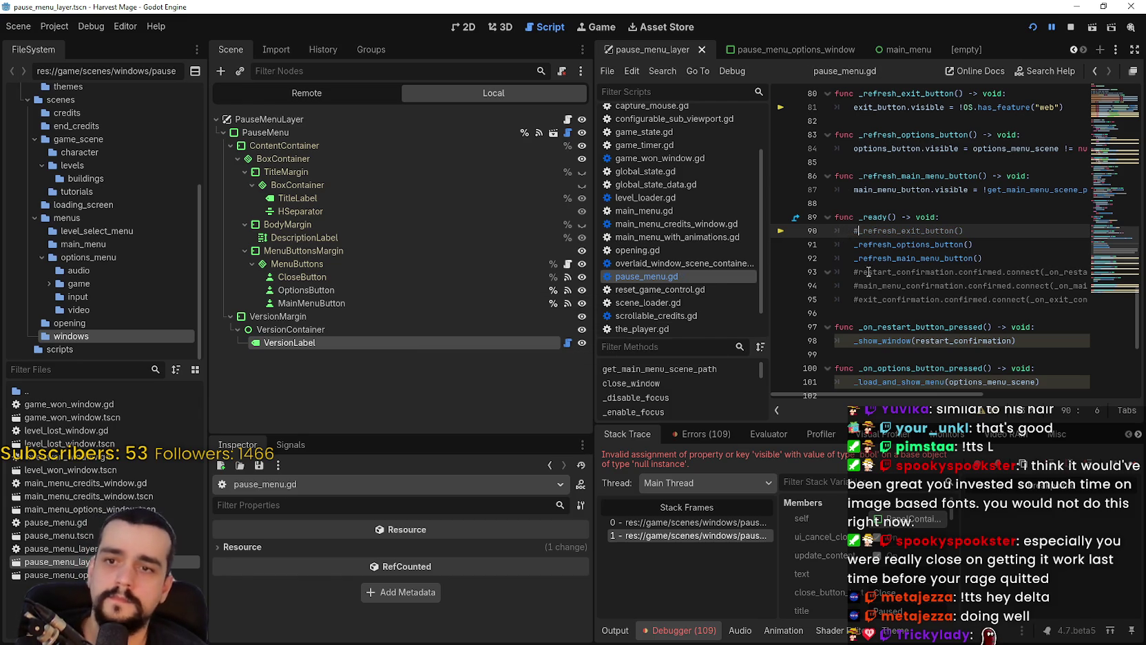
- Resume the game, bring up the pause menu with Escape, then stop the game
key(F12)
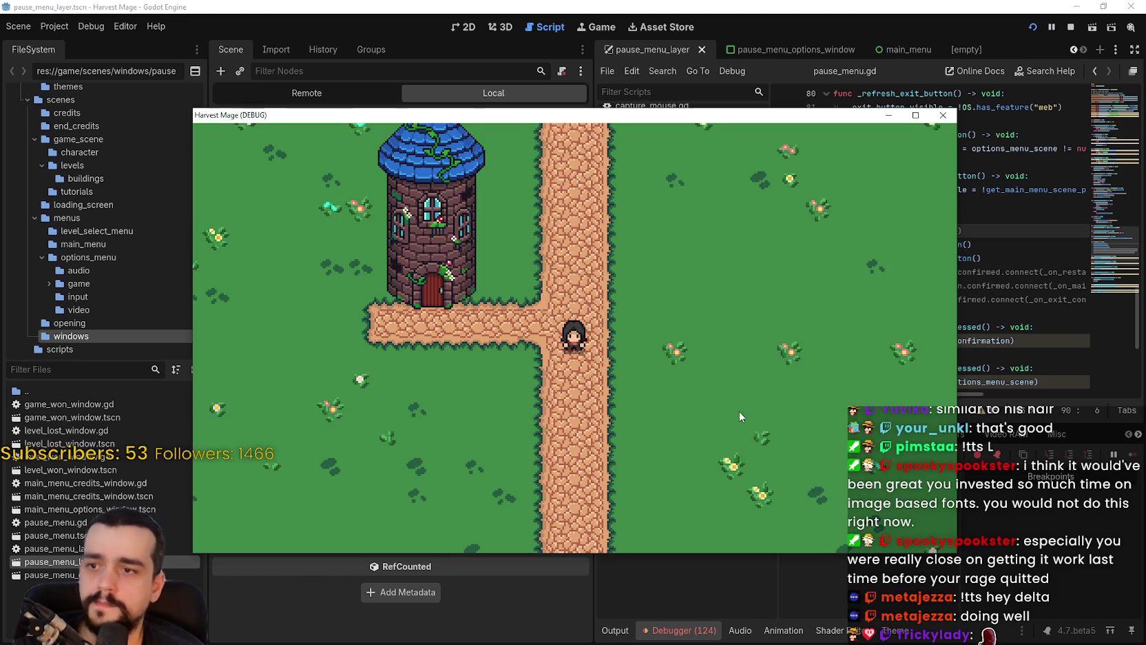
key(Escape)
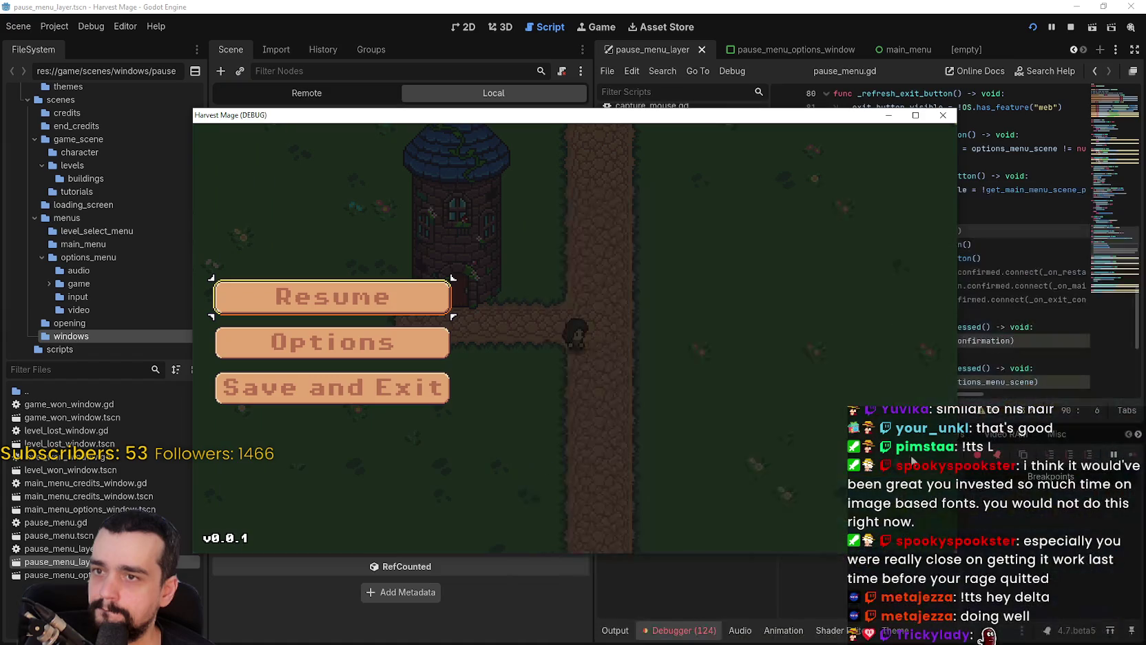
click(1070, 29)
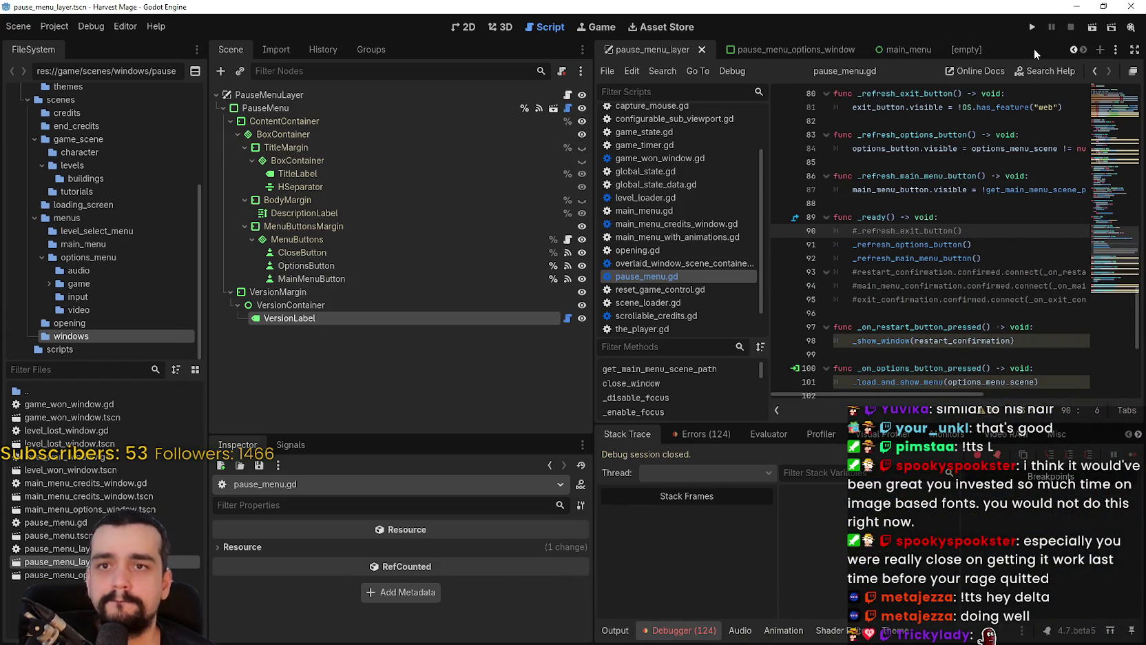
- Open the main_menu_with_animations scene in the 2D view
click(1074, 50)
click(1074, 50)
click(1074, 49)
click(1074, 50)
click(1074, 50)
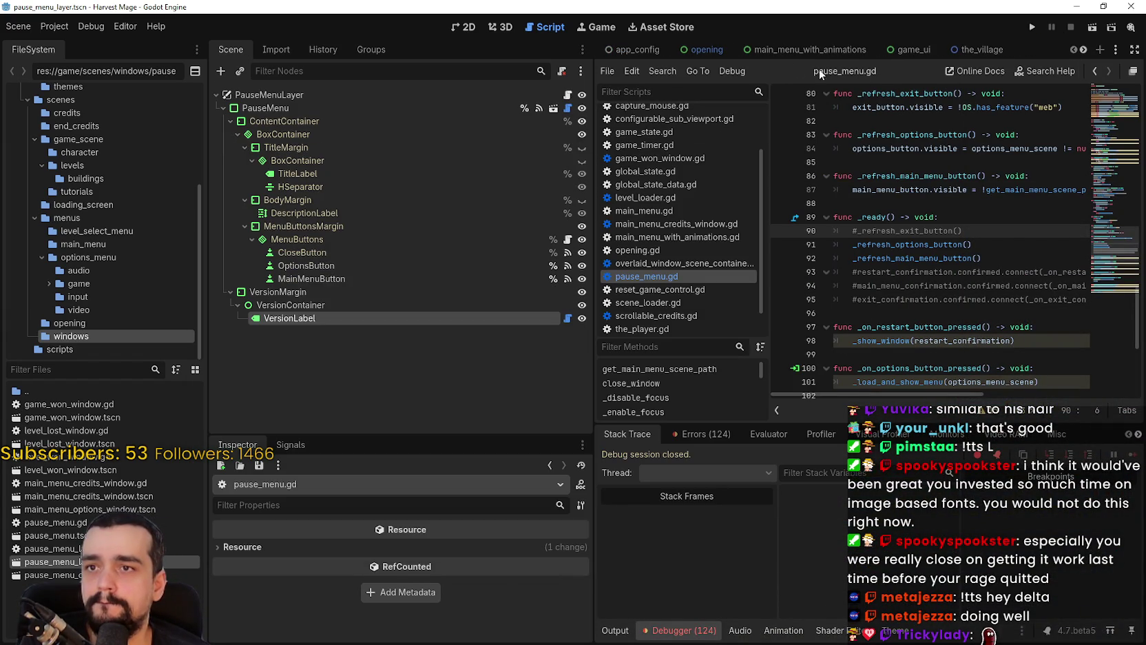
click(790, 52)
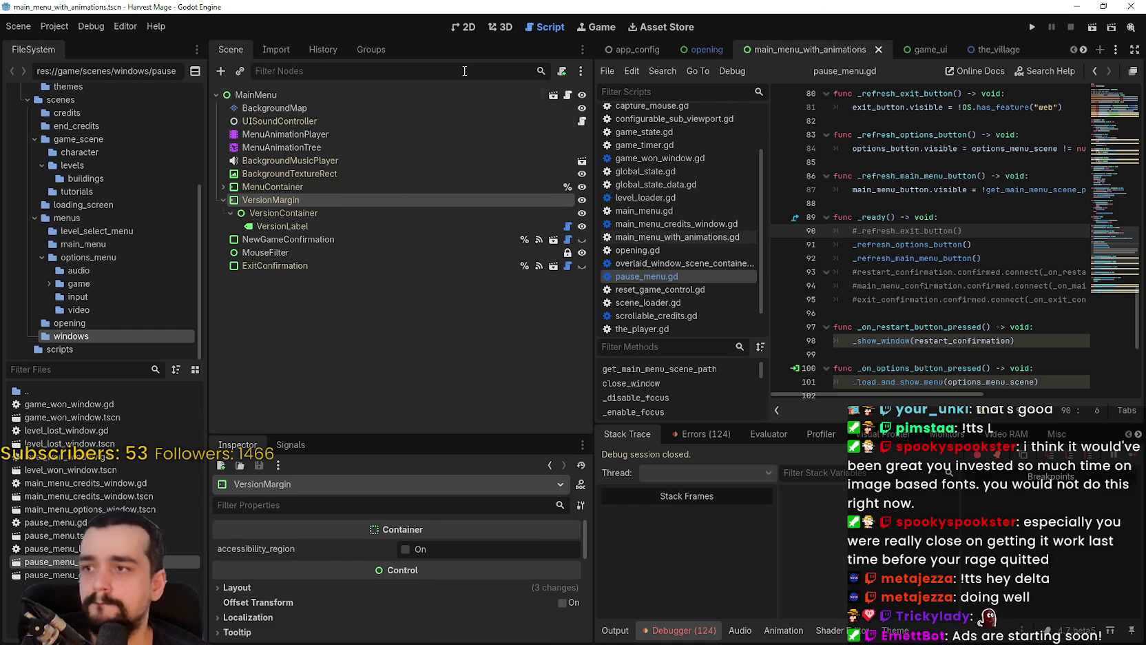
click(471, 27)
- Expand MenuContainer and inspect its TitleContainer and TitleLabel nodes
scroll(766, 163, down, 3)
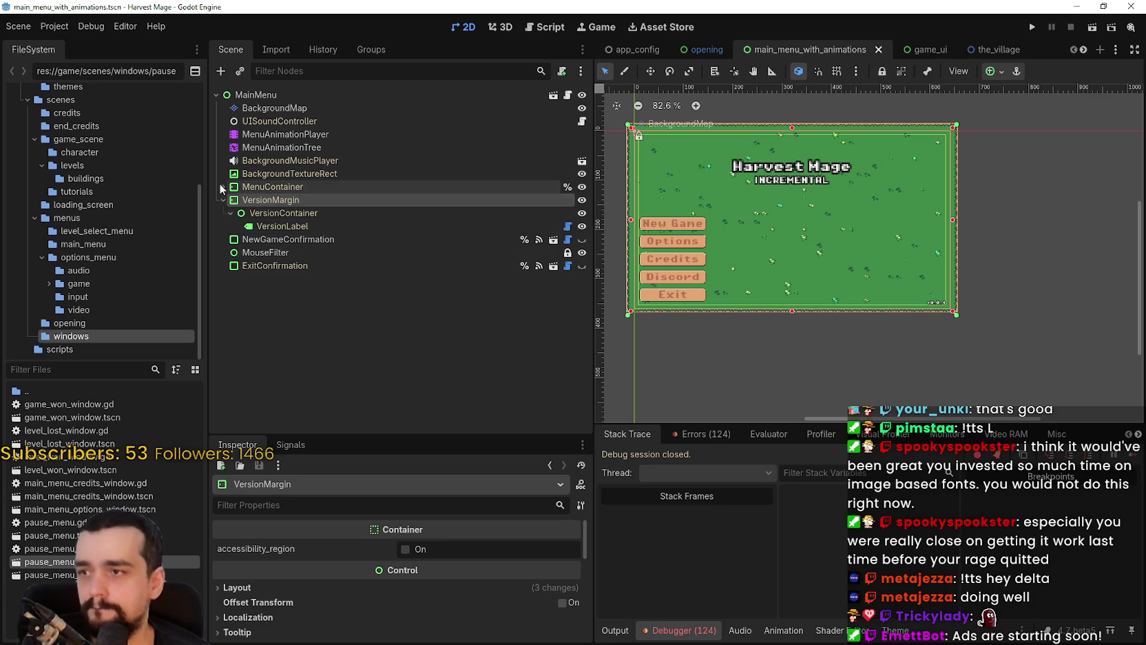
click(223, 186)
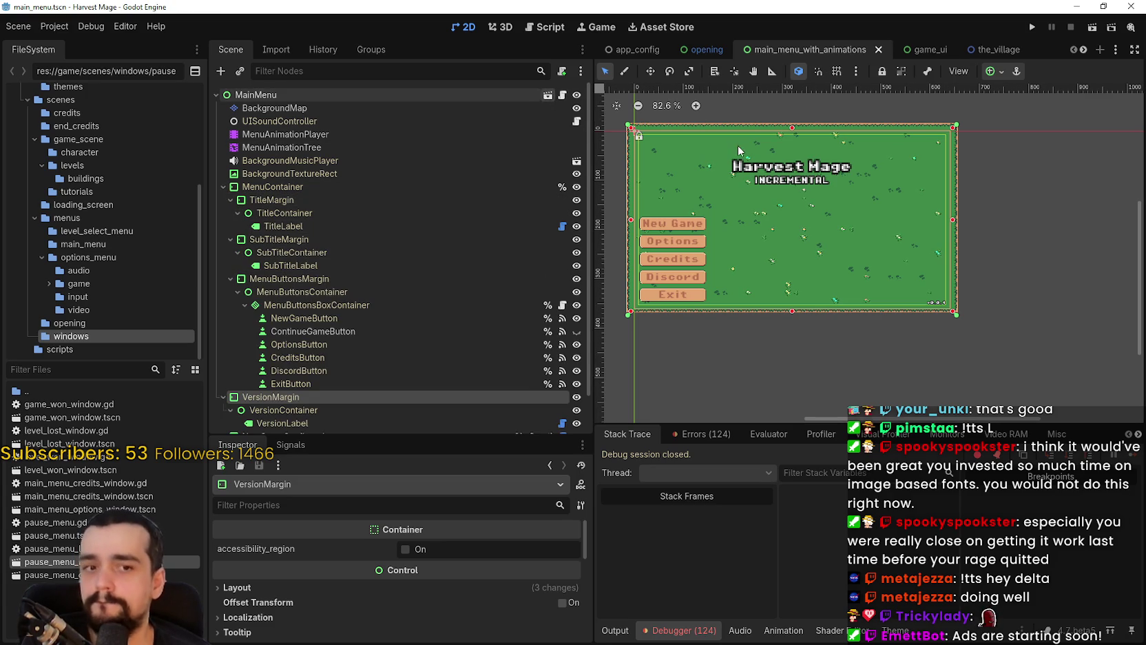
click(316, 174)
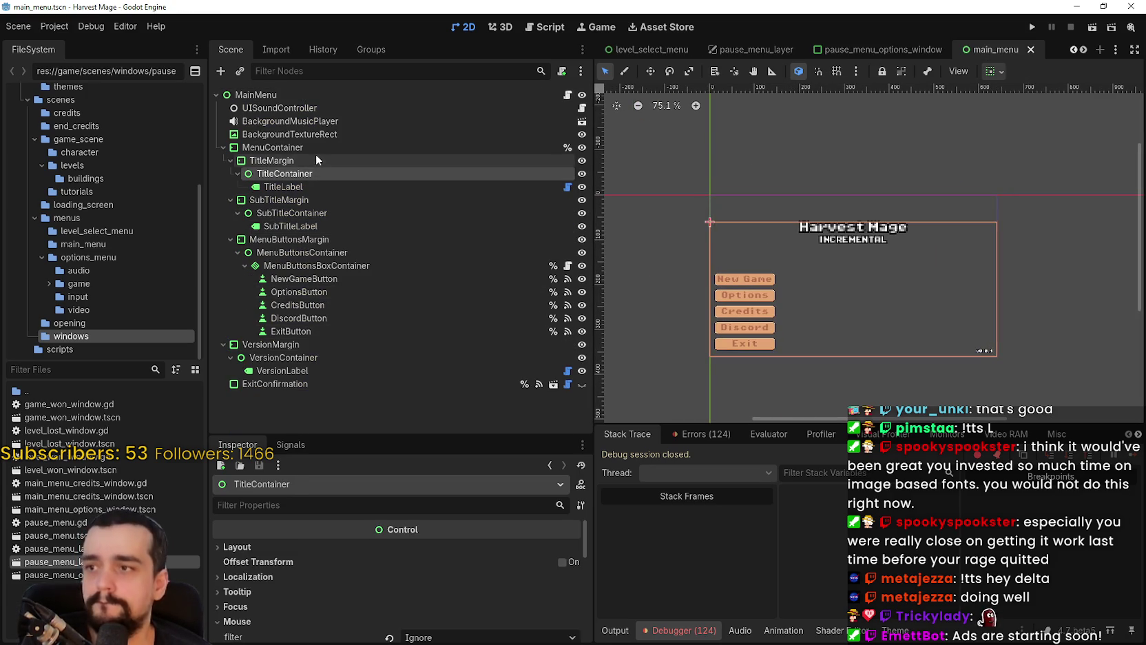
click(283, 187)
scroll(897, 238, up, 4)
click(296, 176)
click(298, 177)
click(295, 186)
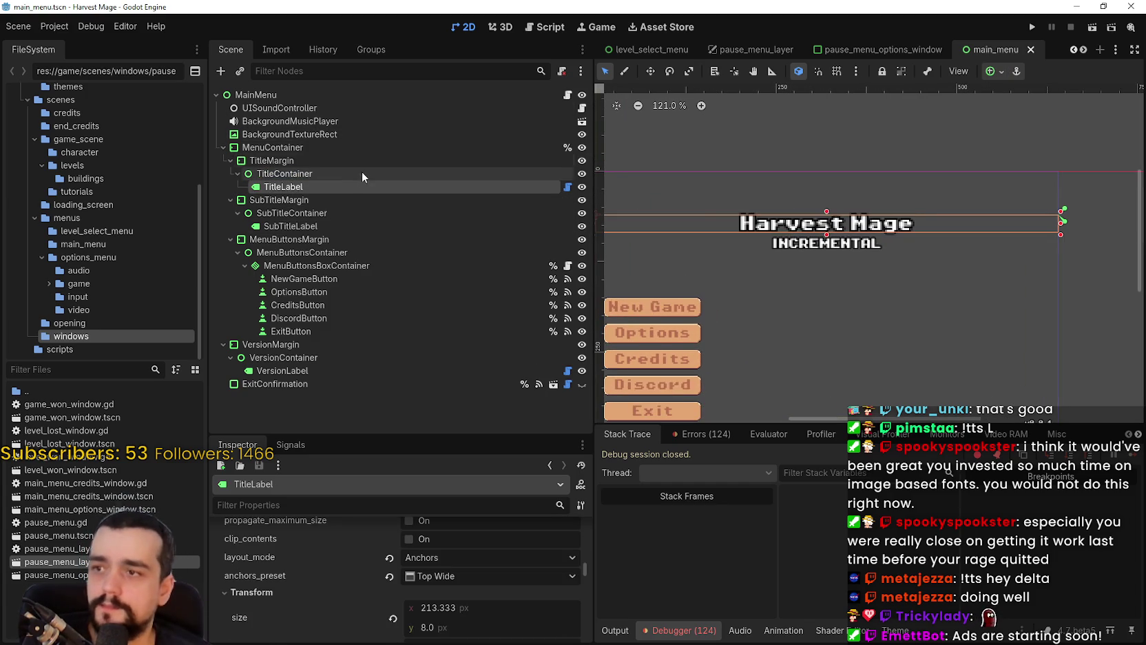
- Collapse the TitleMargin, SubTitleMargin and MenuButtonsMargin branches
click(231, 161)
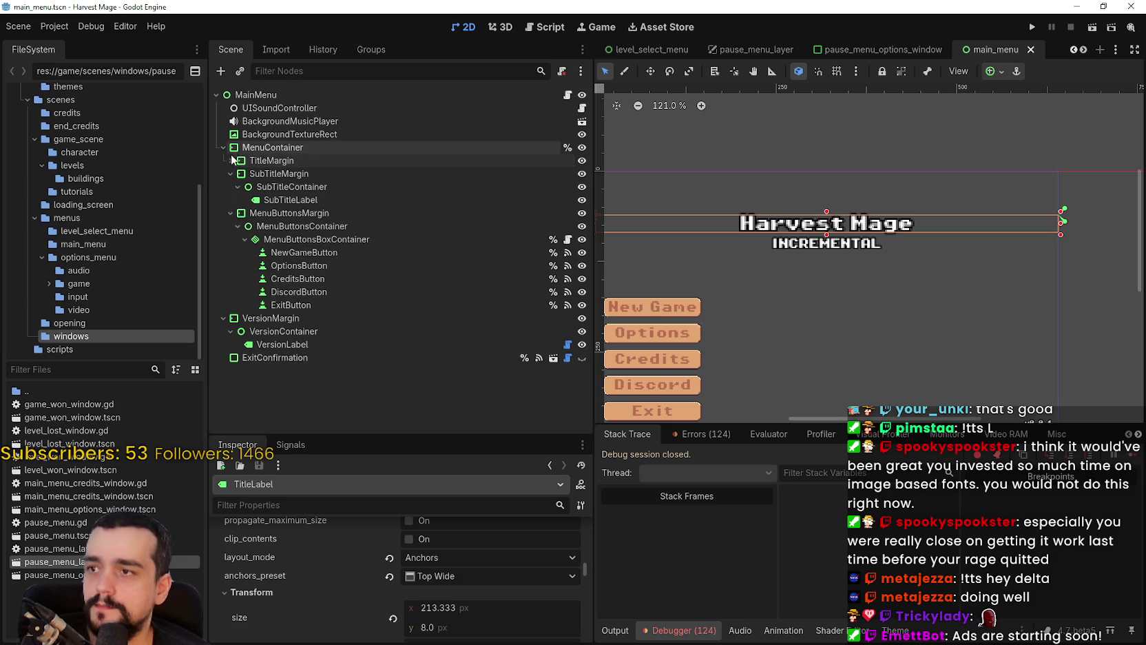
click(230, 174)
click(256, 147)
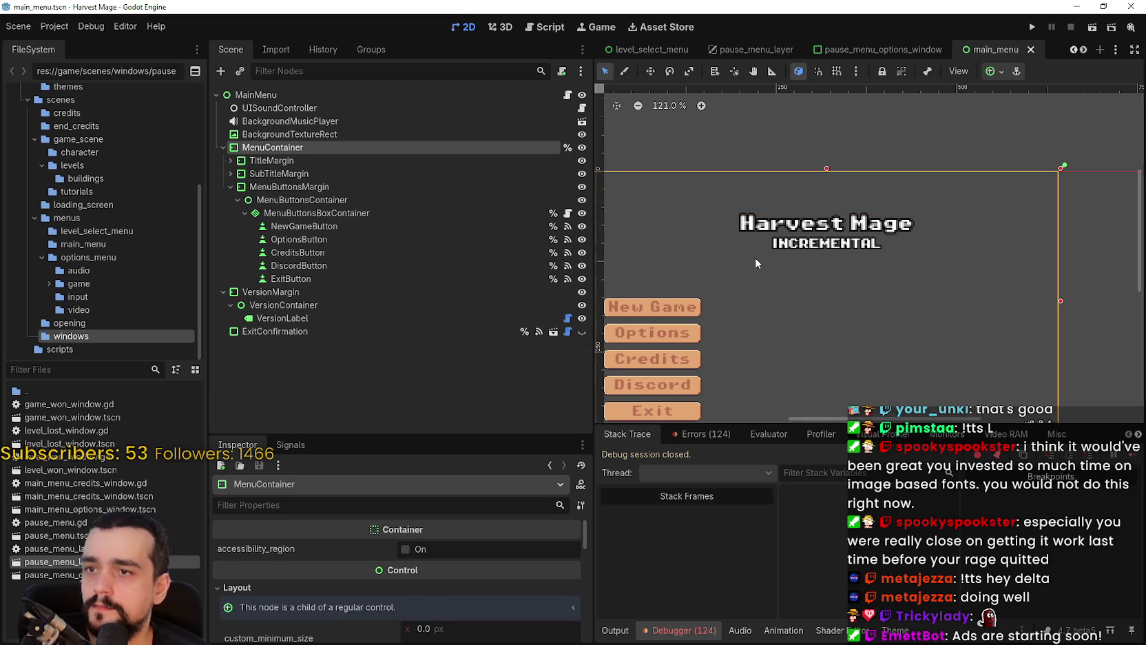
scroll(682, 234, down, 2)
click(281, 164)
click(277, 173)
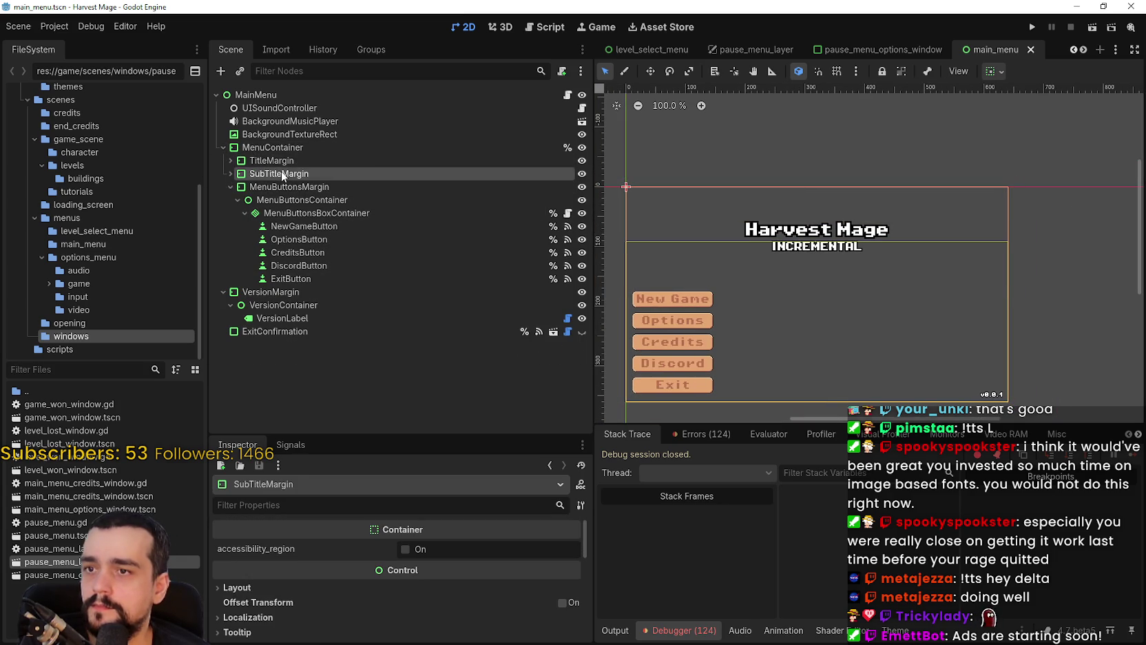
drag(279, 173, 278, 164)
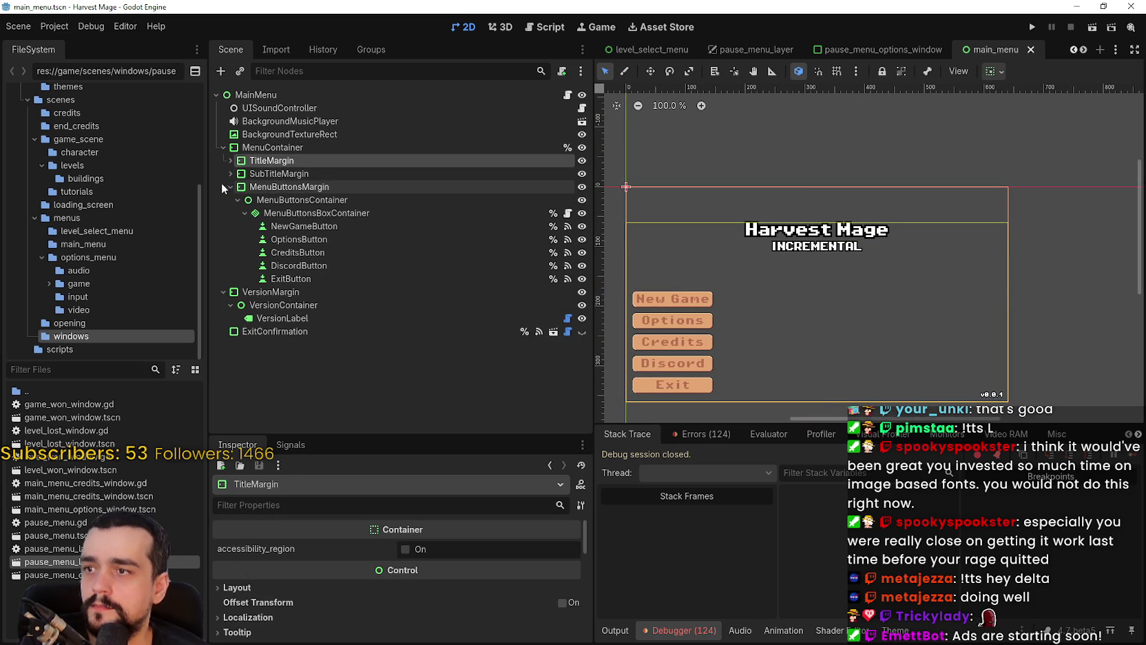
click(231, 186)
- Copy MenuContainer, SubTitleMargin and TitleMargin, then return to pause_menu_layer
click(269, 148)
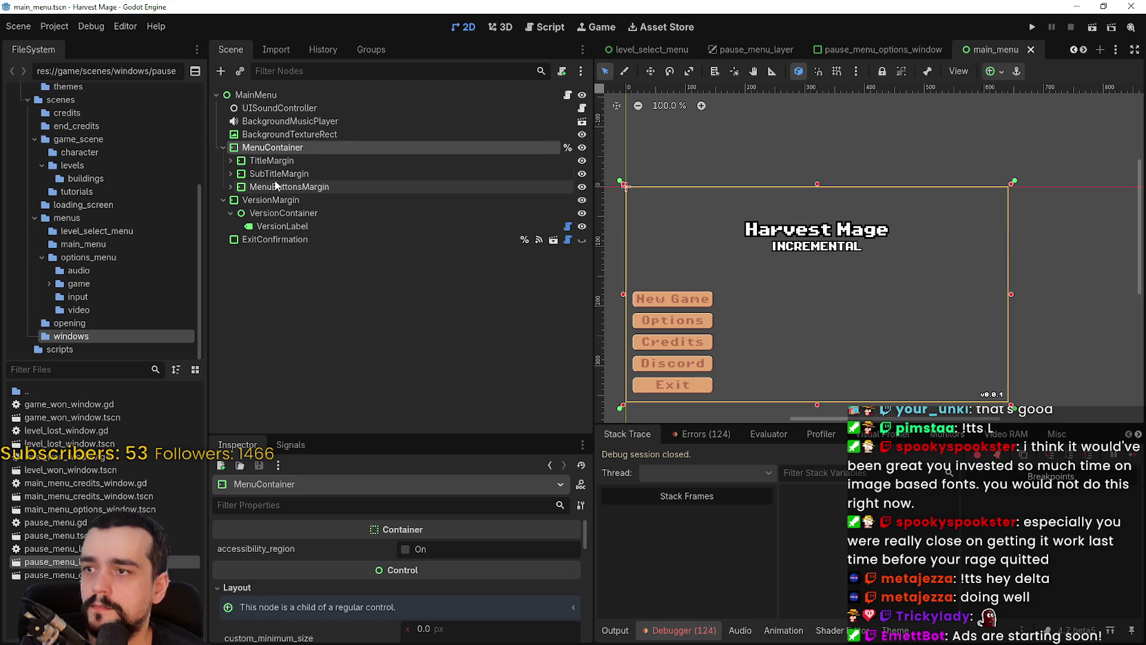
ctrl+click(271, 173)
key(shift+Up)
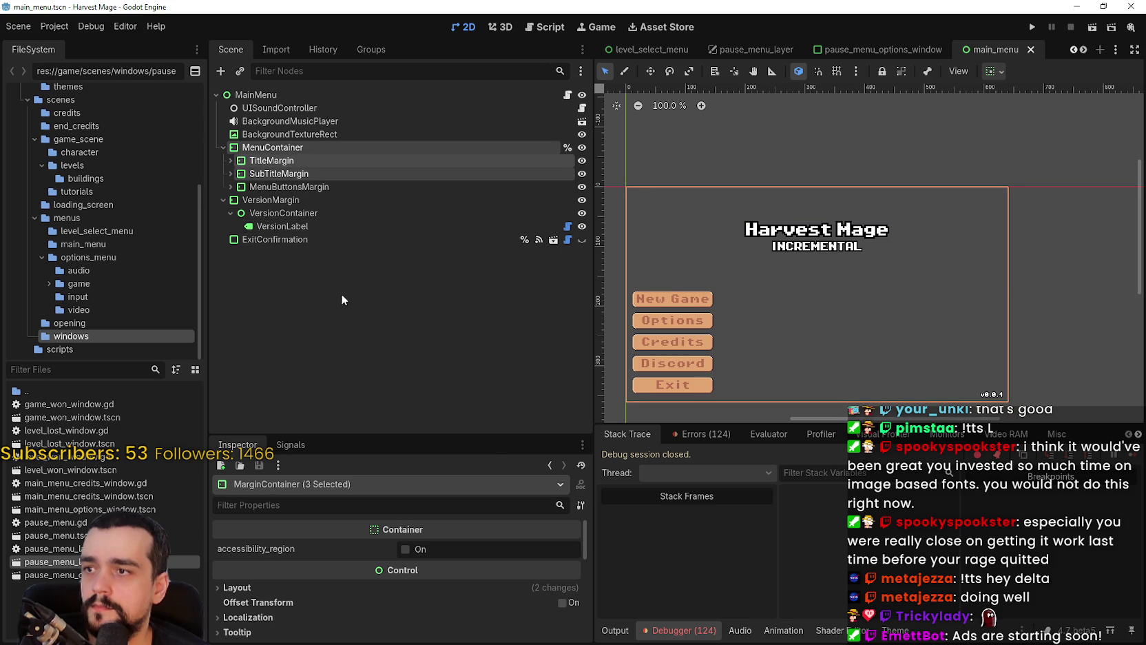
right_click(285, 170)
click(344, 233)
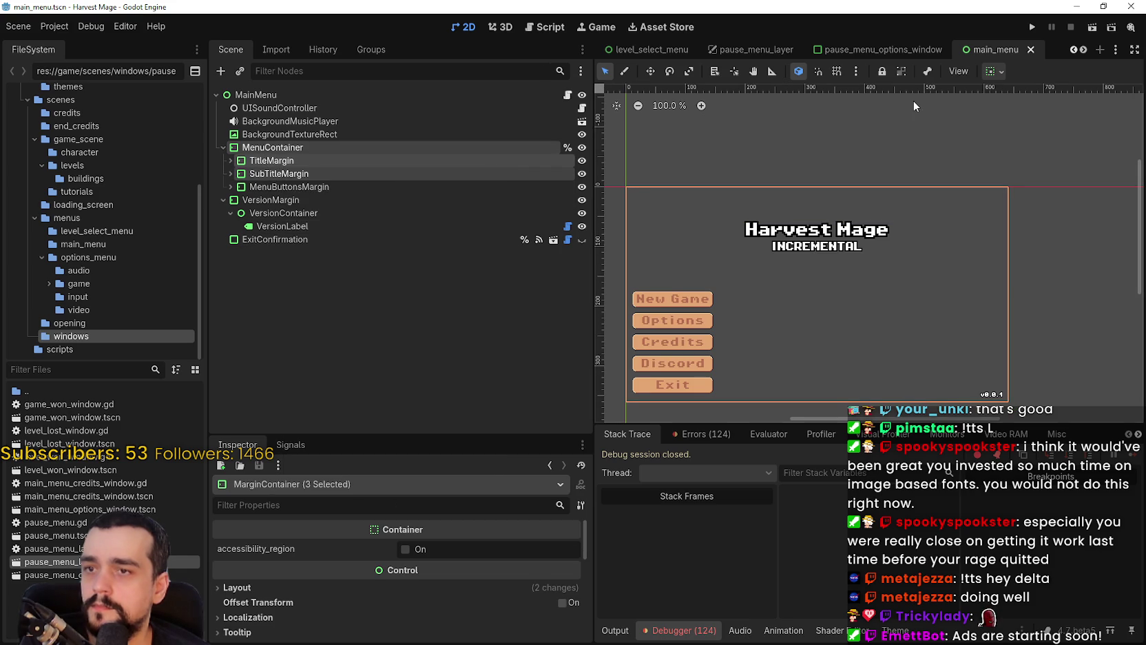
click(754, 49)
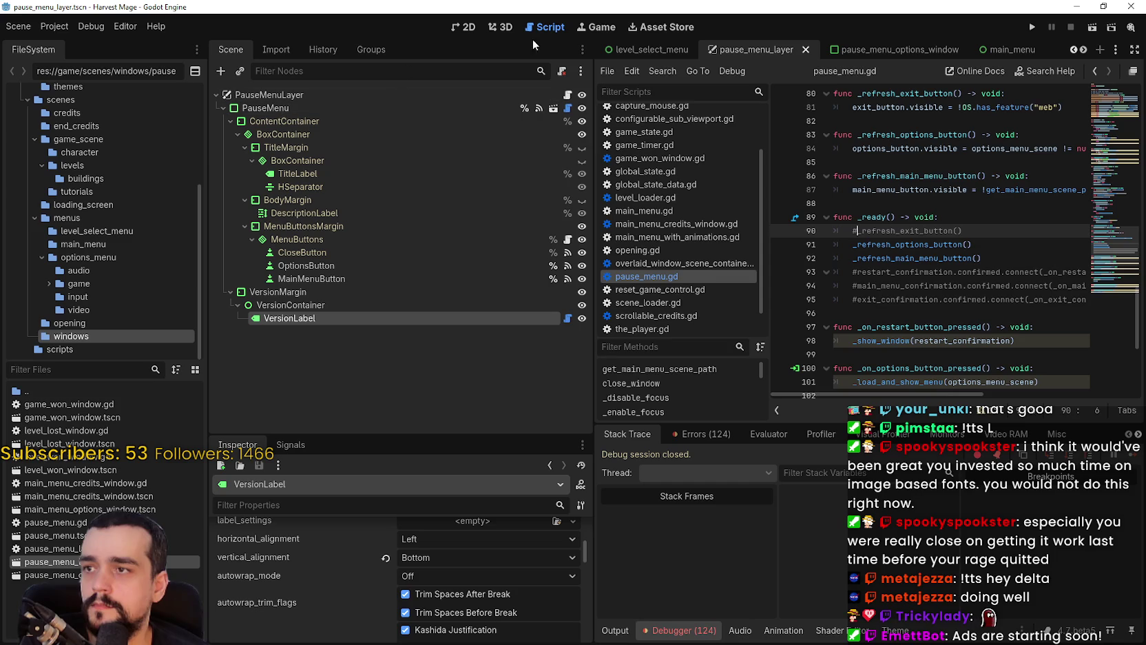
- Paste the copied main menu MenuContainer as a child of PauseMenu
click(466, 28)
scroll(755, 226, down, 3)
key(ctrl+0)
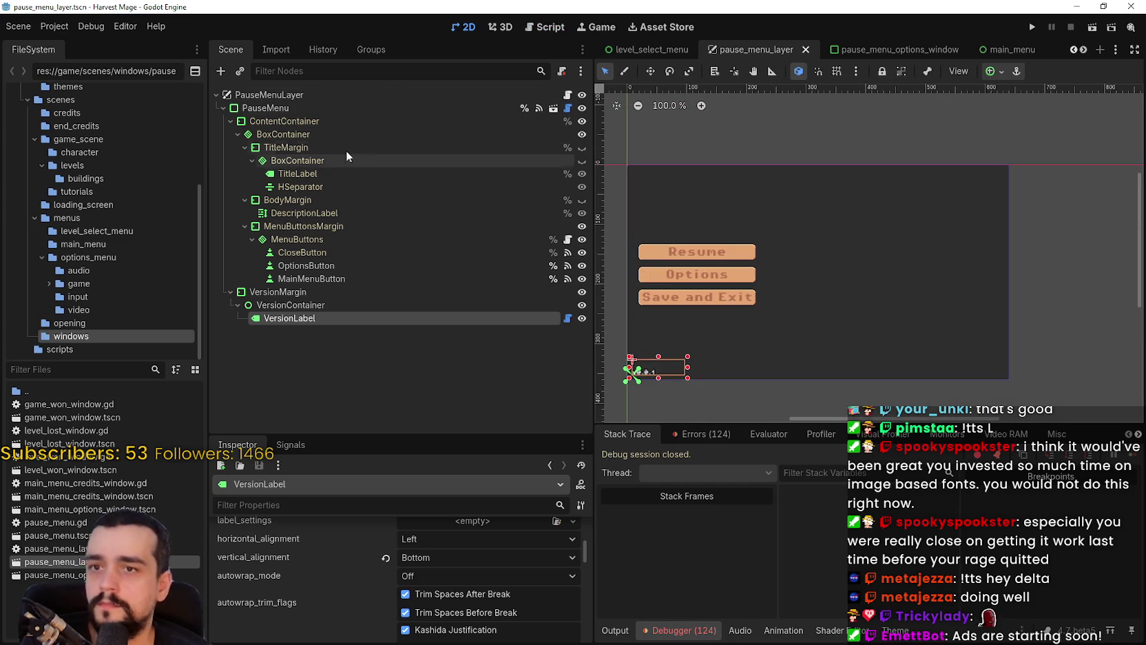
click(267, 108)
right_click(267, 108)
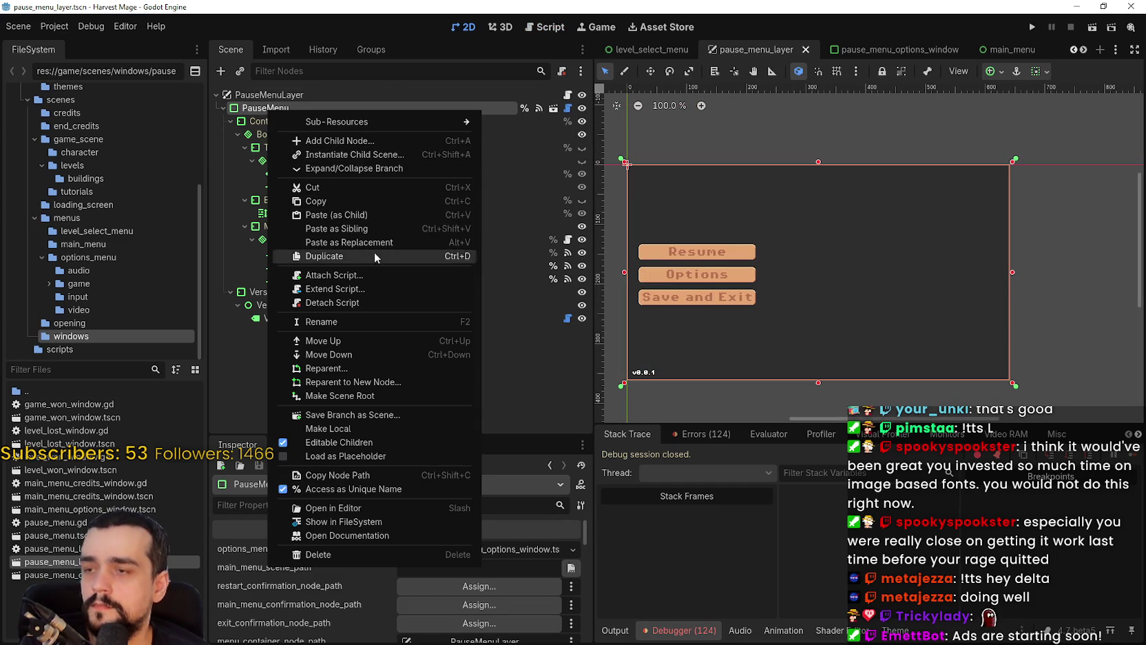
click(365, 219)
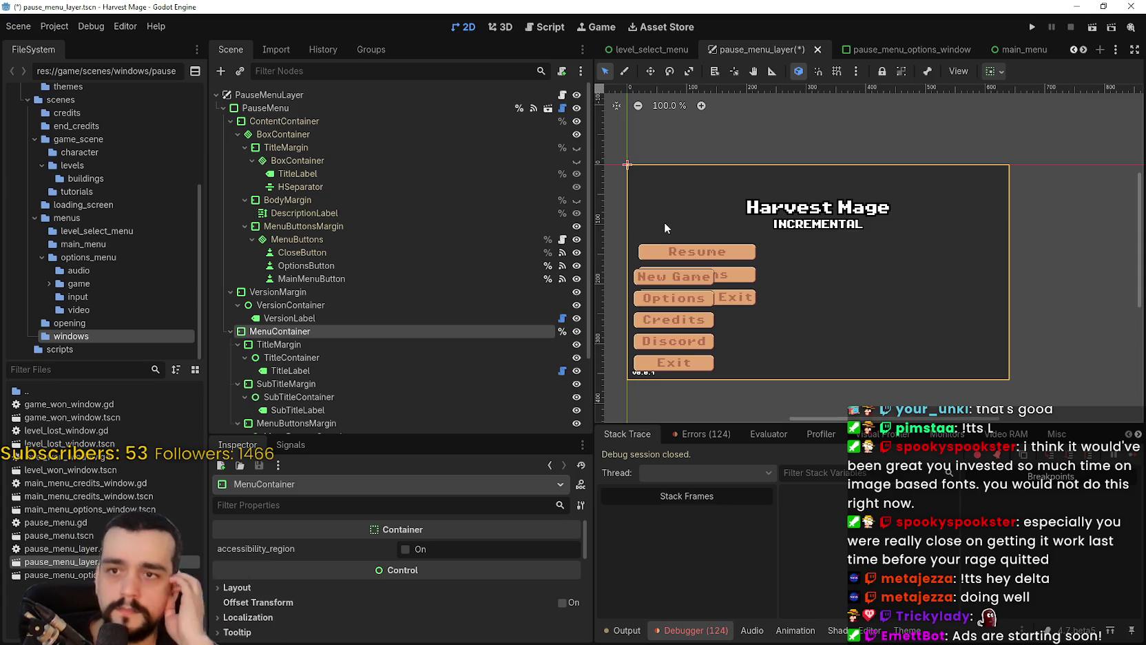
- Delete the pasted MenuButtonsMargin branch and confirm the removal
scroll(332, 373, down, 3)
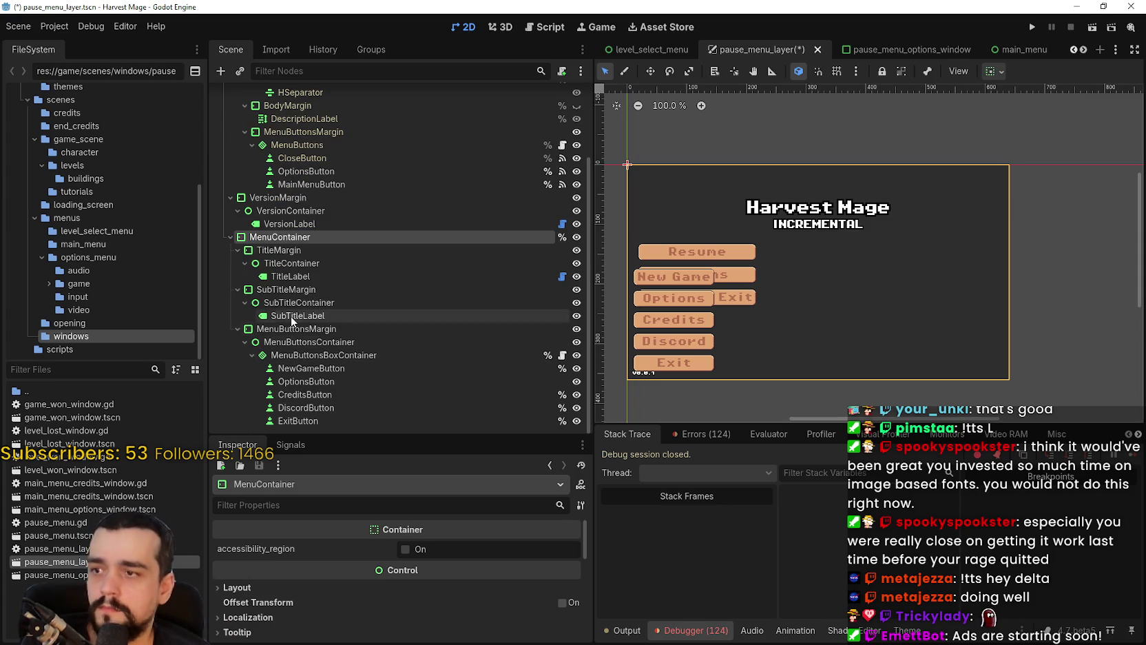
click(272, 330)
right_click(272, 330)
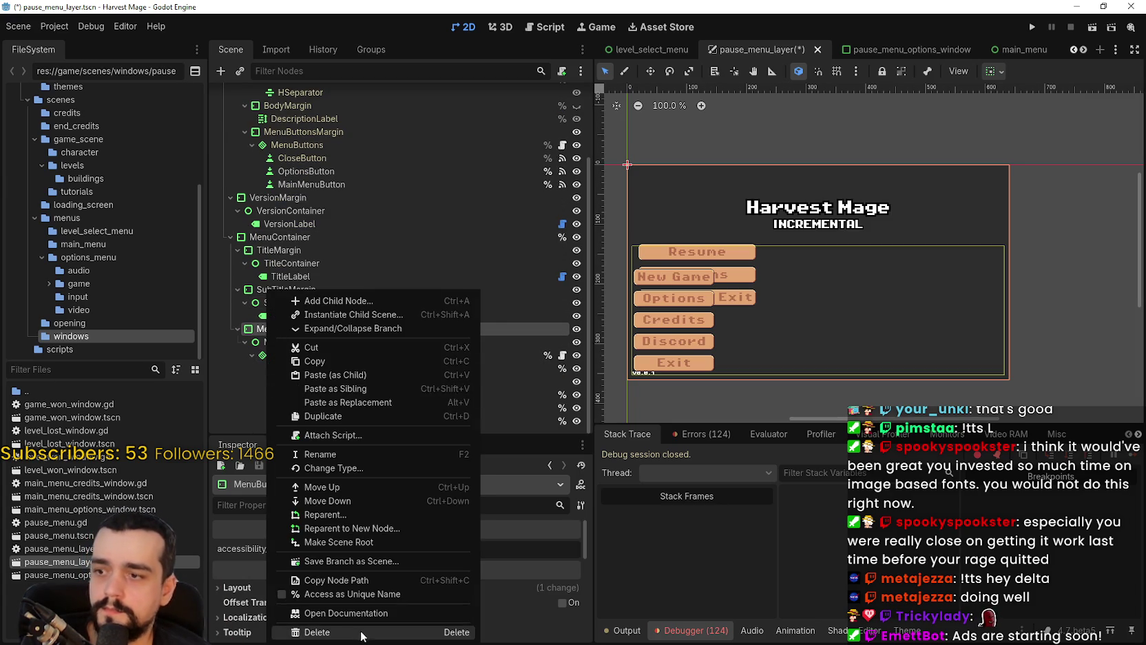
click(317, 632)
click(536, 332)
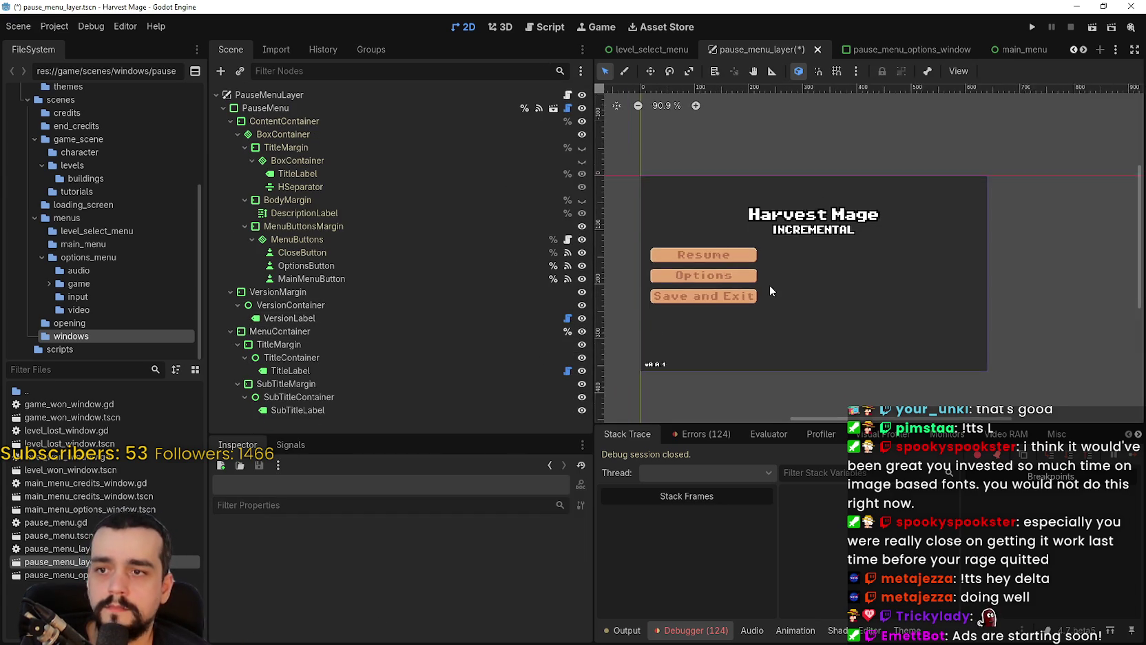
- Inspect the pasted TitleMargin, then switch to the Shelldiver reference screenshots
scroll(766, 279, up, 2)
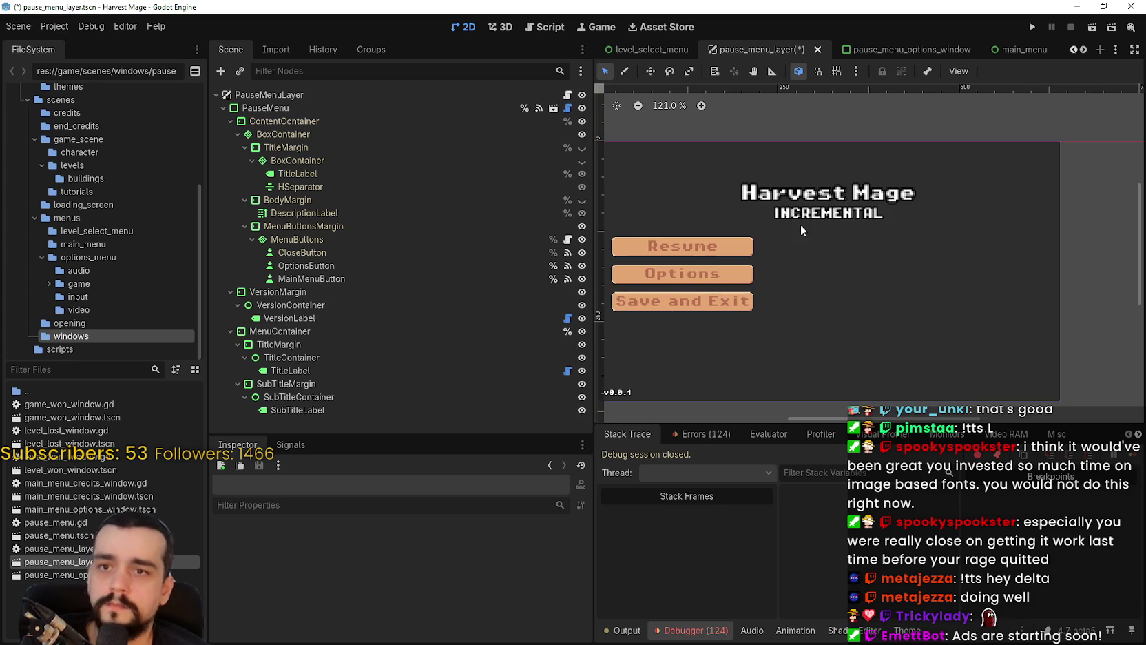
scroll(808, 228, up, 1)
scroll(837, 257, down, 1)
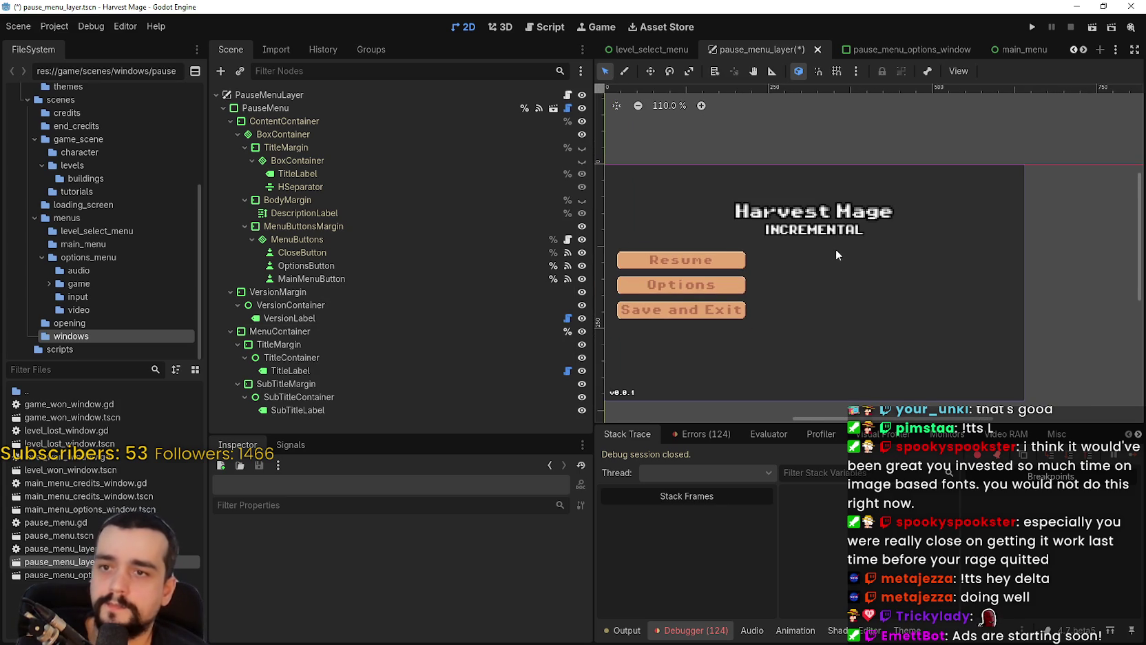
click(282, 331)
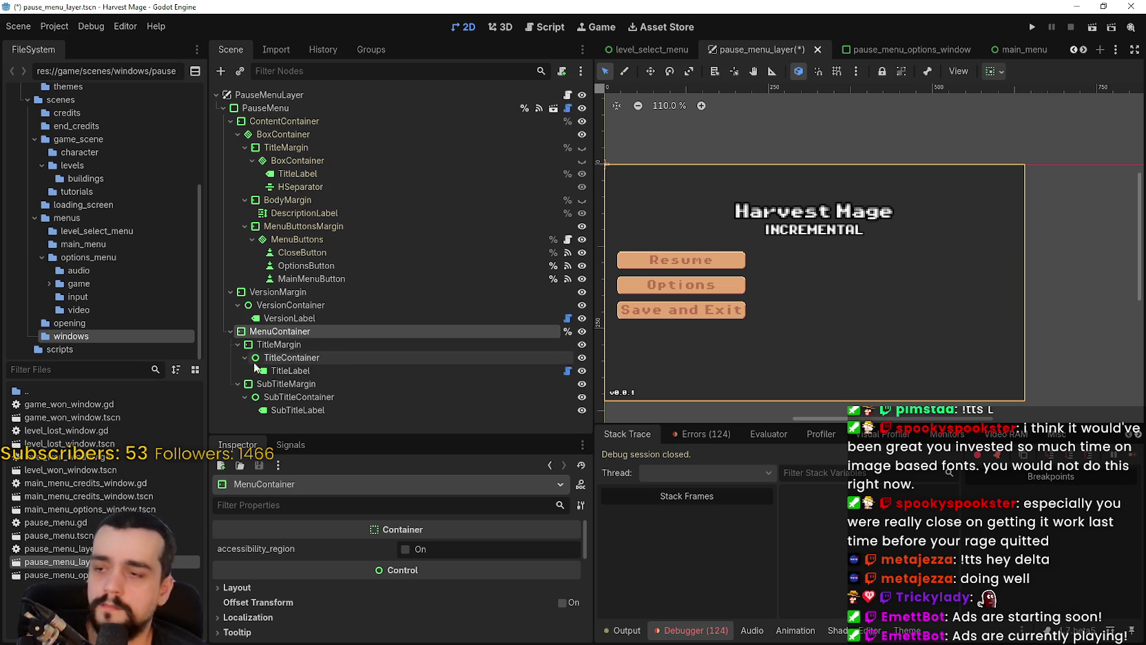
click(236, 345)
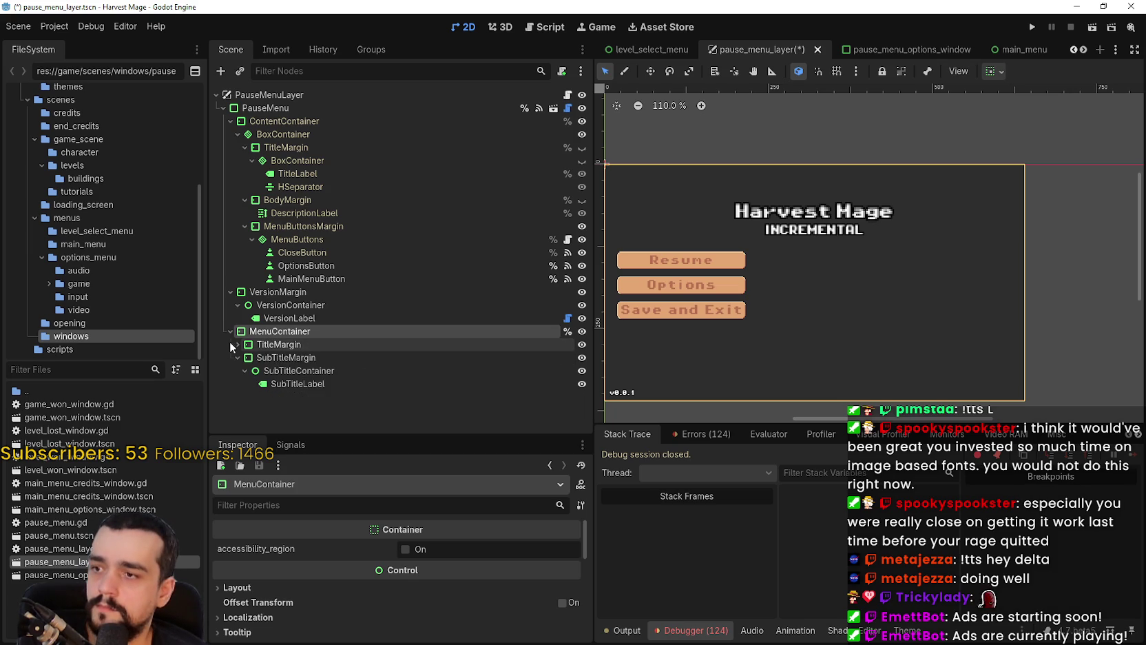
click(279, 339)
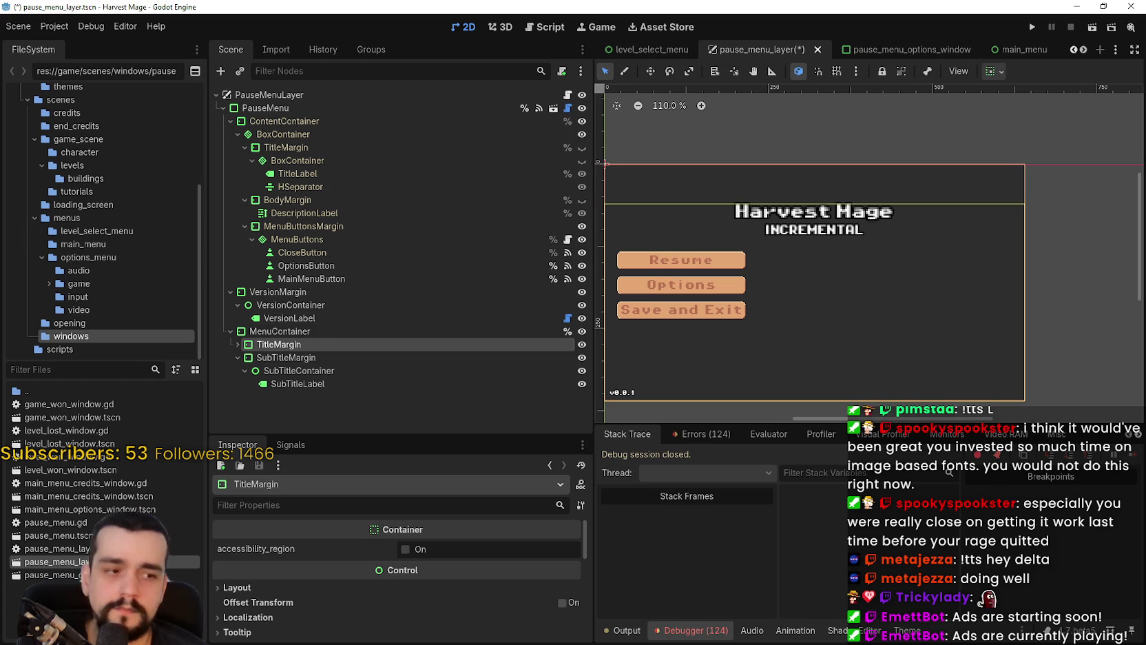
key(alt+Tab)
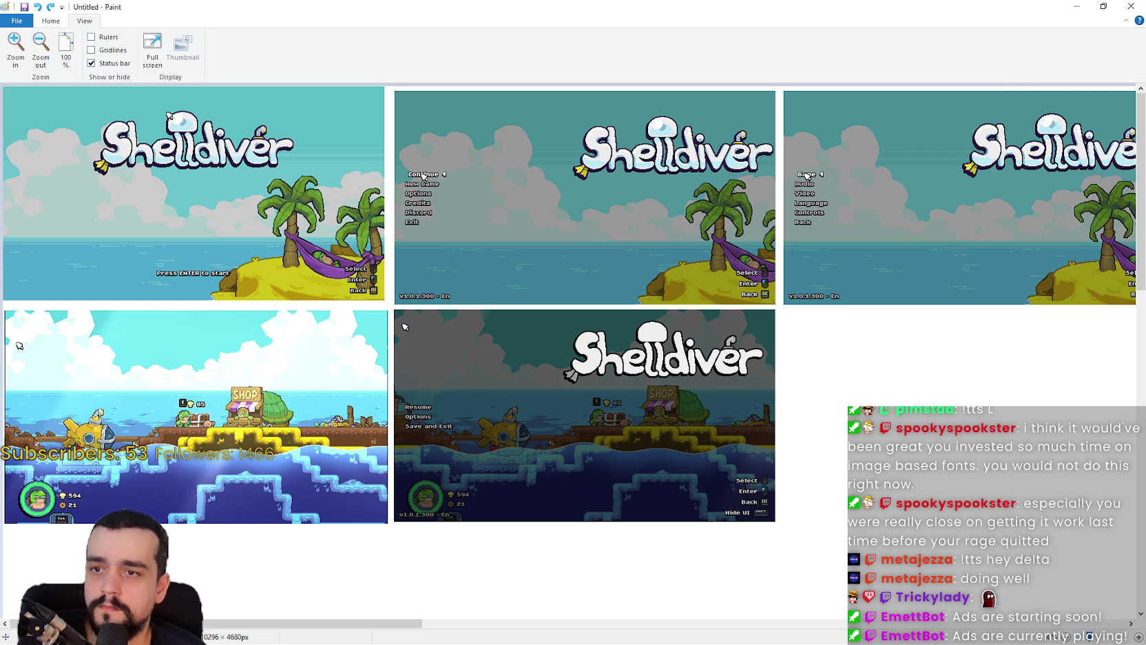
key(alt+Tab)
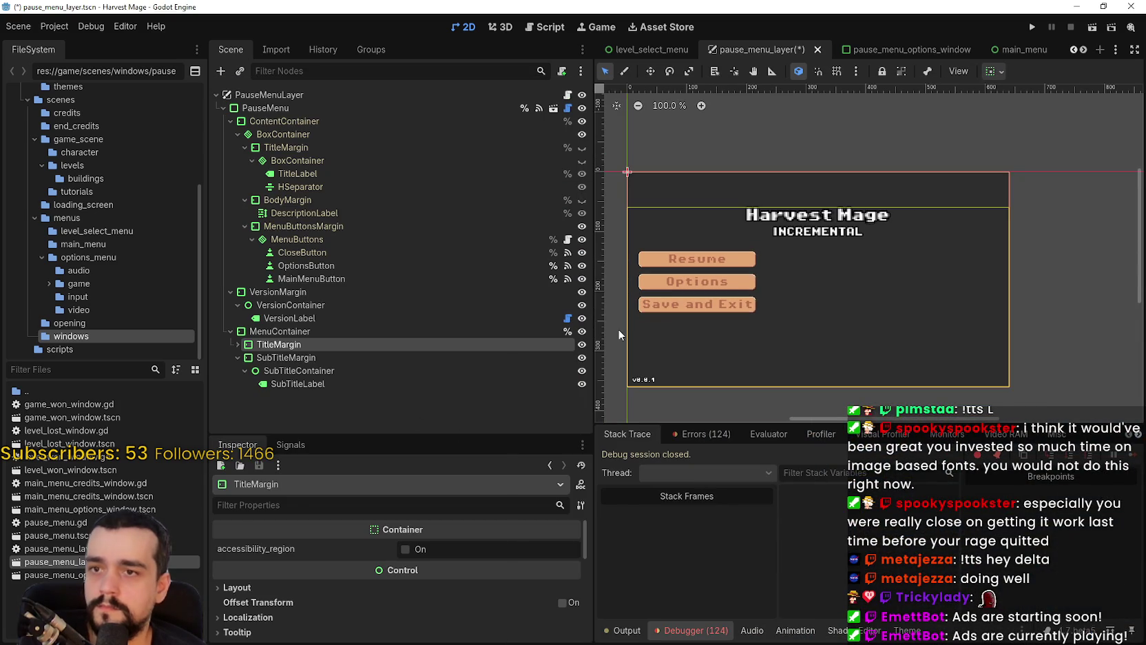
click(286, 358)
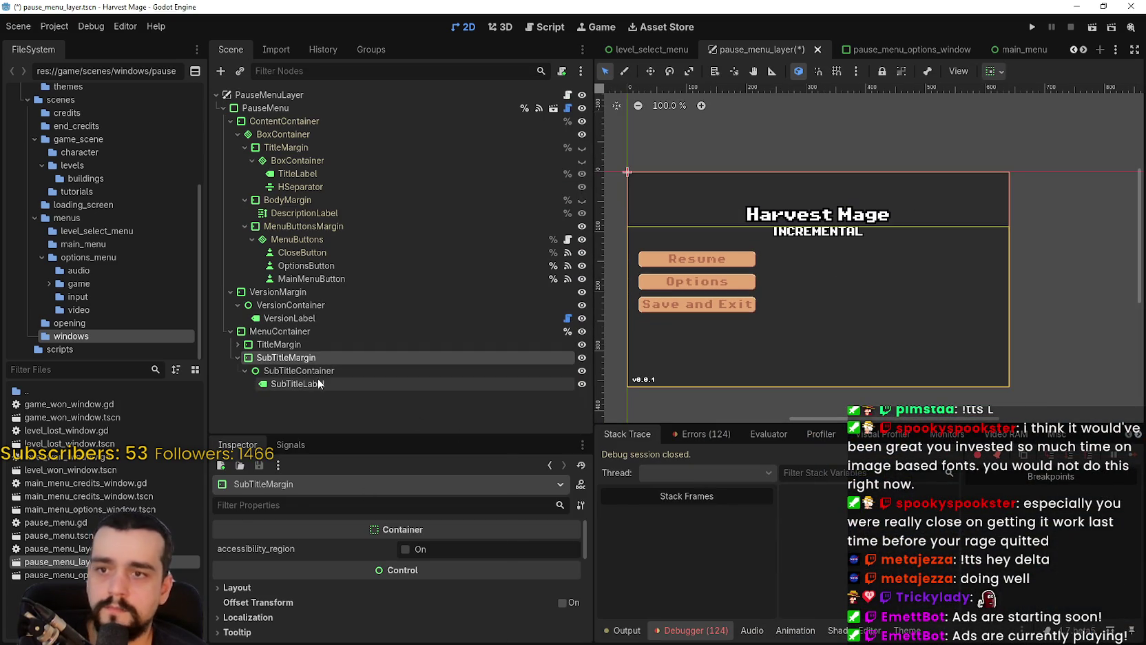
click(298, 342)
click(281, 327)
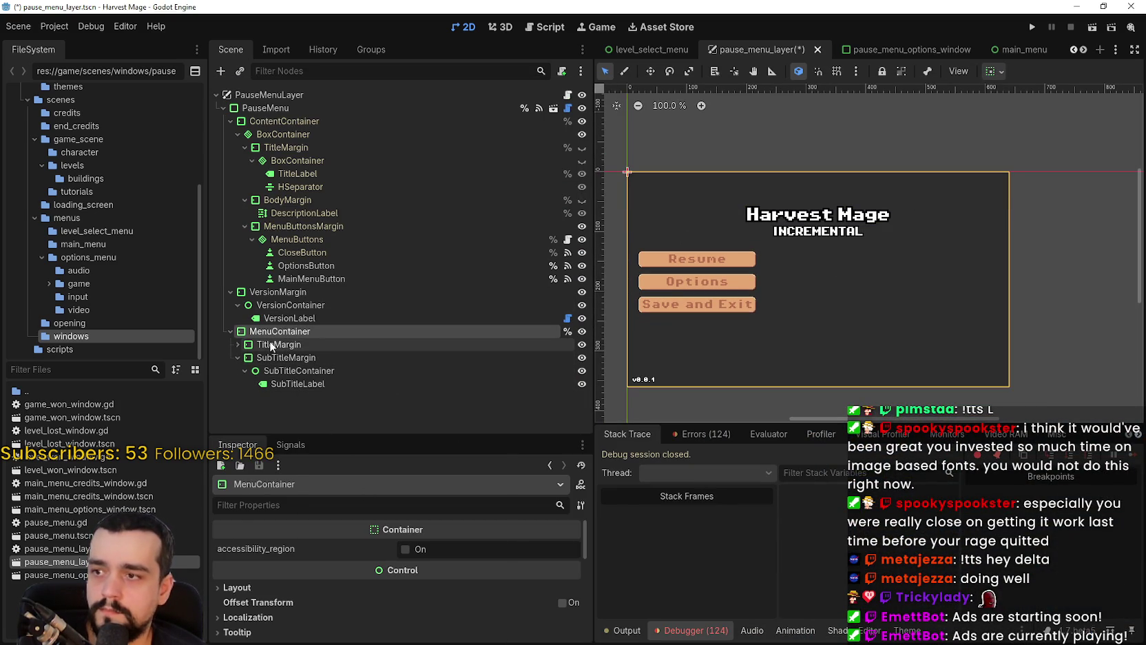
click(230, 344)
click(232, 344)
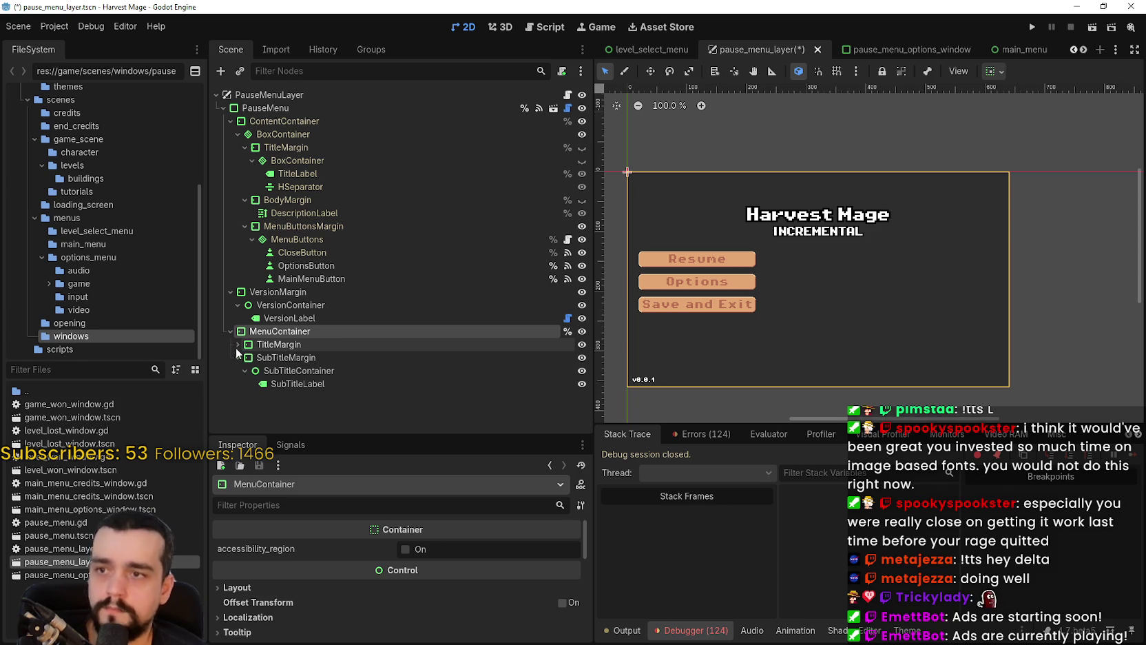
click(235, 345)
click(283, 345)
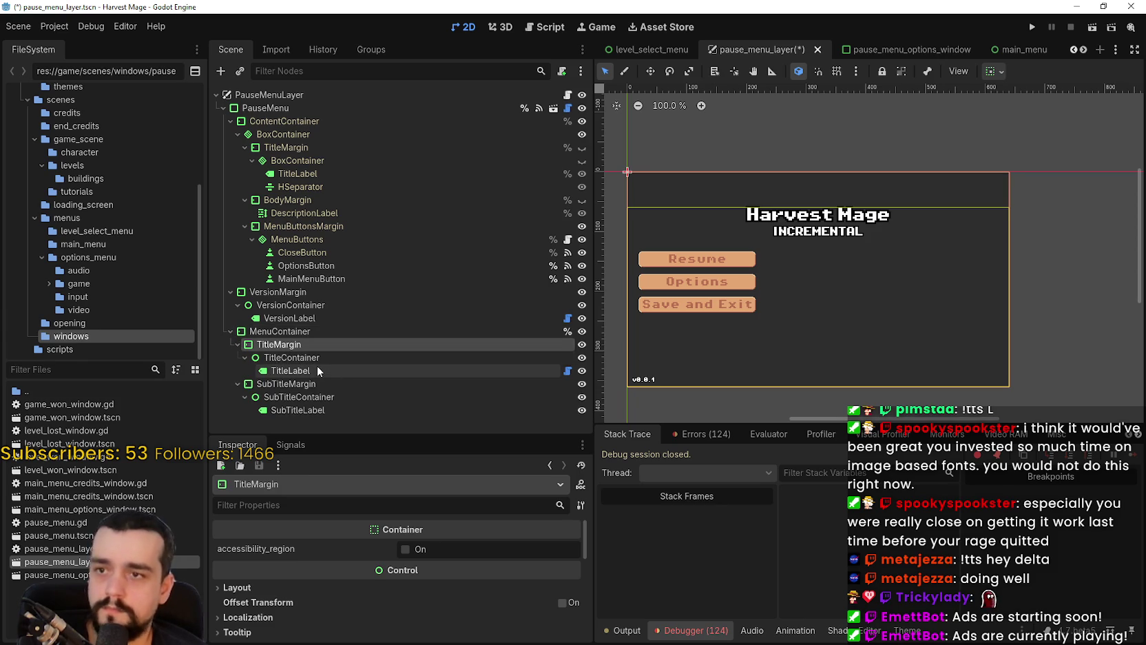
scroll(438, 586, down, 2)
scroll(438, 586, down, 8)
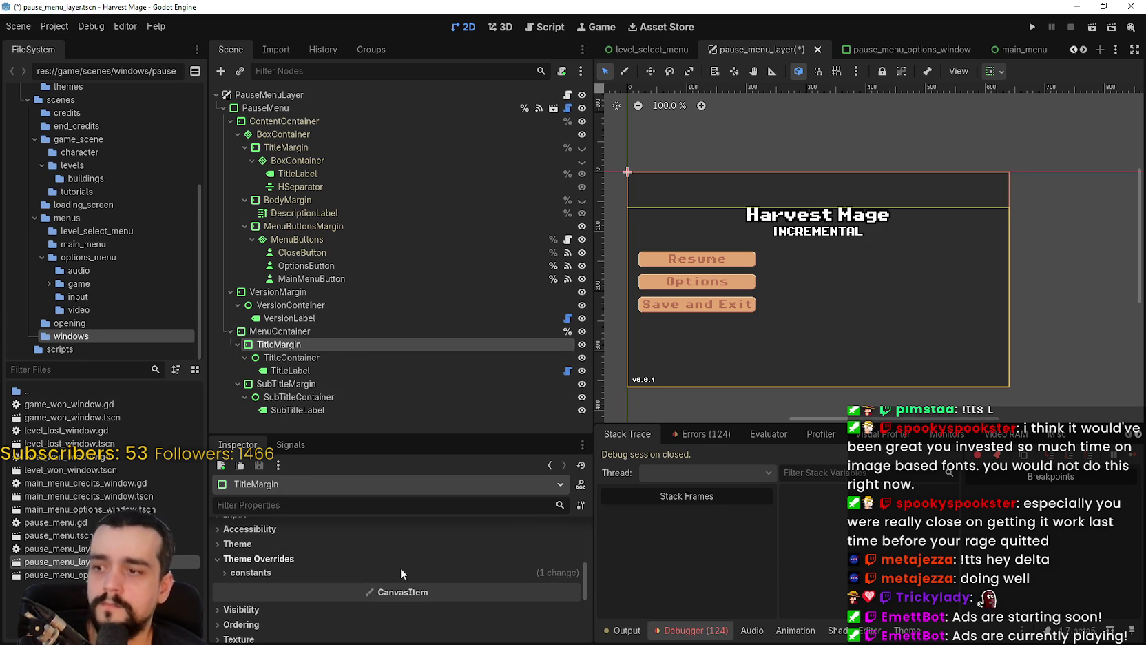
click(438, 572)
scroll(439, 569, down, 2)
click(444, 563)
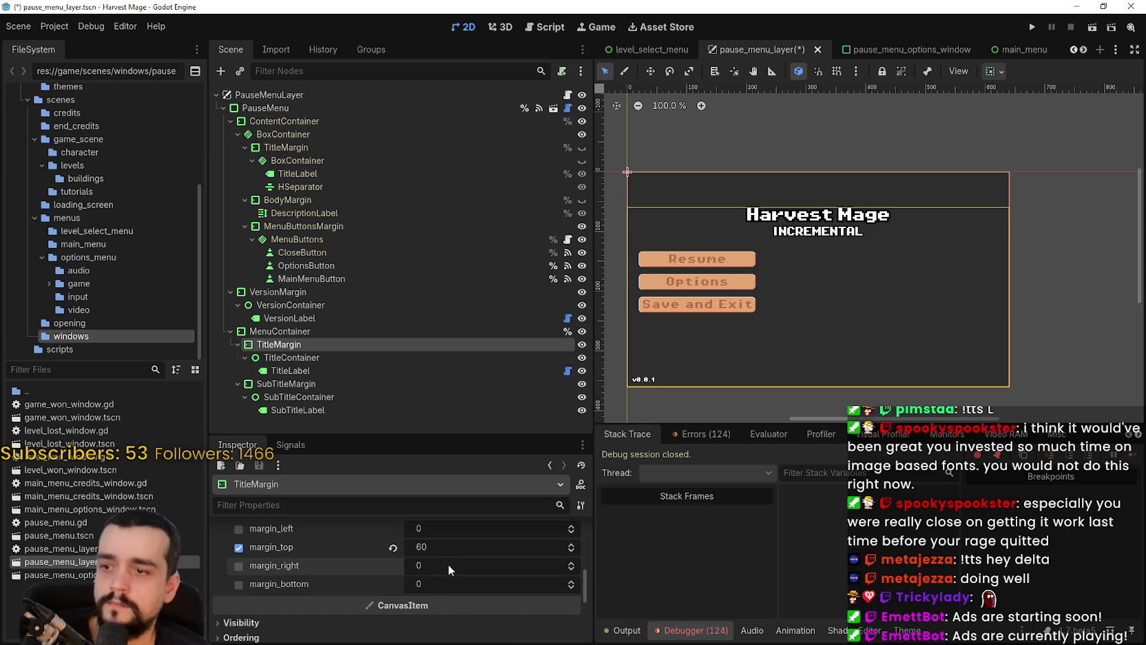
click(445, 530)
text(6)
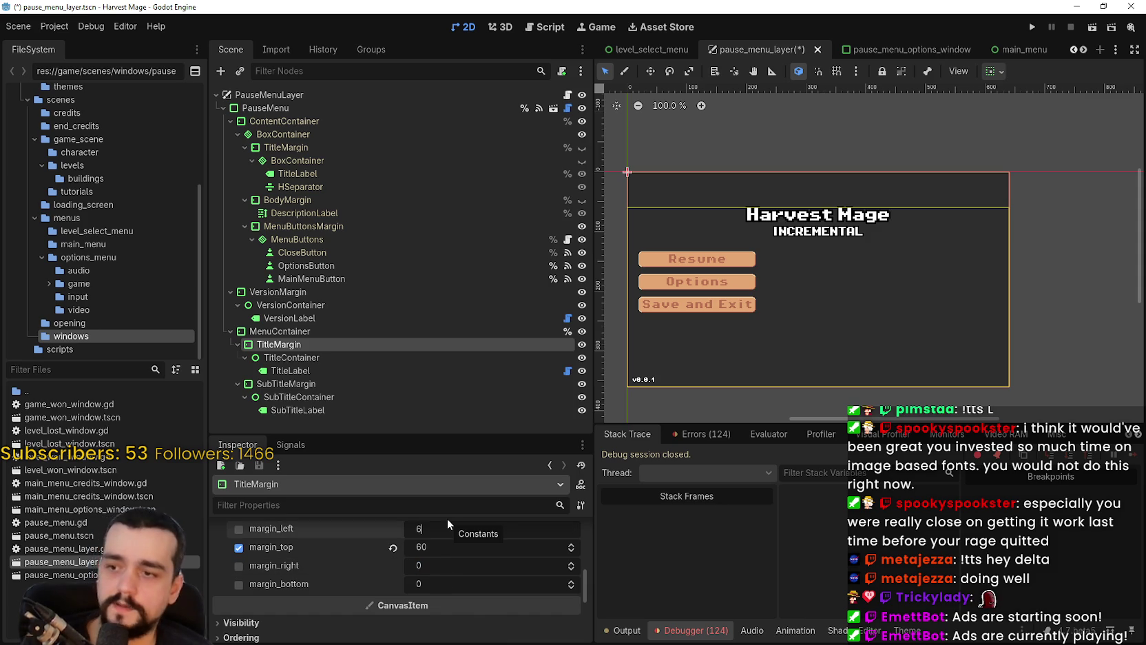
text(0)
key(Return)
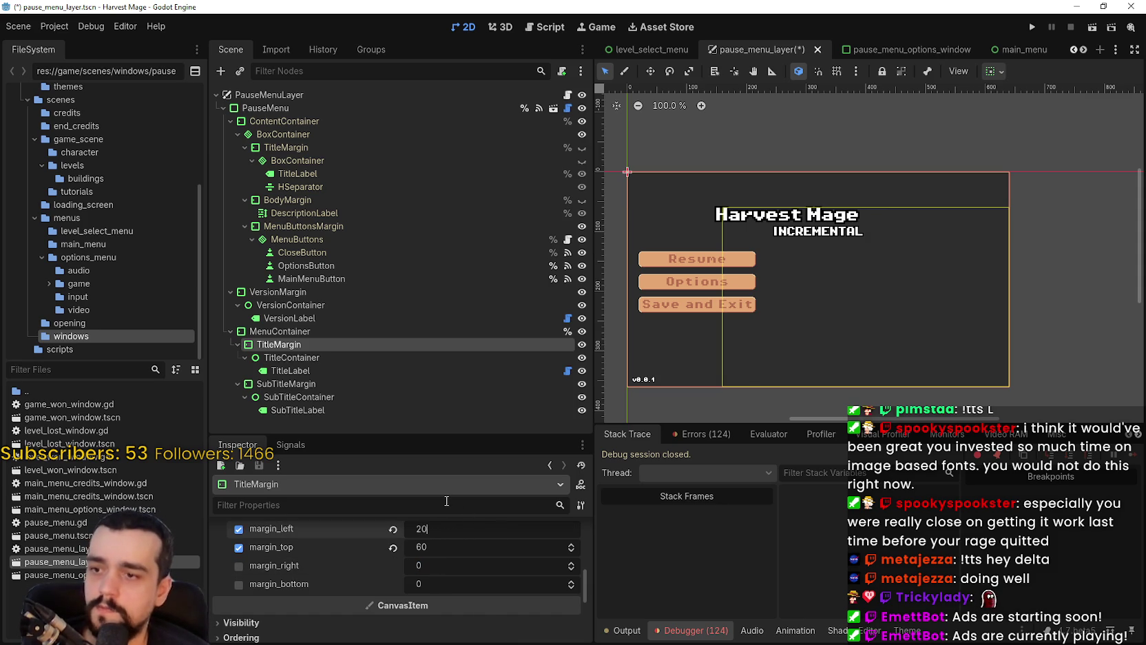
text(0)
key(Return)
key(Return)
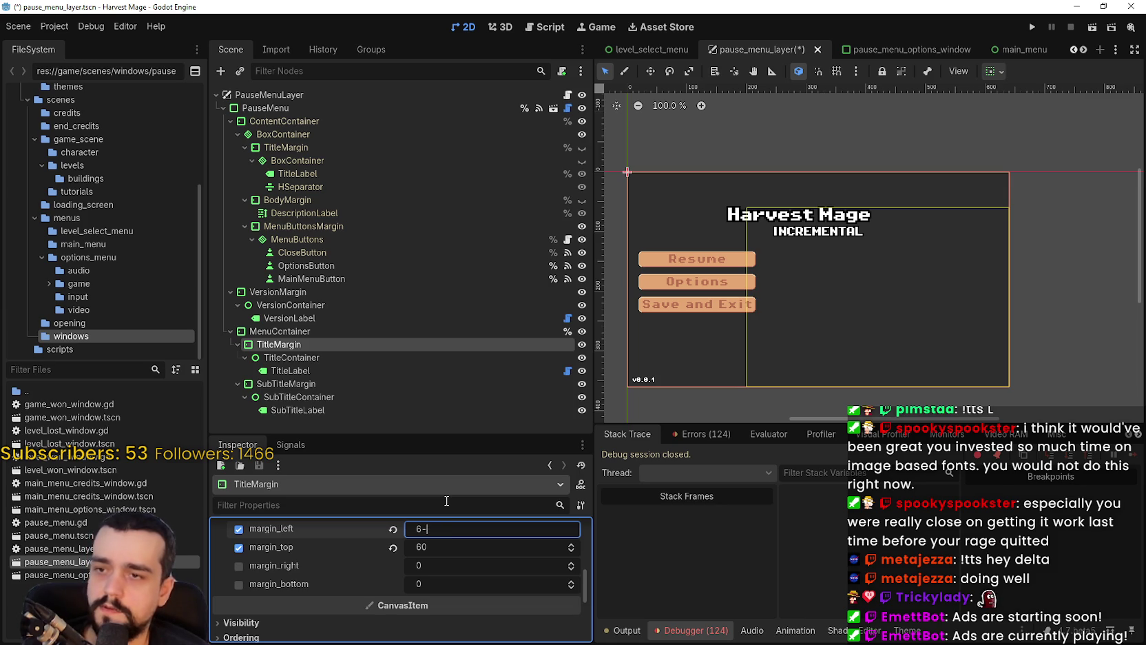
key(Return)
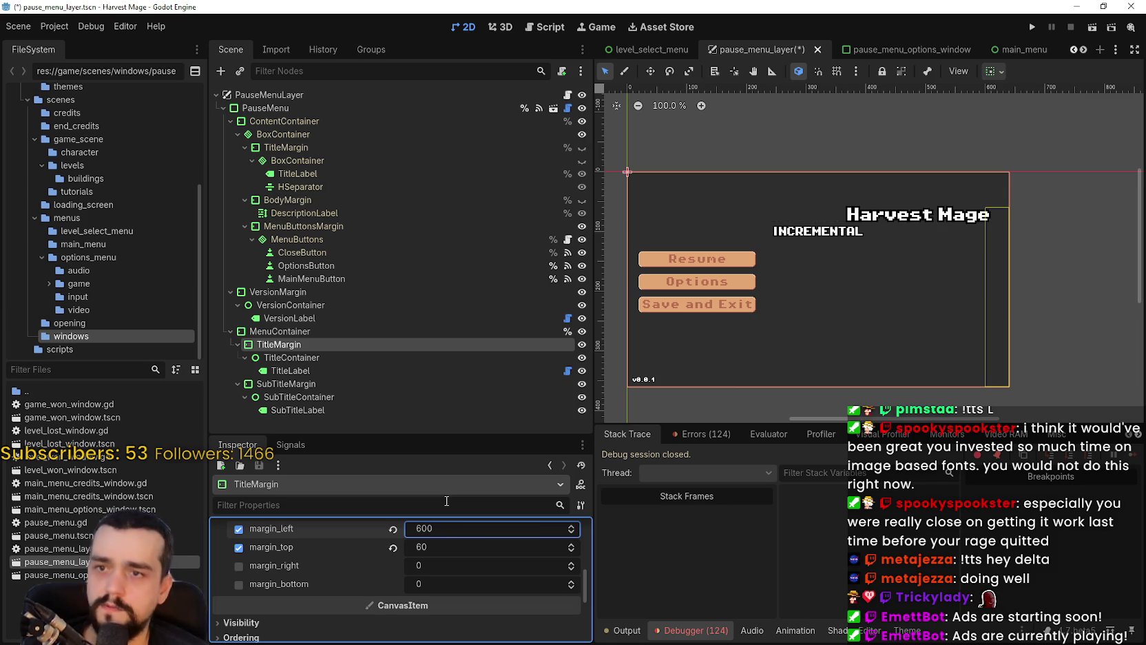
click(392, 529)
scroll(865, 200, up, 1)
scroll(864, 195, down, 1)
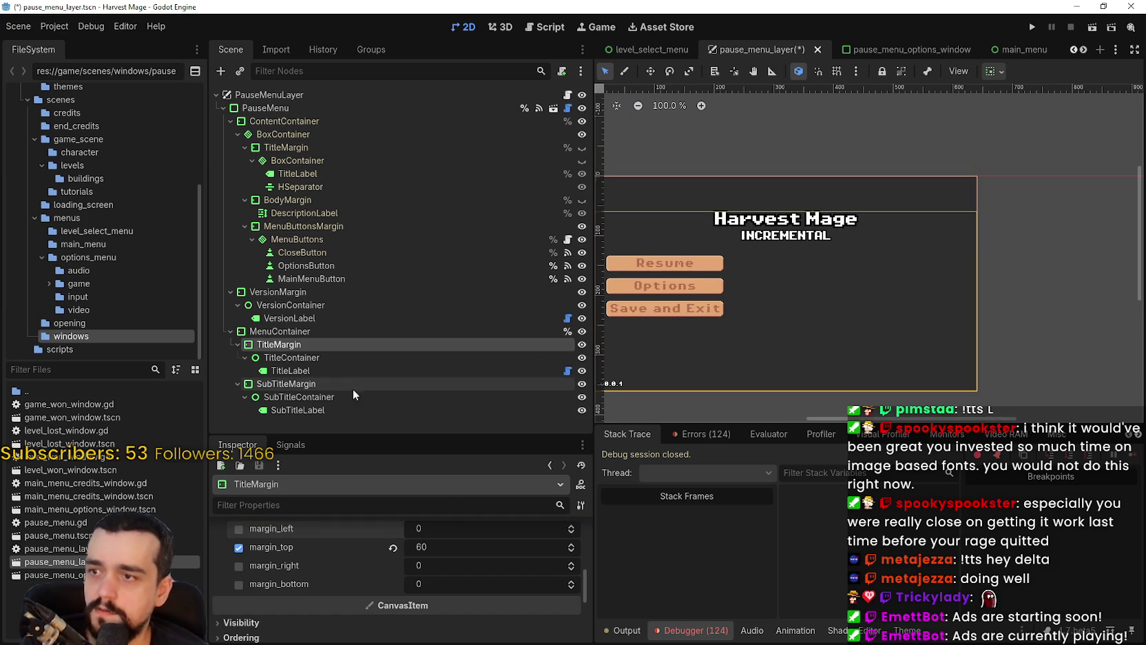
click(339, 358)
scroll(779, 312, down, 3)
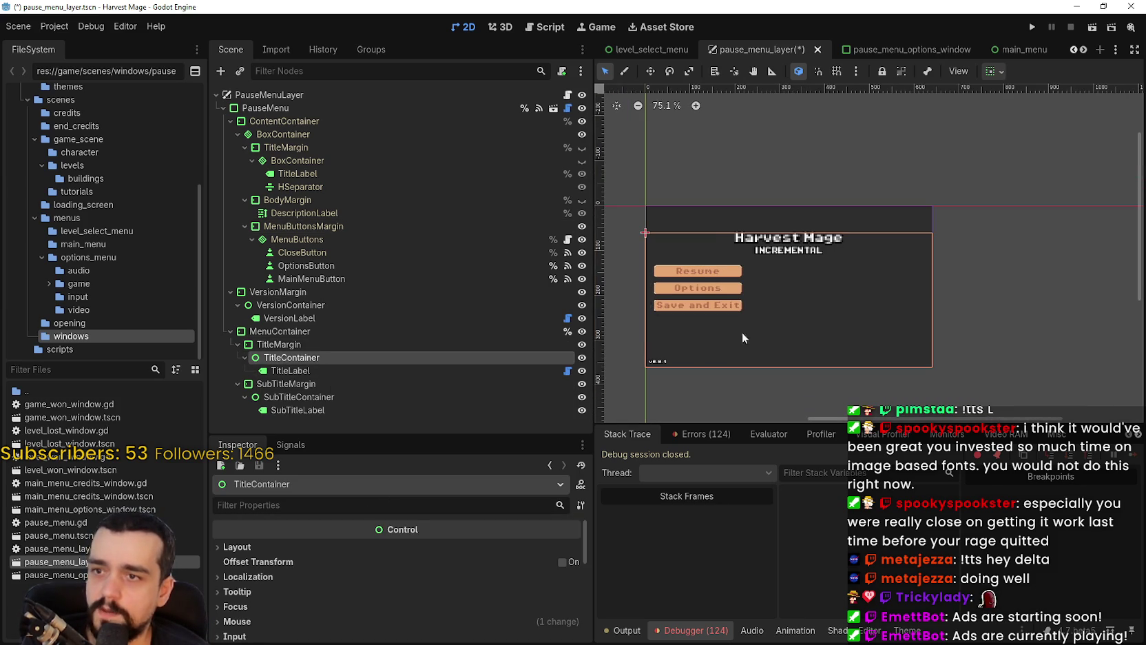
scroll(432, 622, down, 3)
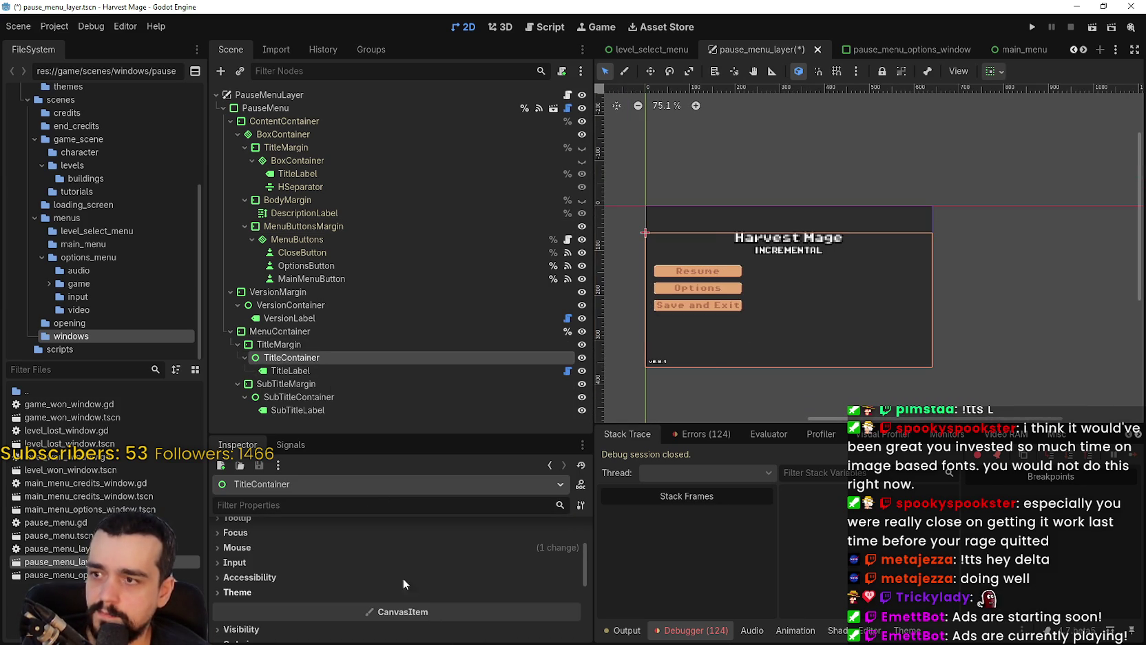
click(303, 345)
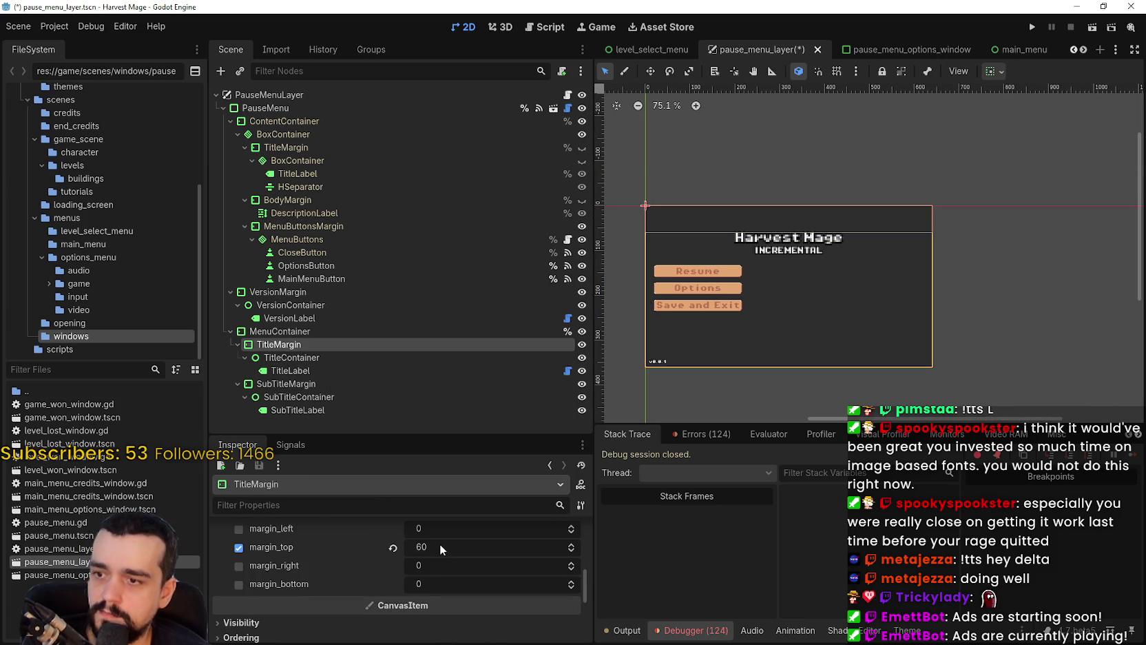
scroll(441, 544, up, 2)
click(277, 331)
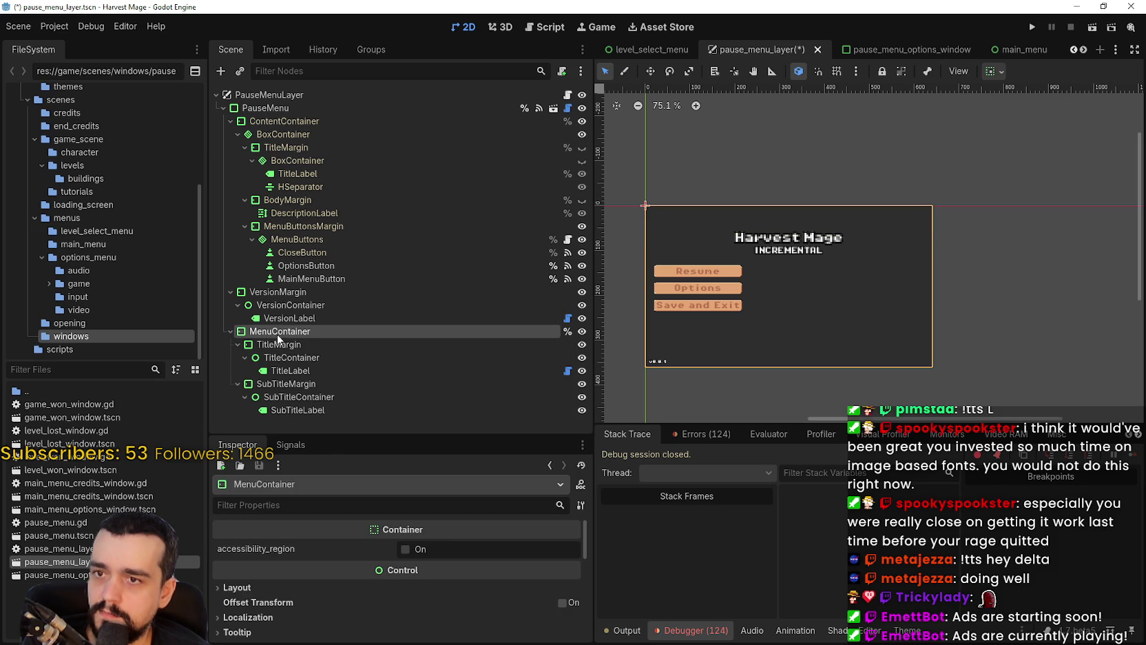
scroll(296, 555, down, 5)
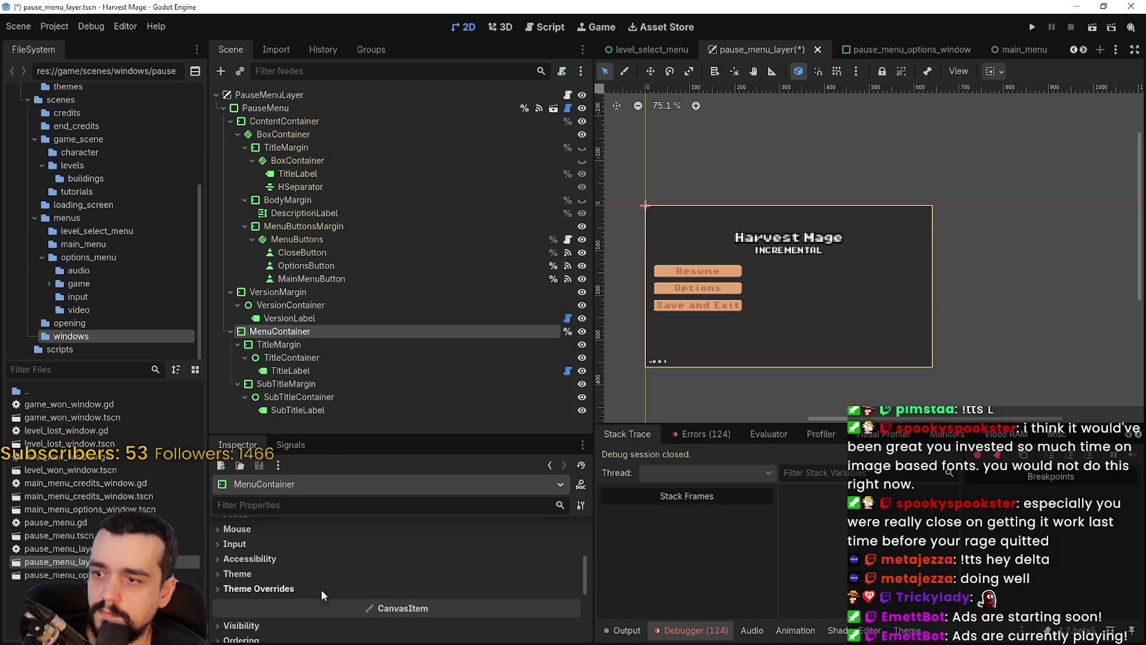
click(328, 588)
scroll(386, 585, down, 2)
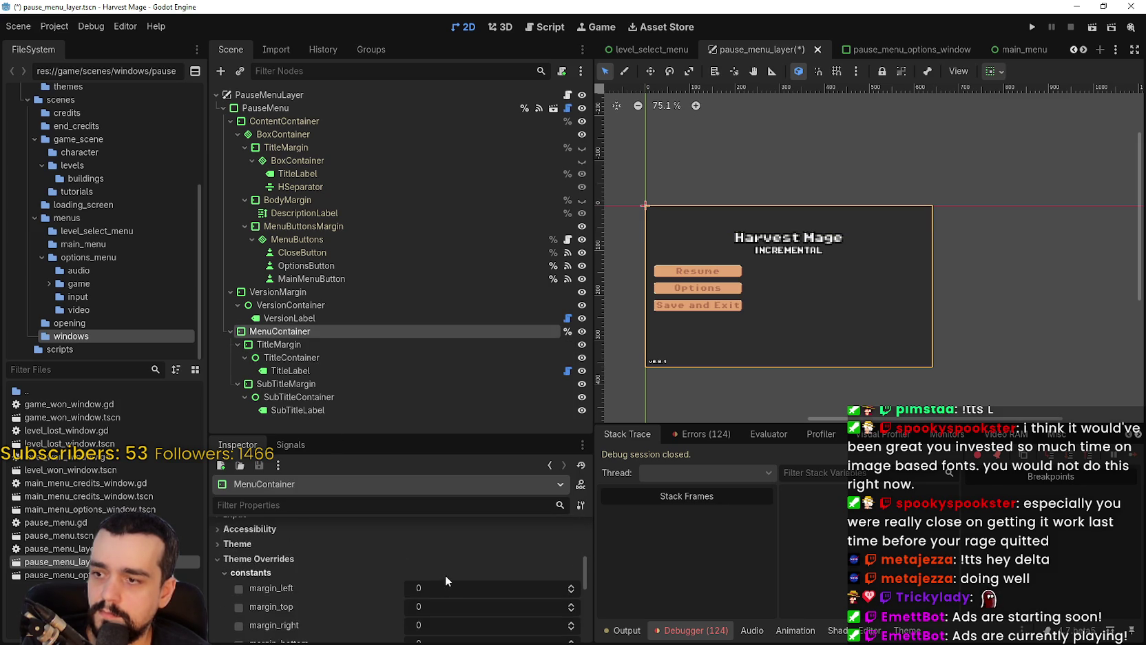
key(Return)
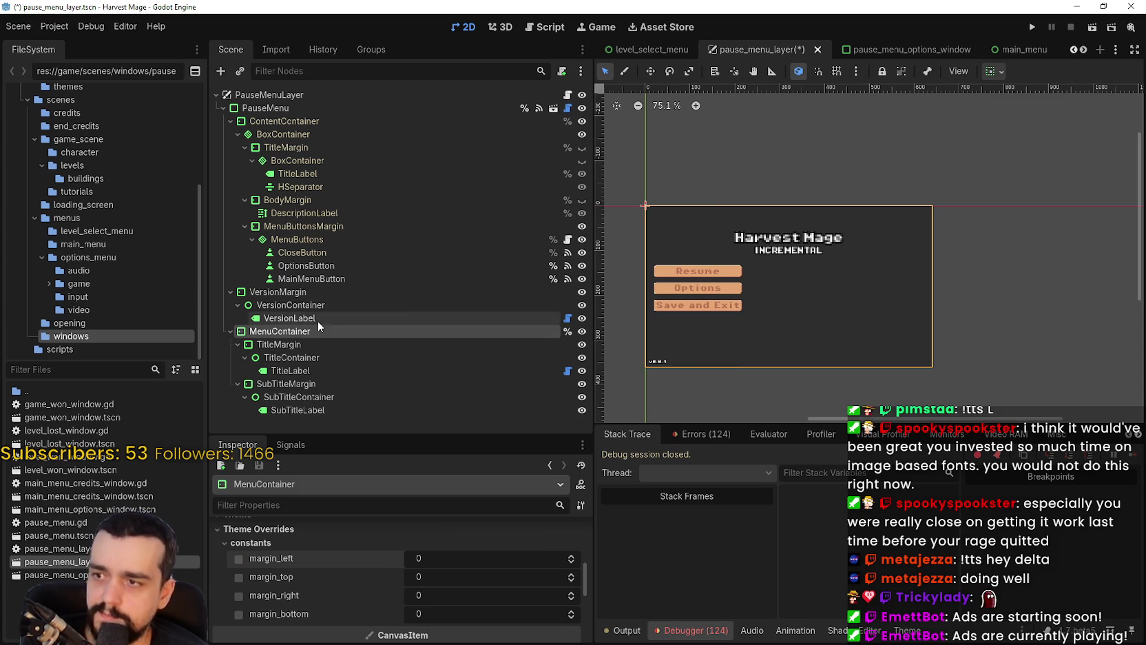
click(321, 371)
- Set the Harvest Mage TitleLabel's horizontal alignment to Right
scroll(850, 229, up, 1)
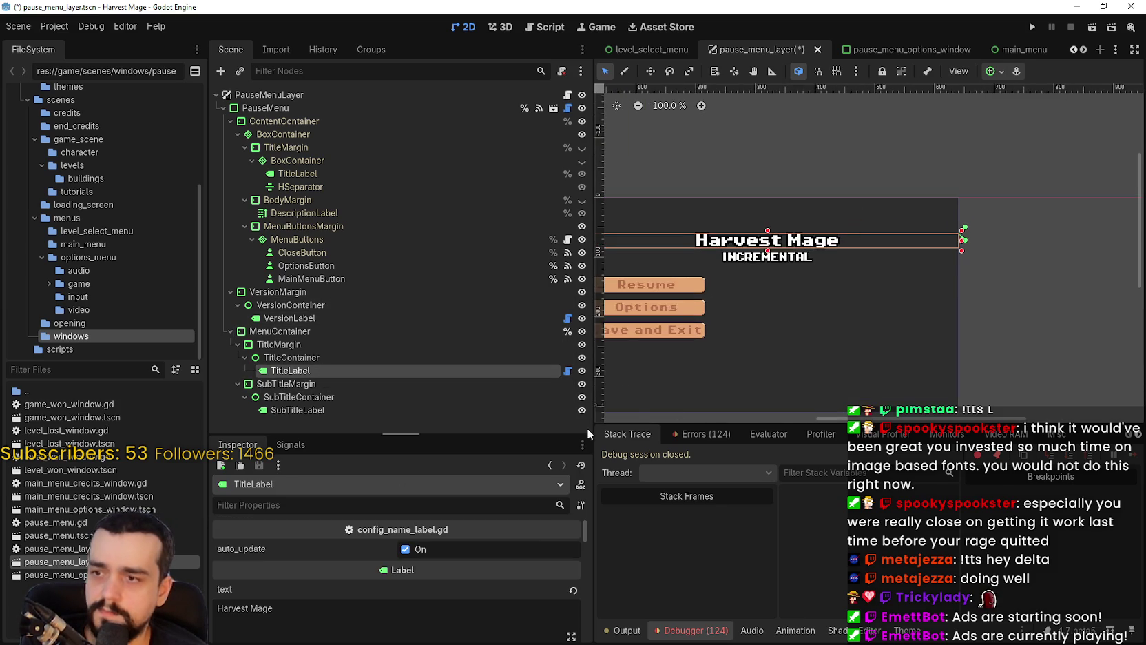
scroll(752, 320, down, 3)
scroll(659, 276, up, 2)
drag(658, 276, 763, 271)
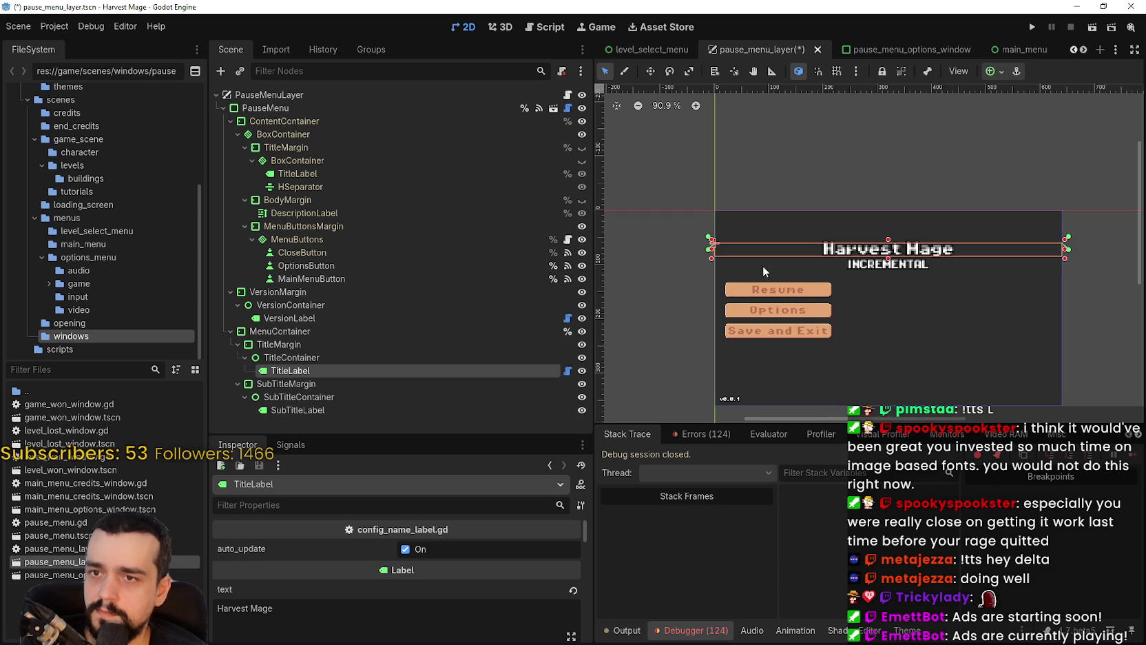
click(336, 358)
click(300, 372)
scroll(352, 570, down, 3)
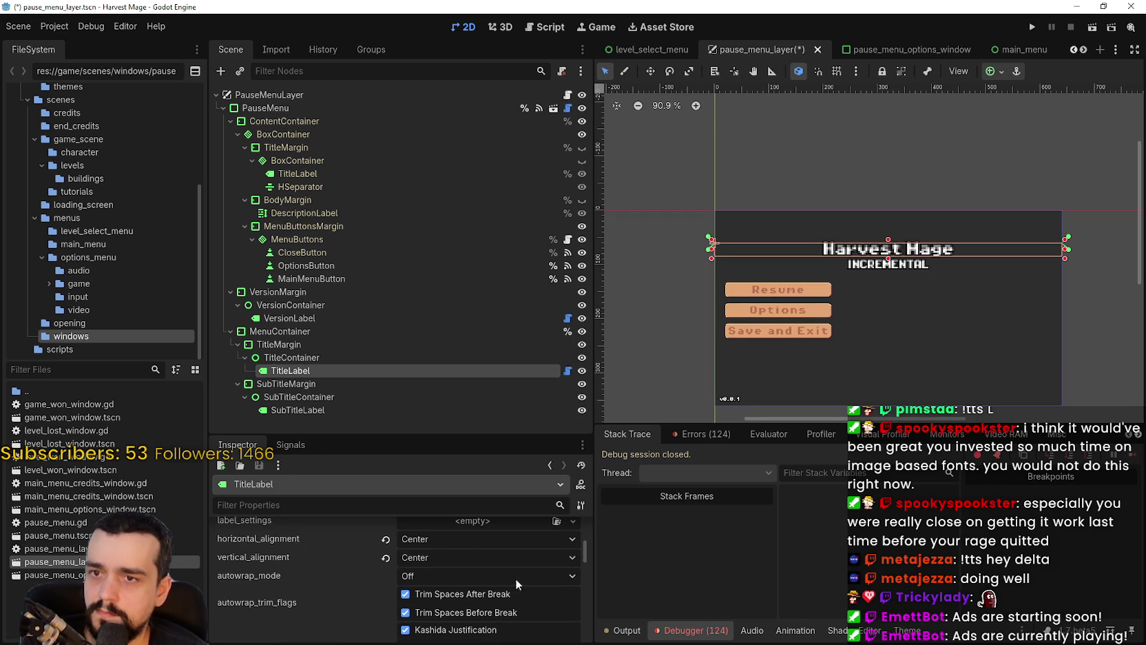
click(474, 557)
click(473, 557)
click(460, 538)
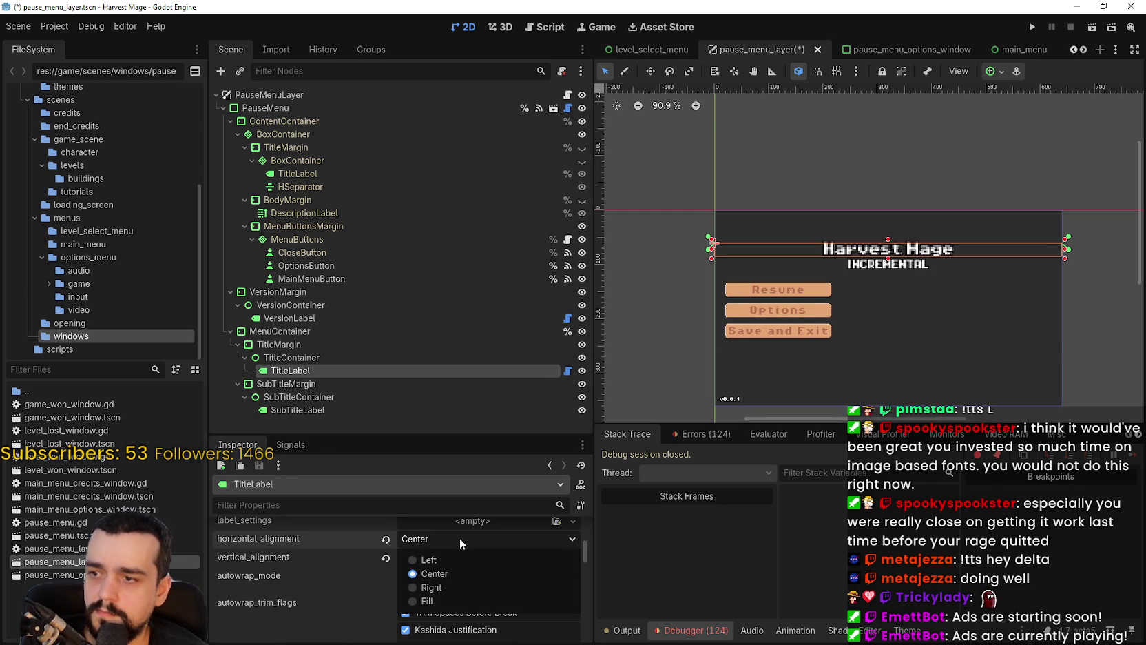
click(448, 585)
- Give TitleMargin a right margin override of 10
scroll(1009, 268, up, 5)
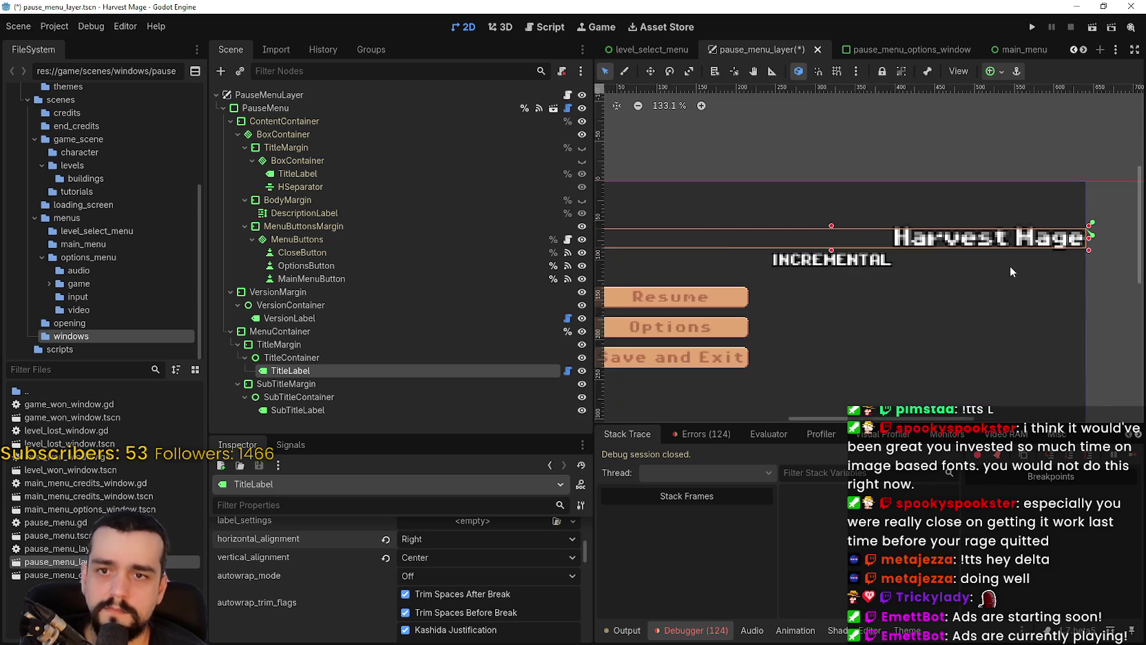
scroll(1086, 208, up, 3)
scroll(1085, 209, down, 5)
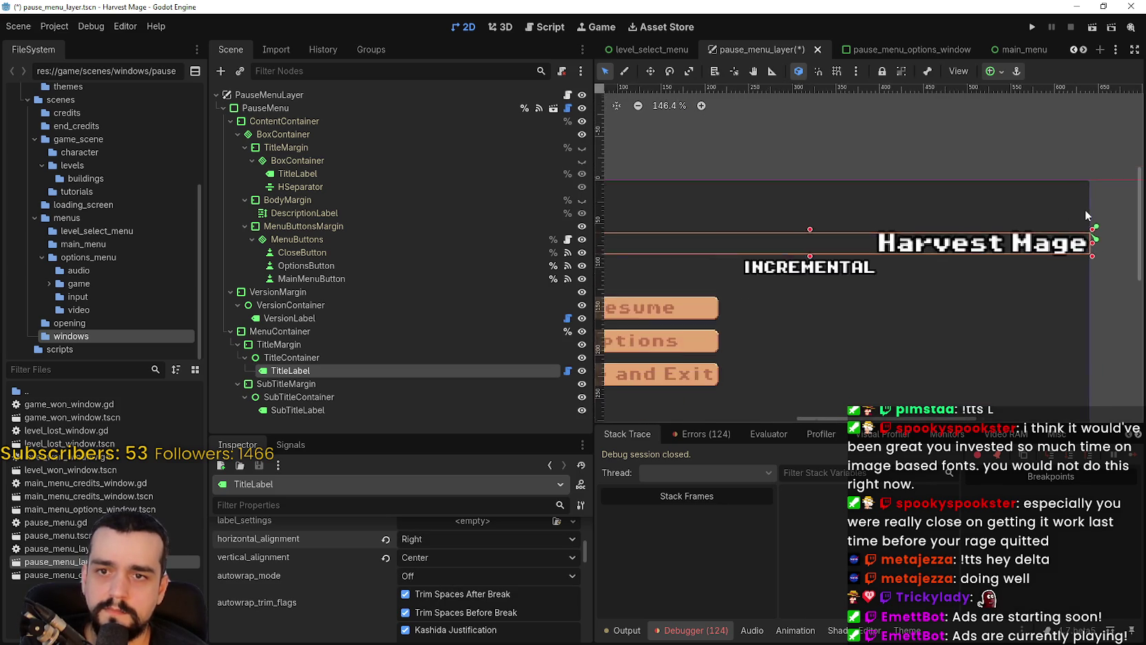
scroll(1052, 237, down, 2)
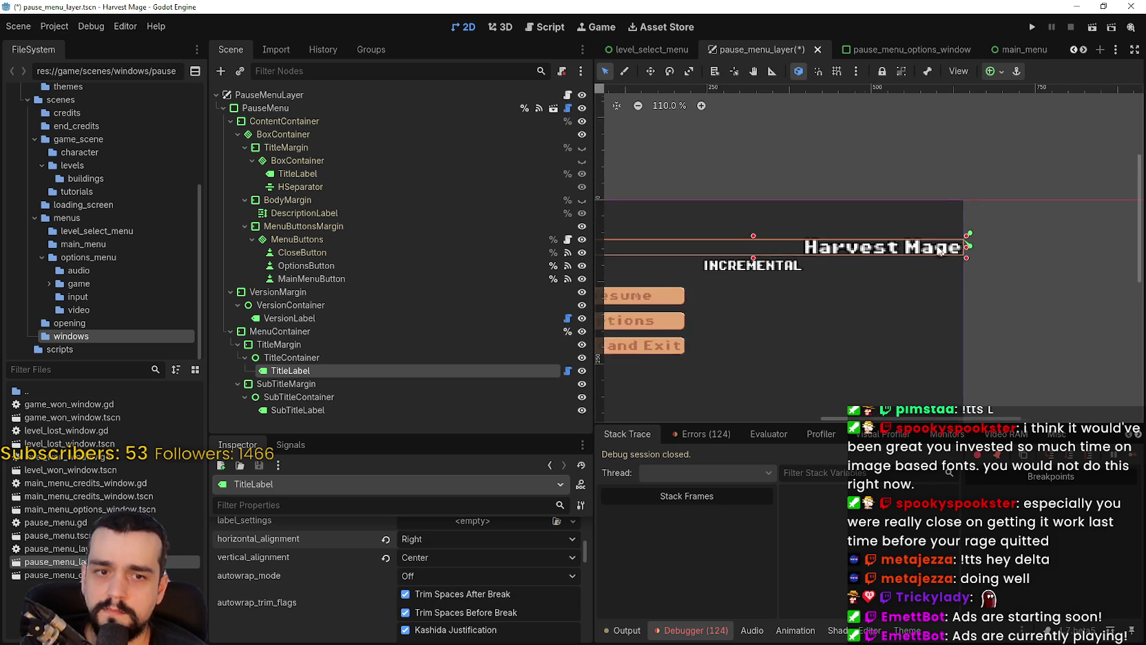
click(290, 358)
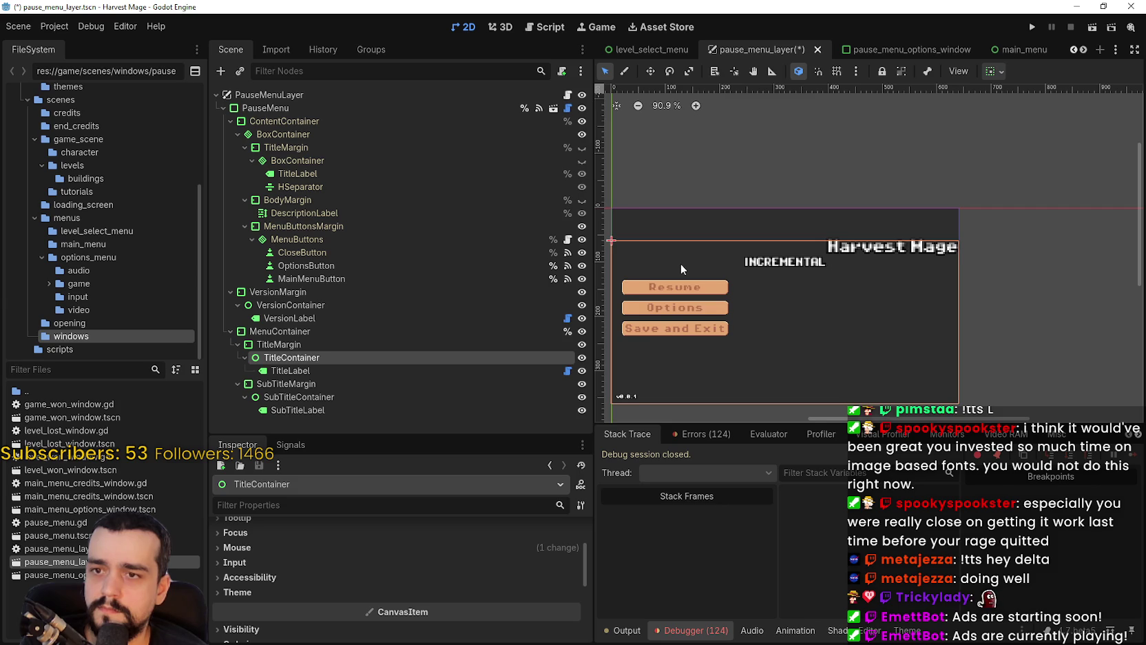
scroll(686, 265, down, 1)
mouse_move(689, 274)
mouse_down()
mouse_move(732, 264)
mouse_move(719, 261)
mouse_up()
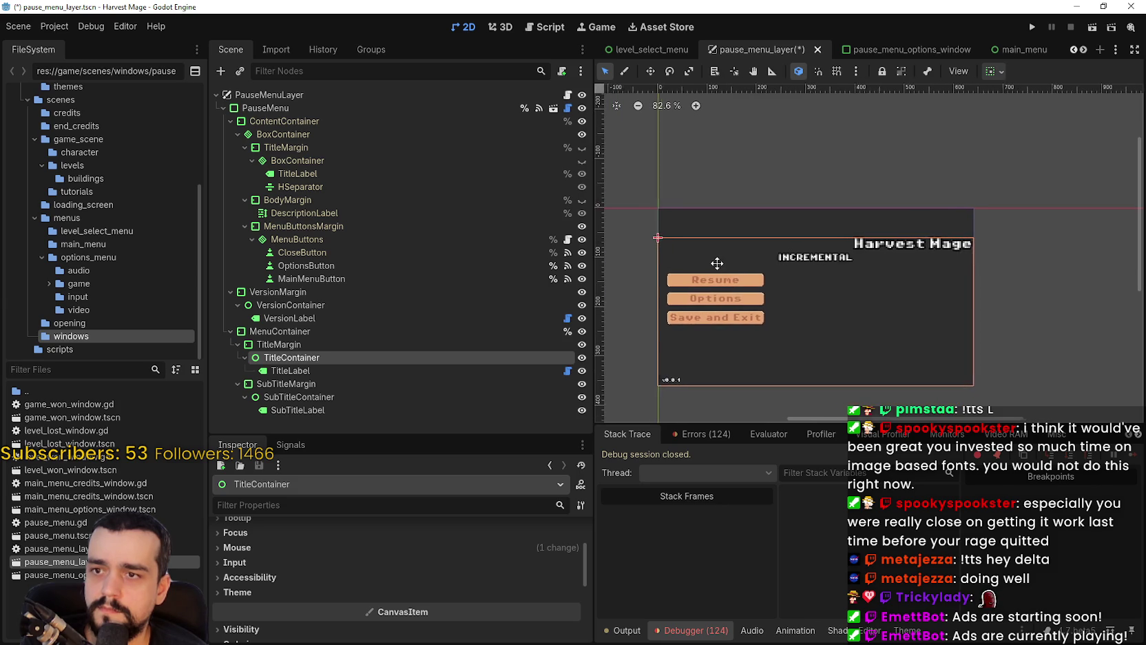
click(299, 345)
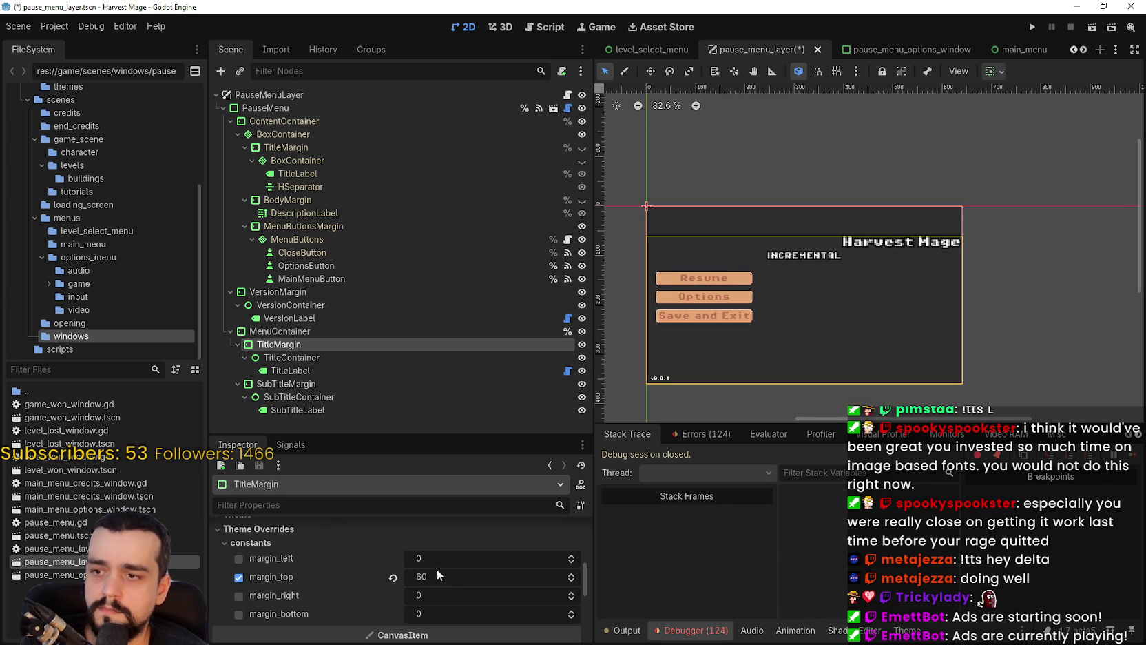
click(446, 595)
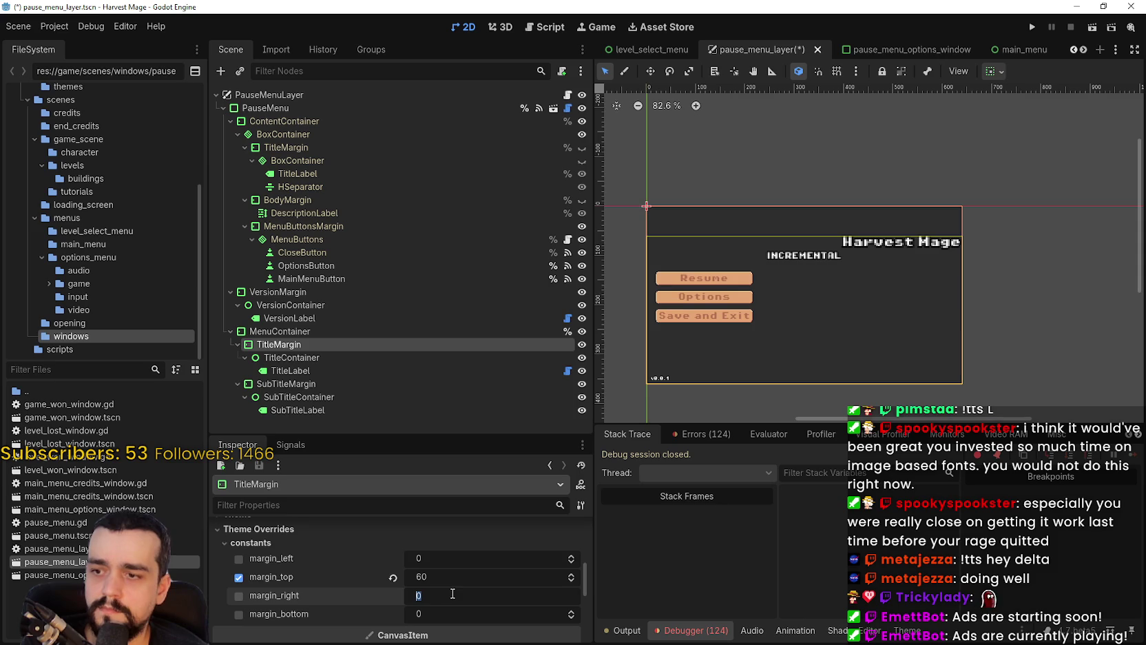
text(60)
key(Return)
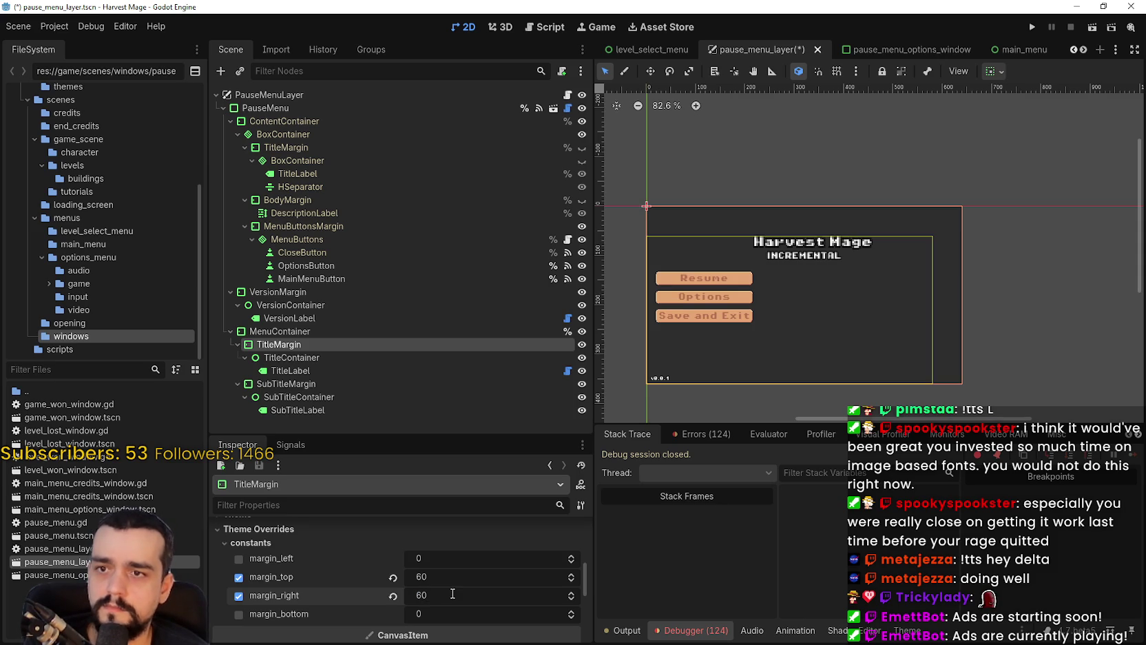
click(452, 593)
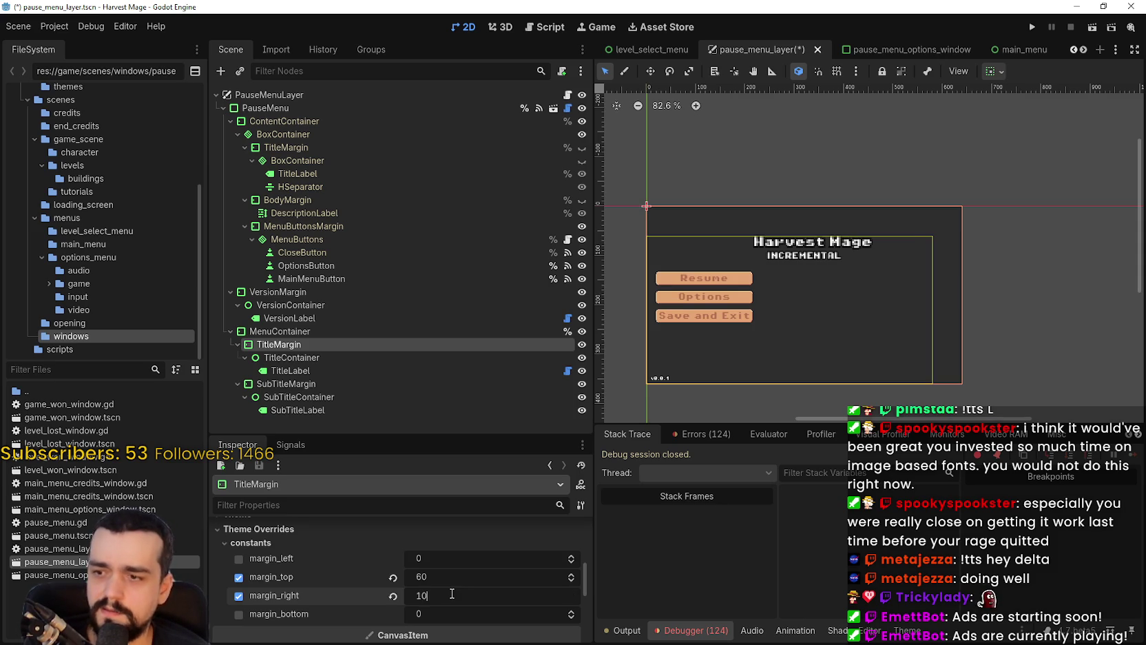
key(Return)
scroll(820, 235, up, 3)
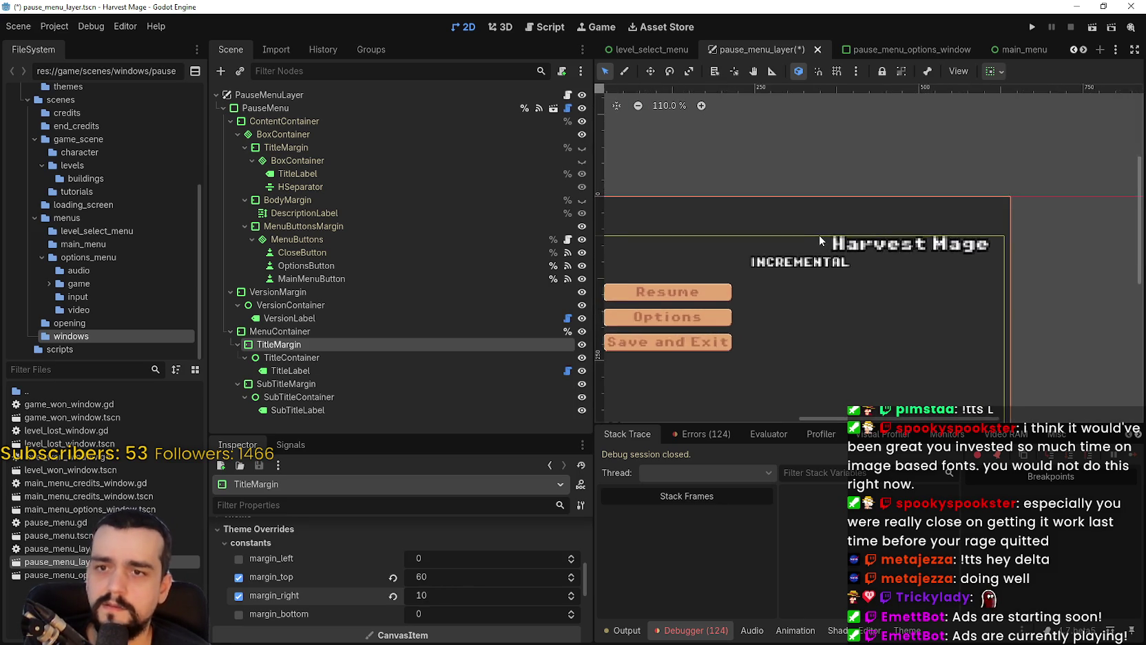
scroll(820, 235, up, 2)
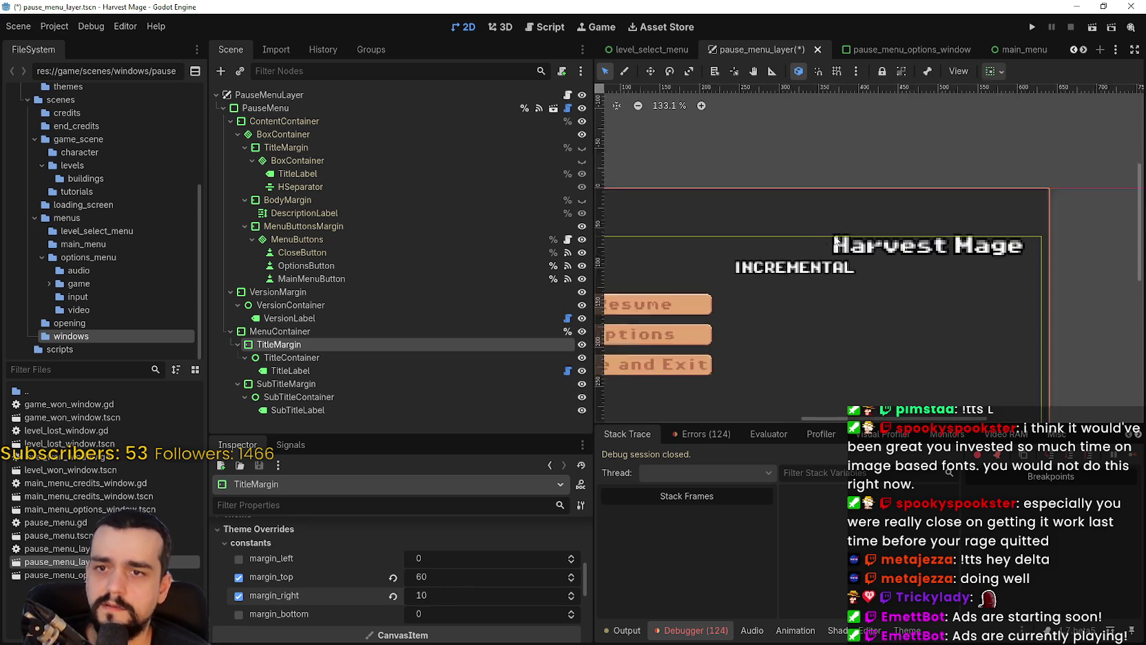
- Set the SubTitleLabel's horizontal alignment to Right for the INCREMENTAL subtitle
click(303, 370)
click(306, 397)
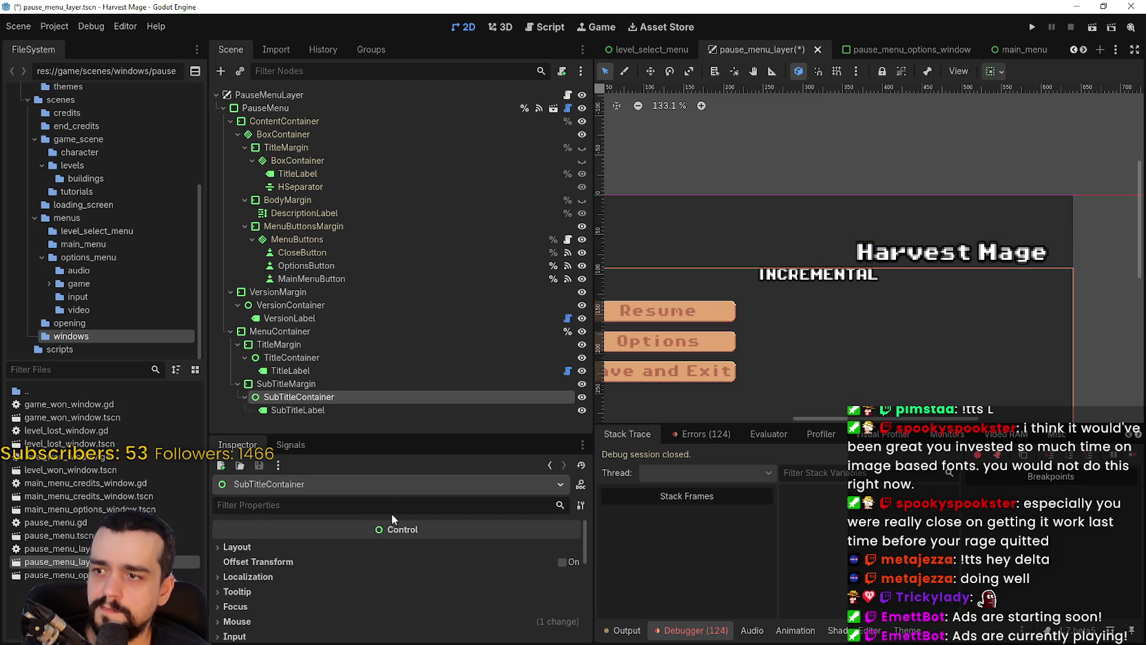
click(306, 412)
scroll(438, 613, down, 5)
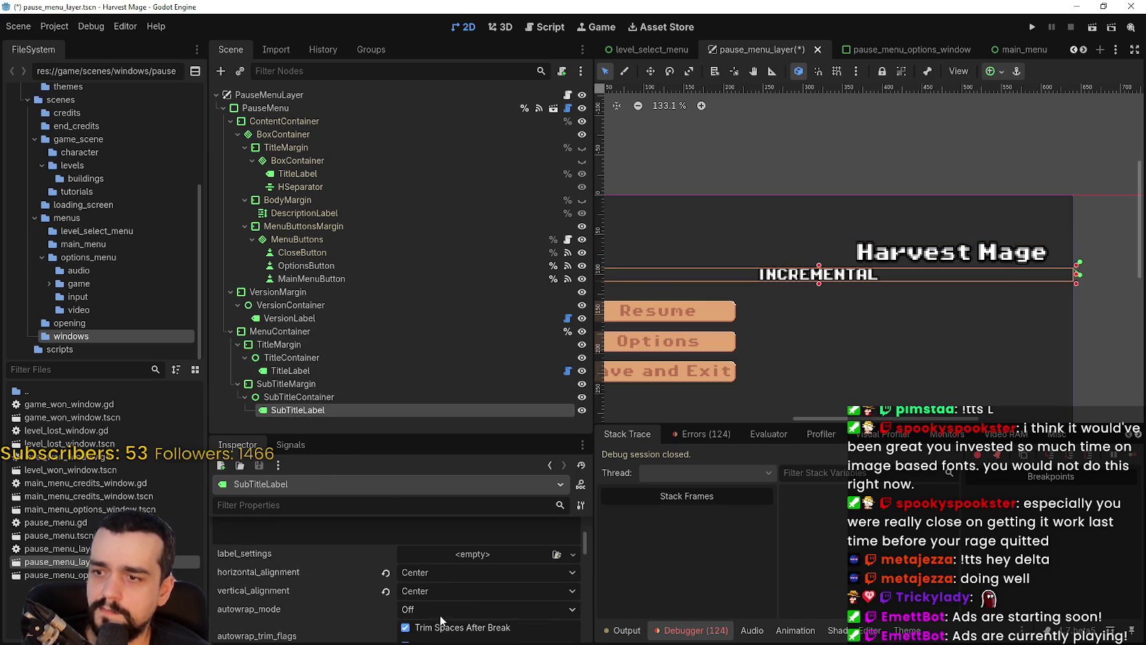
scroll(439, 612, down, 5)
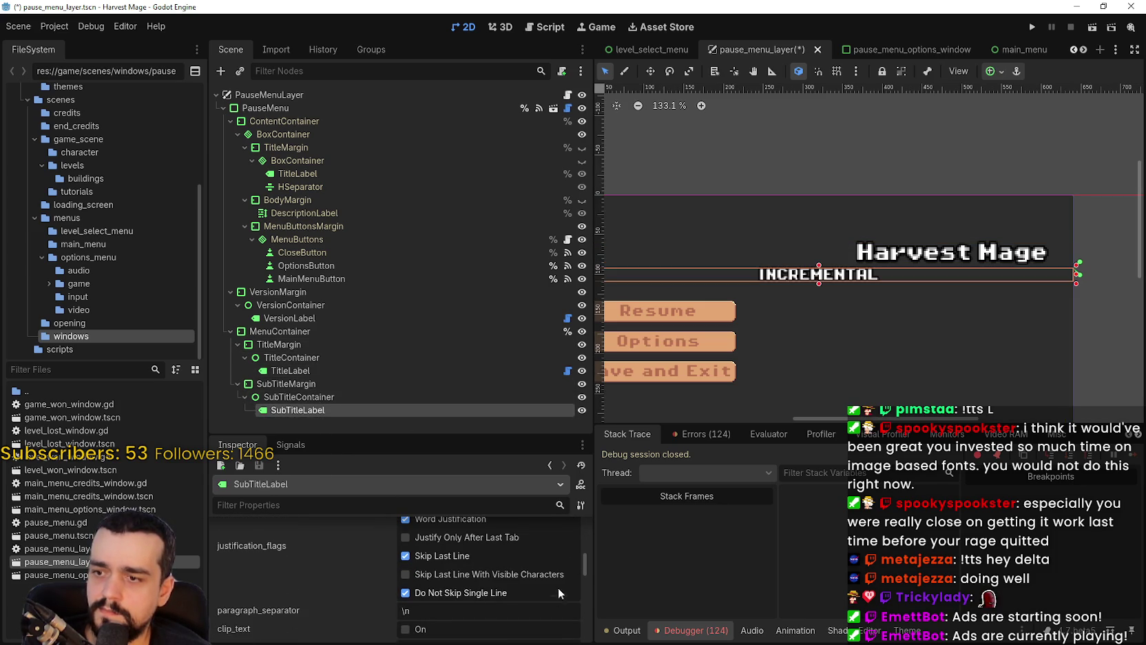
drag(579, 564, 587, 600)
click(518, 579)
scroll(351, 594, down, 3)
scroll(337, 579, up, 1)
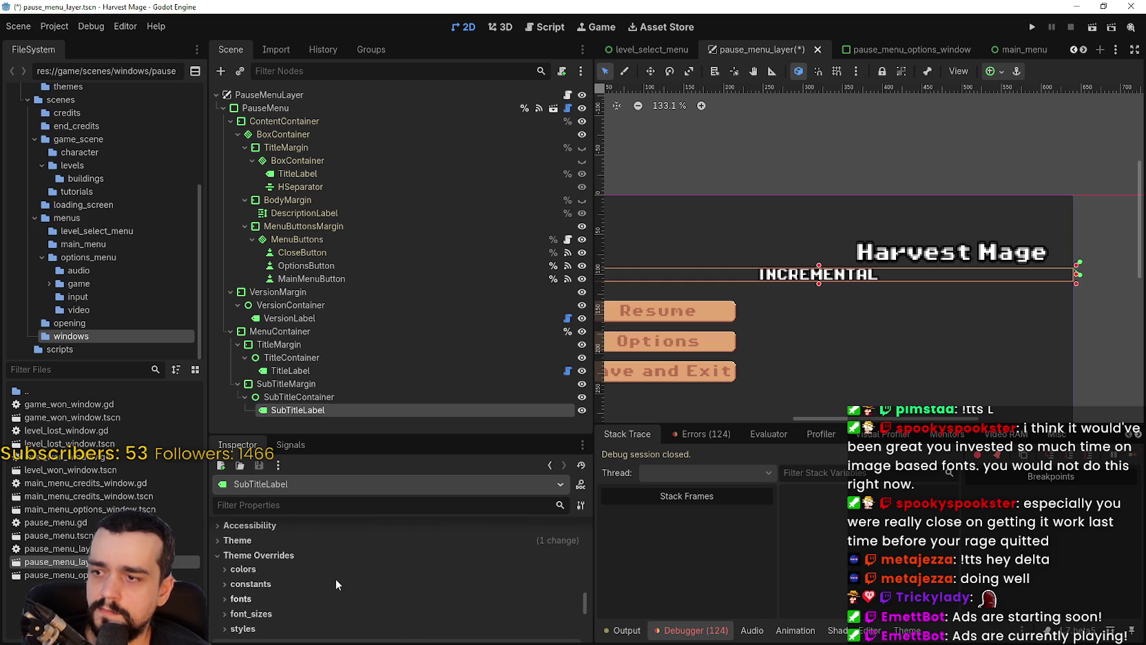
click(315, 397)
key(Down)
scroll(314, 572, up, 3)
mouse_move(585, 590)
mouse_down()
mouse_move(586, 524)
mouse_move(582, 552)
mouse_up()
click(426, 537)
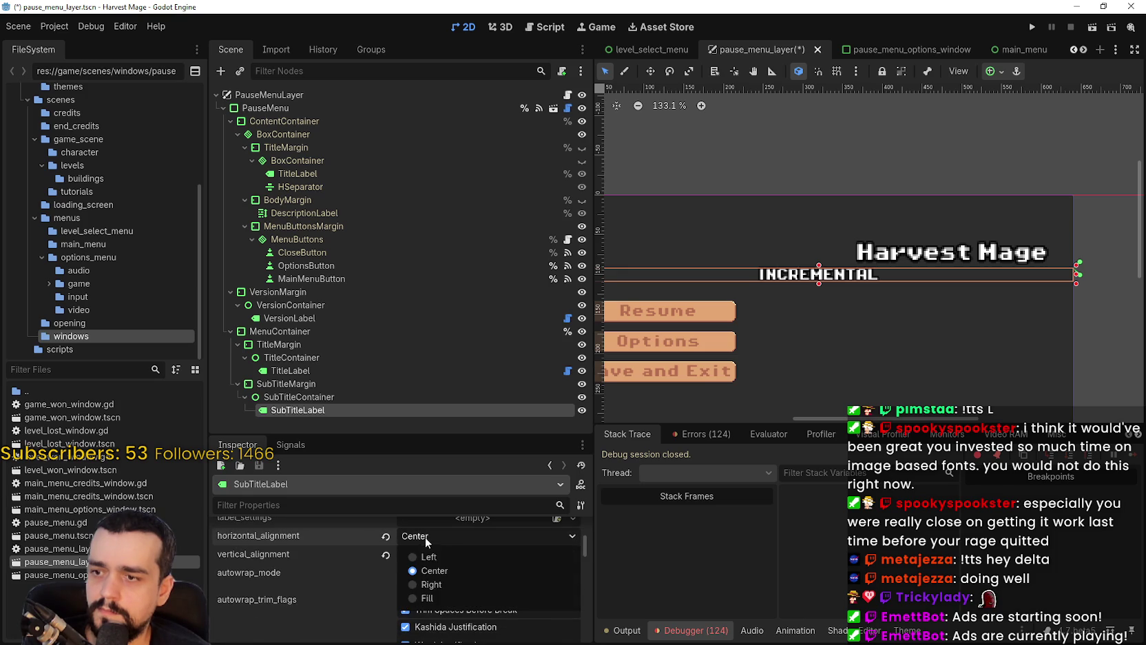
click(440, 582)
scroll(961, 287, down, 2)
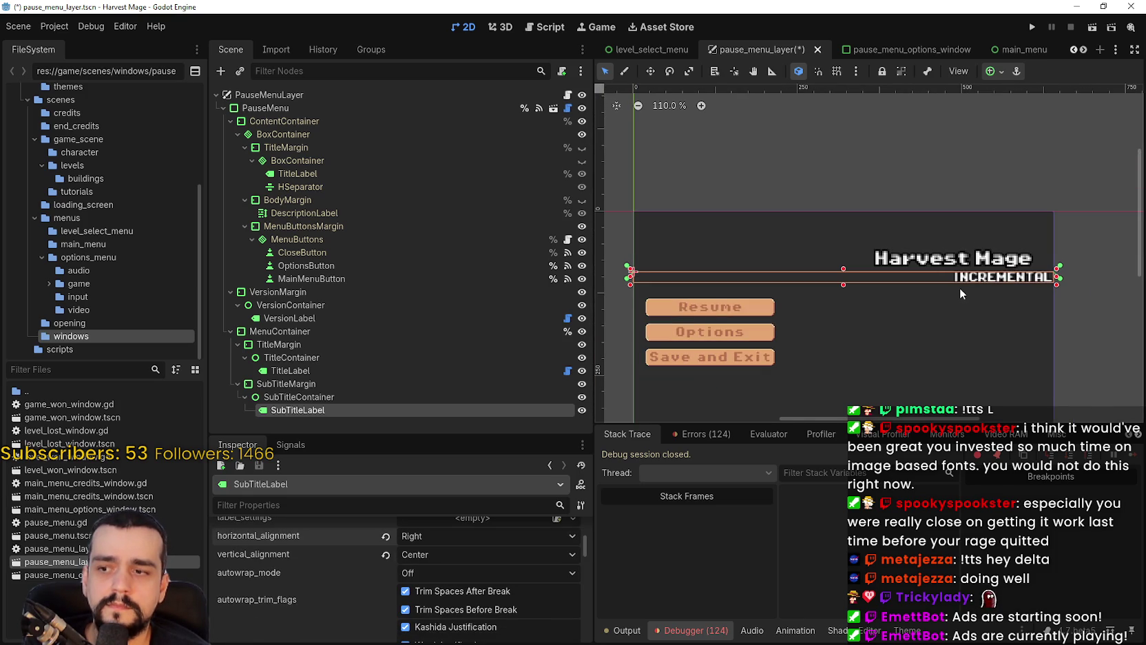
- Give SubTitleMargin a right margin constant of 35, after trying 10, 30 and 40
click(332, 384)
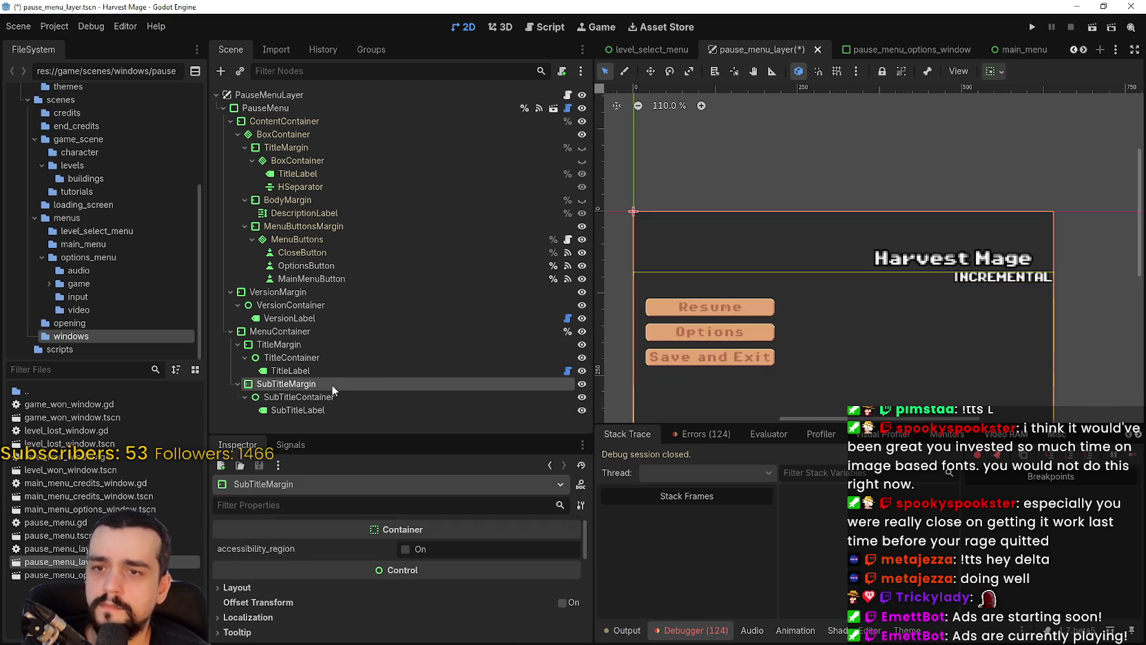
scroll(361, 583, down, 2)
scroll(361, 582, down, 4)
click(312, 573)
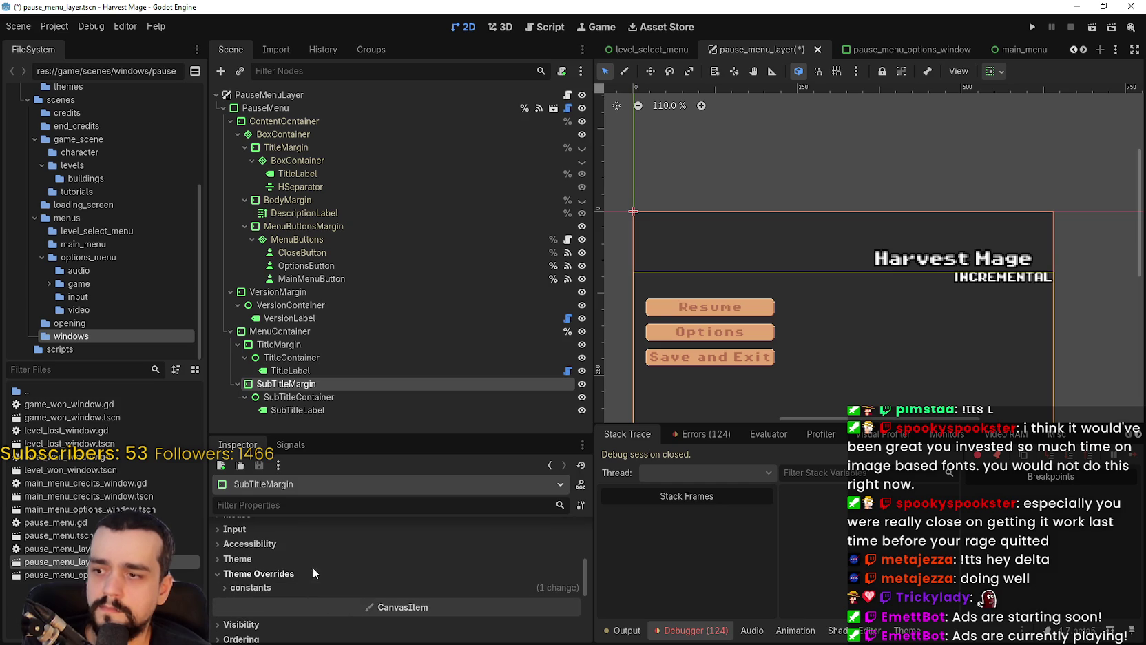
click(318, 587)
scroll(434, 609, down, 3)
click(471, 582)
text(10)
key(Return)
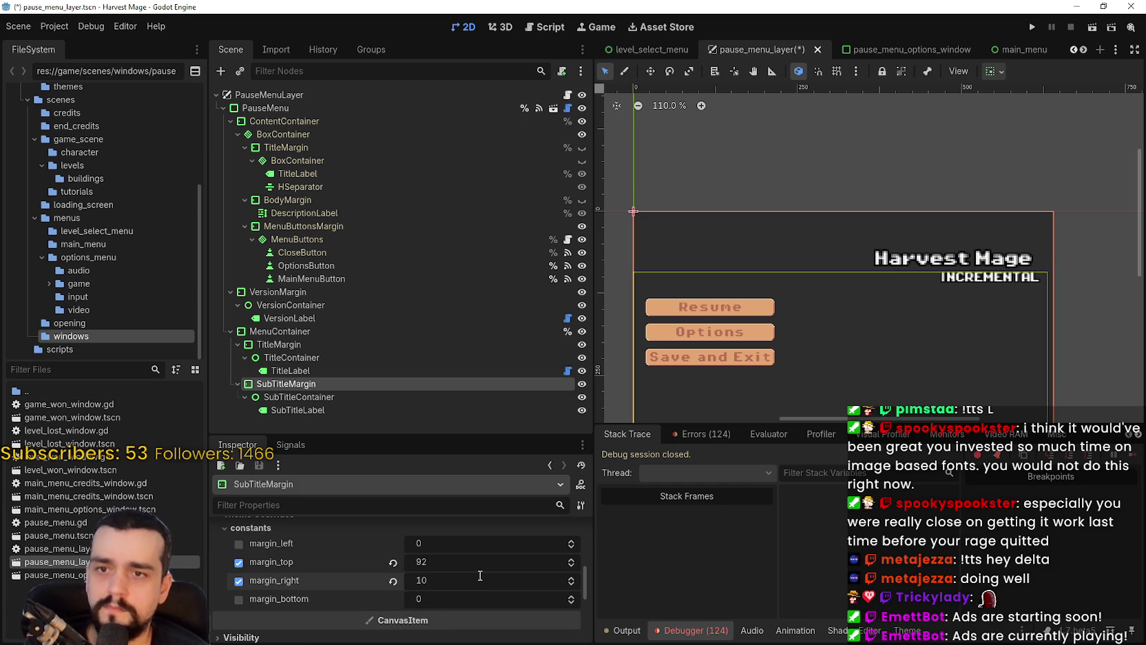
click(474, 581)
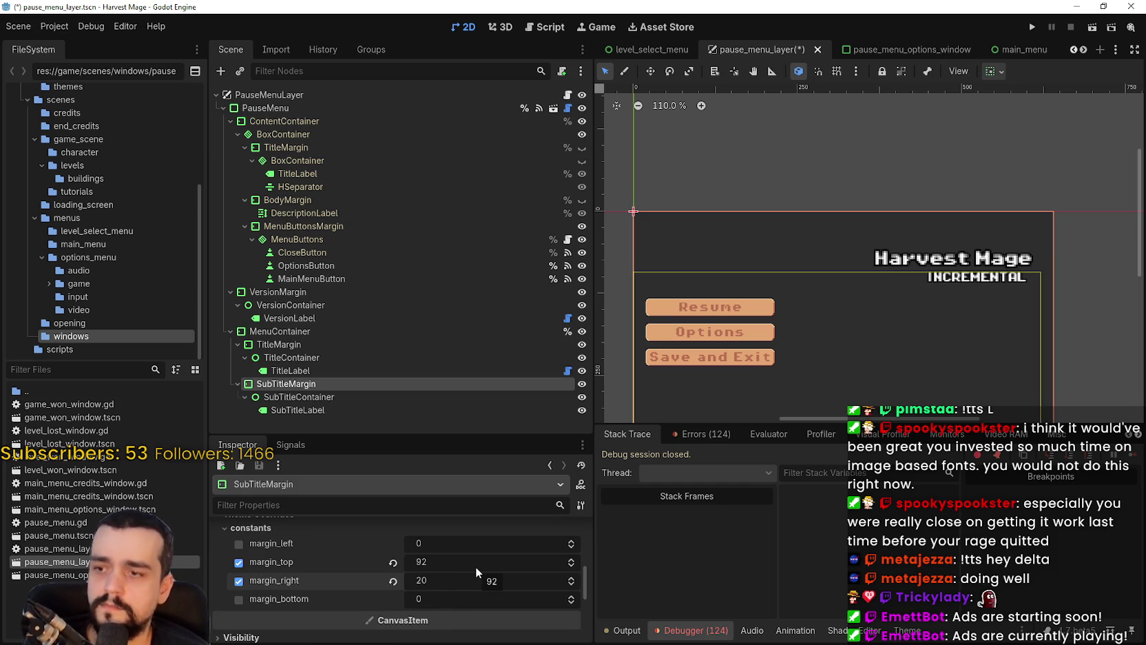
text(30)
key(Return)
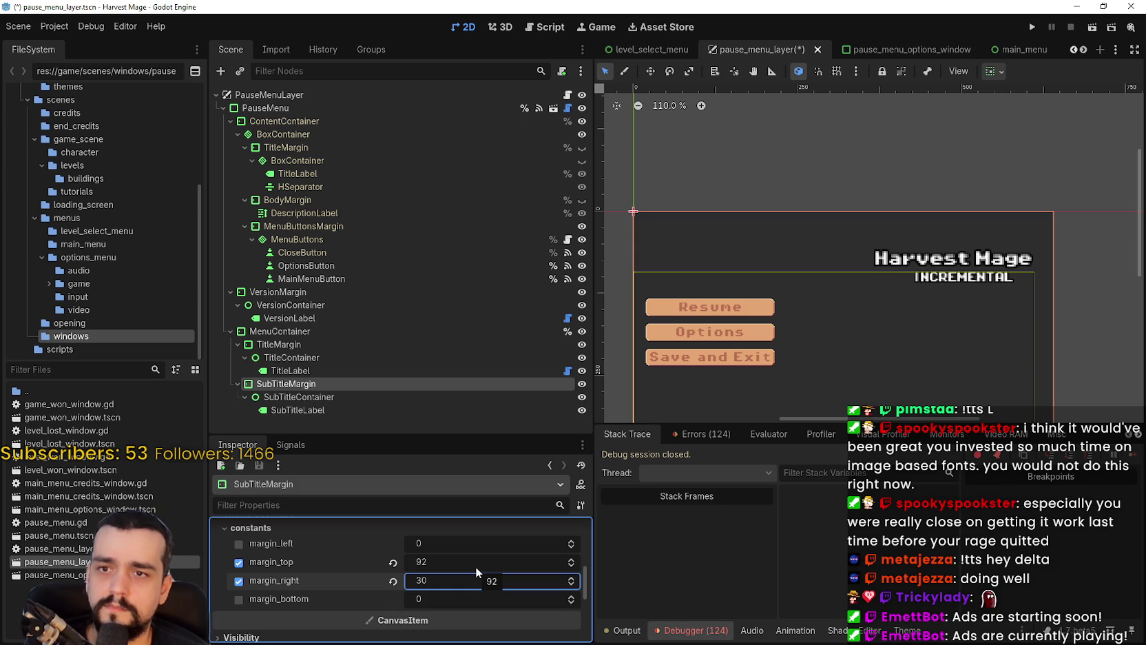
key(Return)
text(40)
key(Return)
click(448, 580)
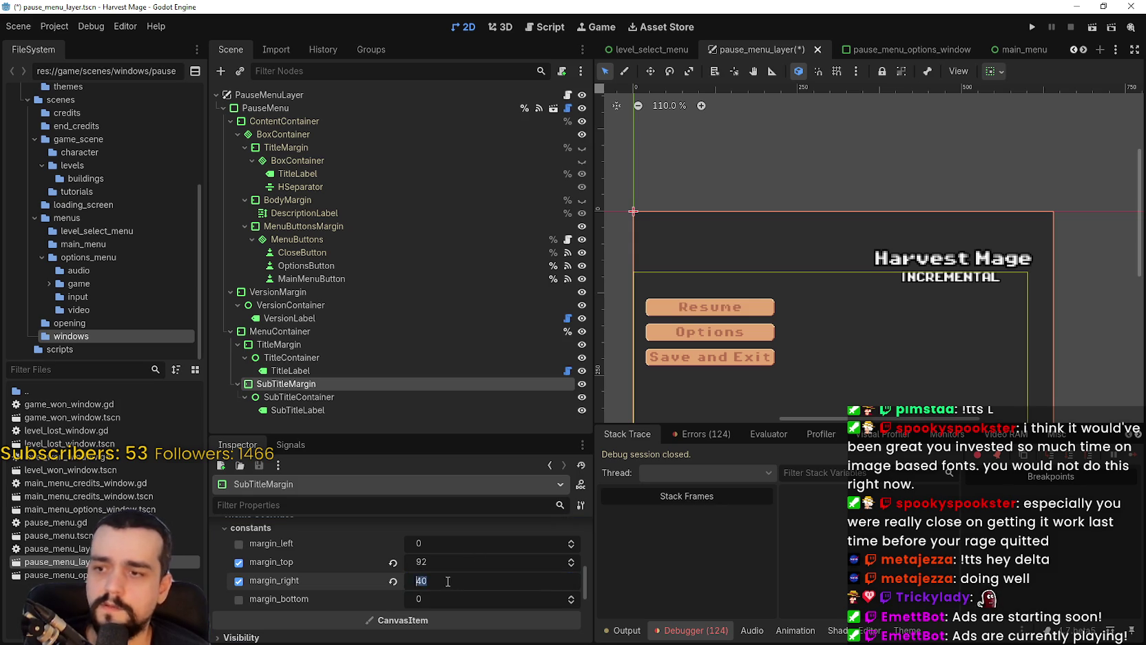
text(5)
key(Return)
- Save the pause menu scene with Ctrl+S
scroll(987, 290, up, 11)
key(ctrl+s)
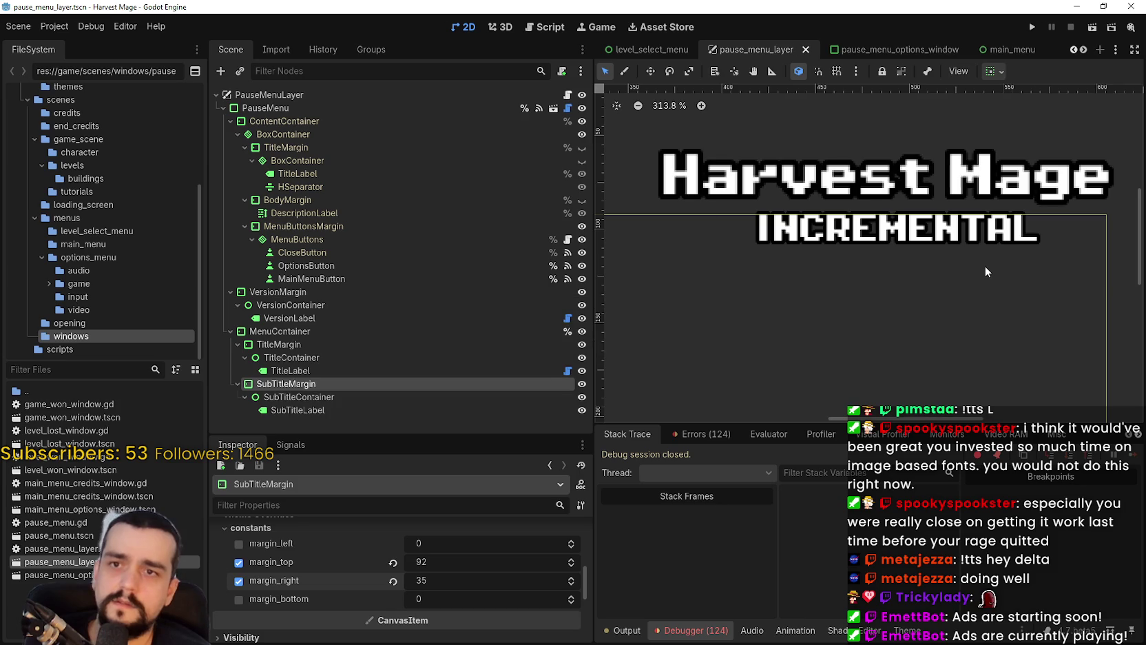
scroll(985, 271, down, 12)
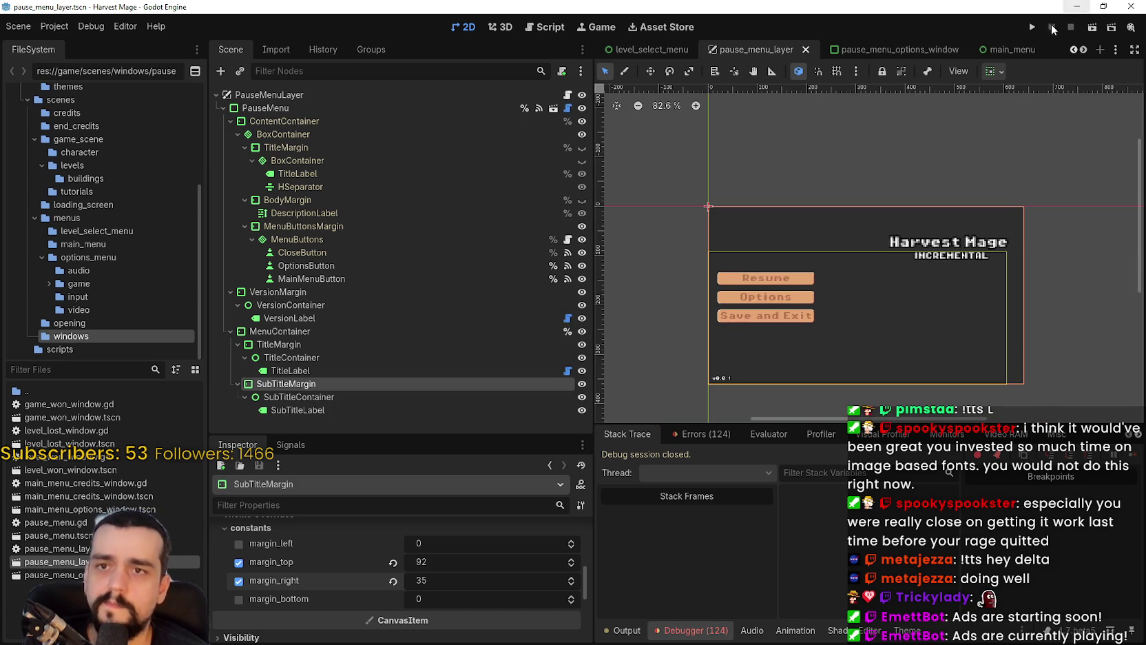
- Run the project, start a New Game, pause with Escape, and maximize the game window
click(1032, 27)
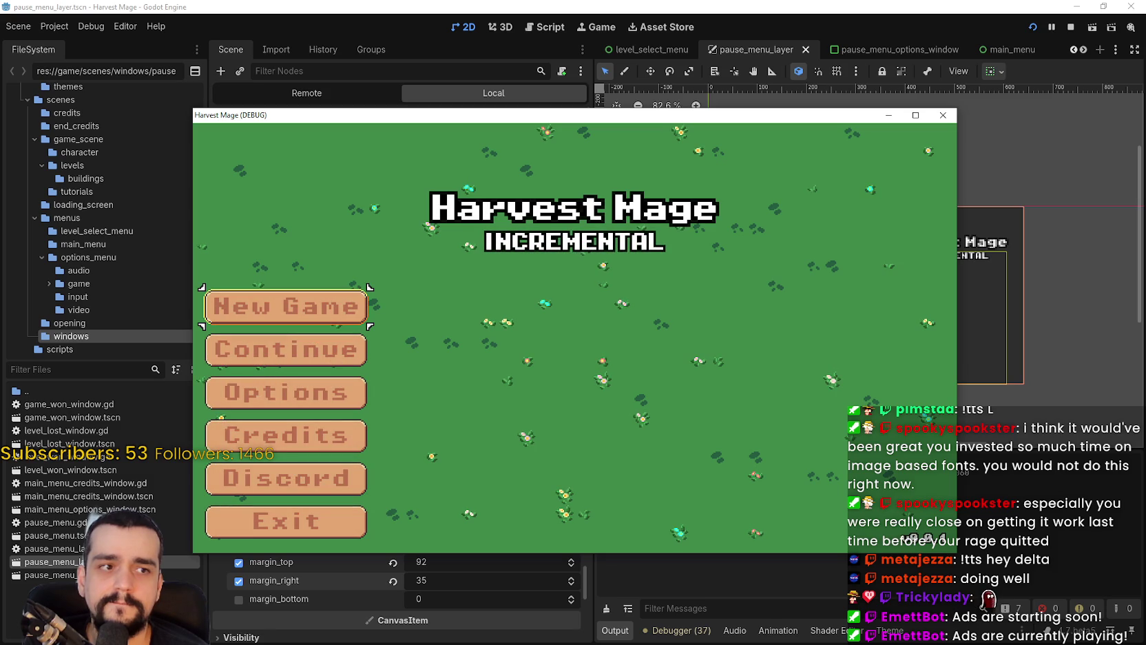
click(357, 309)
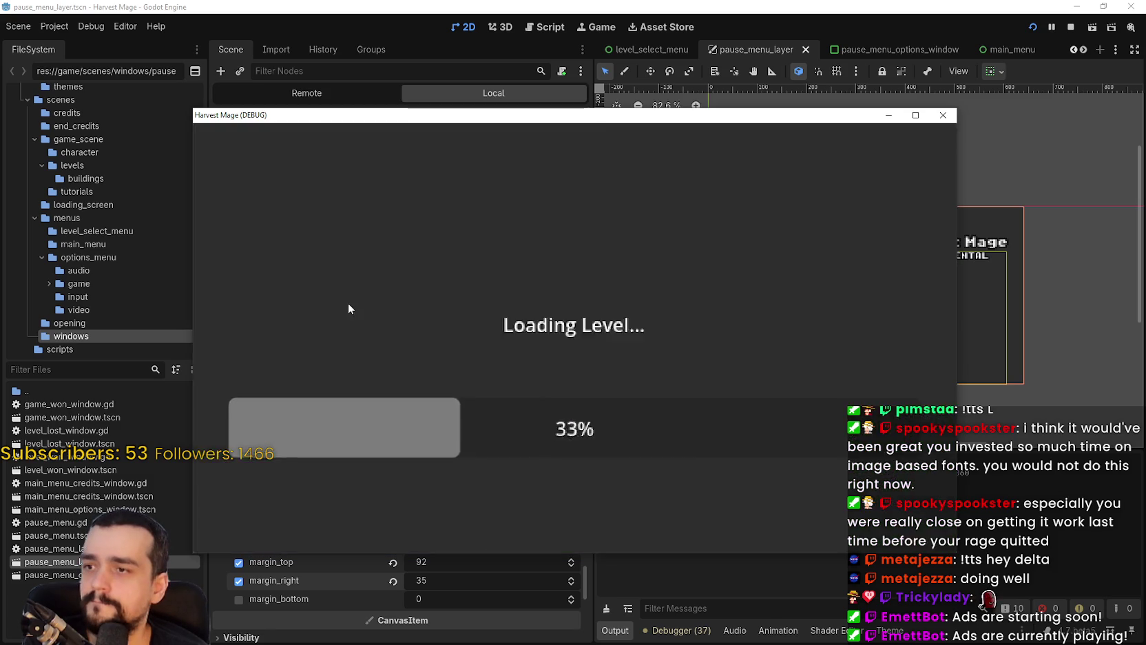
key(Escape)
click(916, 116)
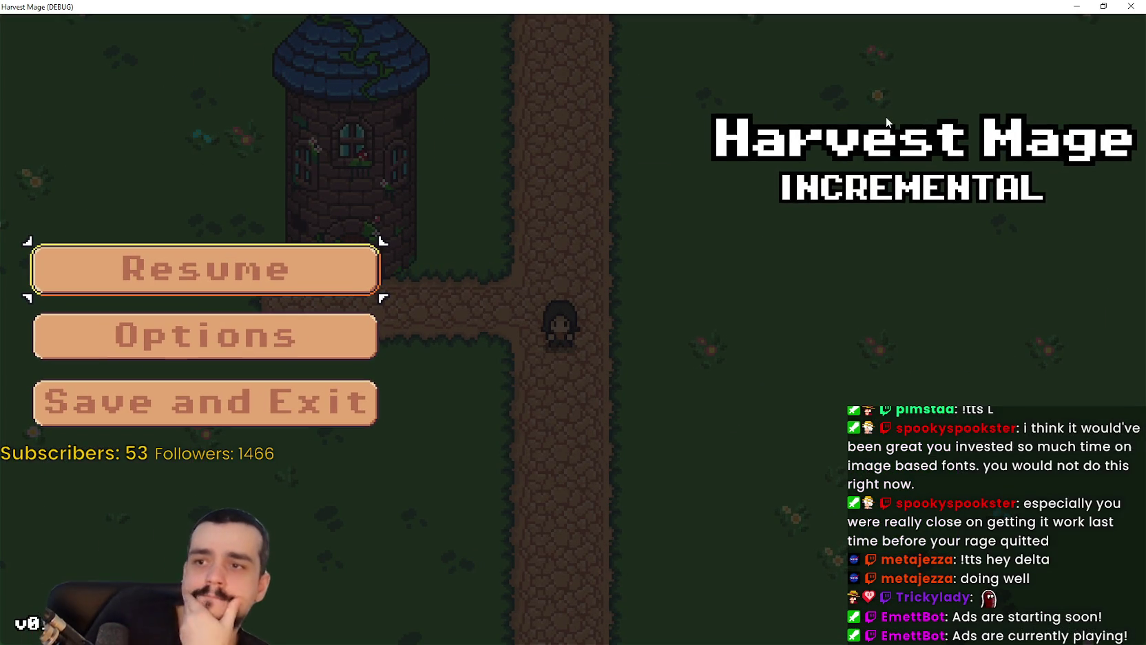
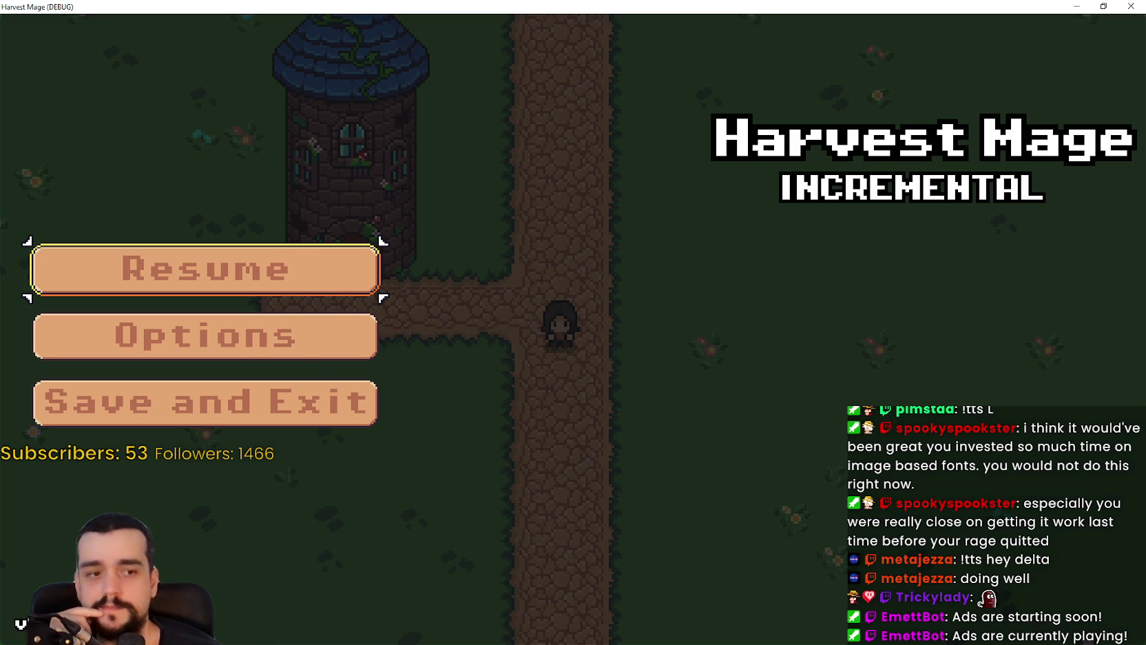
- Close the Harvest Mage pause menu and minimize the game window back to the editor
key(F8)
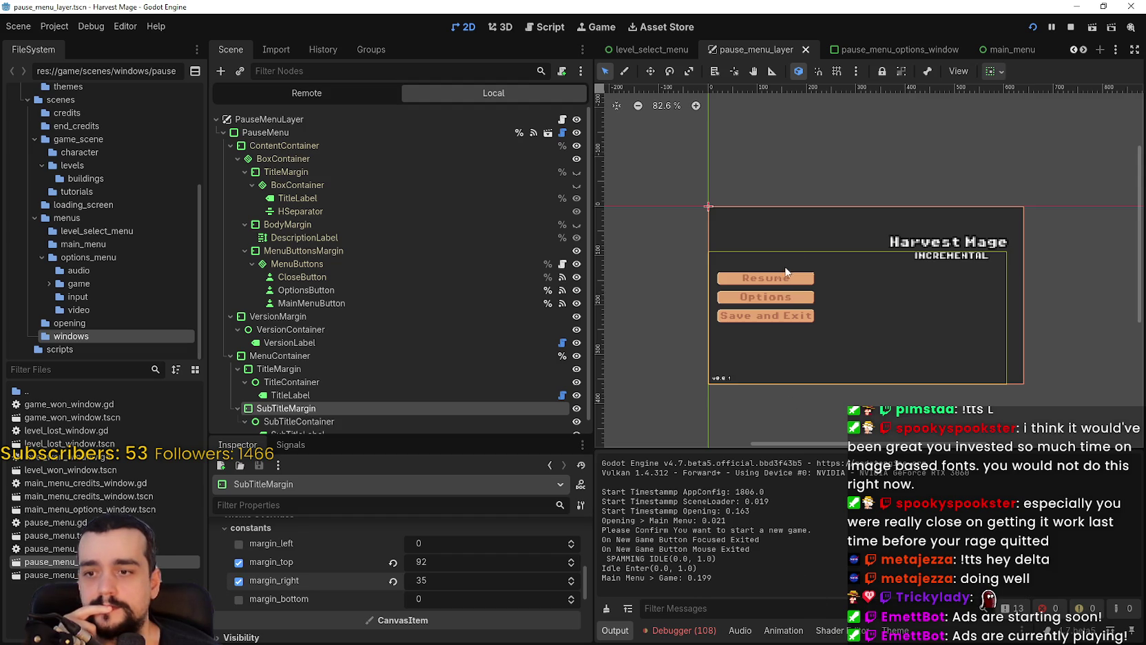
key(F5)
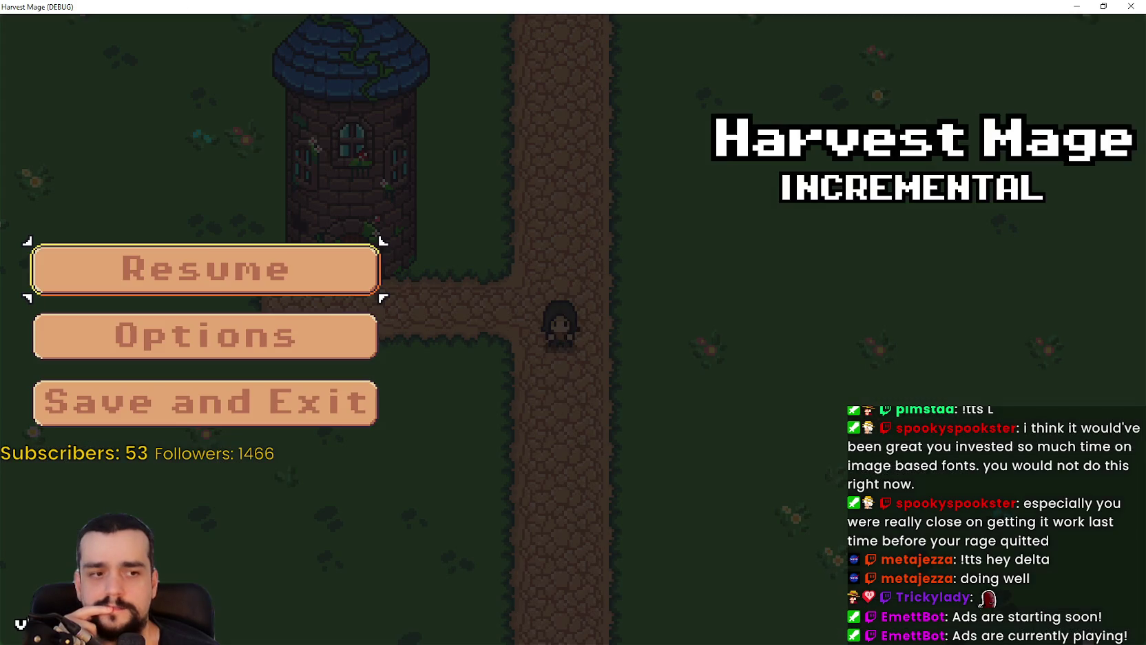
key(Escape)
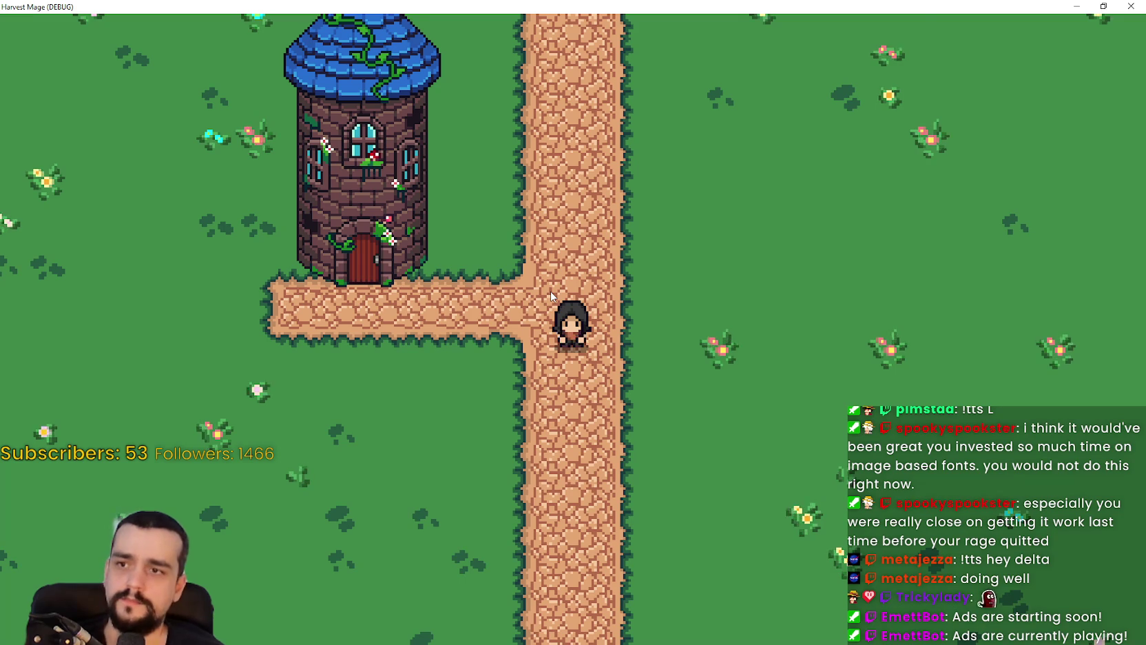
click(1075, 5)
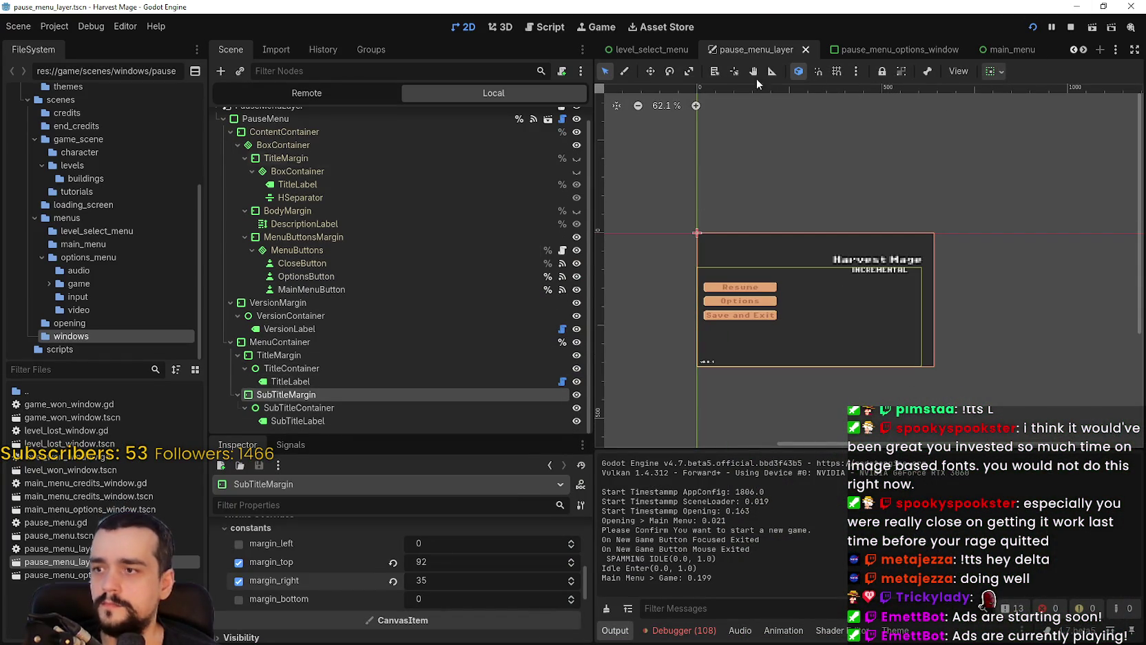
- Stop the game and collapse the MenuContainer, VersionMargin and ContentContainer branches in the Scene dock
click(1071, 28)
click(251, 332)
click(230, 331)
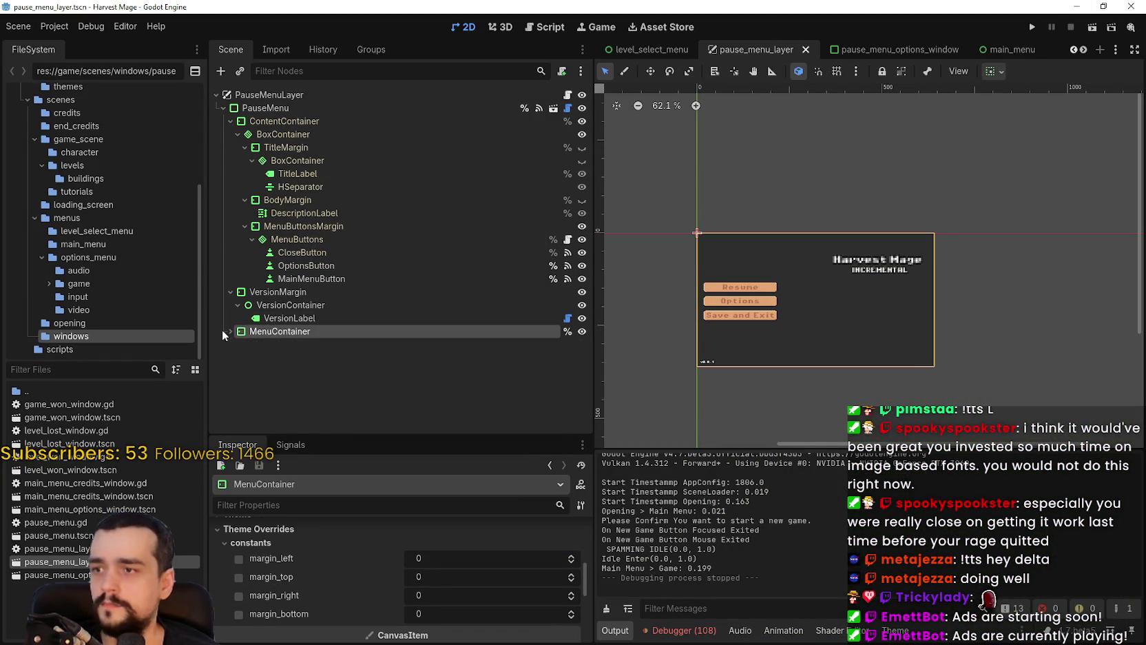
click(230, 292)
click(270, 292)
click(230, 121)
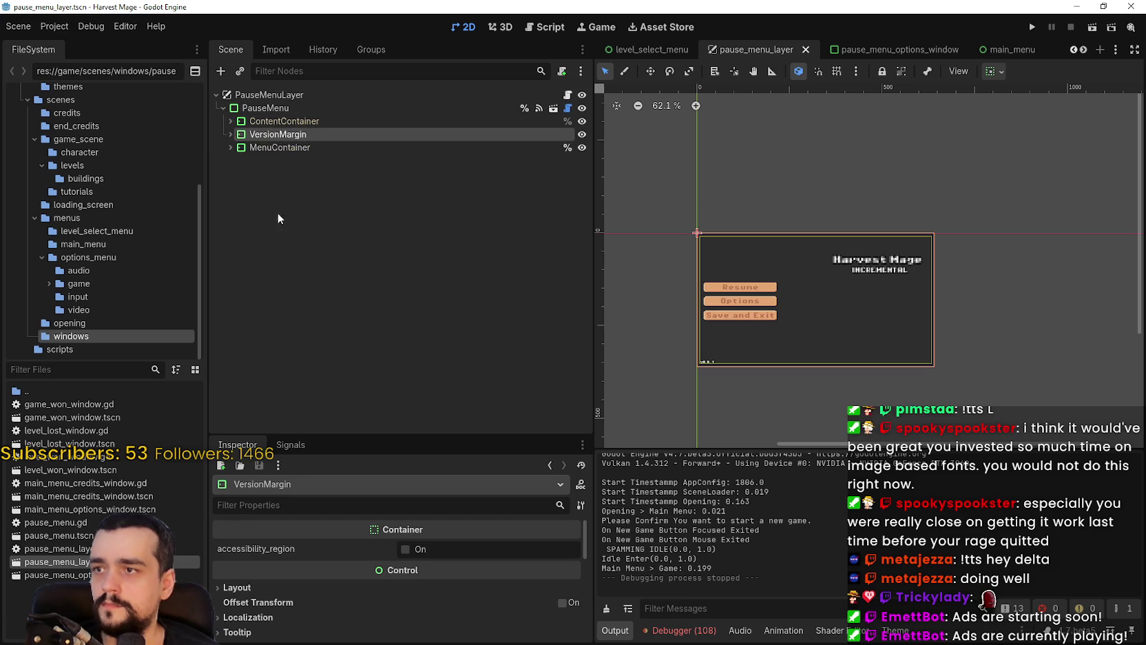
- Move VersionMargin and MenuContainer above ContentContainer under PauseMenu, save the scene, and relaunch the game
mouse_move(274, 135)
mouse_down()
mouse_move(268, 116)
mouse_move(296, 179)
mouse_move(321, 147)
mouse_move(290, 128)
mouse_up()
drag(305, 232, 290, 221)
key(ctrl+z)
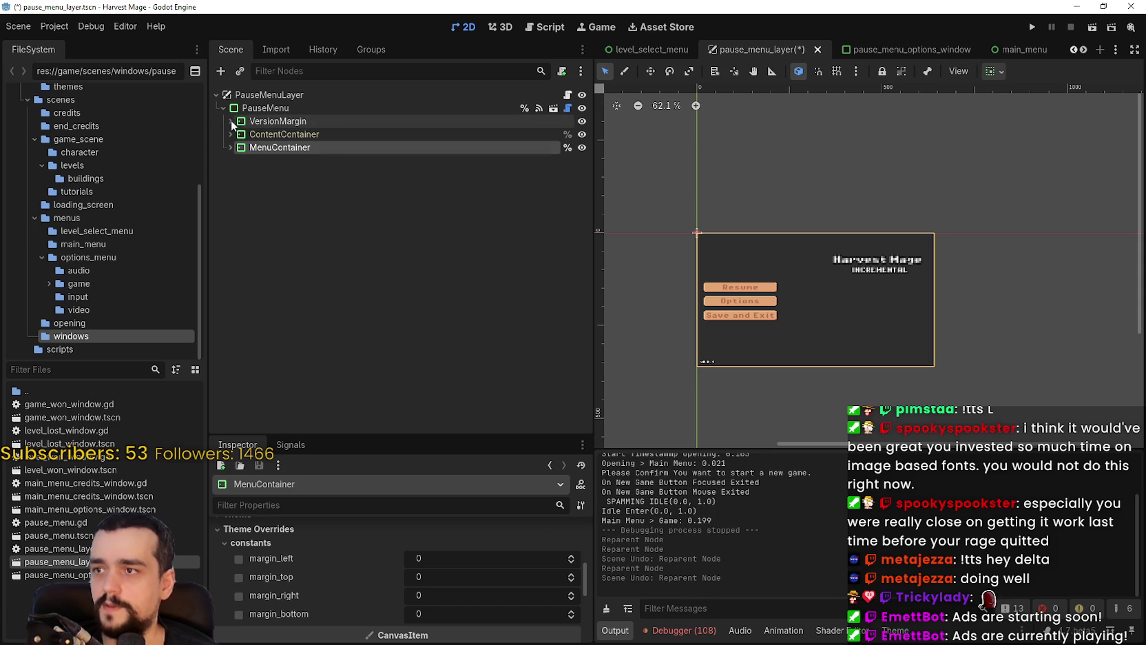
drag(266, 150, 267, 135)
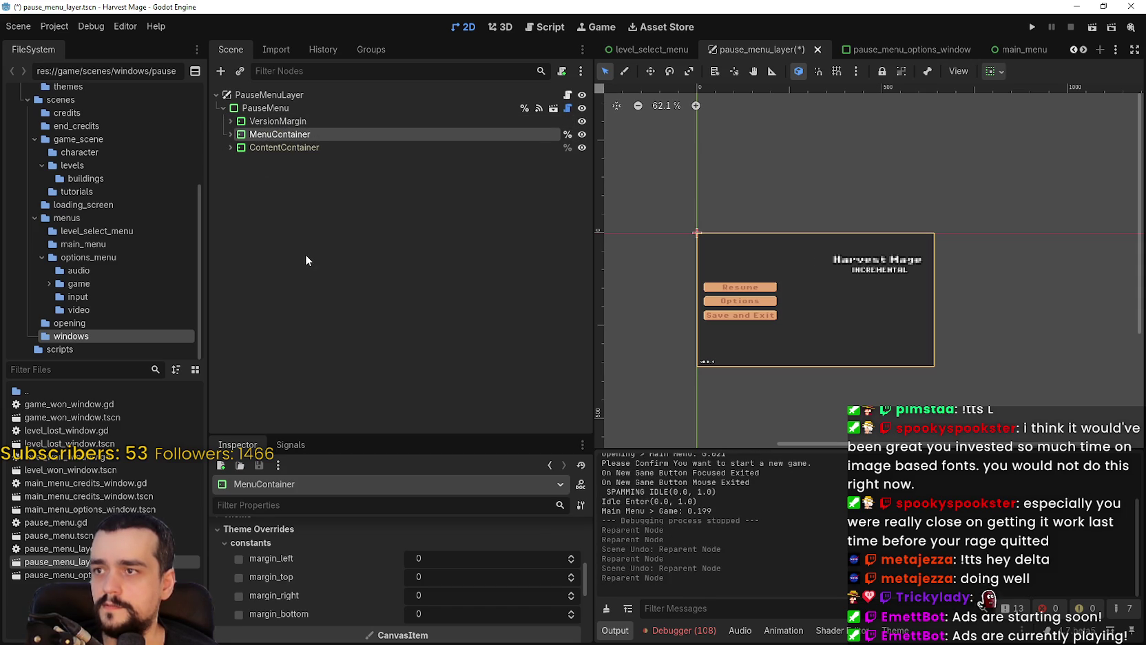
key(ctrl+s)
click(1032, 26)
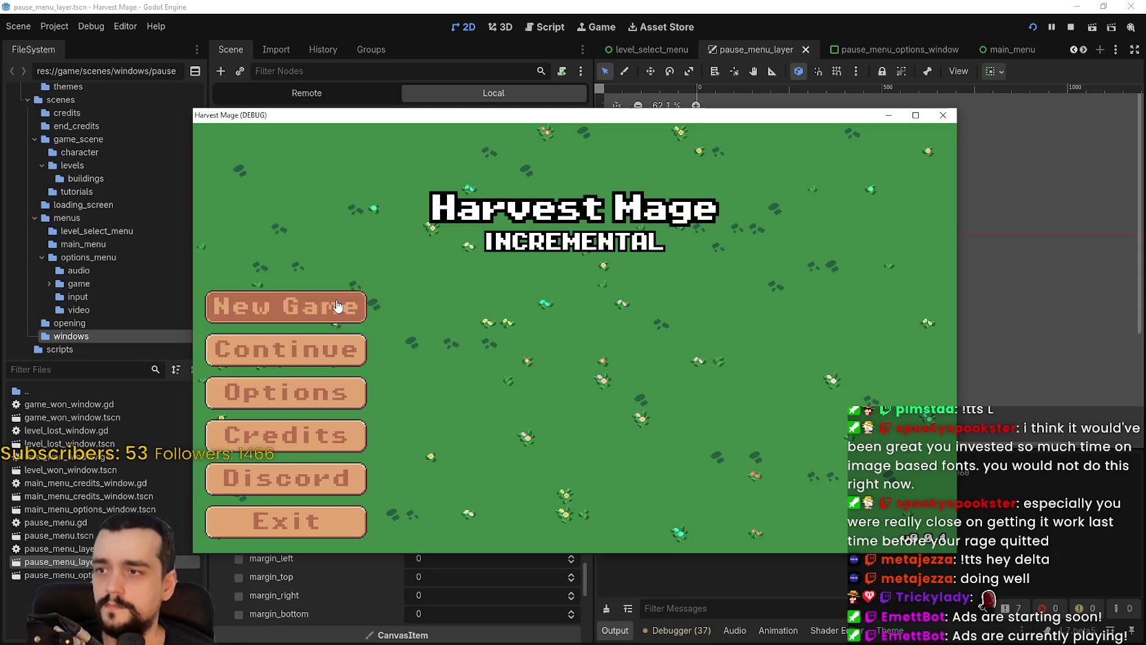
- Start a new game, open the pause menu to see the full title, then stop the game
click(282, 305)
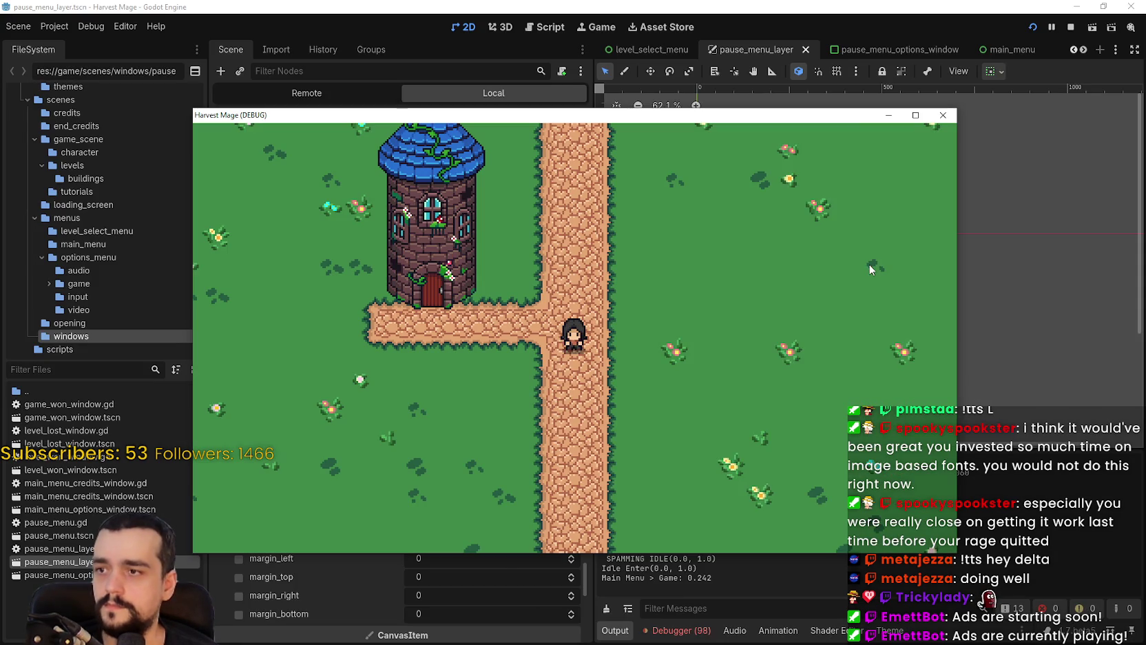
key(Escape)
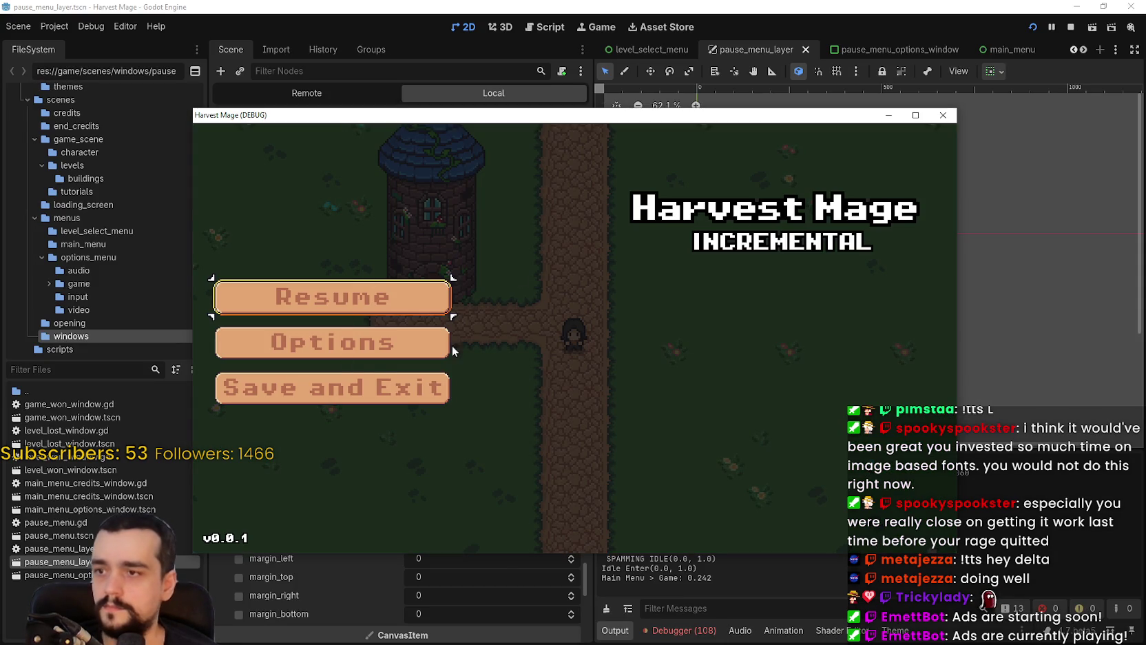
click(1071, 27)
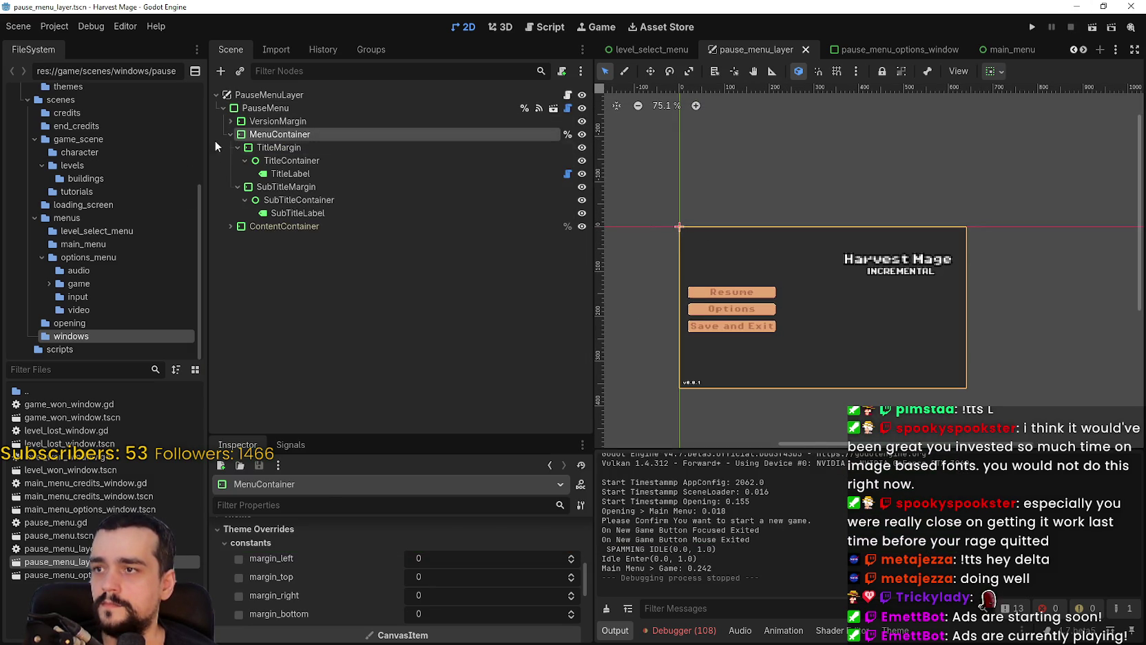
- Set MenuContainer's Mouse Filter to Ignore in the Inspector
click(230, 225)
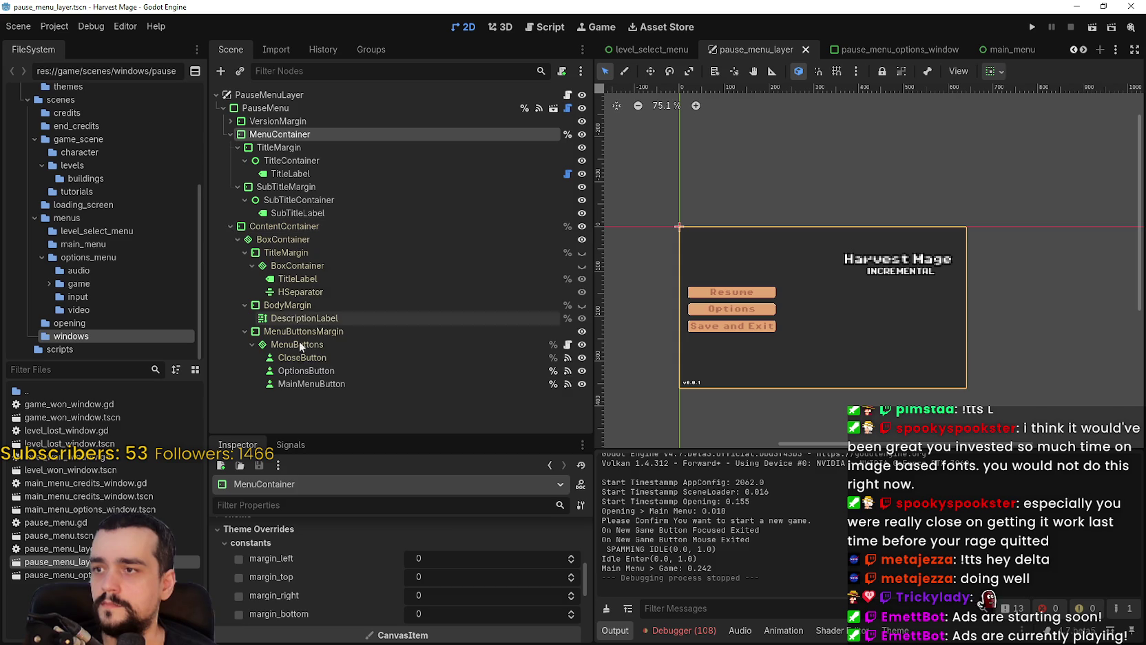
double_click(257, 135)
key(Escape)
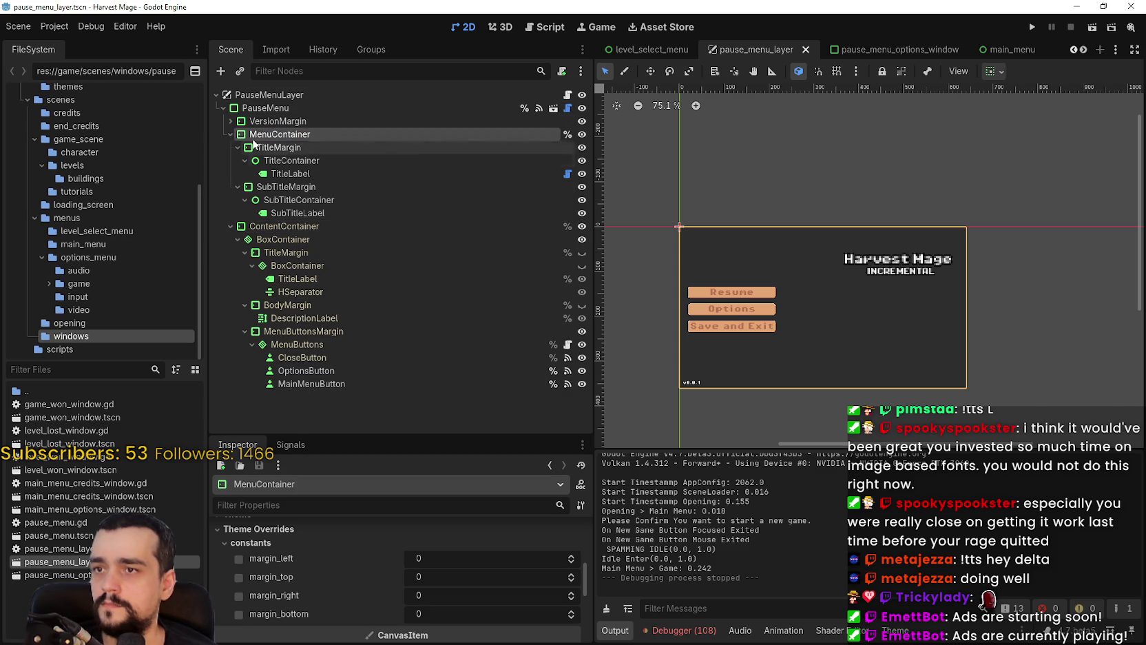
scroll(346, 595, down, 1)
scroll(346, 594, up, 3)
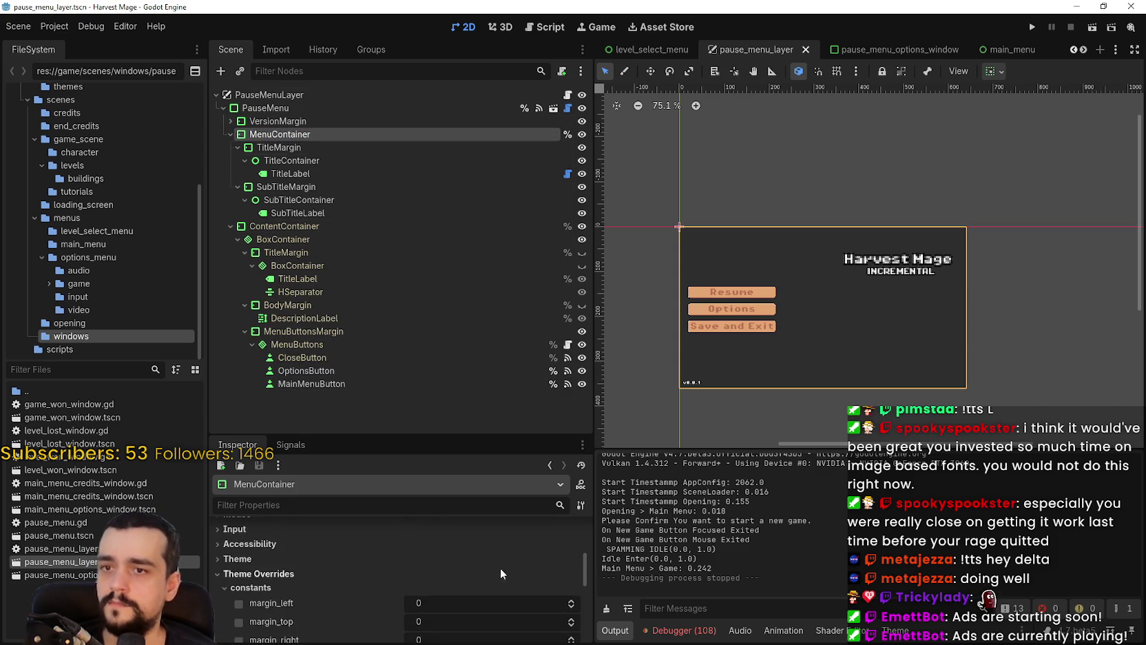
scroll(587, 566, up, 1)
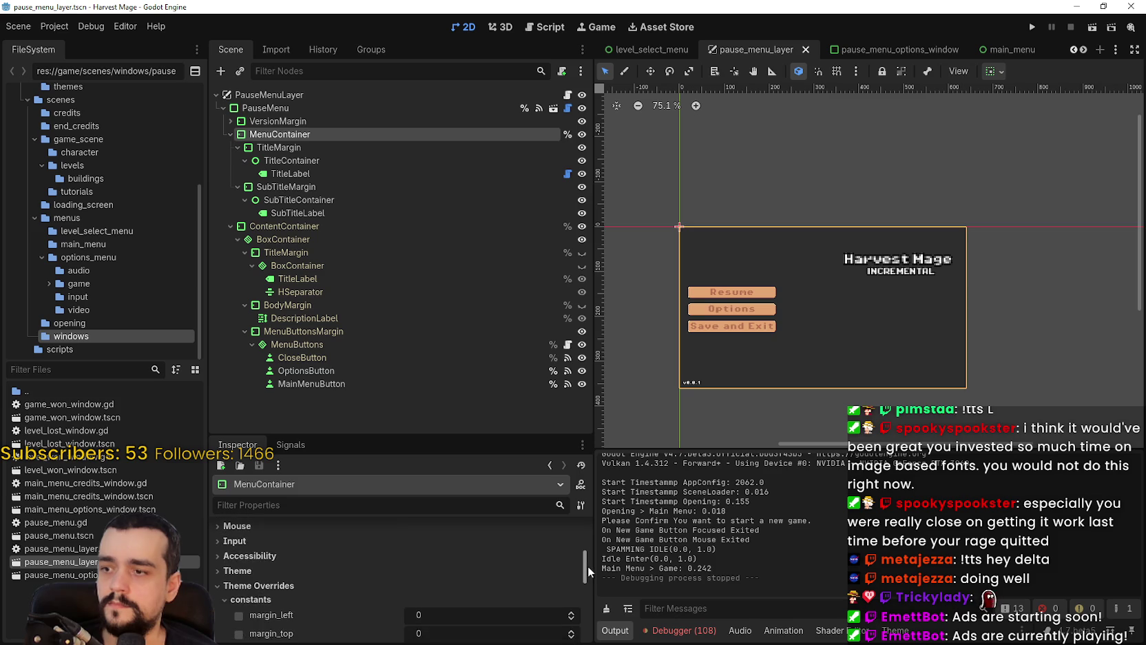
click(217, 559)
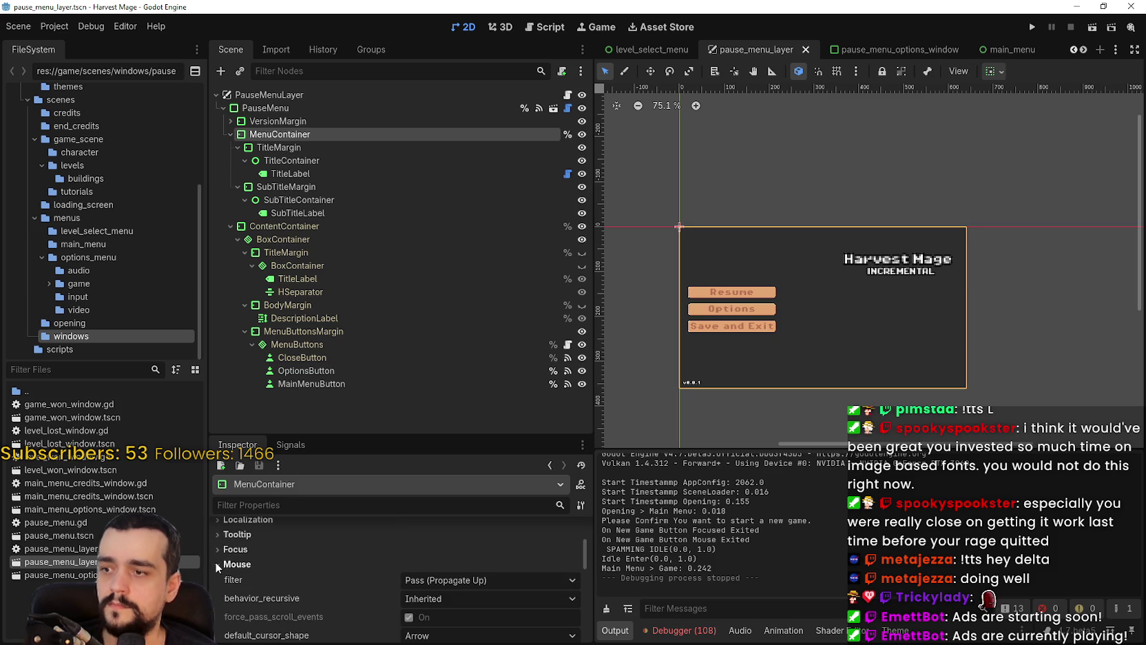
scroll(394, 569, down, 1)
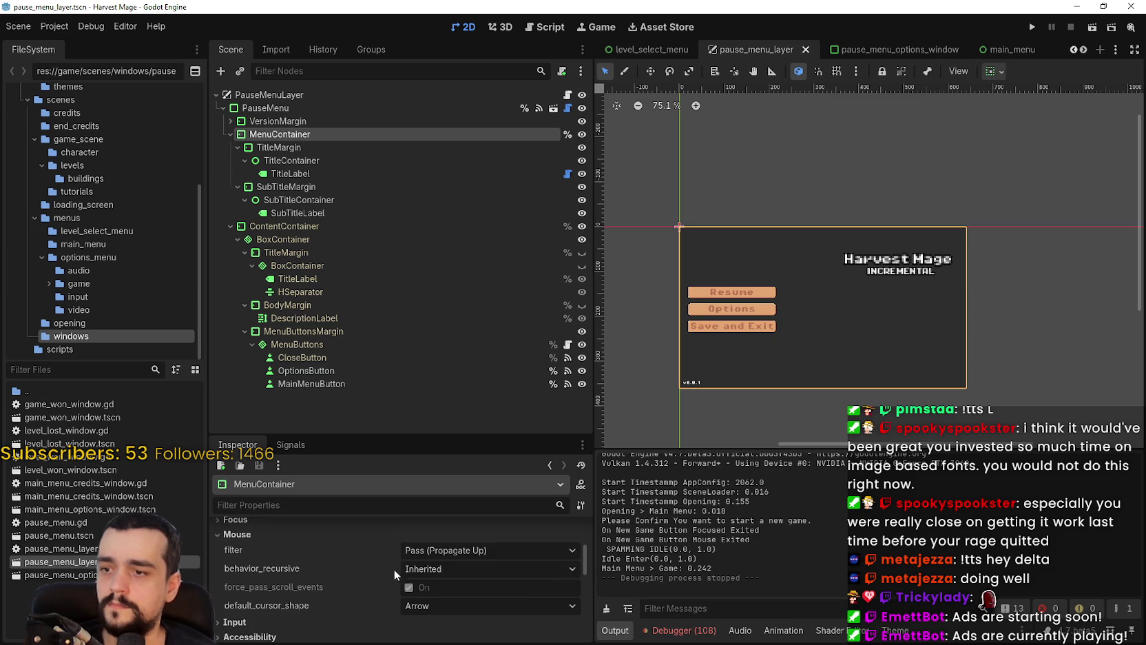
click(437, 551)
click(447, 597)
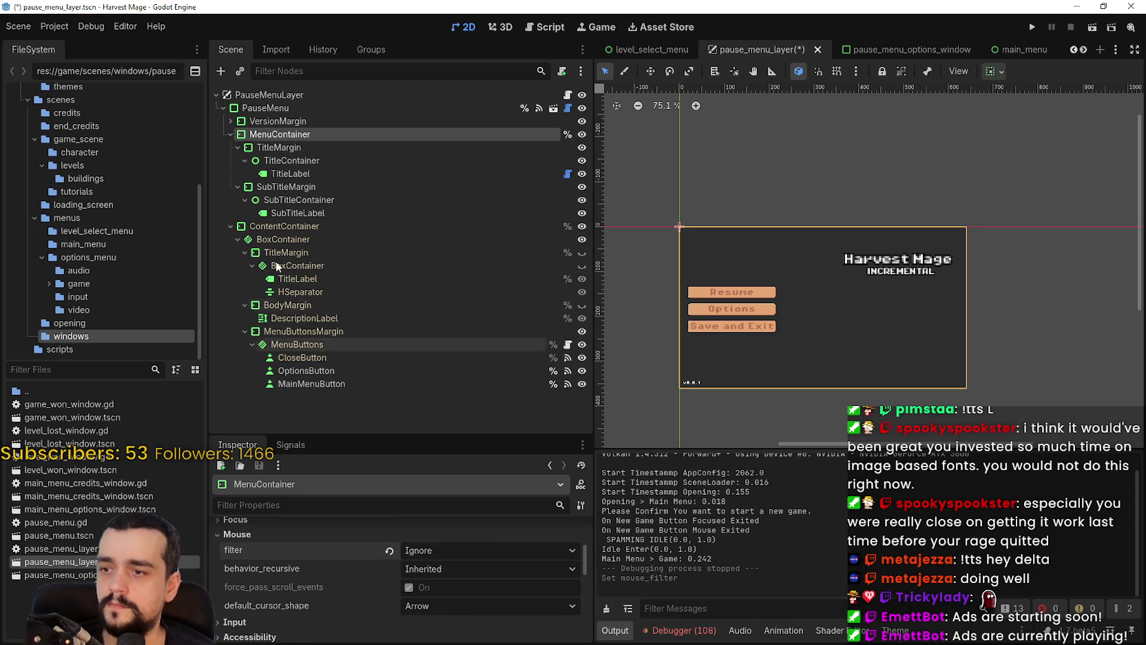
- Check VersionMargin's Mouse settings and save the pause_menu_layer scene
click(232, 122)
click(257, 121)
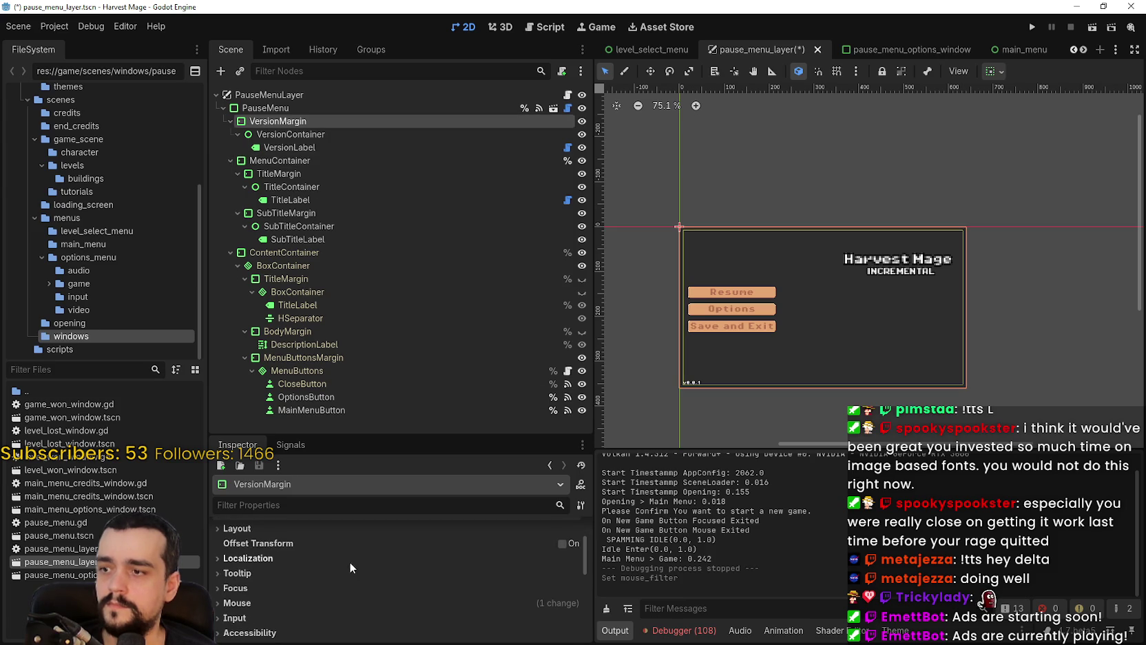
scroll(329, 562, down, 1)
click(267, 572)
scroll(344, 554, down, 2)
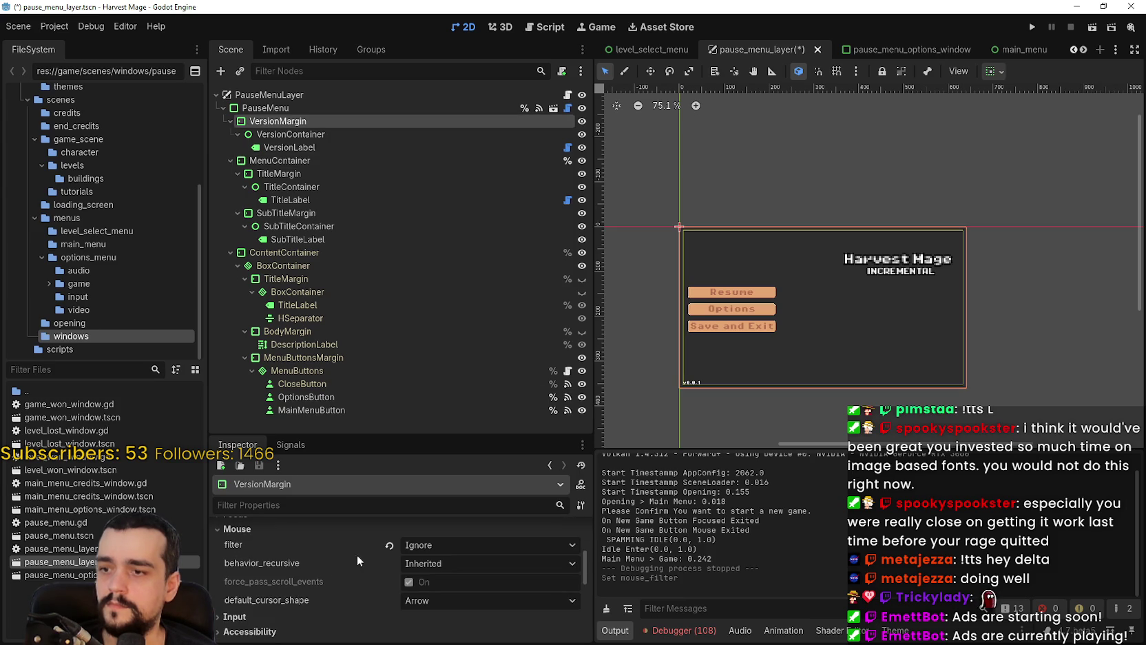
key(ctrl+s)
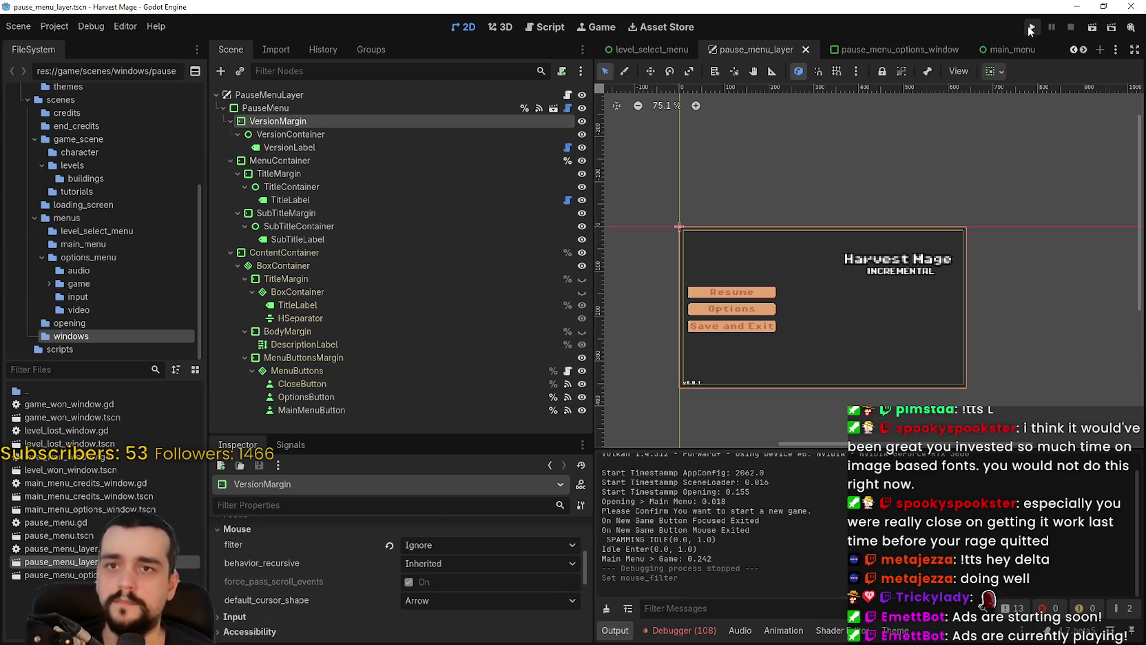
- Run the game to its pause menu and view Clicked Control in the Debugger's Misc tab
click(1029, 28)
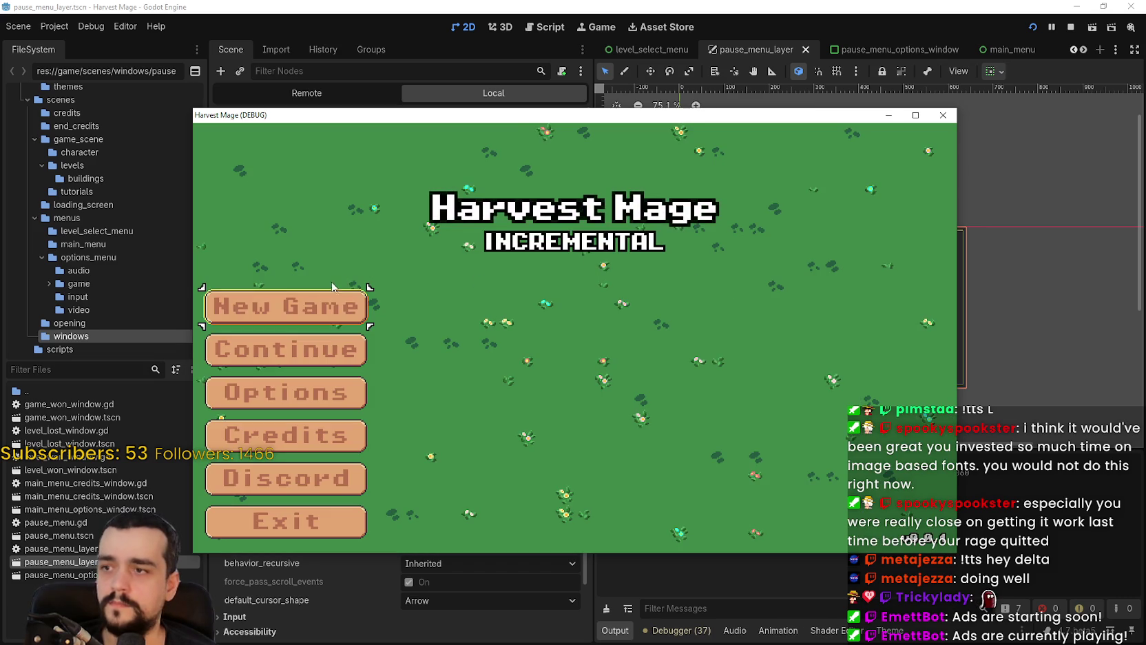
click(313, 303)
key(Escape)
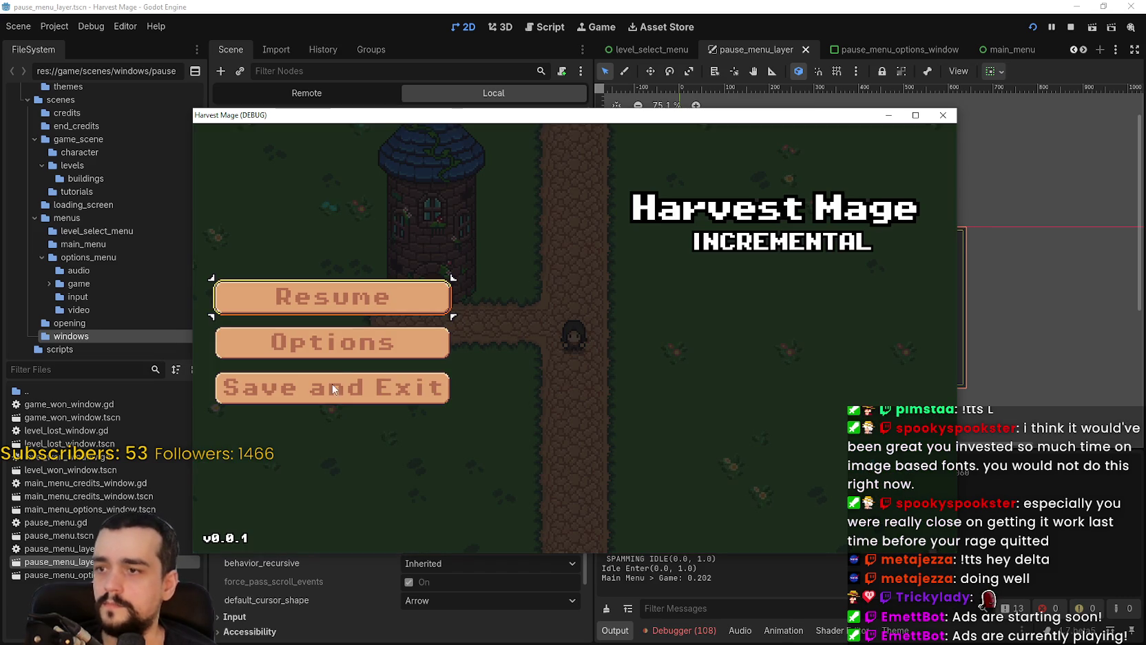
click(704, 630)
click(1052, 436)
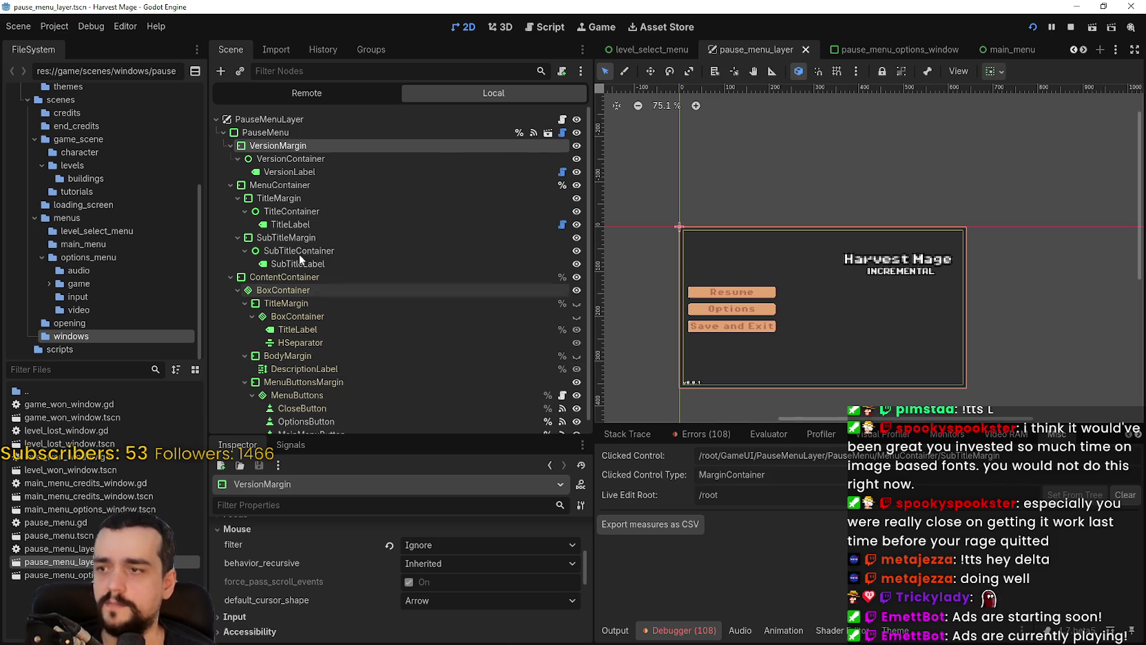
- Set SubTitleMargin's Mouse Filter to Ignore
click(227, 185)
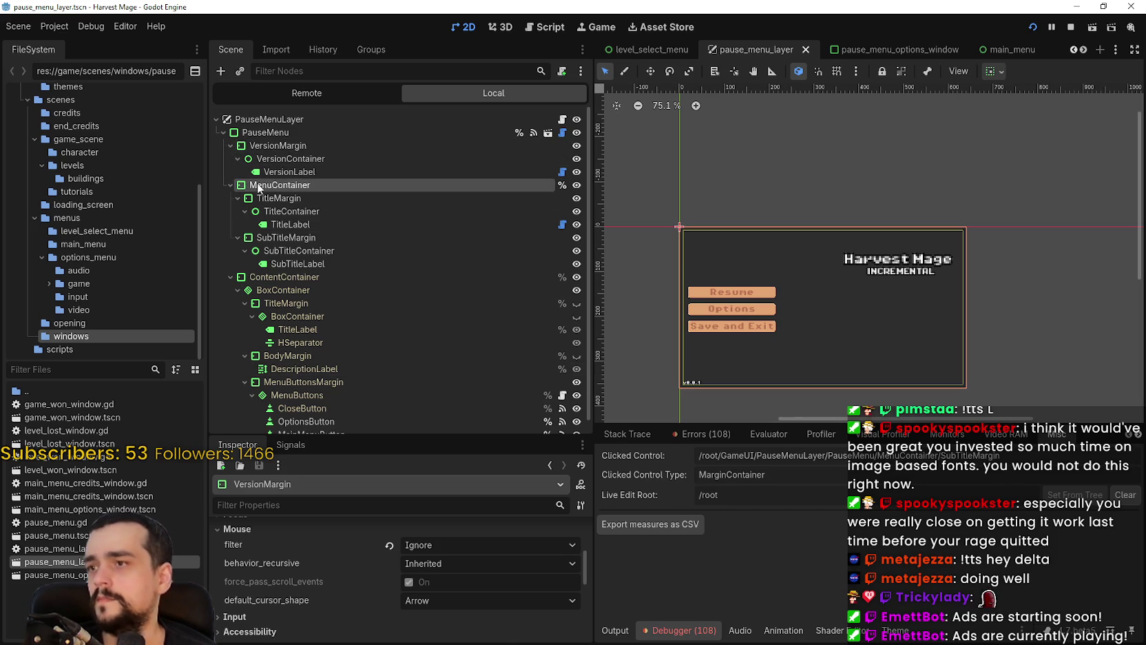
click(289, 237)
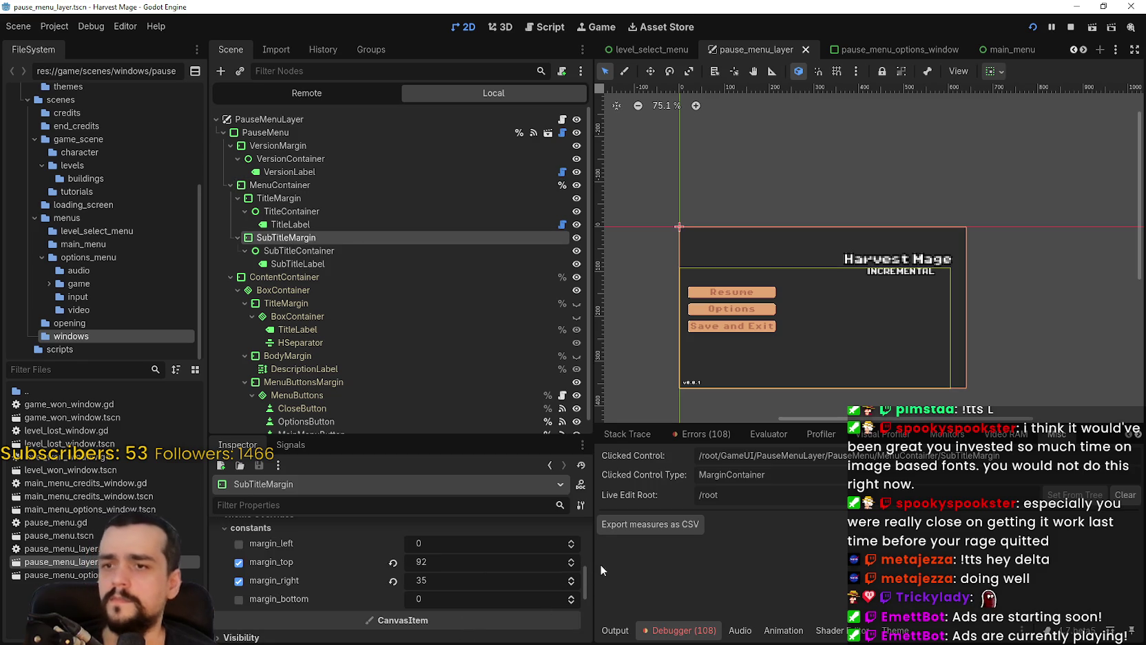
scroll(589, 573, down, 1)
mouse_move(589, 573)
mouse_down()
mouse_move(594, 585)
mouse_move(599, 539)
mouse_up()
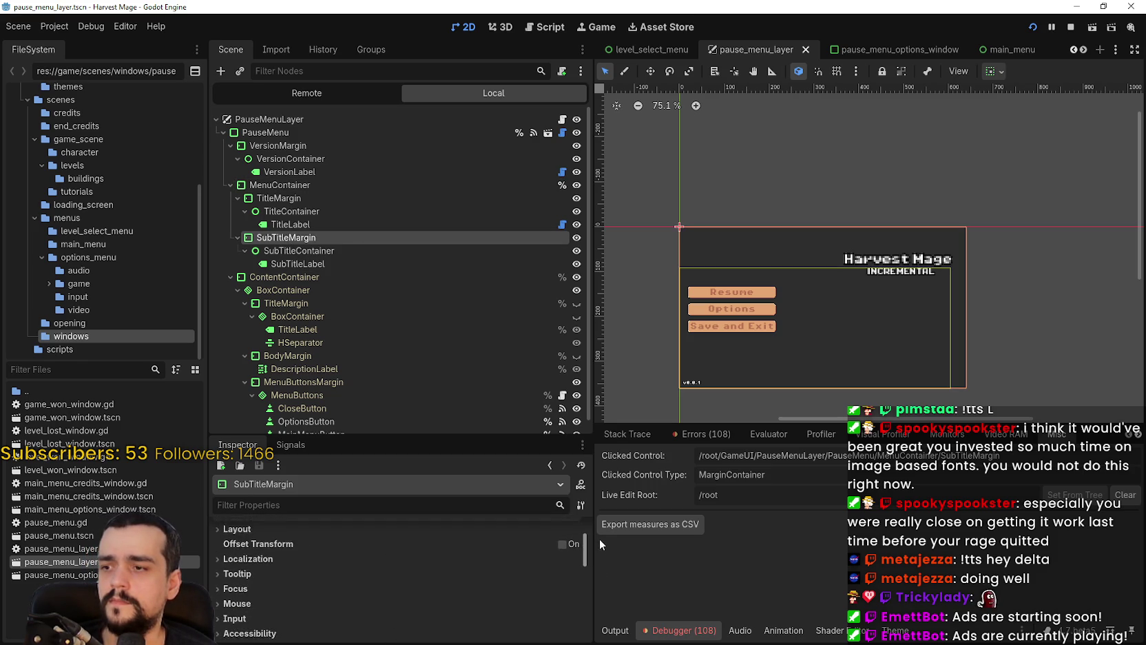
click(272, 568)
click(463, 590)
click(434, 639)
key(alt+Tab)
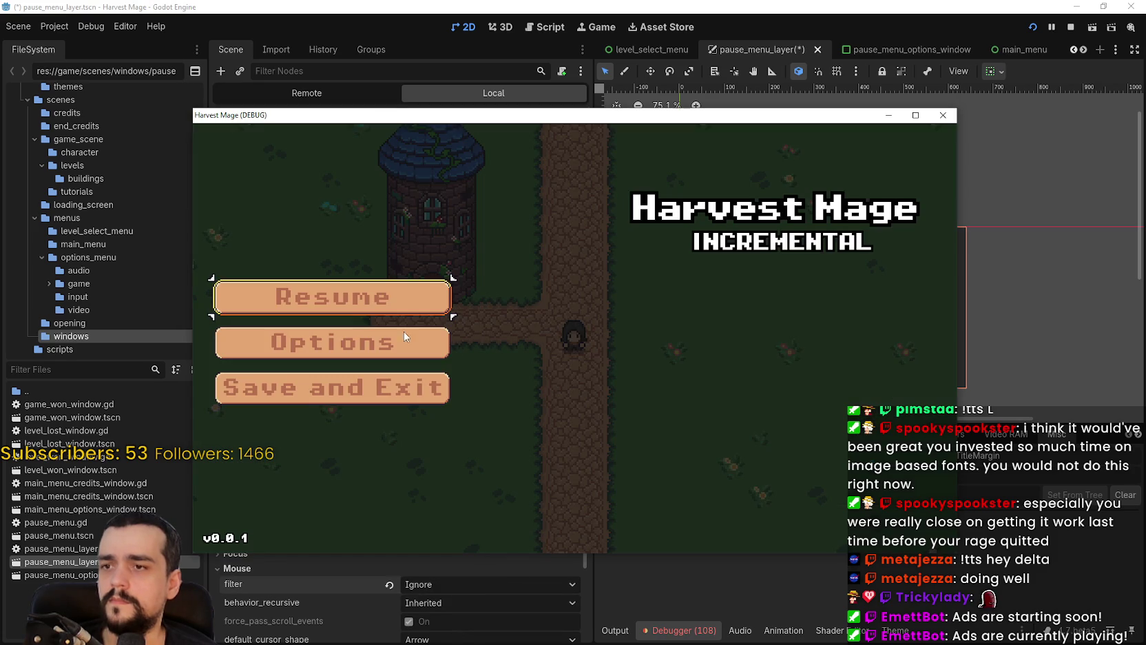
key(alt+Tab)
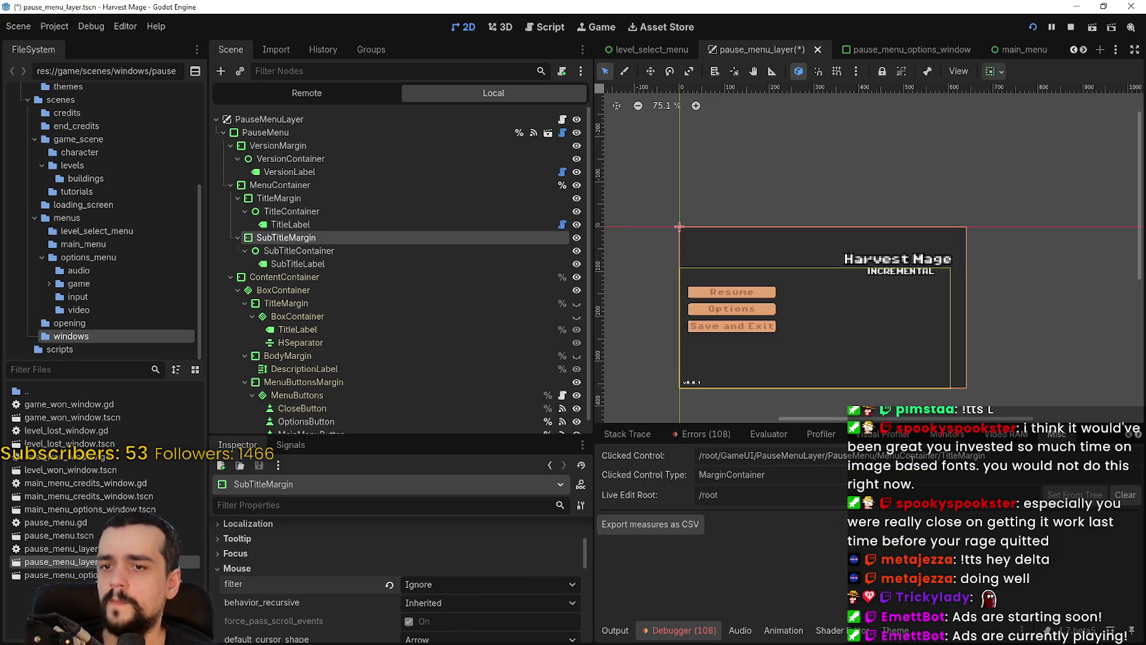
- Set TitleMargin's Mouse Filter to Ignore, then save and run the game
click(270, 186)
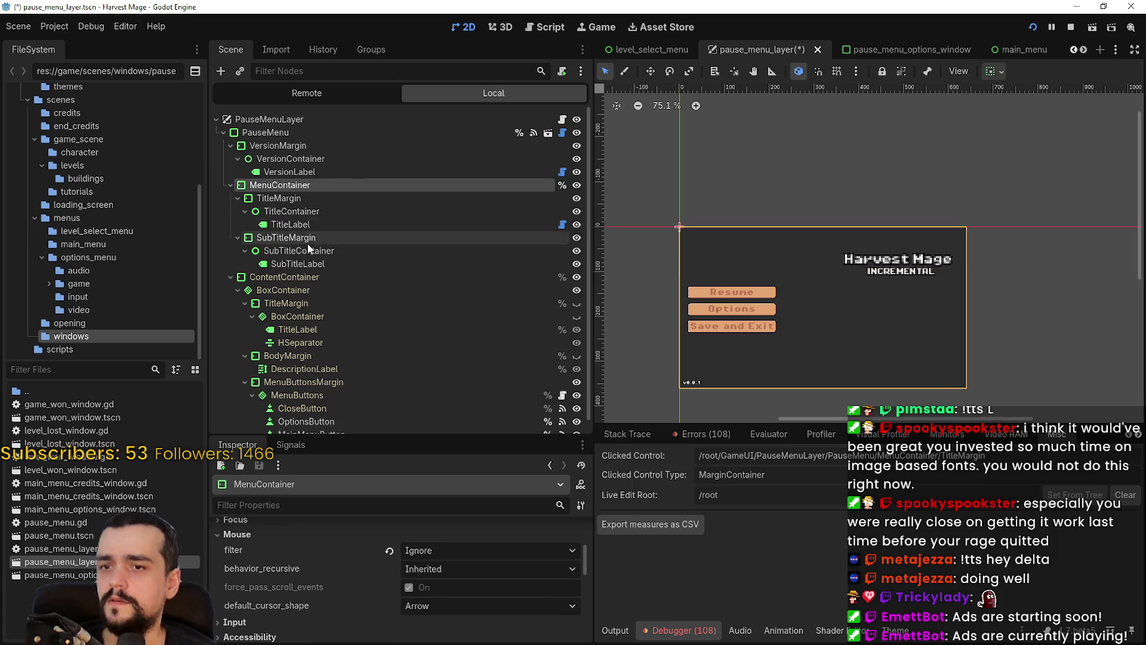
click(285, 199)
click(285, 199)
scroll(338, 605, up, 3)
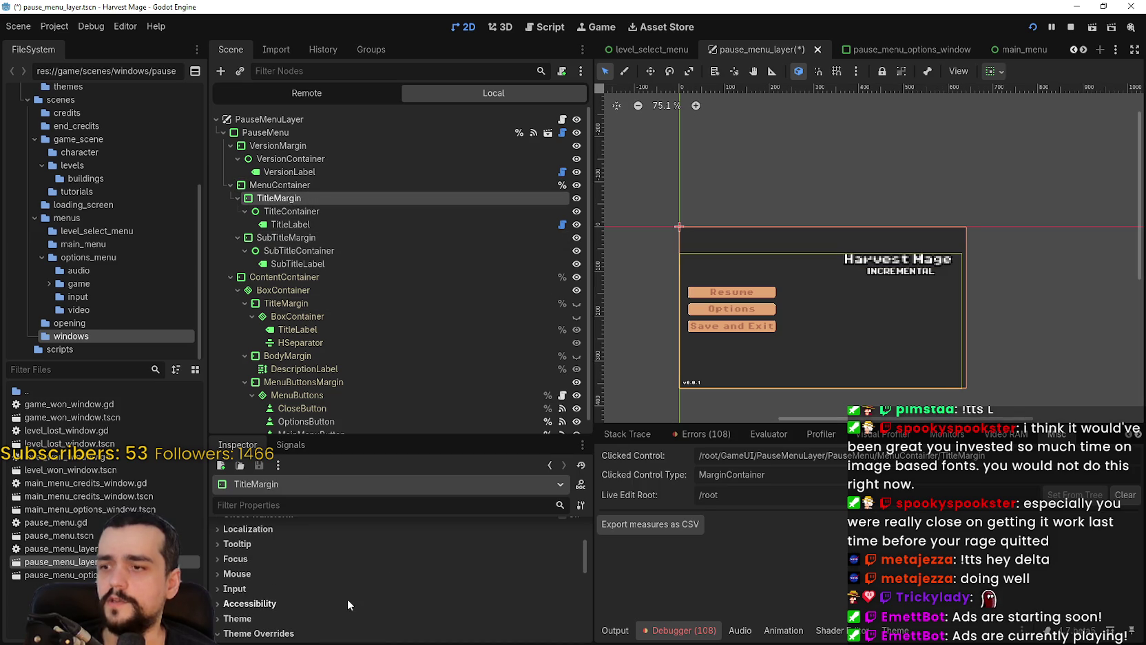
click(236, 559)
click(241, 558)
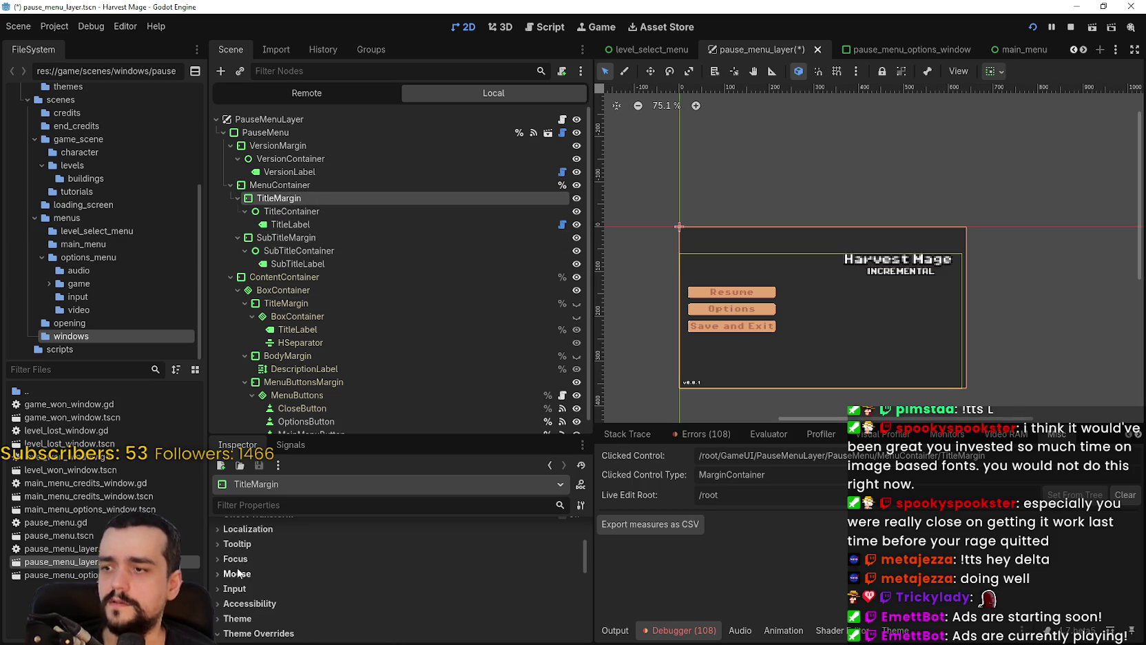
click(247, 574)
click(427, 591)
click(454, 636)
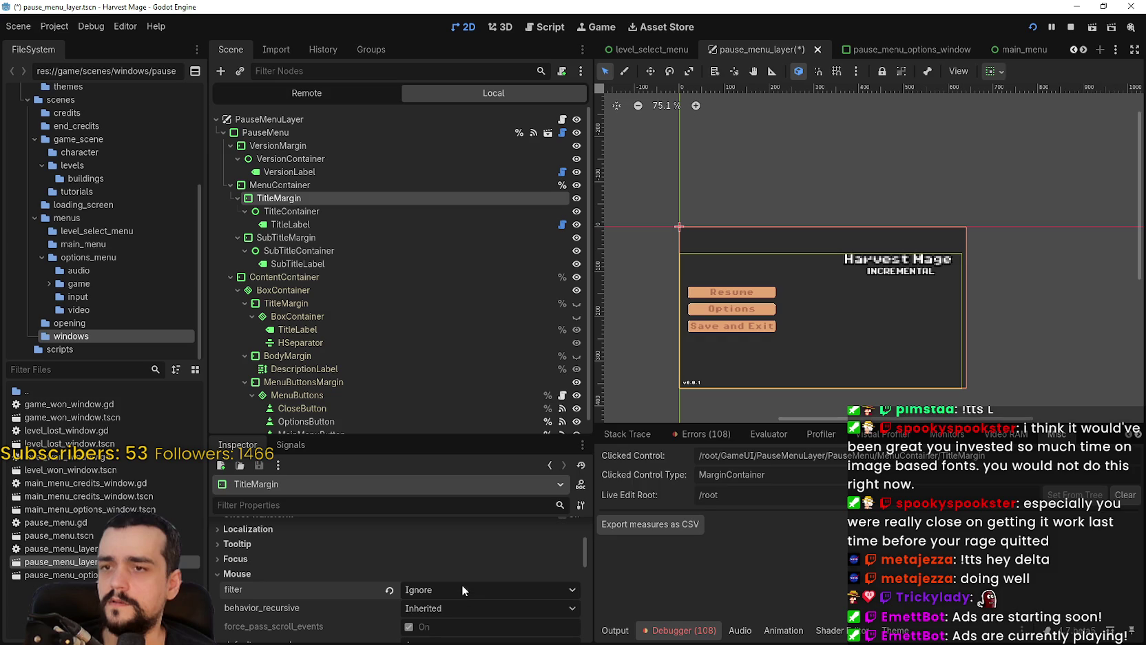
key(F5)
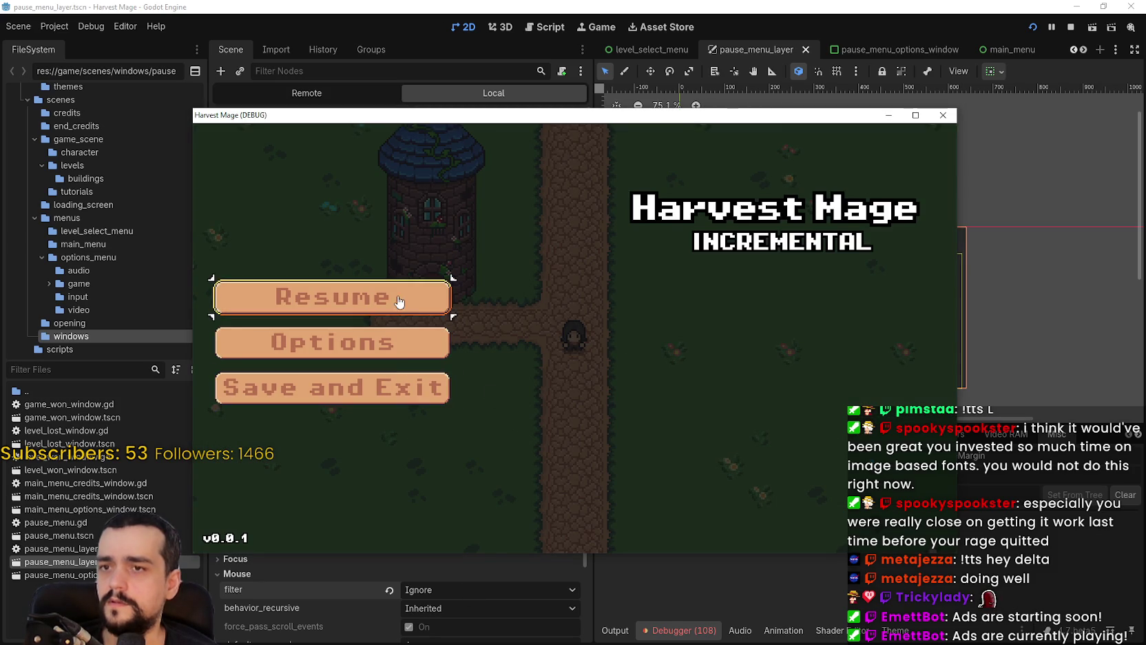
- Test the pause menu's Resume, Options and Back buttons repeatedly in the running game
click(332, 292)
key(Escape)
click(317, 297)
key(Escape)
click(352, 339)
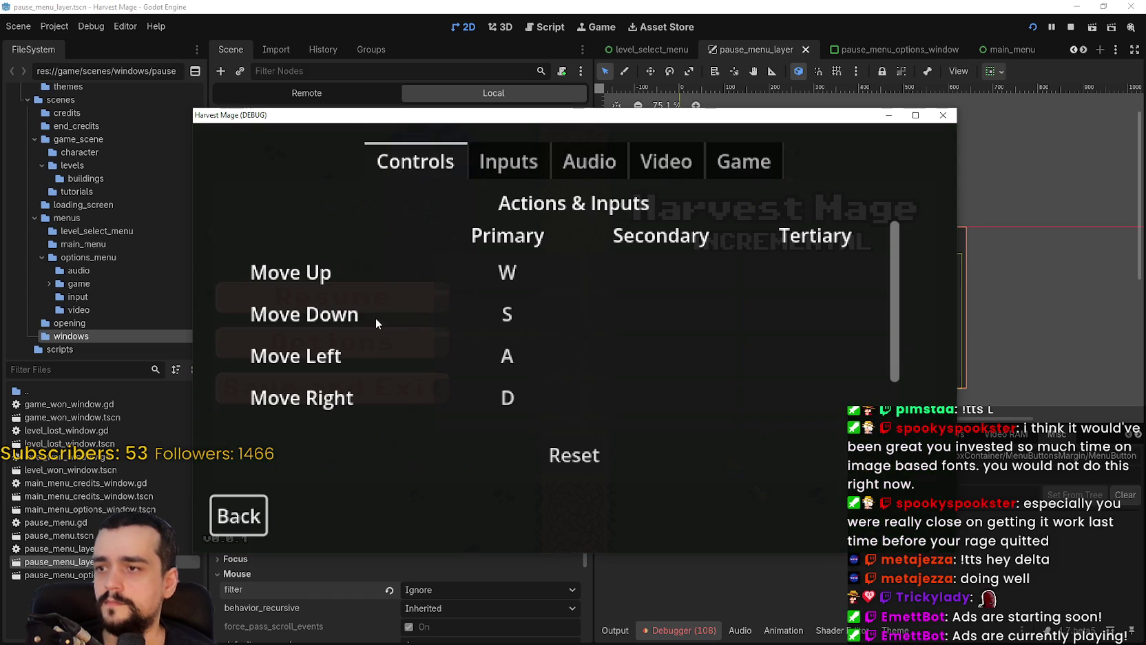
click(213, 533)
click(332, 294)
key(Escape)
click(372, 336)
click(238, 517)
click(337, 296)
key(Escape)
key(Escape)
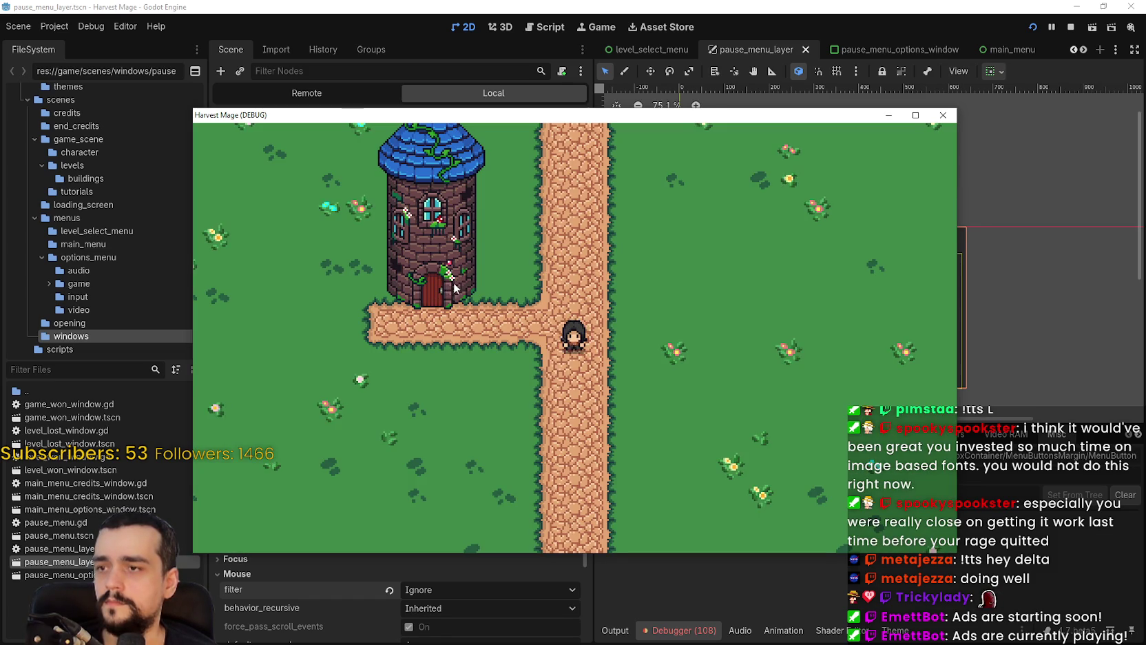
key(Escape)
key(Escape)
key(Escape)
key(Escape)
key(Escape)
- Toggle the game window between maximized and windowed sizes, then stop the game
drag(869, 115, 996, 46)
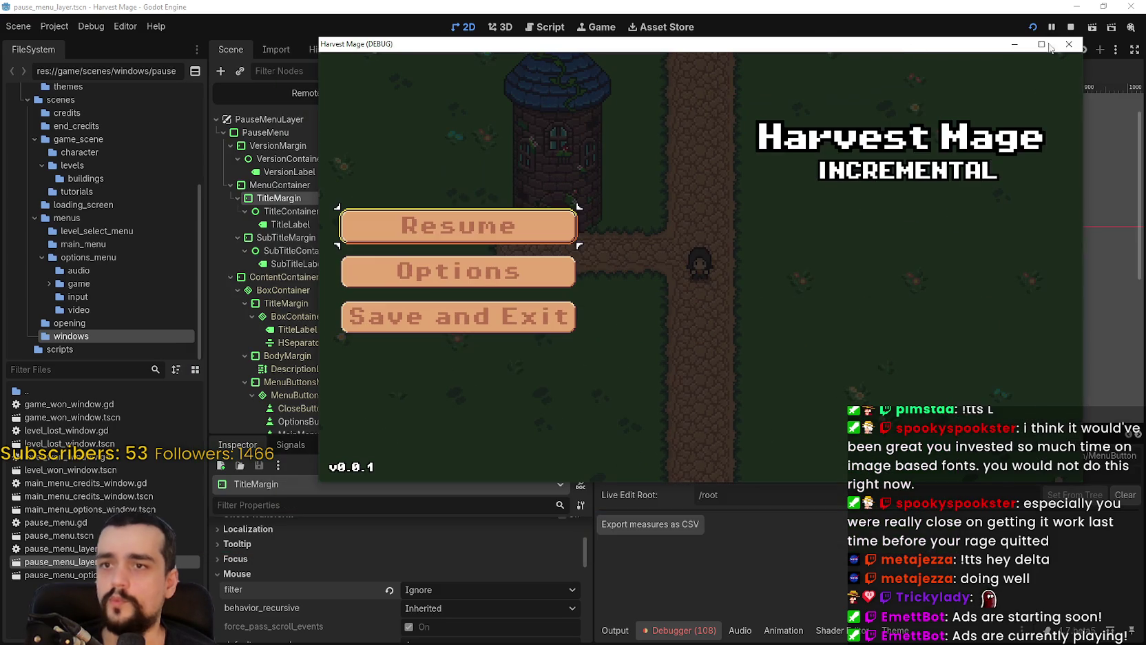
click(1044, 45)
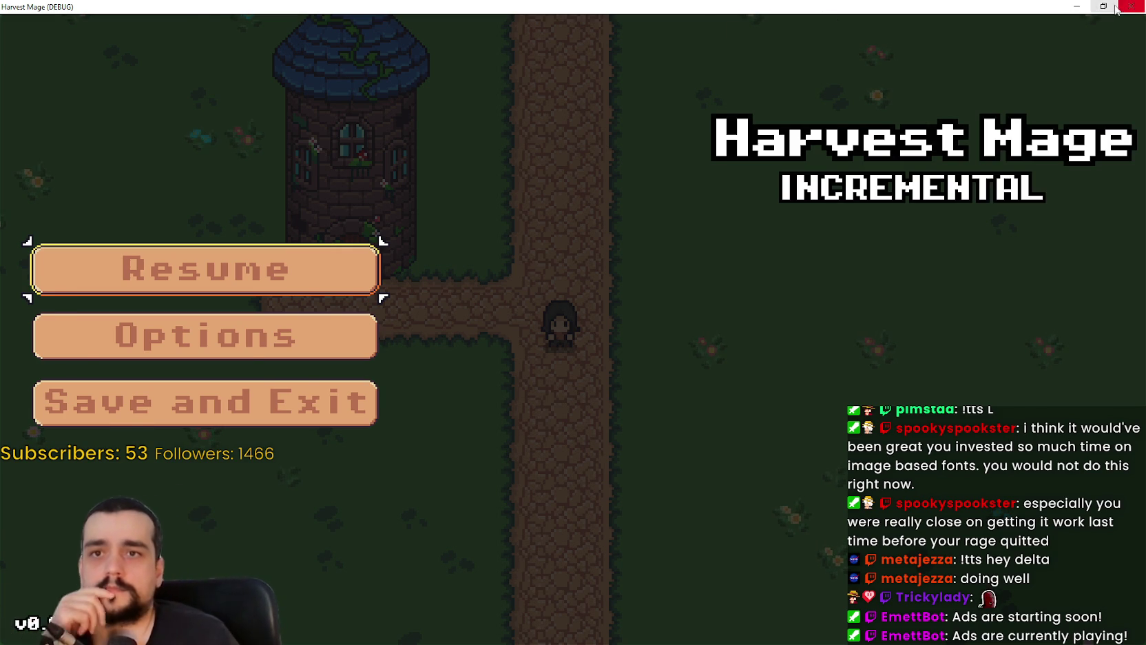
double_click(820, 5)
mouse_move(763, 46)
mouse_down()
mouse_move(723, 59)
mouse_move(714, 76)
mouse_move(723, 1)
mouse_up()
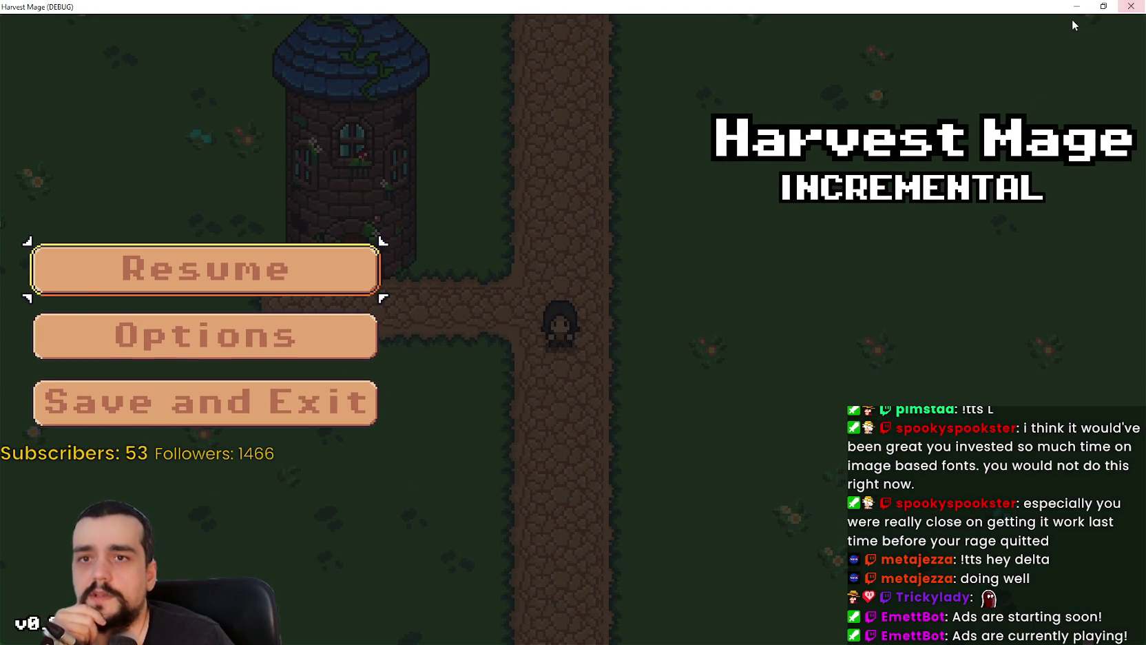
click(1103, 6)
click(983, 85)
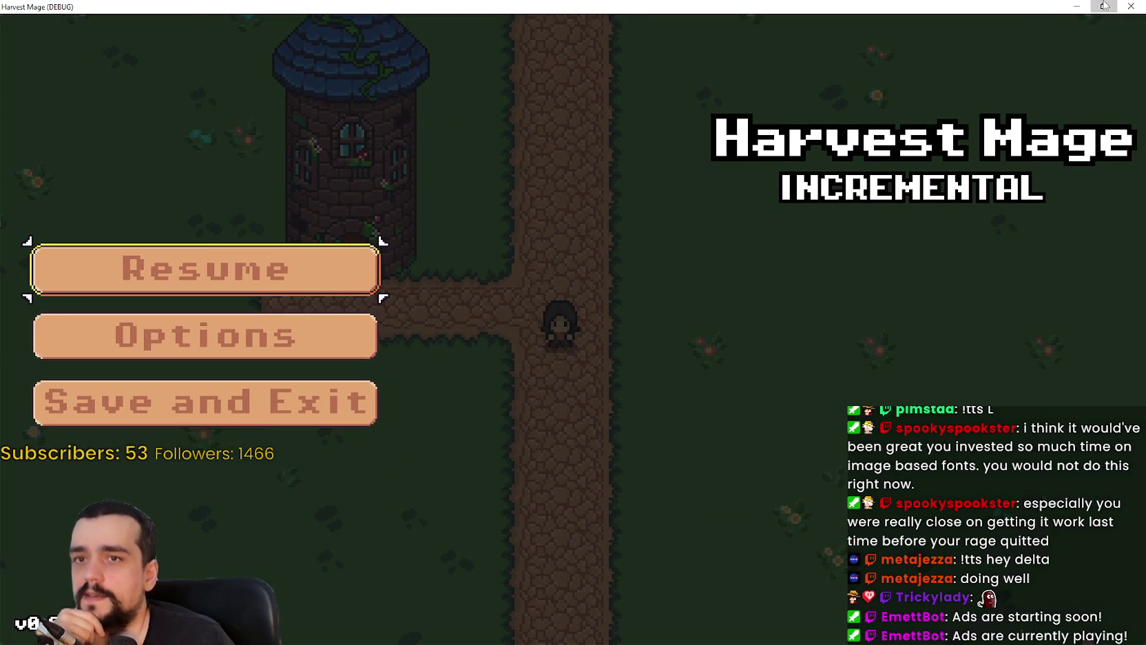
click(1104, 6)
click(990, 87)
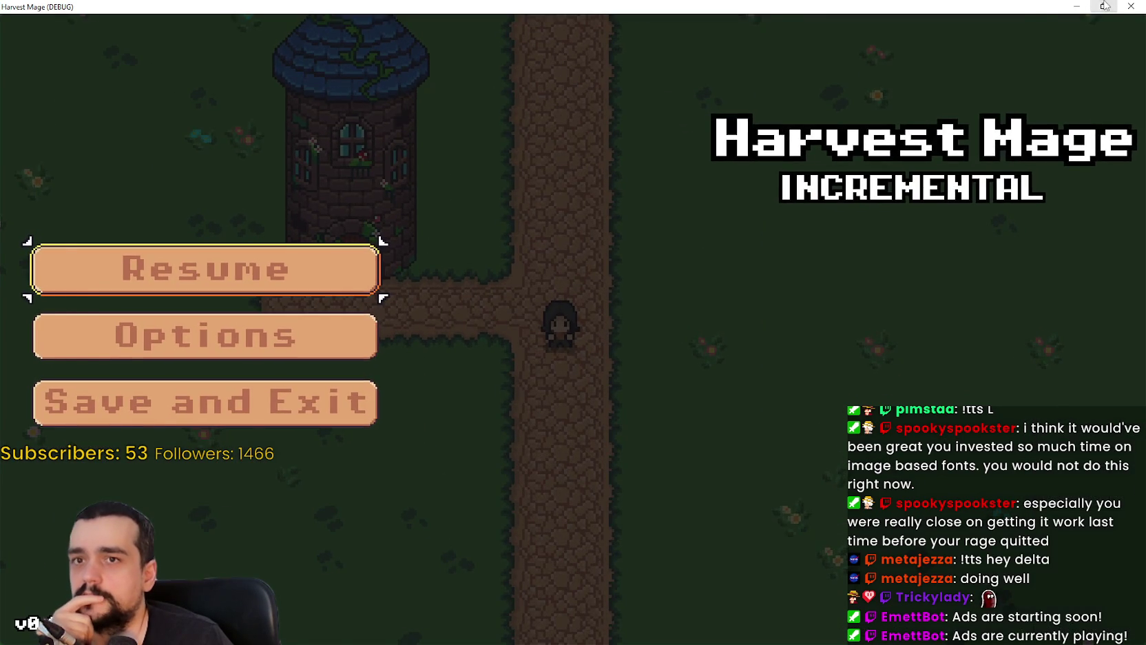
click(1104, 6)
click(991, 87)
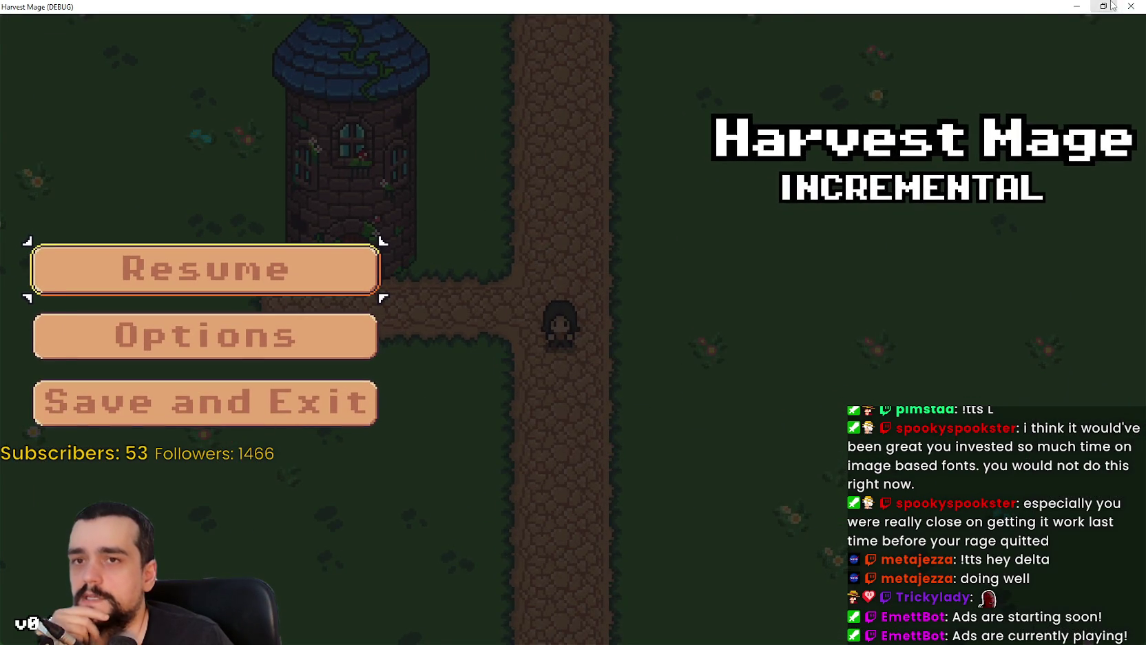
click(1104, 6)
click(1072, 28)
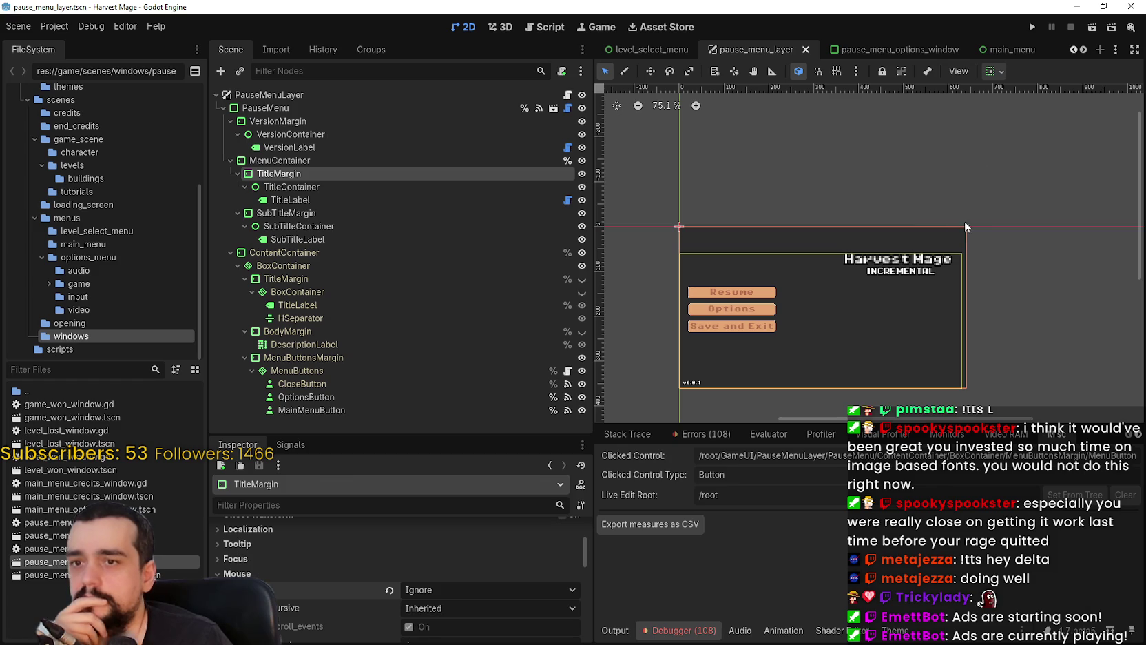
- Select TitleLabel under MenuContainer > TitleMargin > TitleContainer and anchor it across the full top width
click(290, 161)
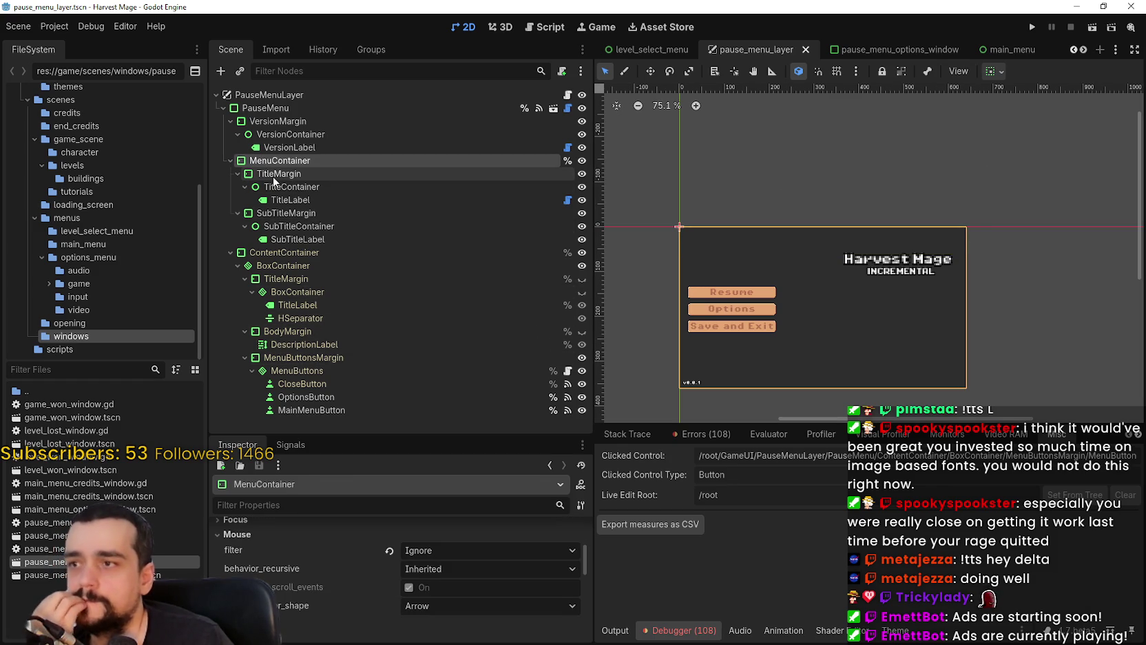
click(273, 174)
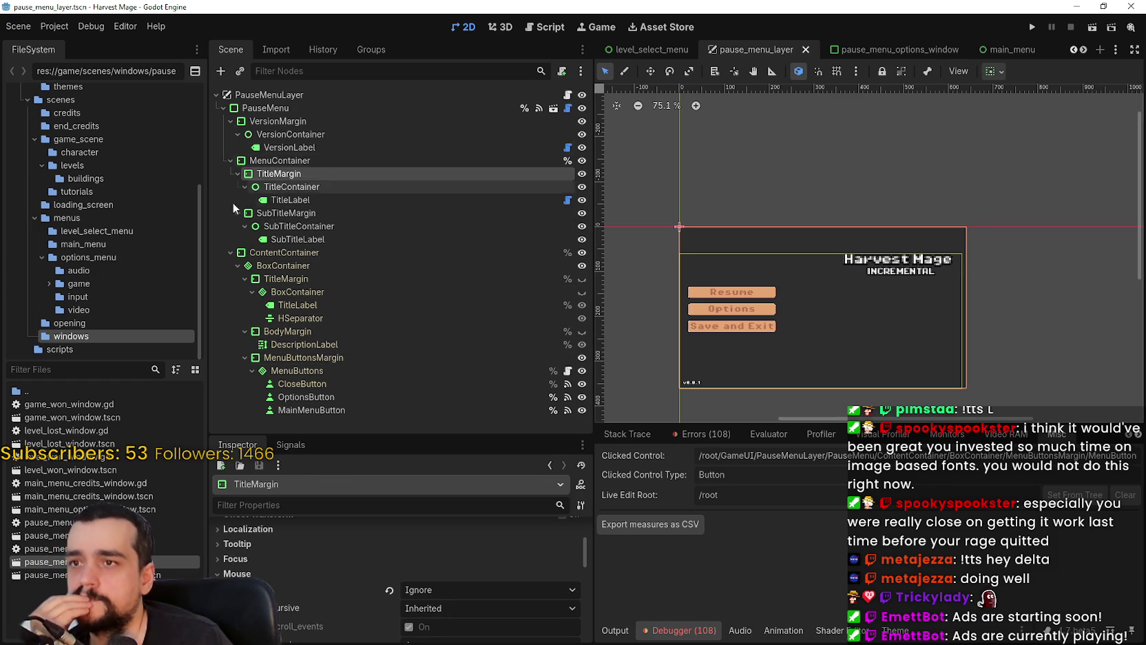
click(292, 186)
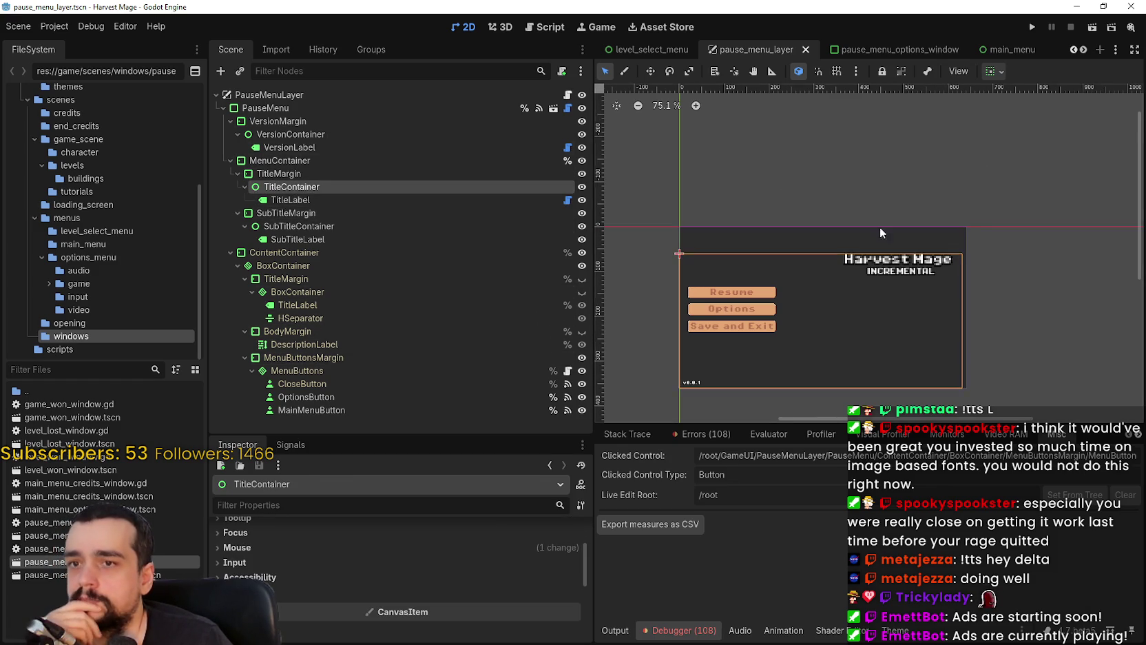
click(301, 198)
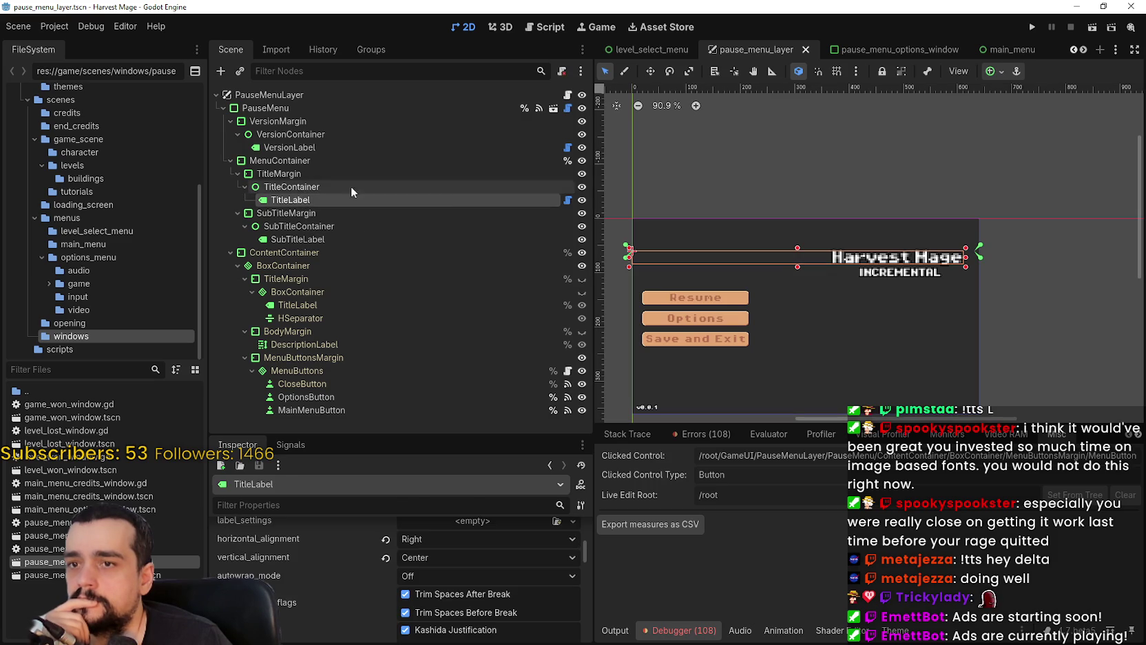
click(1000, 72)
click(1010, 76)
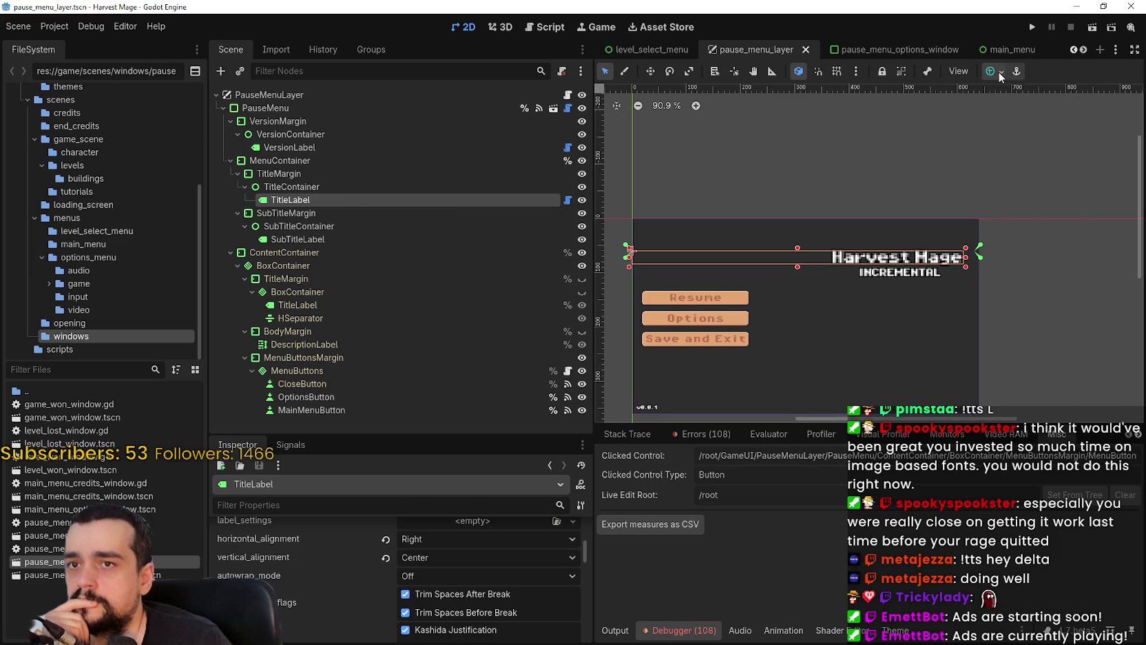
click(1001, 73)
click(1064, 119)
- Narrow TitleLabel from its right side in the 2D viewport and fine-tune its right edge
scroll(999, 293, down, 5)
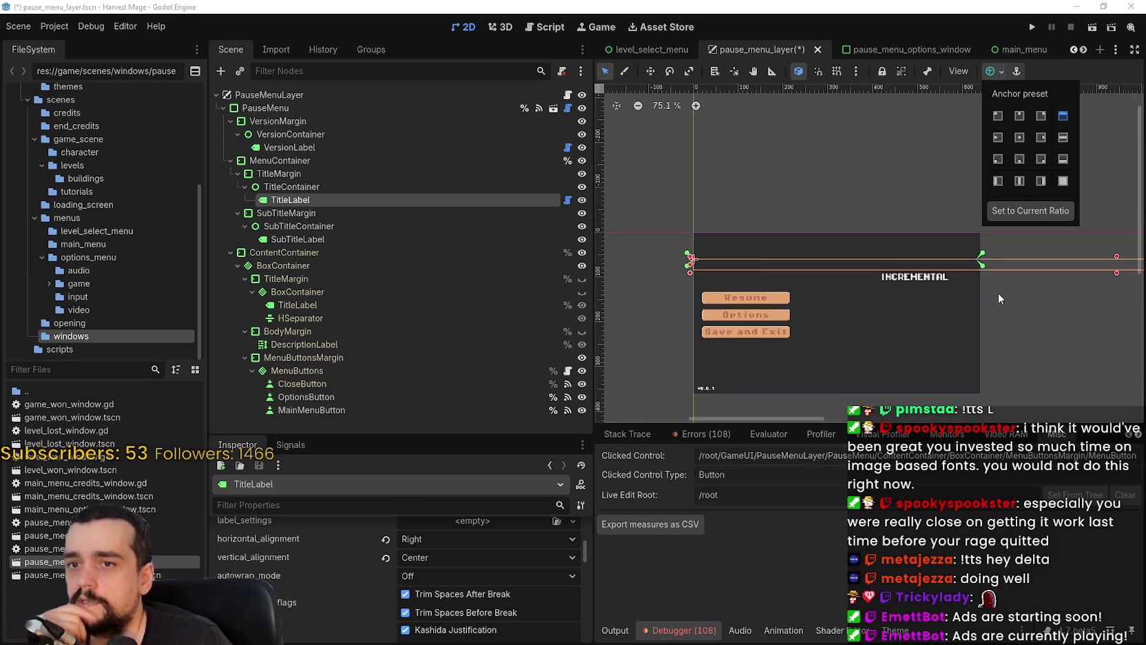
scroll(895, 317, down, 2)
drag(975, 339, 870, 344)
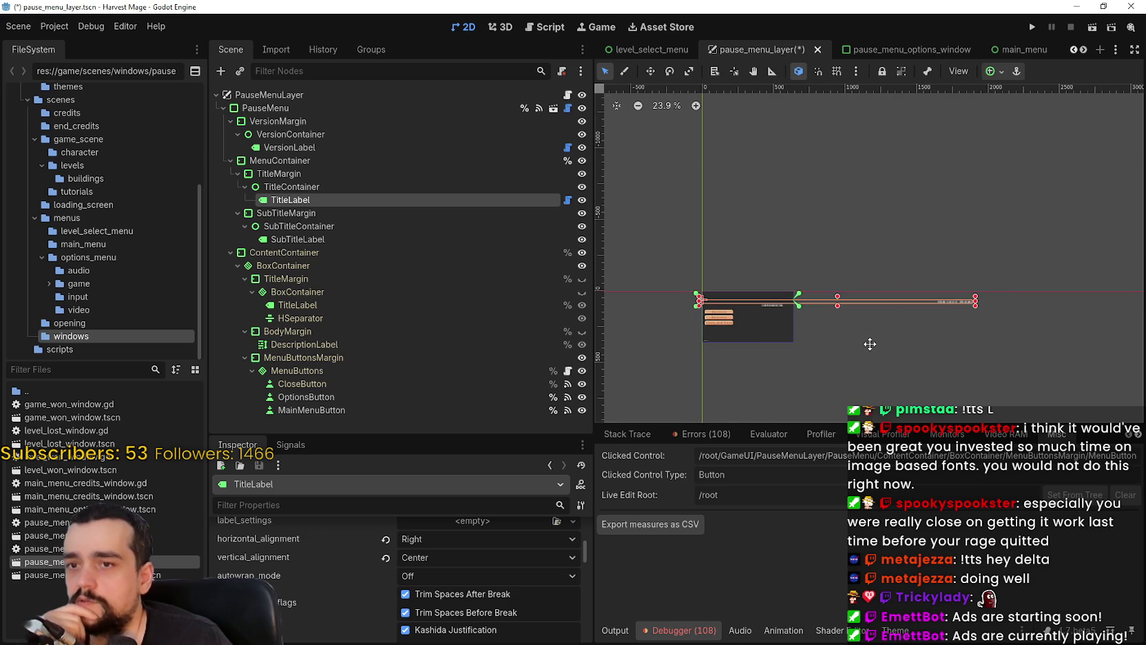
scroll(971, 295, up, 6)
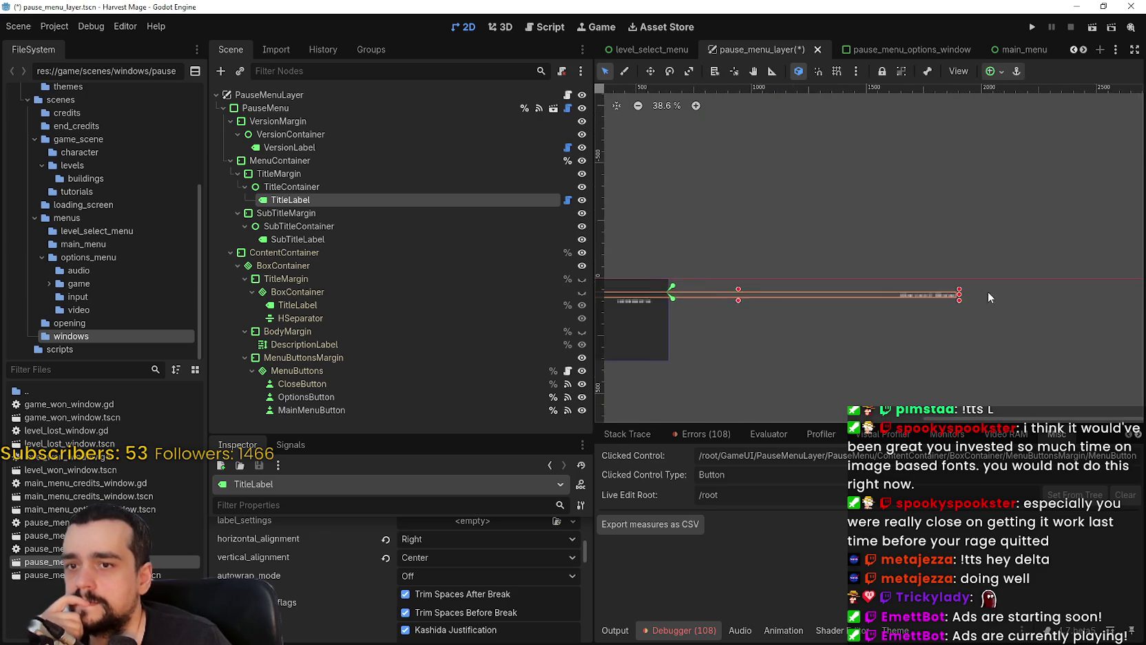
scroll(958, 296, right, 3)
scroll(992, 274, left, 8)
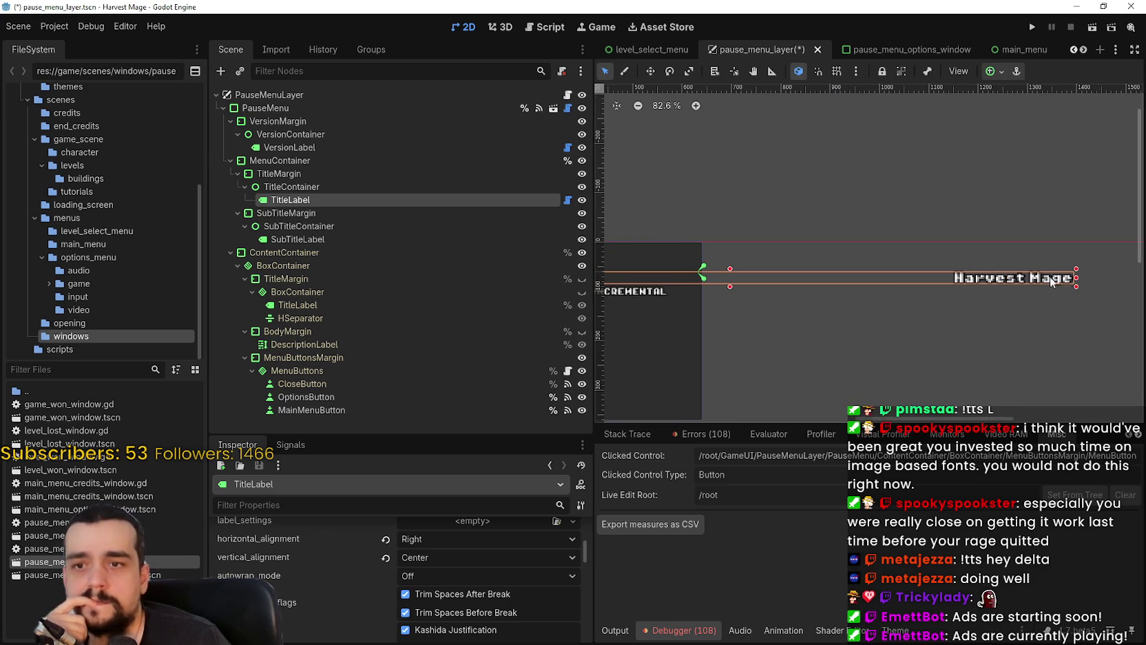
drag(1074, 279, 679, 288)
scroll(679, 287, up, 5)
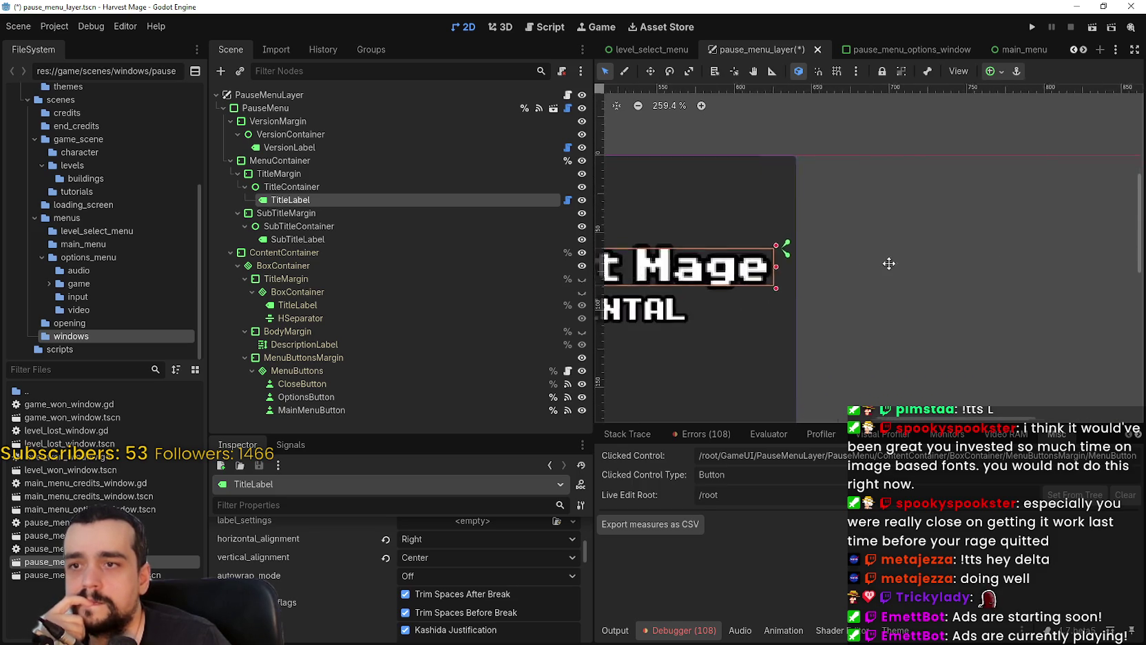
scroll(941, 261, up, 6)
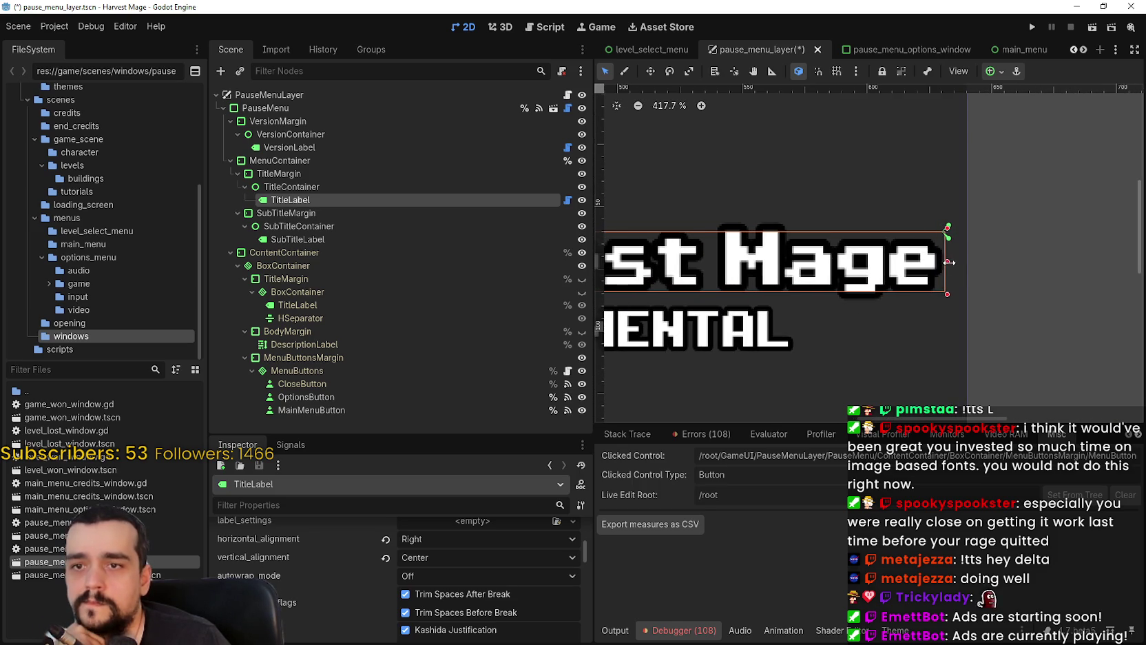
scroll(964, 248, up, 12)
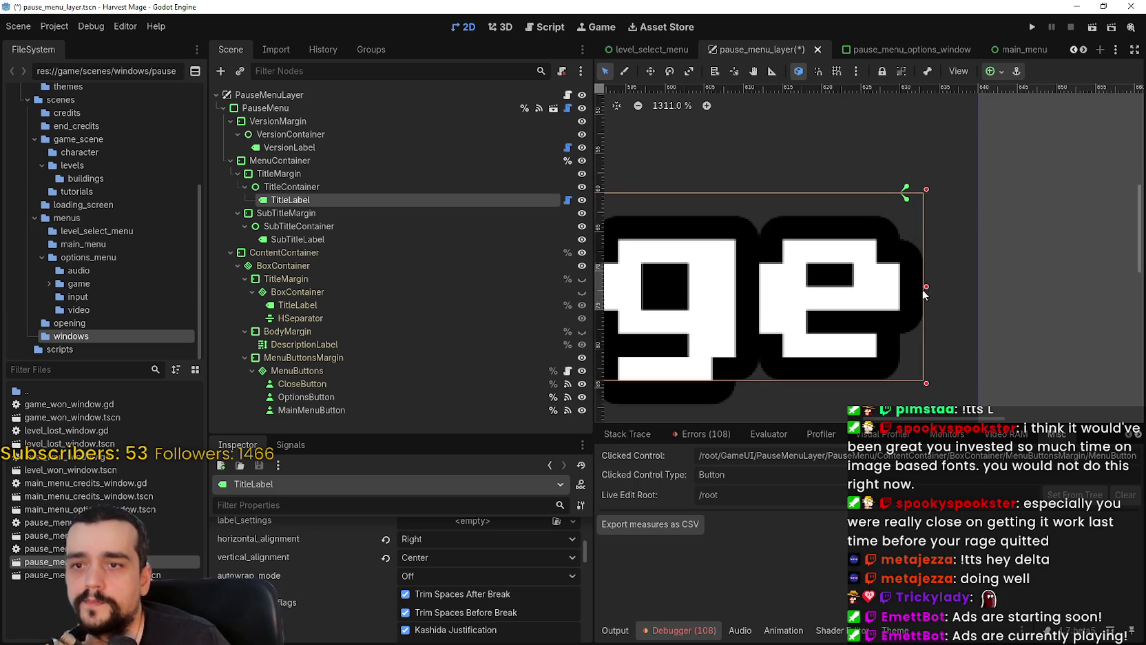
drag(927, 288, 919, 287)
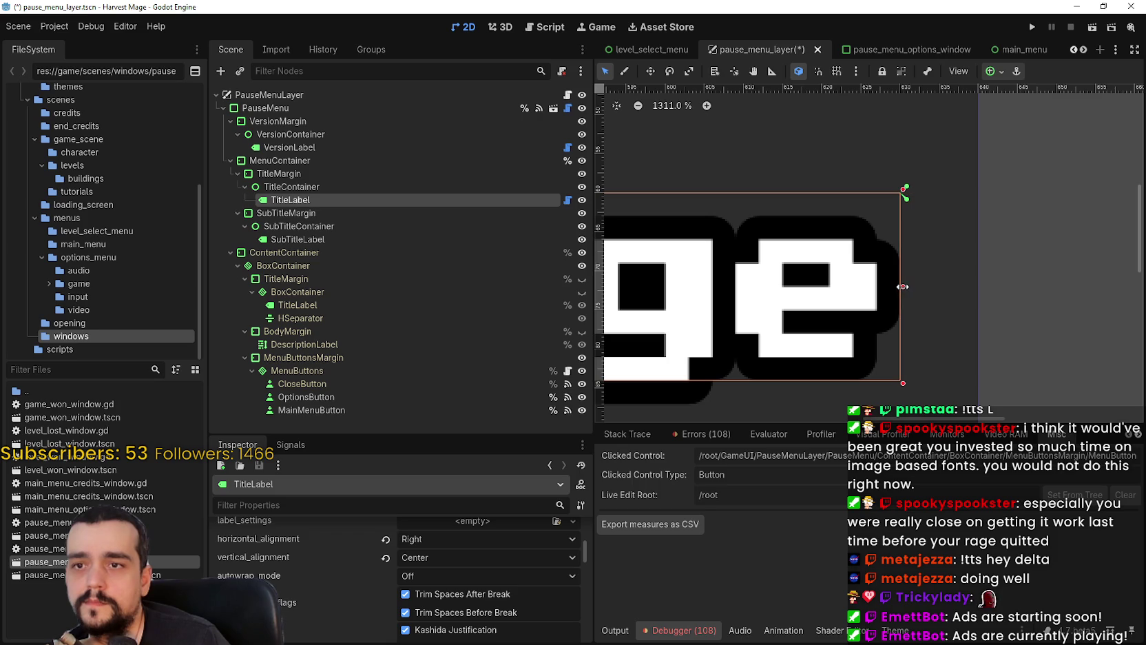
scroll(913, 200, down, 8)
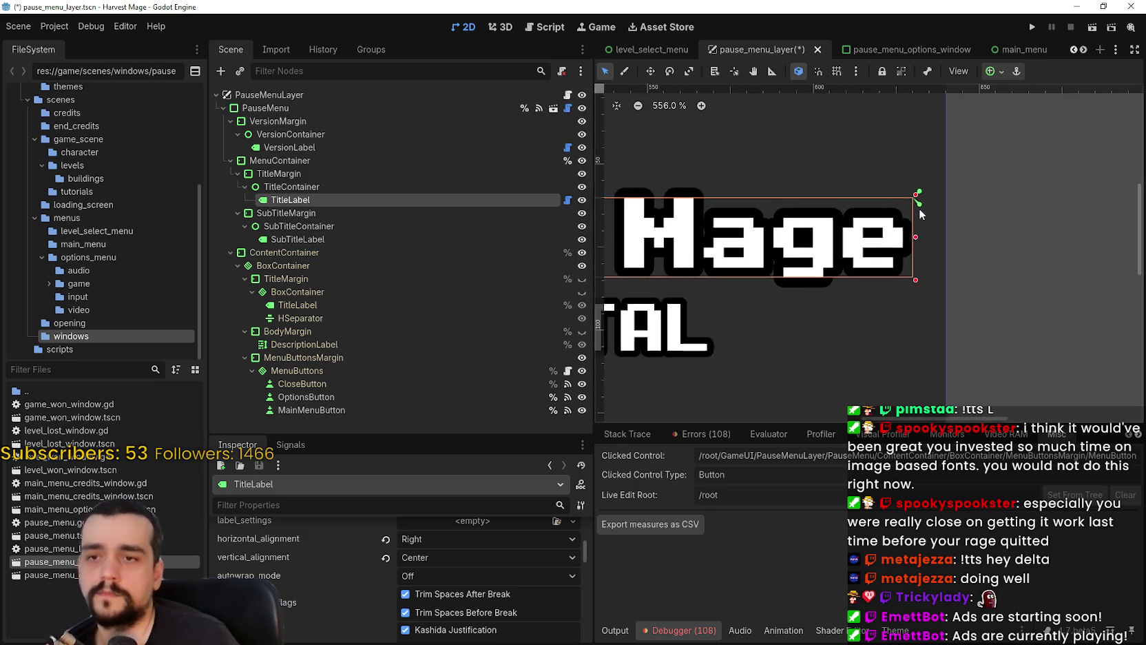
scroll(919, 208, down, 5)
- Save the pause_menu_layer scene and run the project
key(ctrl+s)
scroll(1010, 247, down, 6)
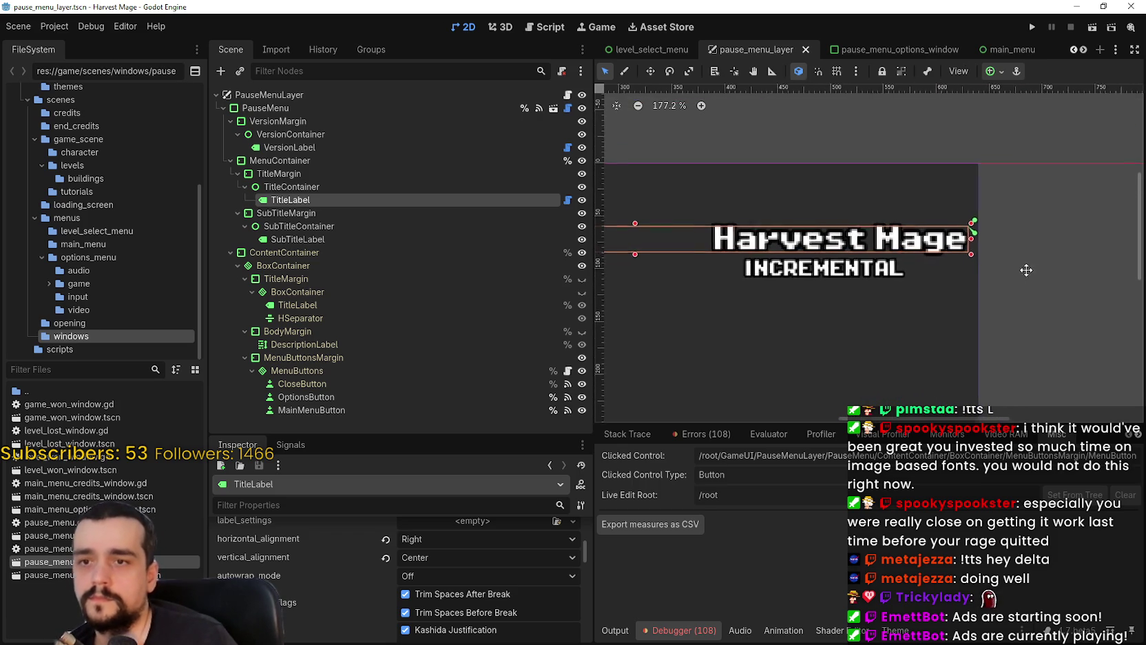
scroll(1016, 232, down, 4)
key(F5)
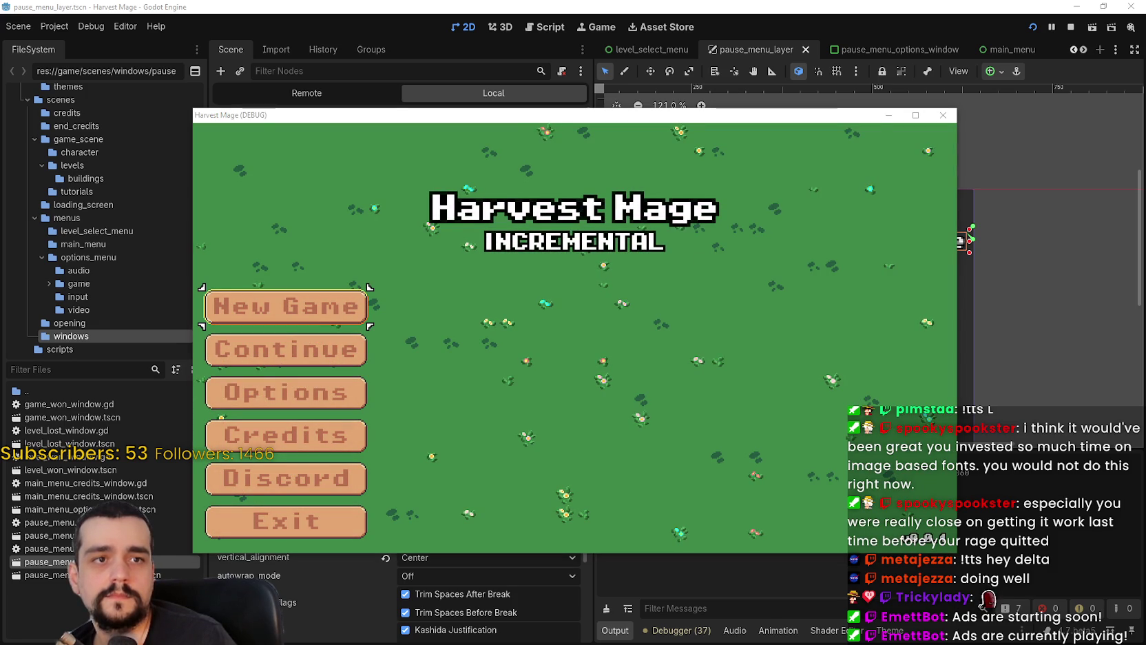
- Start a new game and pause, see the clipped title at maximized and windowed sizes, then close
click(370, 310)
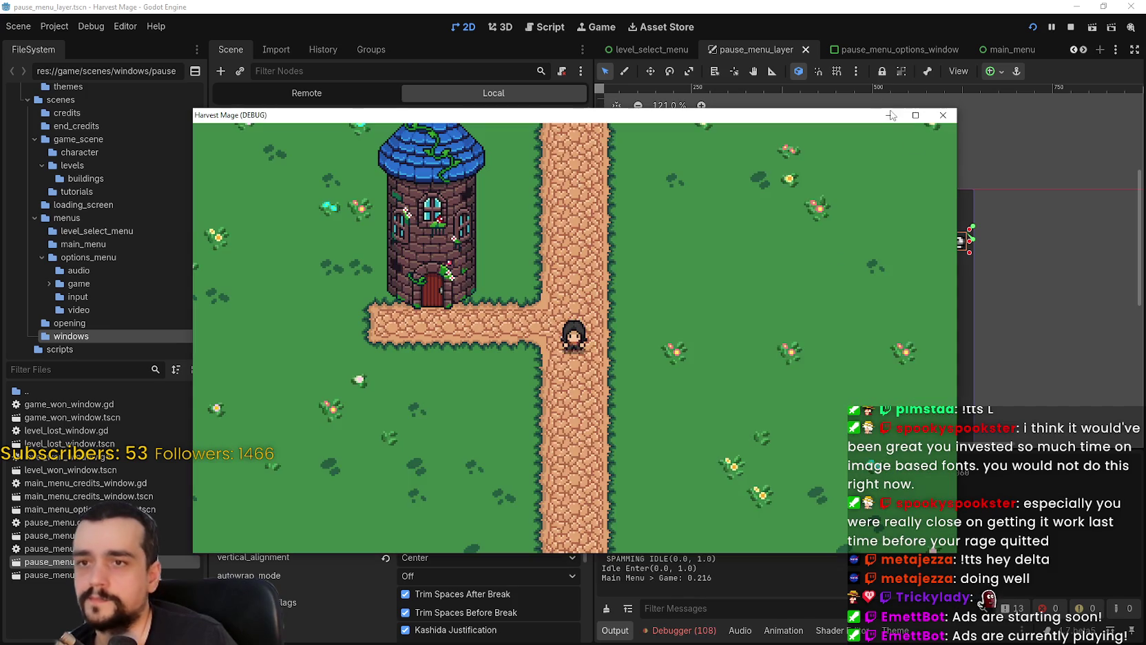
key(Escape)
click(917, 115)
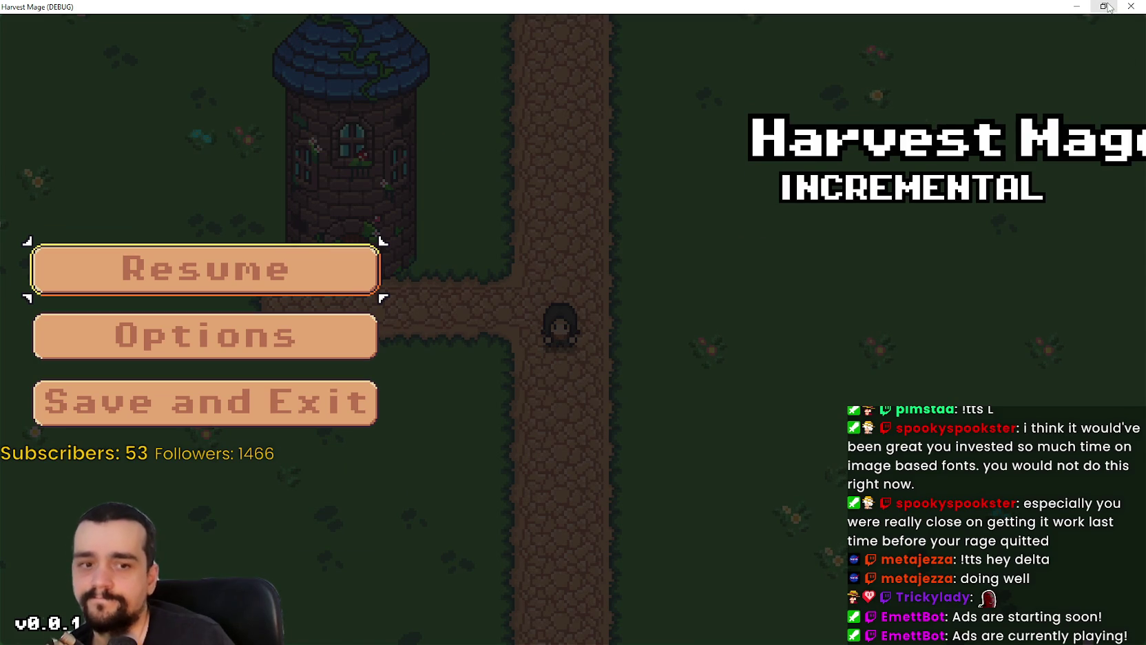
click(1108, 6)
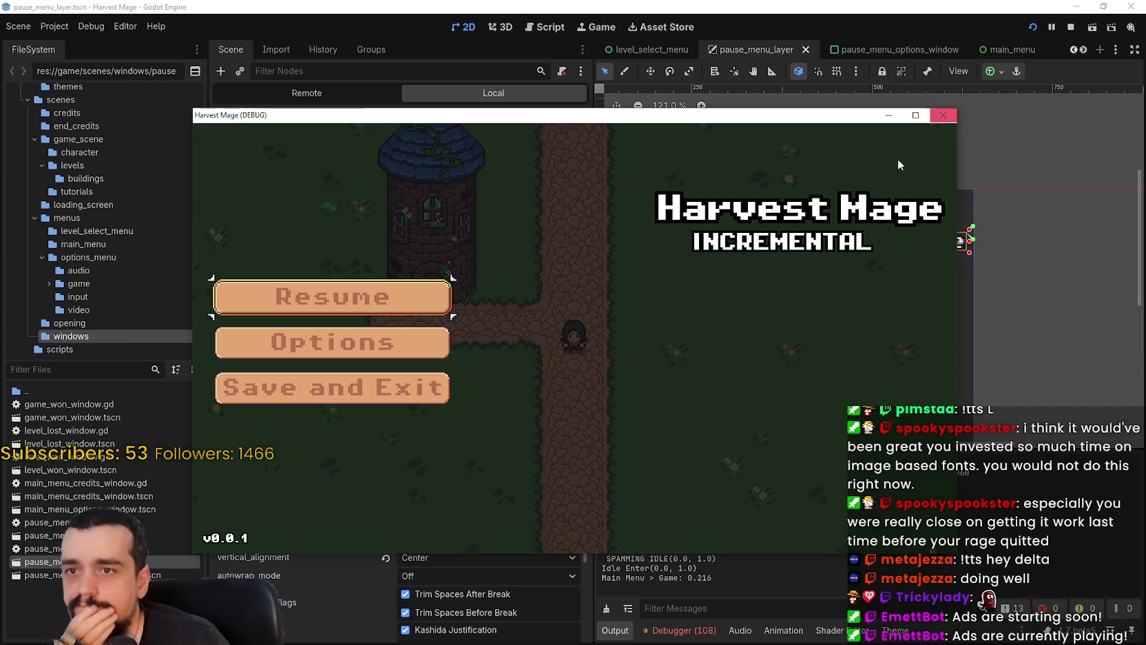
click(957, 114)
scroll(747, 324, down, 5)
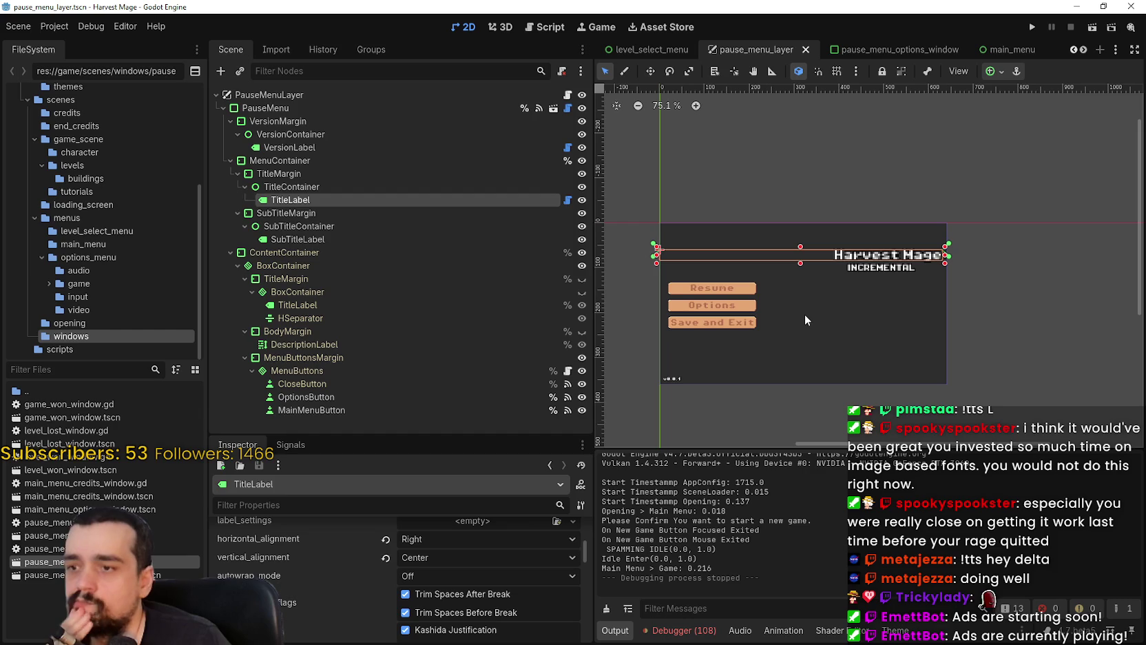
- Re-anchor TitleLabel to the Top Left anchor preset
scroll(994, 219, up, 2)
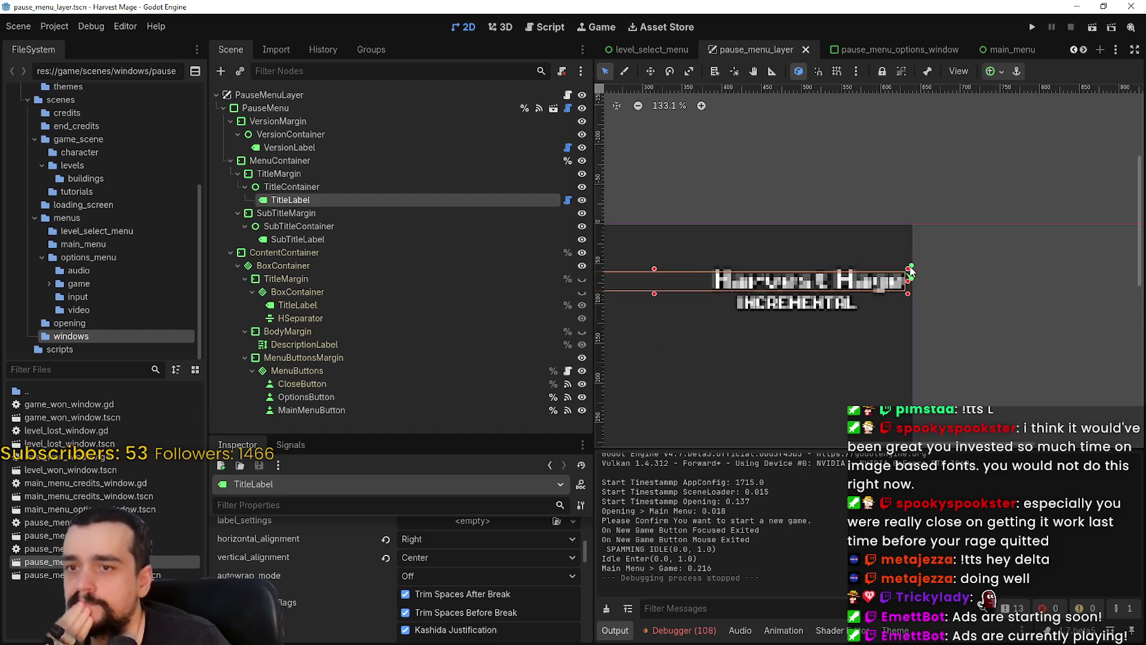
scroll(900, 278, down, 1)
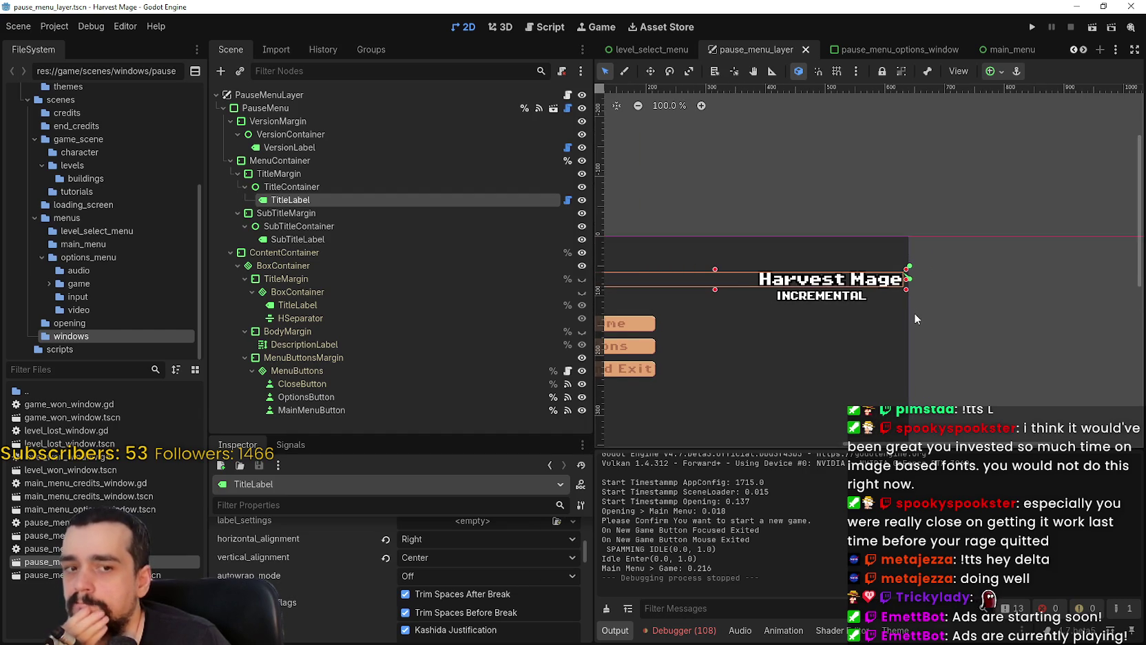
scroll(988, 158, down, 1)
click(990, 72)
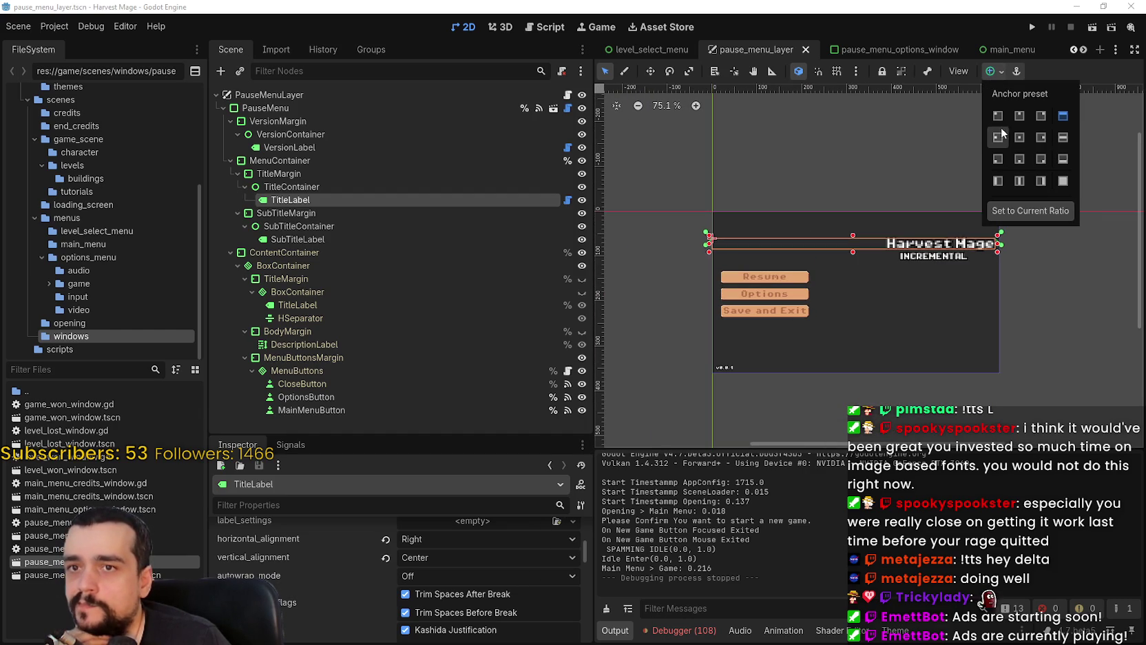
click(998, 137)
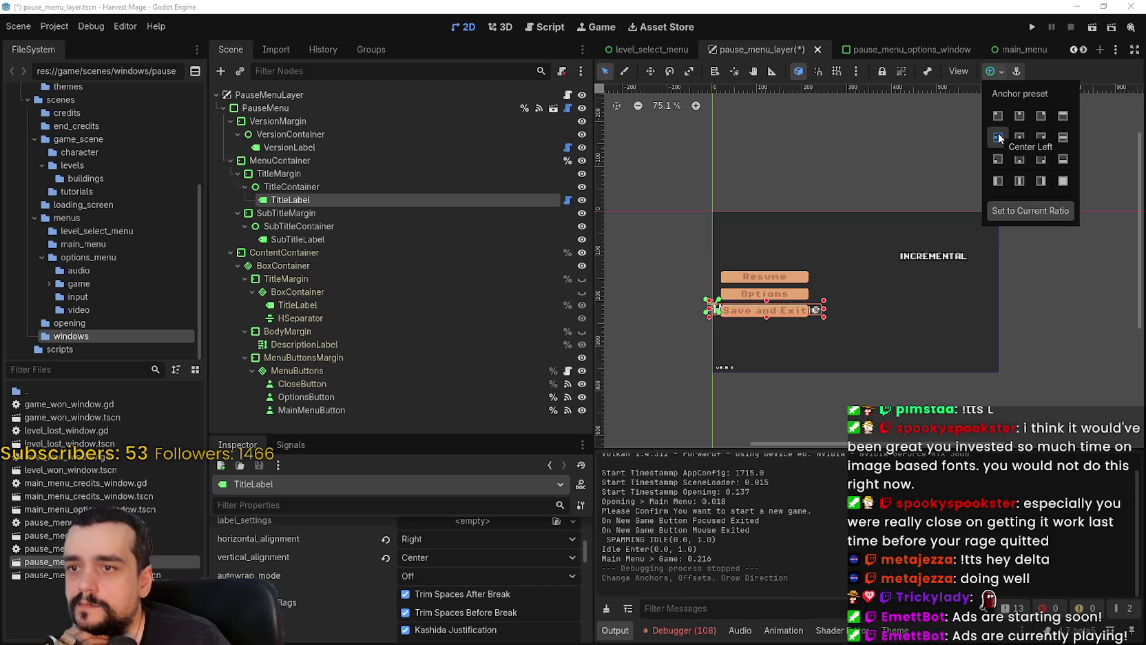
click(998, 117)
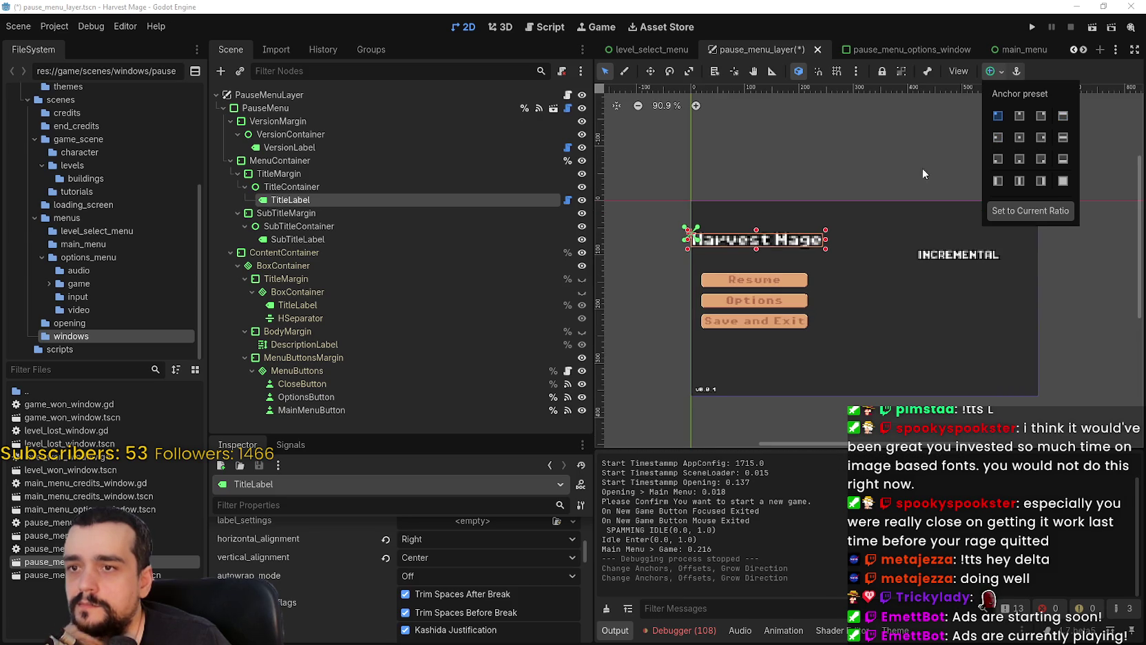
- Resize TitleLabel to 207 by 8, save the scene, and run the project
scroll(827, 241, up, 3)
scroll(800, 232, up, 2)
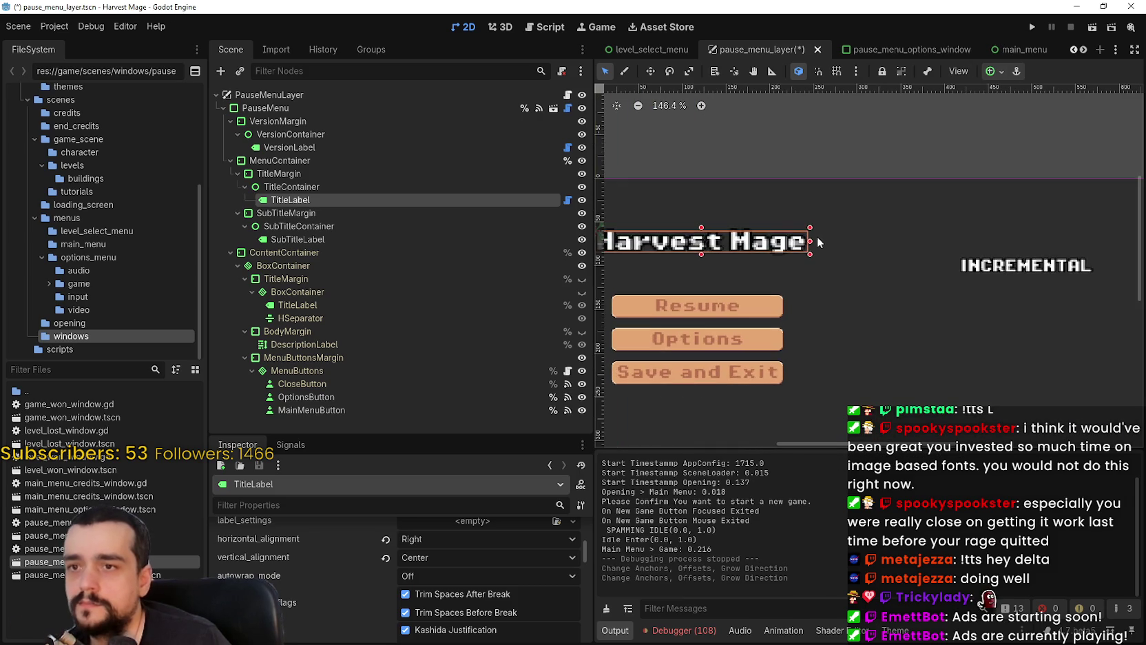
drag(809, 239, 1097, 234)
scroll(684, 274, up, 11)
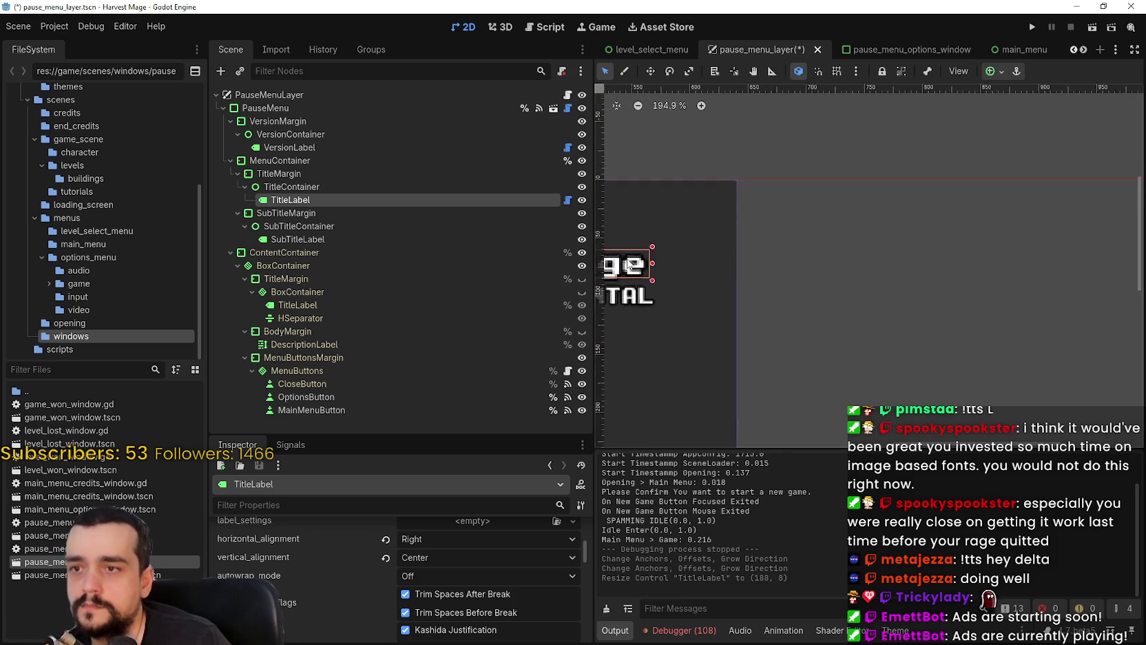
mouse_move(784, 262)
mouse_down()
mouse_move(858, 256)
mouse_move(806, 256)
mouse_move(837, 256)
mouse_up()
scroll(821, 256, down, 1)
key(ctrl+s)
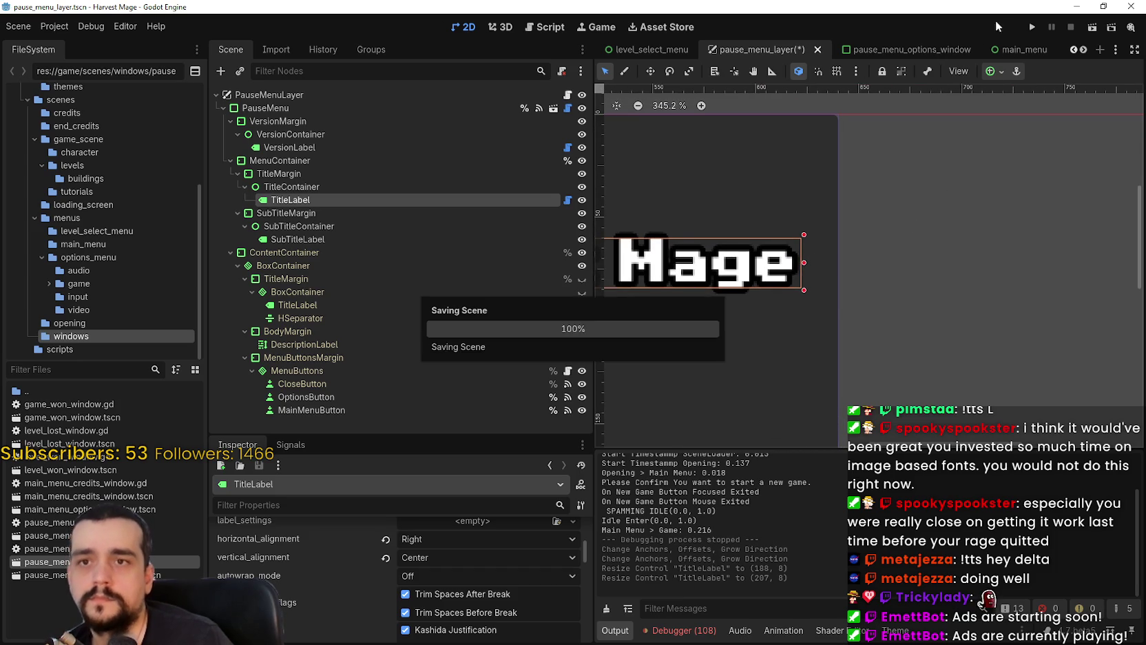
click(1032, 27)
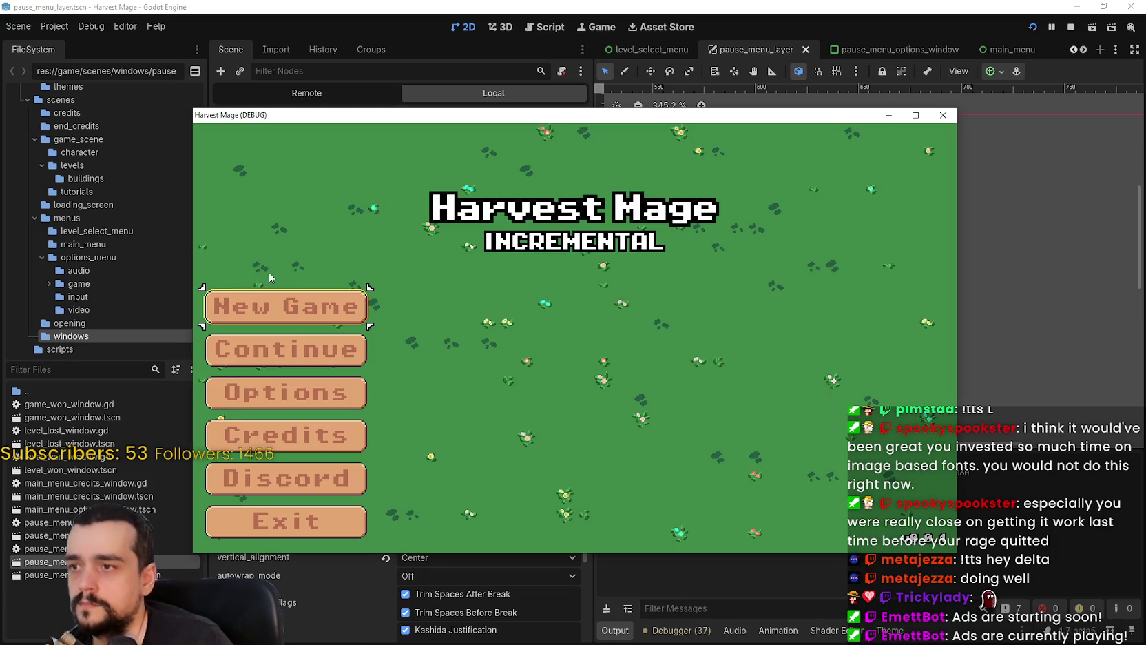
- Start a new game, open the pause menu, and check the title maximized then windowed
click(273, 301)
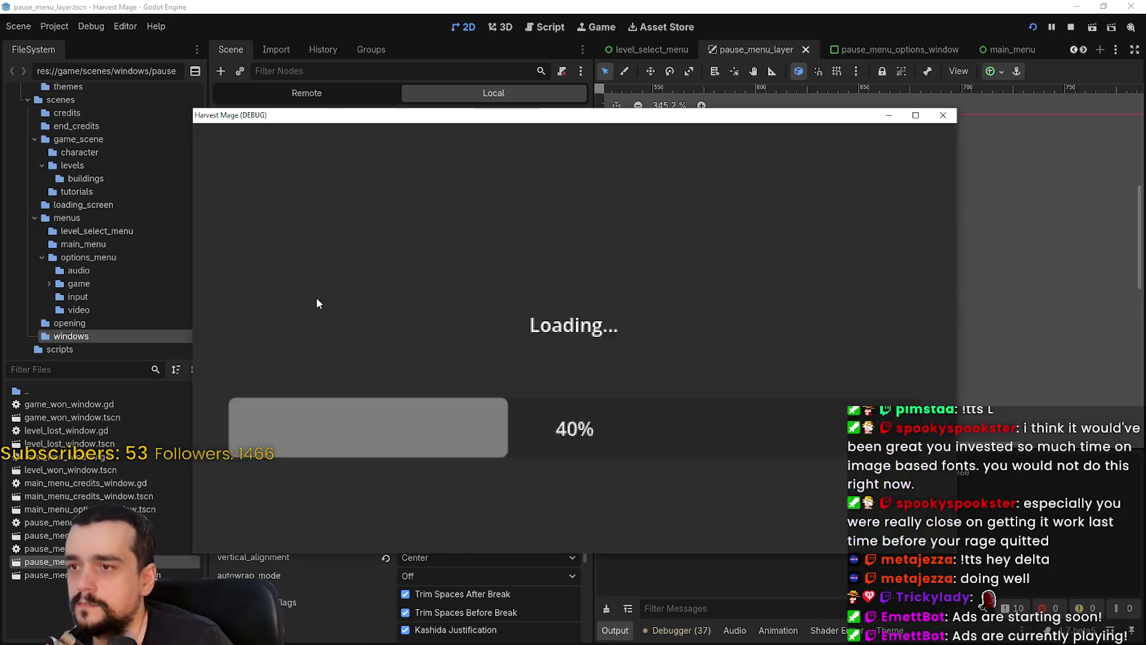
key(Escape)
click(915, 115)
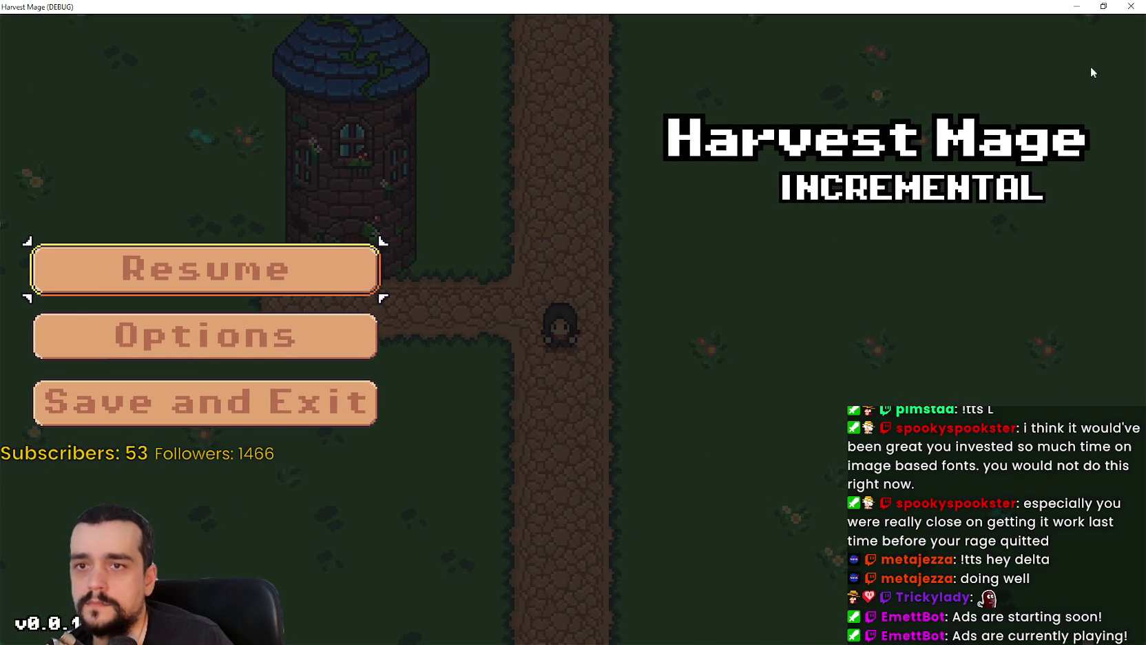
click(1104, 7)
- Repeatedly maximize and restore the game window to confirm the full title, ending windowed
click(916, 115)
click(1104, 7)
click(916, 115)
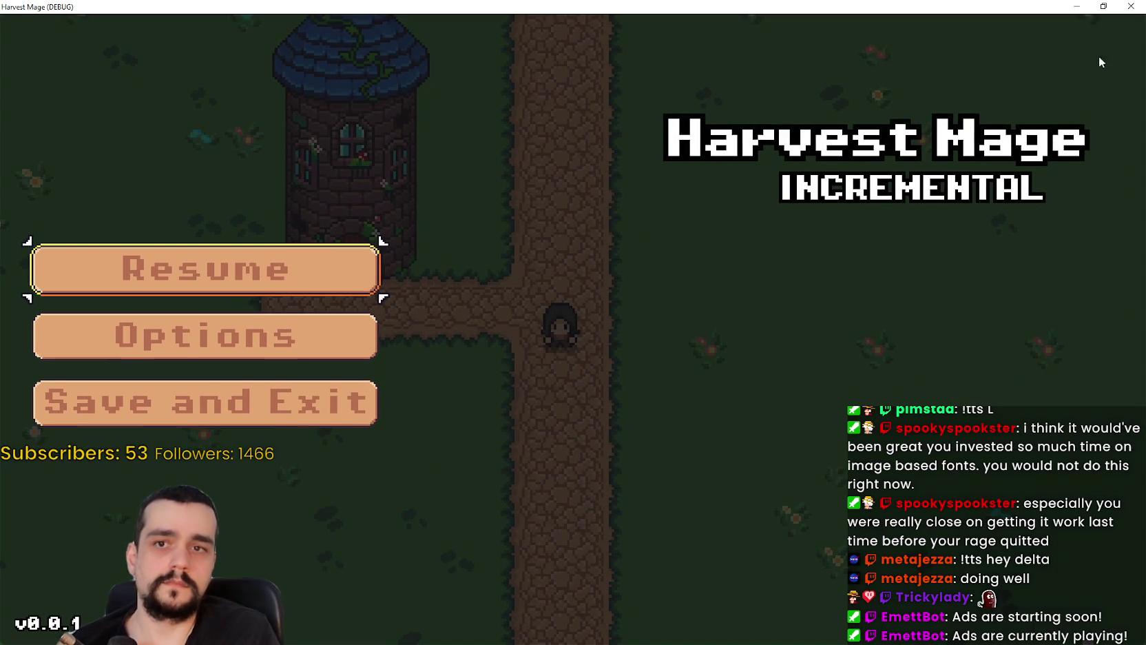
click(1105, 6)
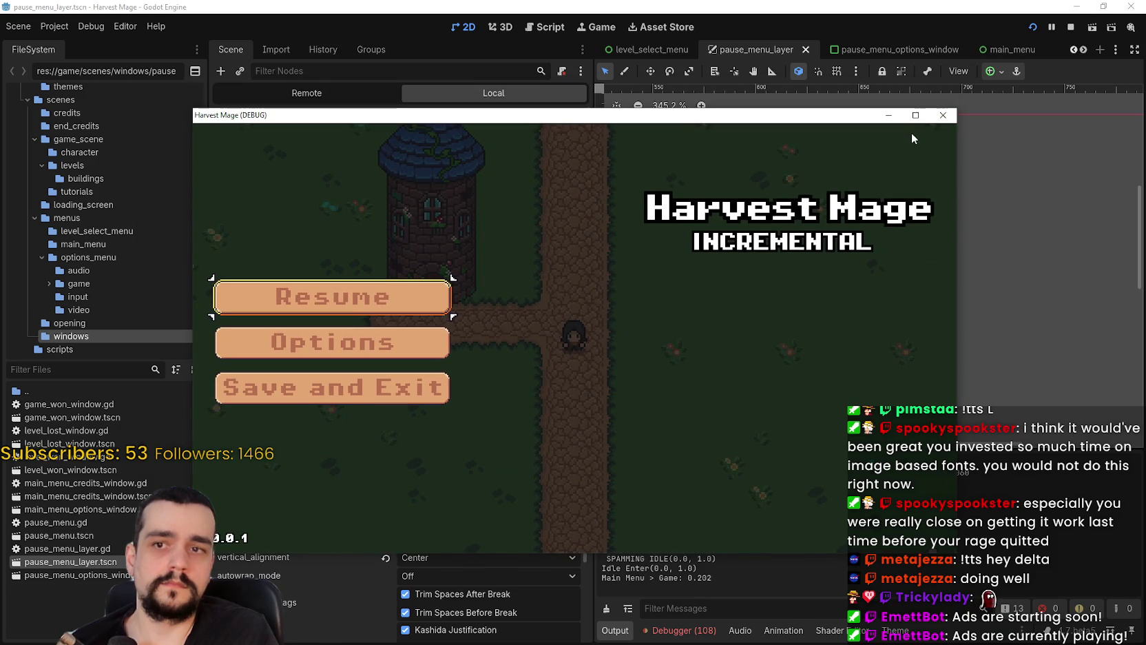
click(916, 115)
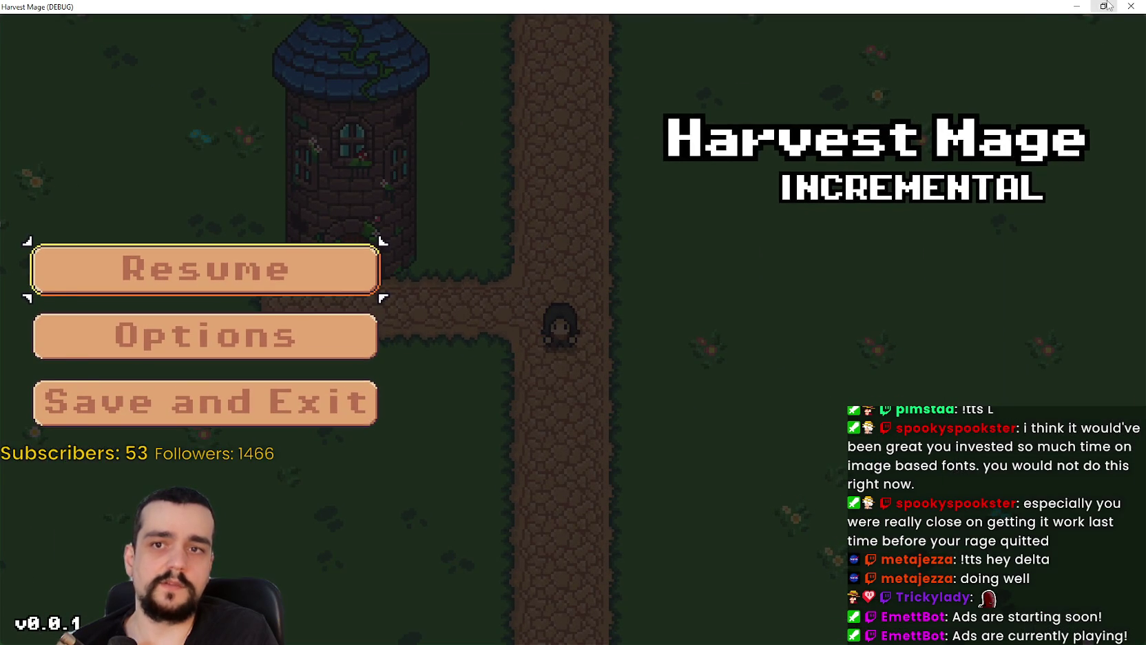
click(1104, 7)
click(916, 115)
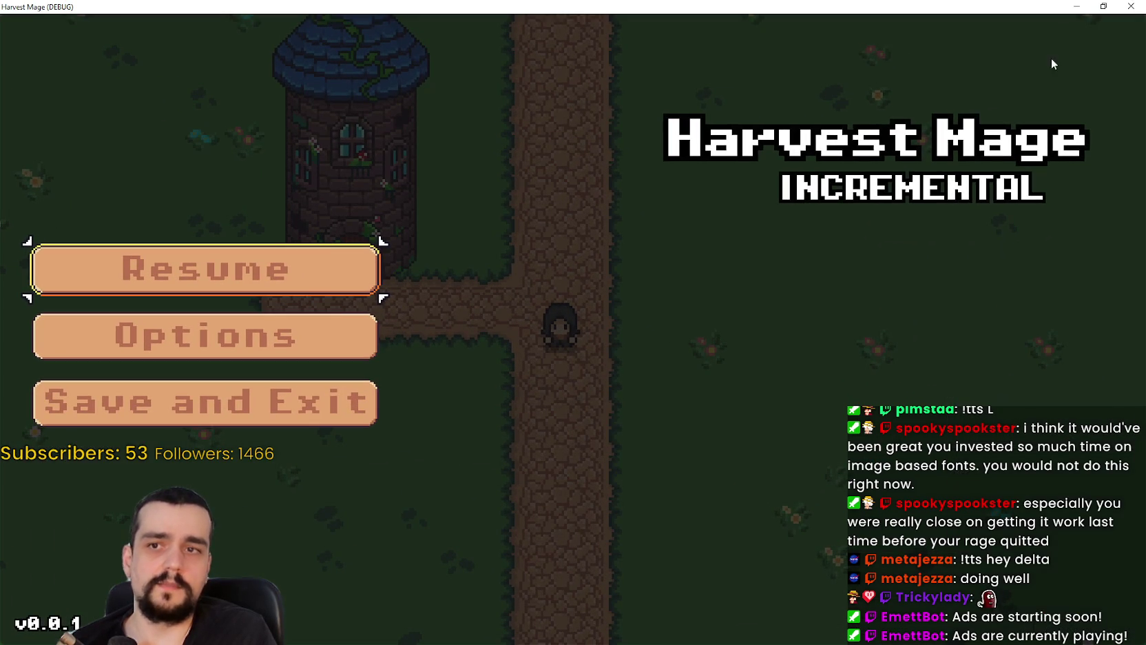
click(1104, 6)
click(915, 115)
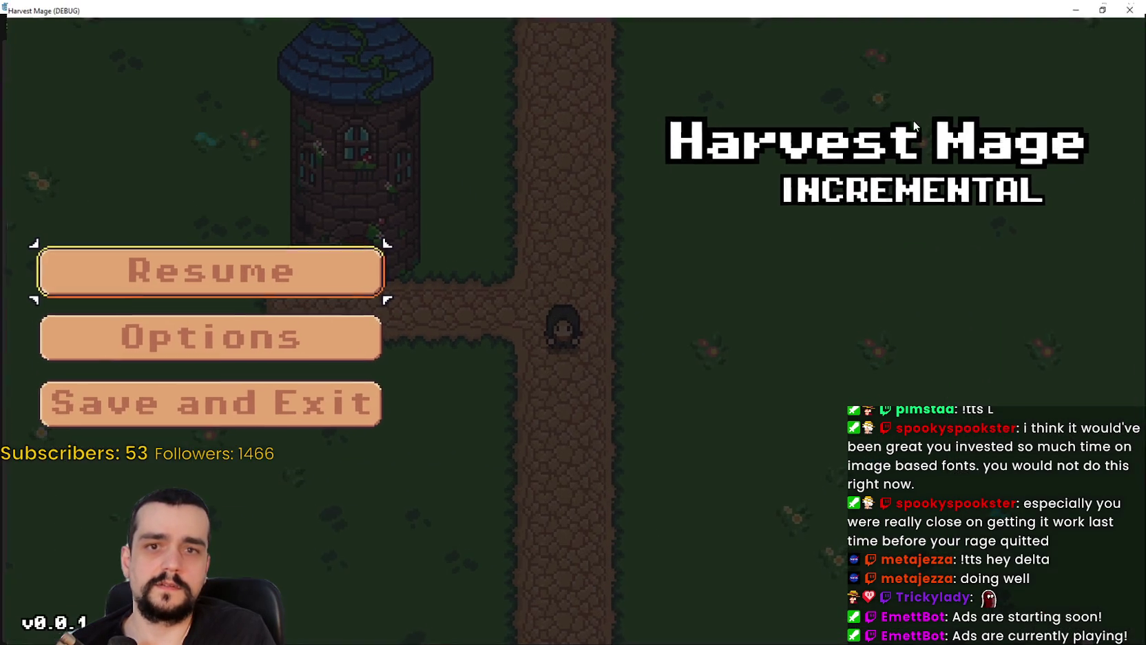
click(1105, 6)
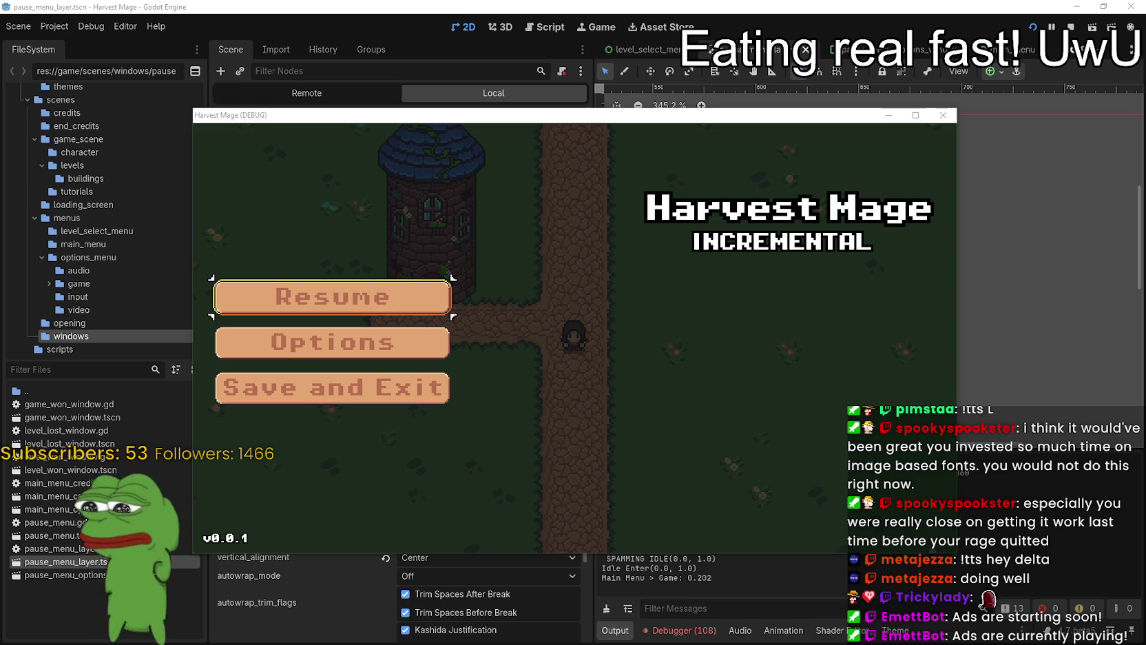
key(alt+Tab)
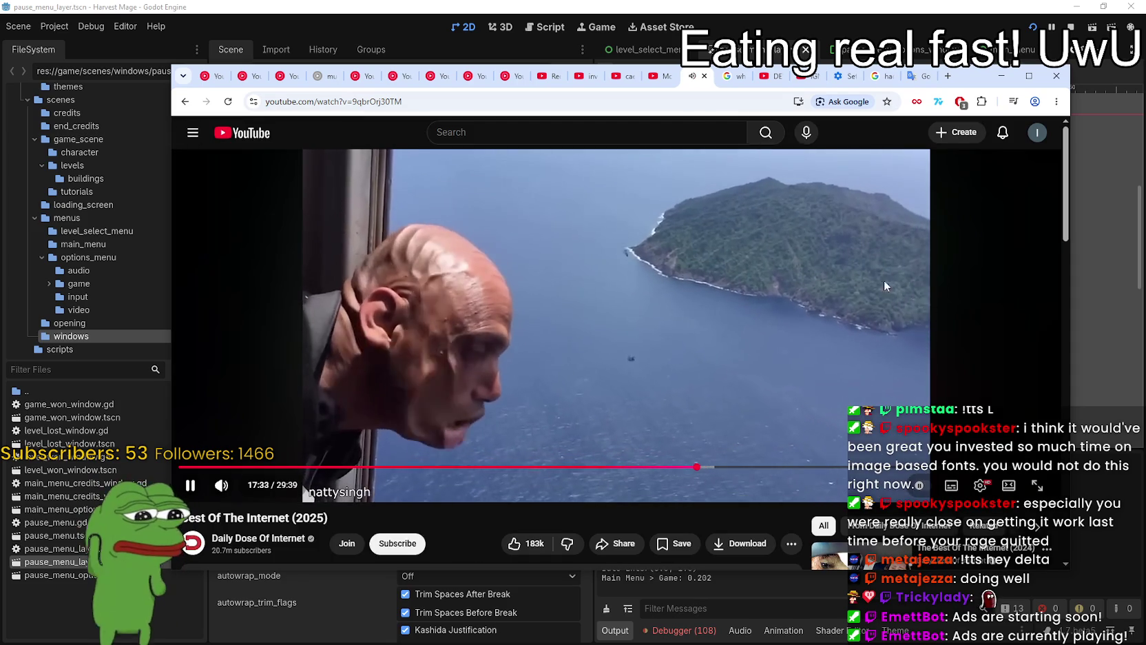
- Reposition the YouTube window, pause the Best Of The Internet (2025) video, and minimize the browser
mouse_move(965, 76)
mouse_down()
mouse_move(952, 56)
mouse_move(925, 54)
mouse_up()
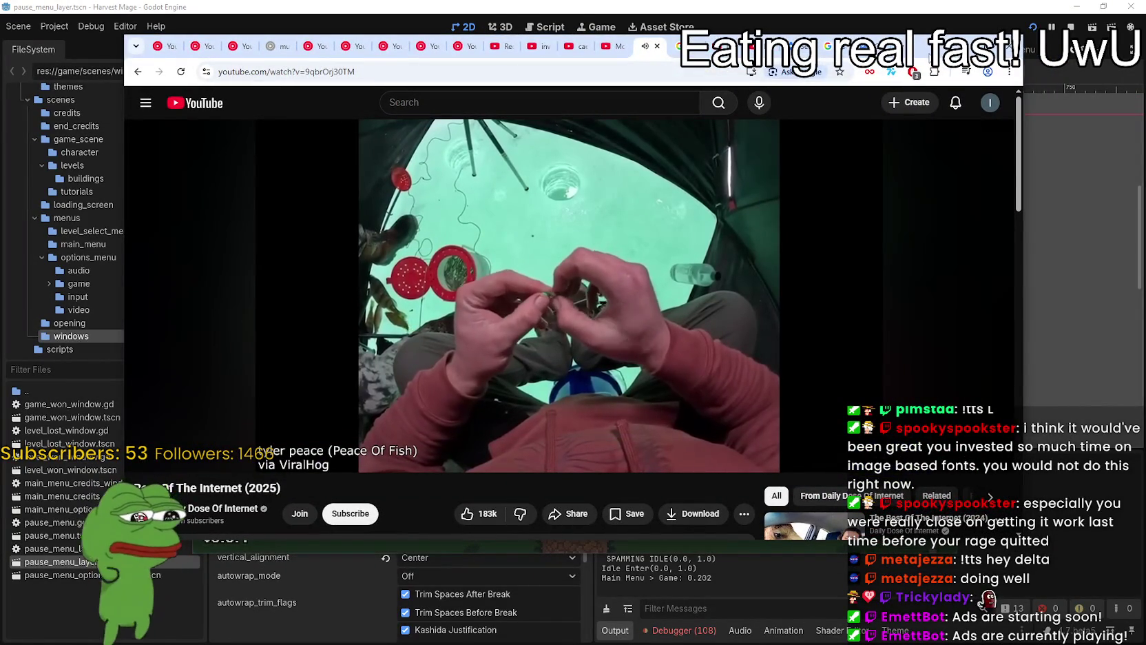
drag(925, 54, 973, 40)
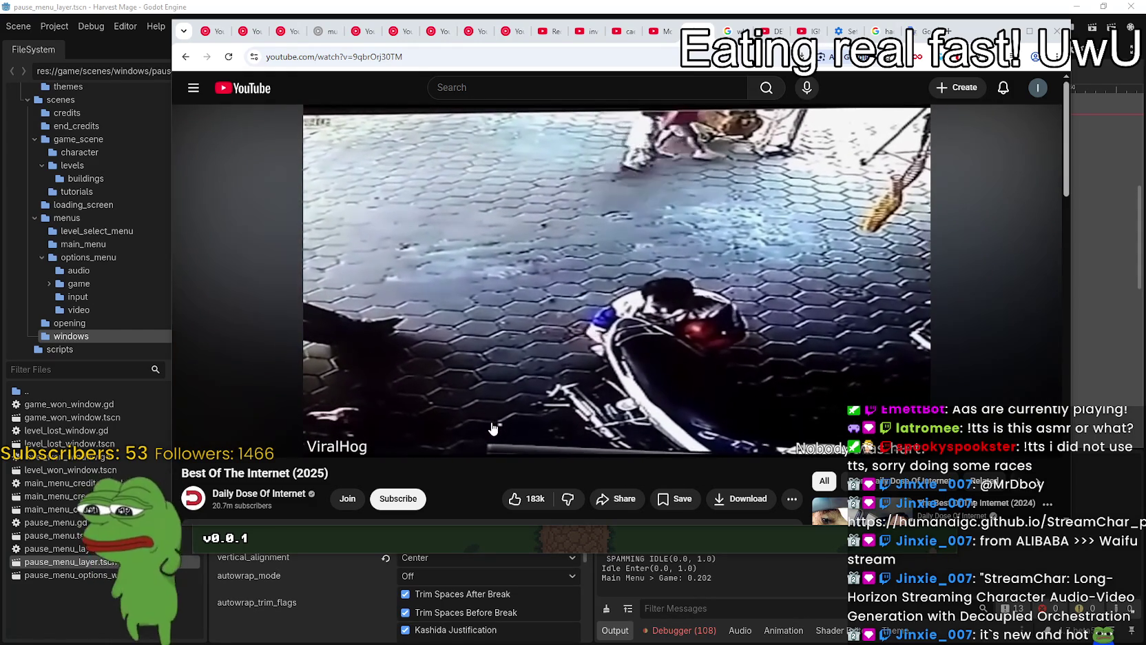
key(space)
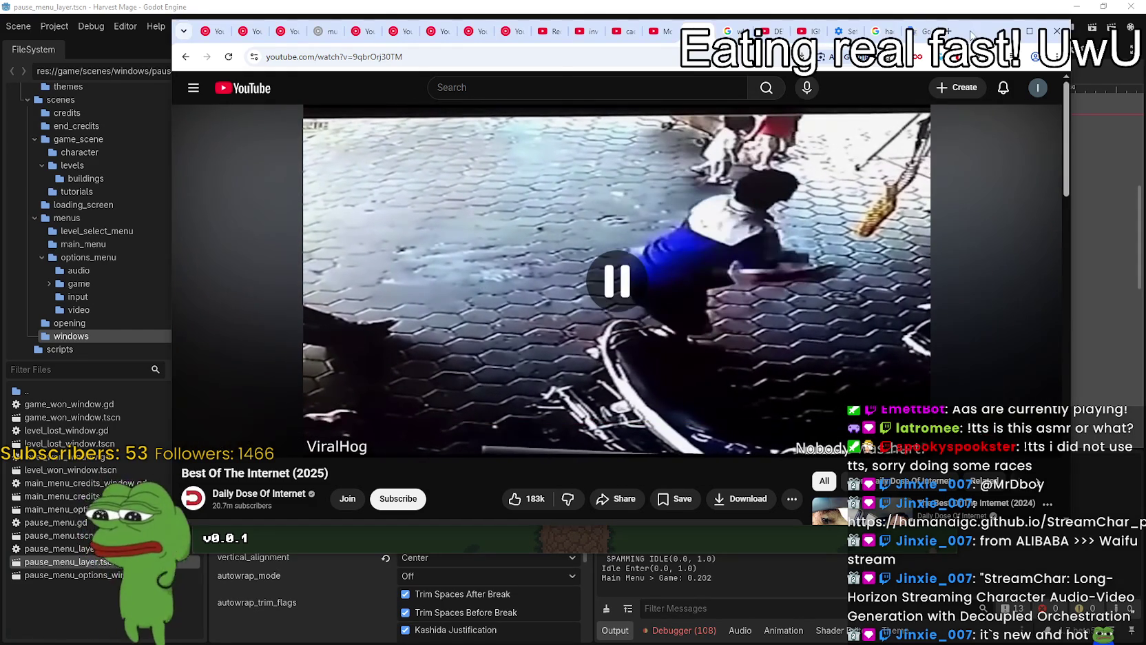
click(1002, 31)
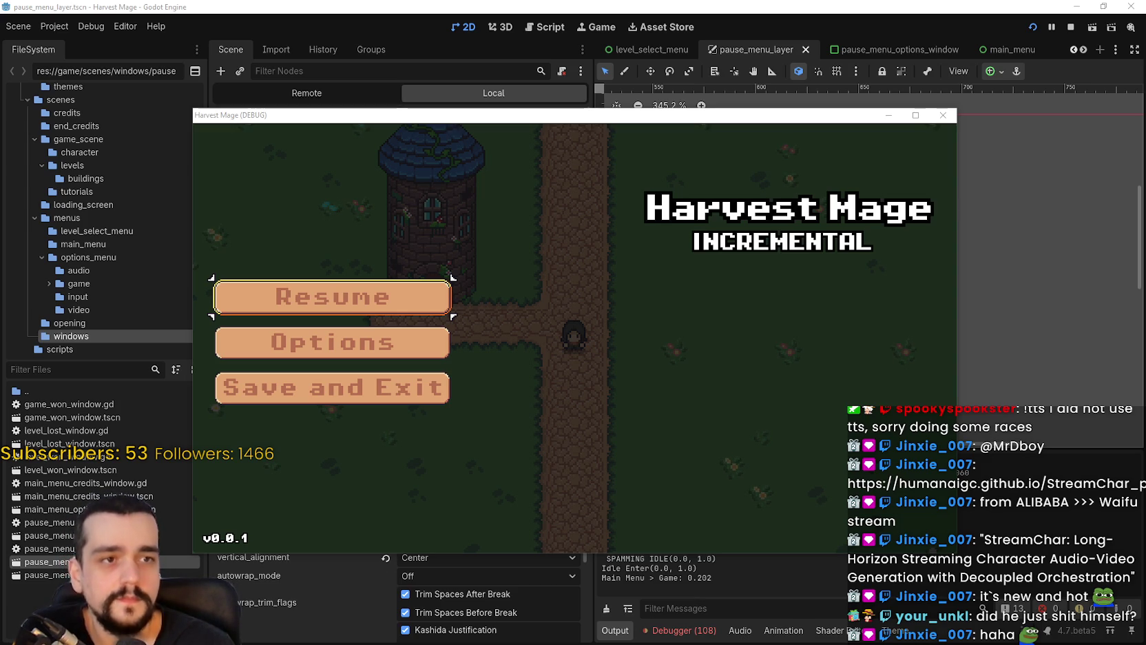
- Alt-Tab to the browser on the StreamChar project page and scroll down slightly
key(alt+Tab)
scroll(605, 296, down, 3)
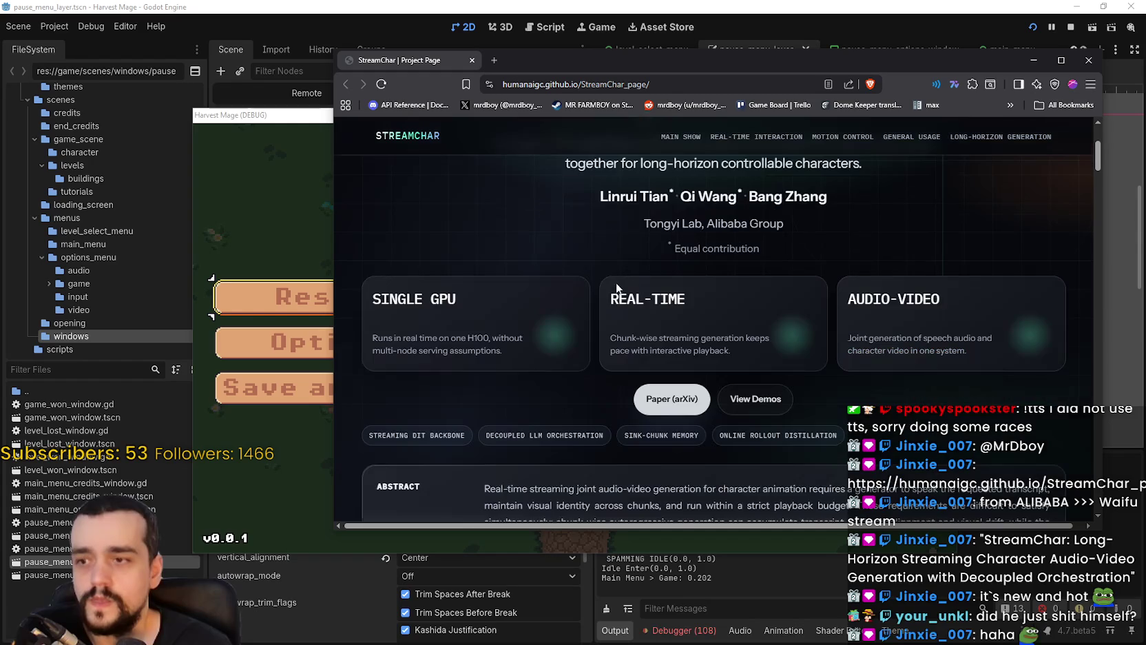
- Maximize the browser and scroll past the abstract and diagram to the Main Show demos
click(1060, 60)
scroll(918, 417, up, 3)
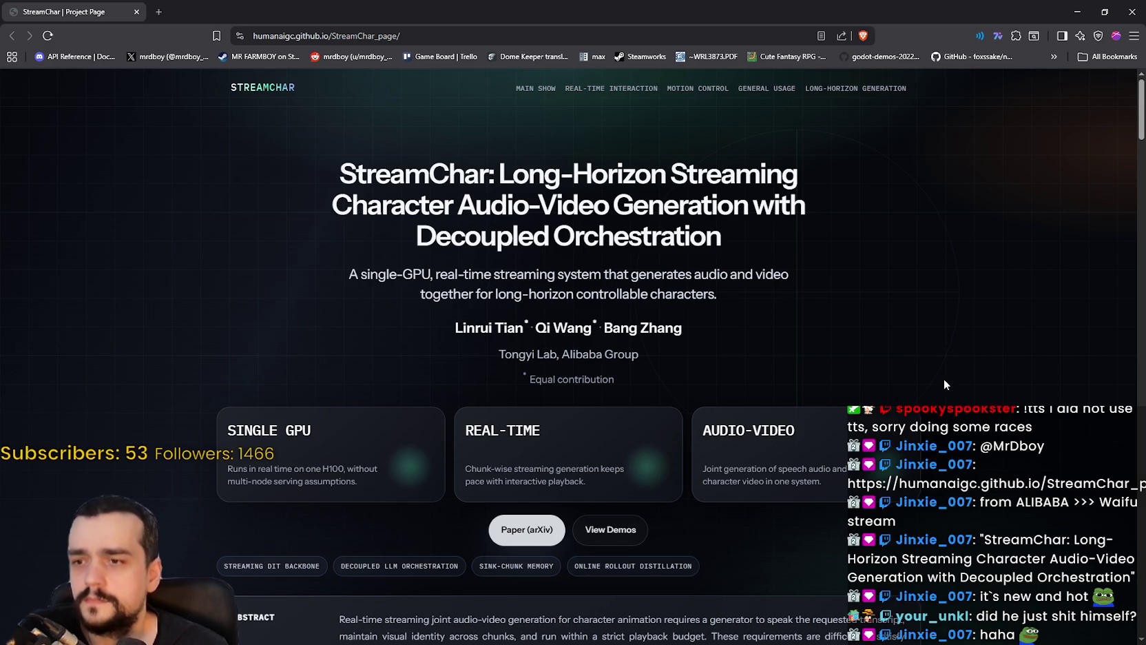
scroll(564, 333, down, 8)
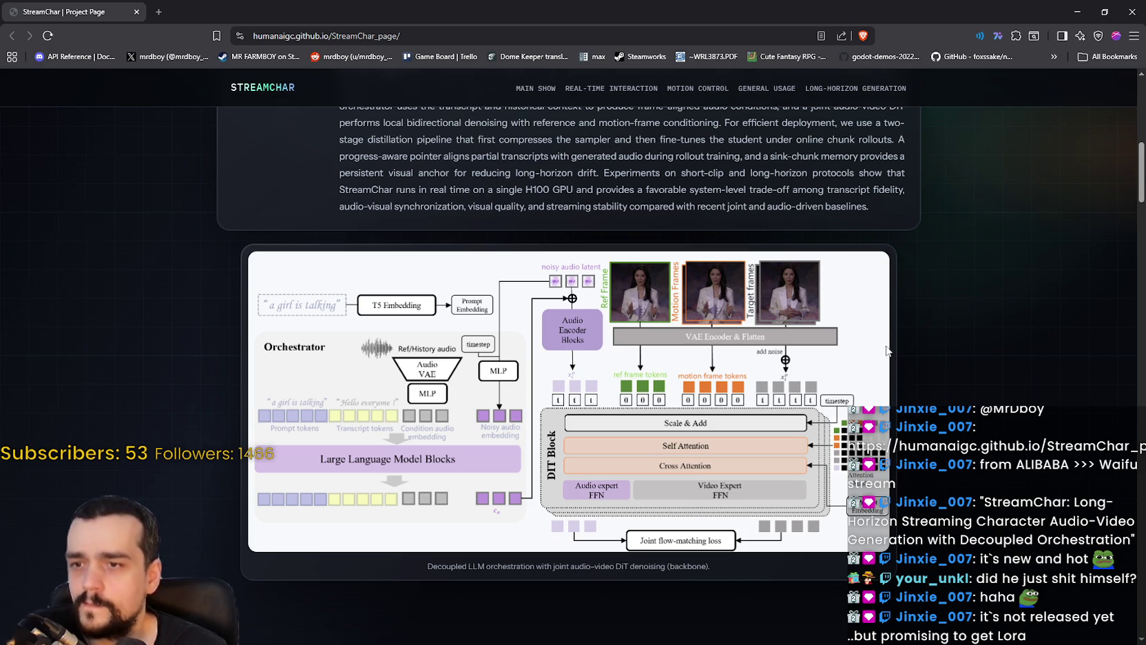
scroll(665, 410, down, 3)
scroll(667, 403, down, 2)
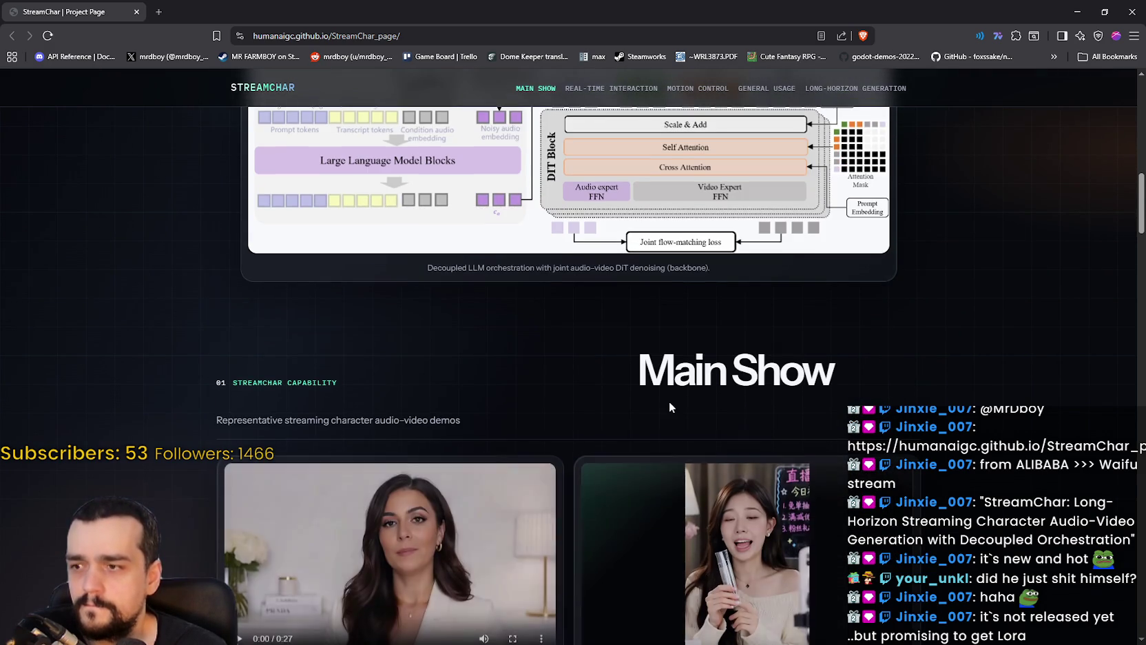
scroll(651, 366, down, 3)
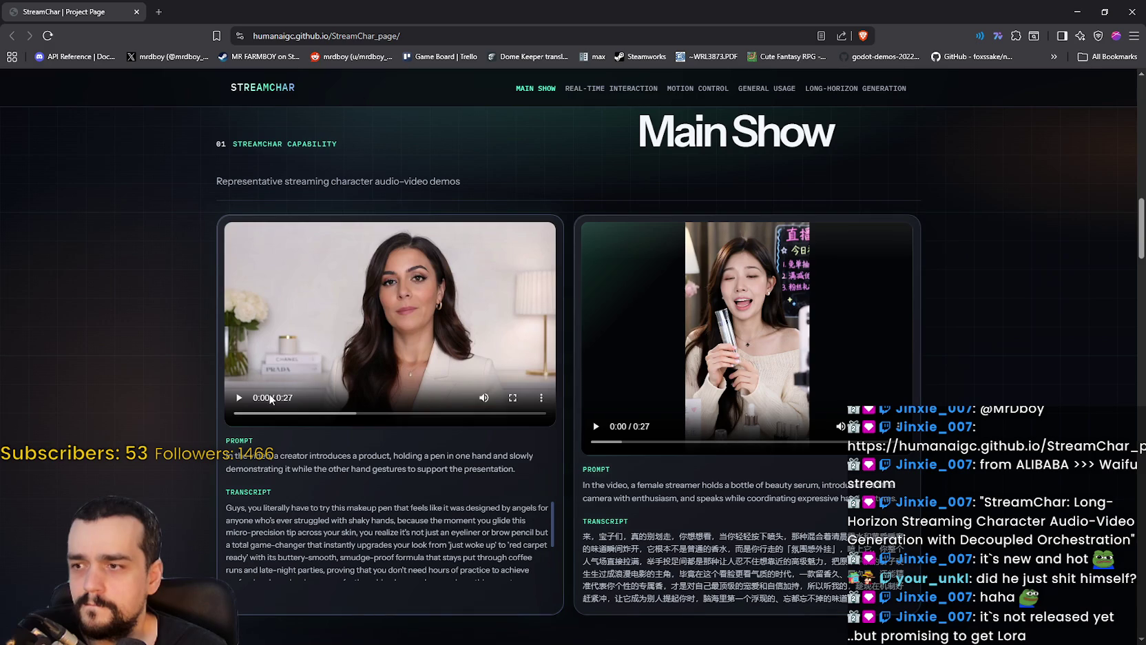
- Play and pause both Main Show demos, then scroll down to Real-Time Interaction
click(240, 400)
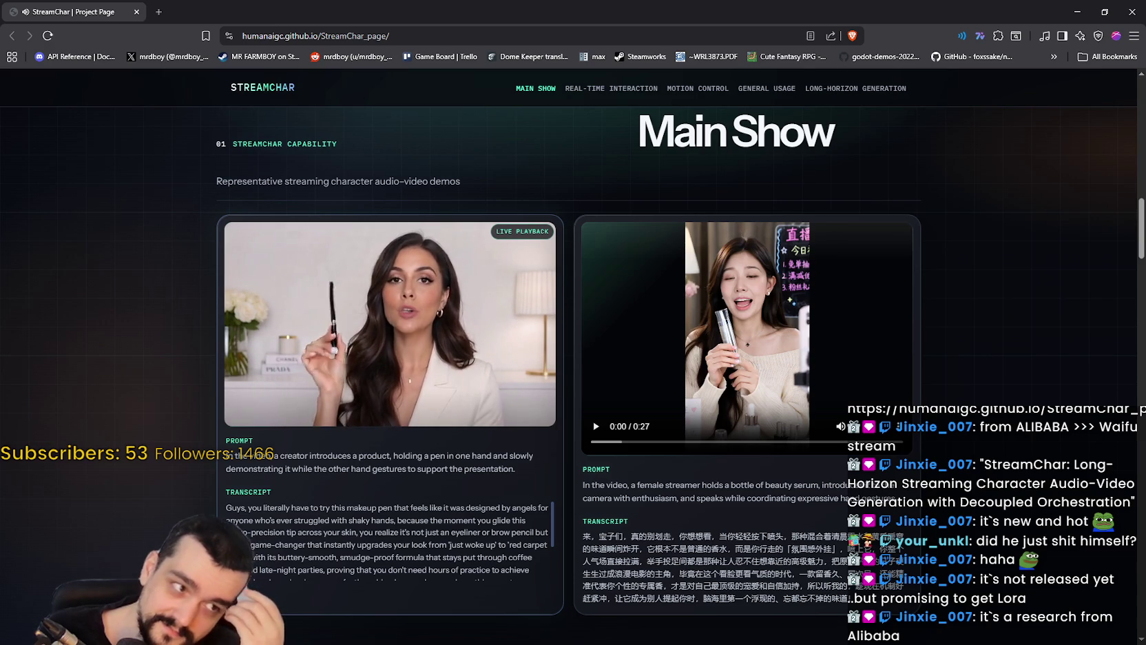
mouse_move(341, 310)
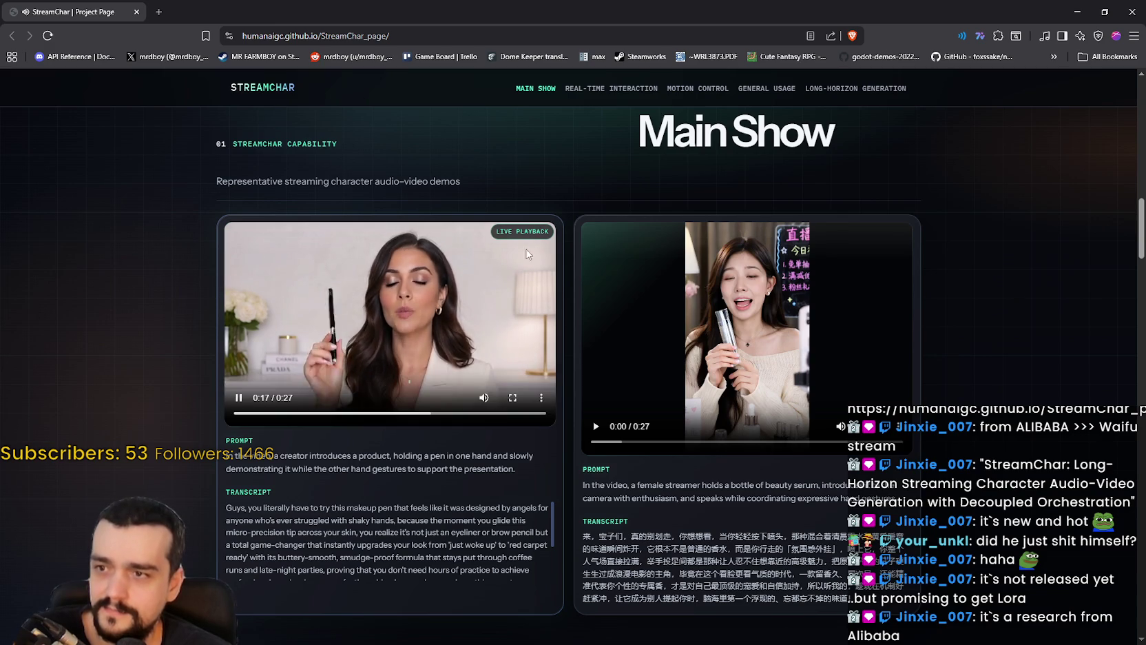
click(376, 338)
click(742, 337)
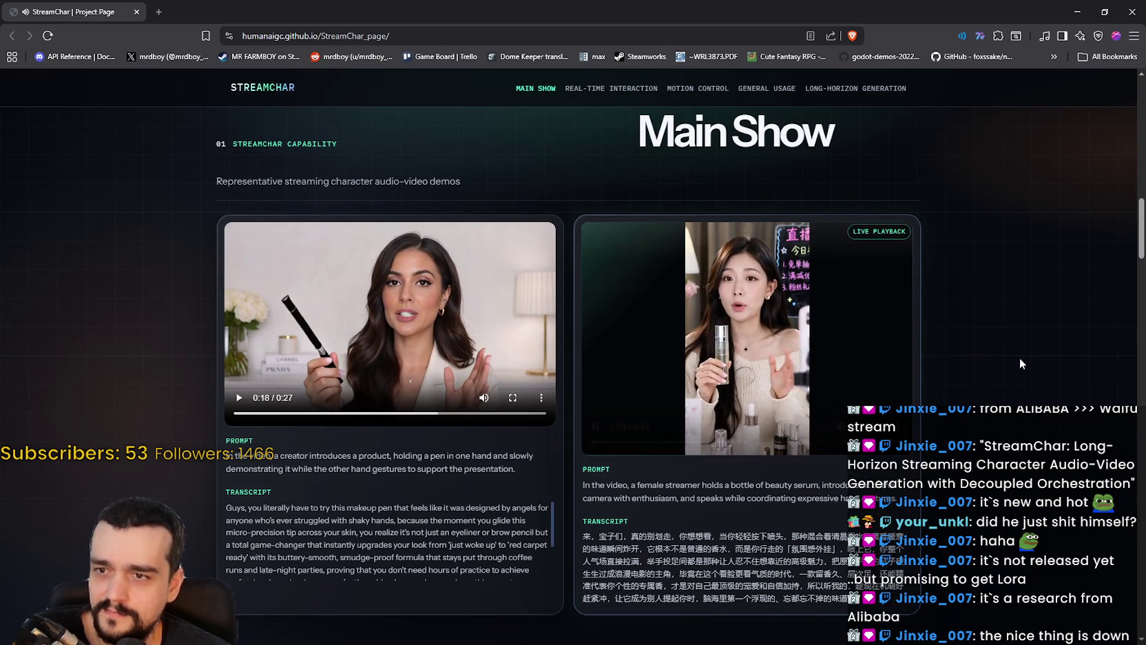
click(711, 345)
scroll(759, 405, down, 7)
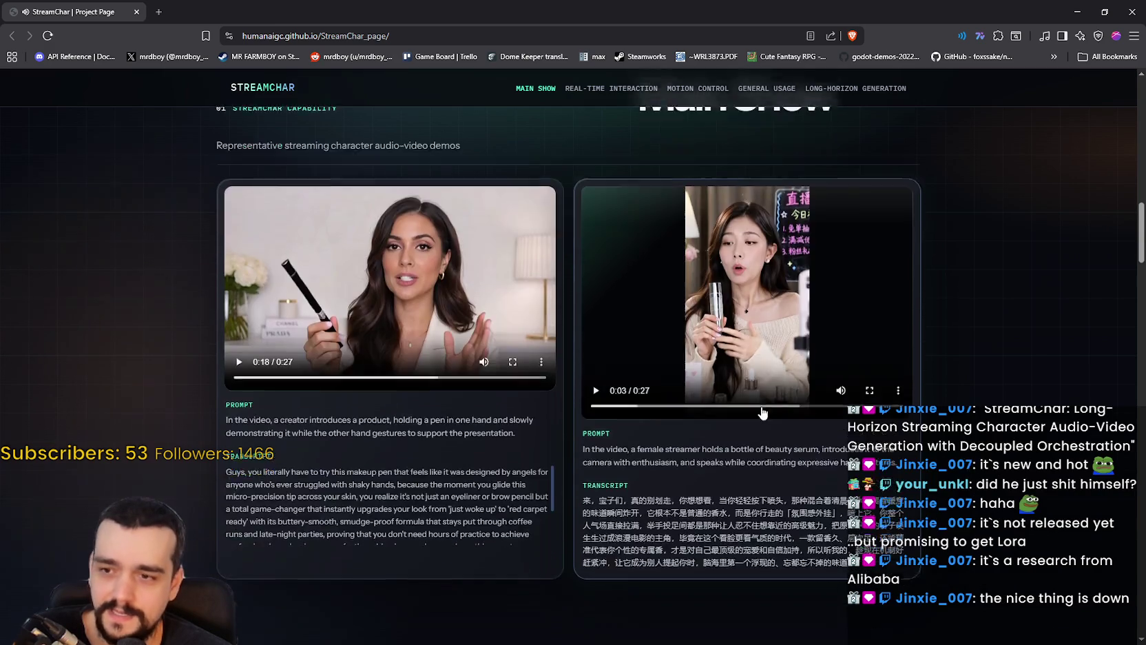
scroll(937, 451, down, 1)
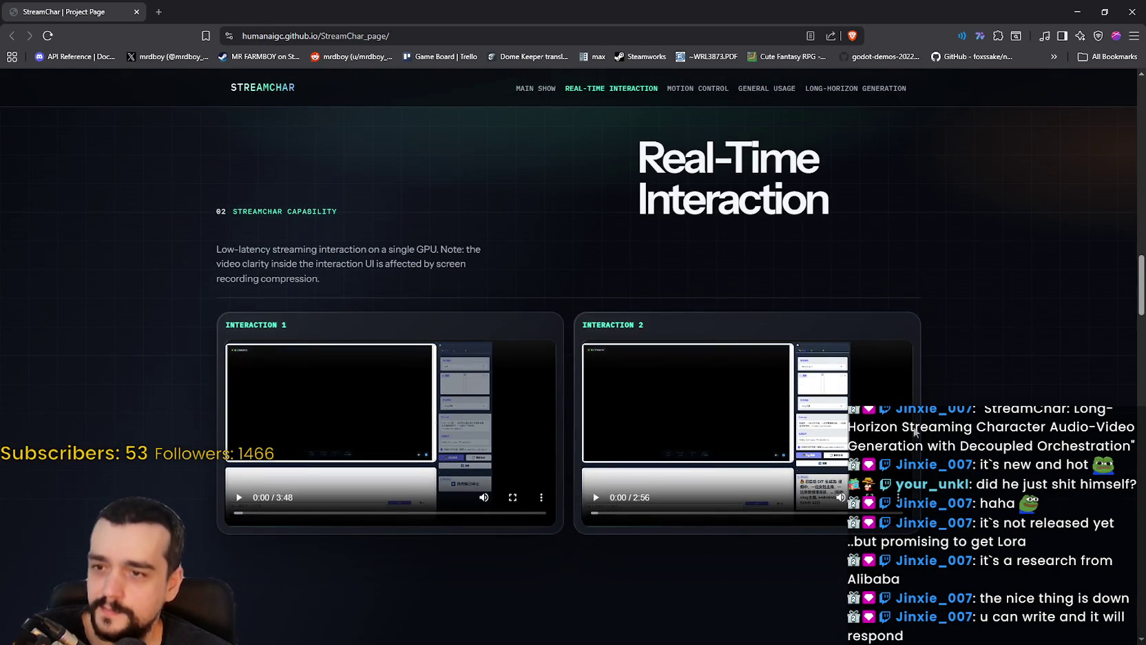
- Skip ahead in the Interaction 1 demo, then play Interaction 4 and jump it to 1:38
scroll(413, 433, down, 1)
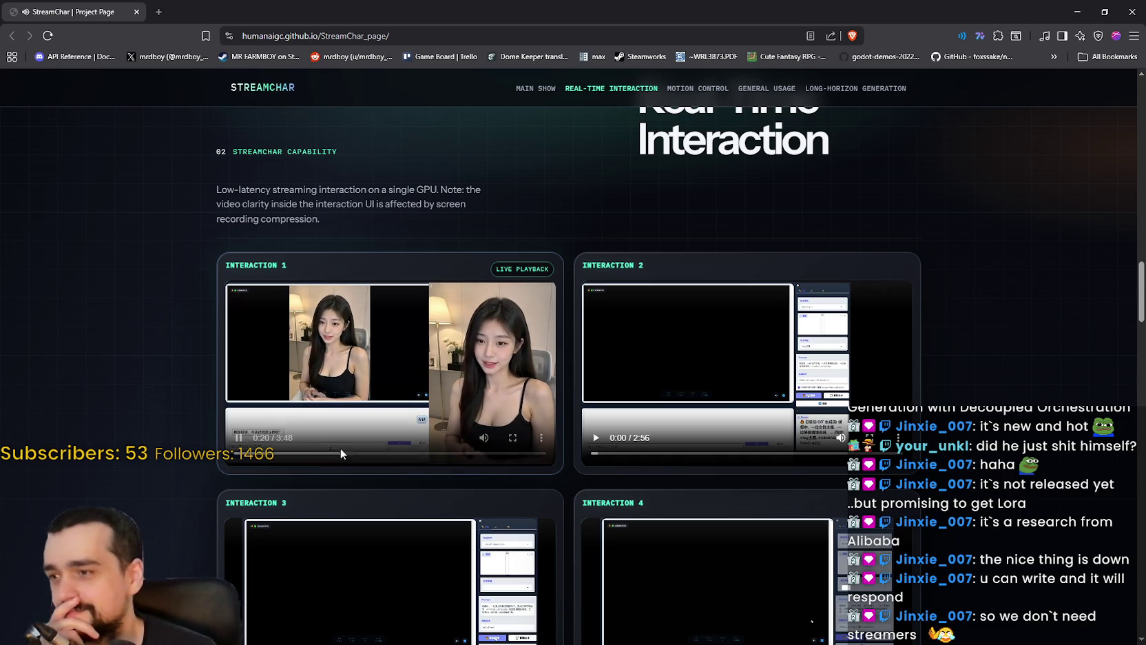
click(335, 457)
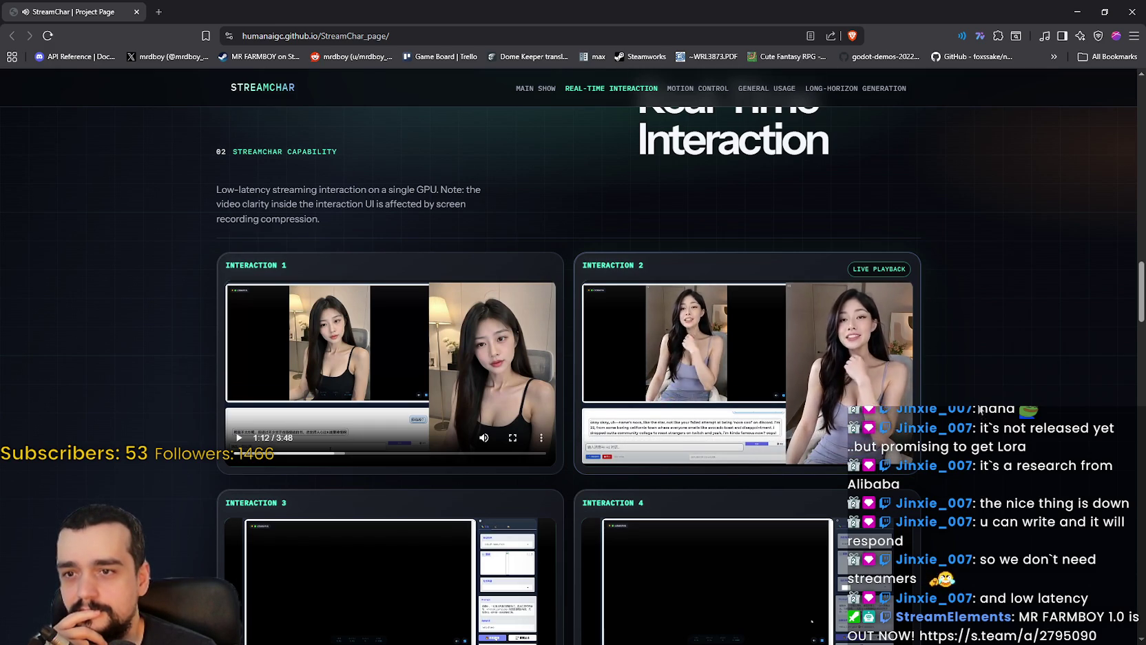
scroll(743, 353, down, 4)
click(703, 299)
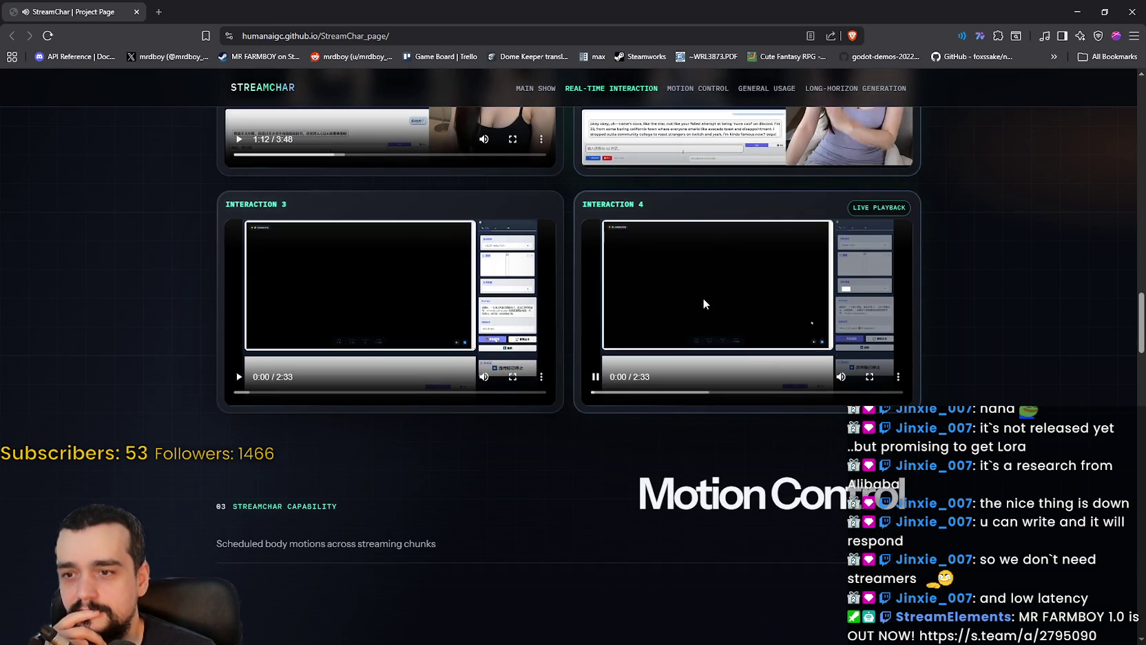
click(790, 392)
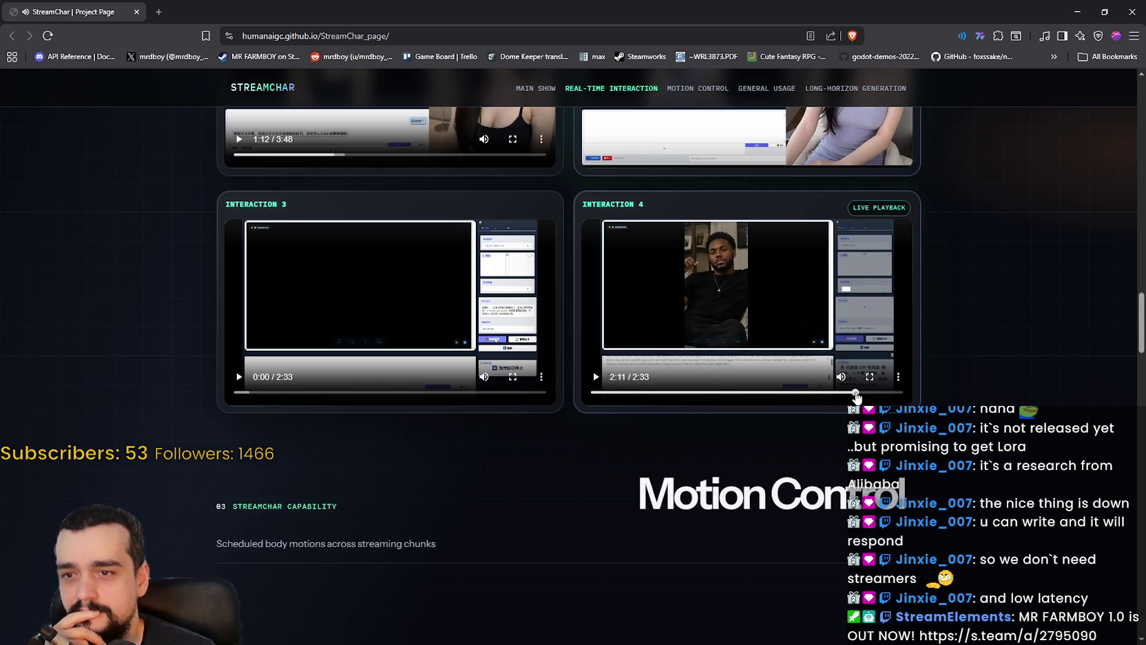
- Jump Interaction 3 to 1:12, play and pause it, then scroll to Motion Control
click(294, 392)
click(382, 392)
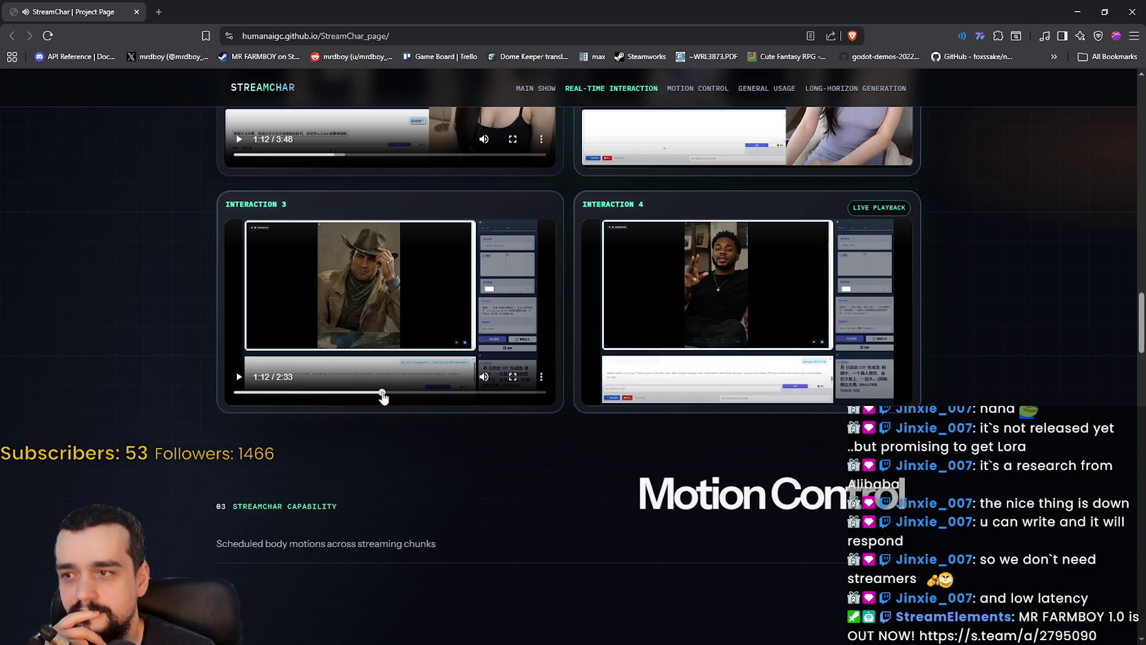
click(384, 325)
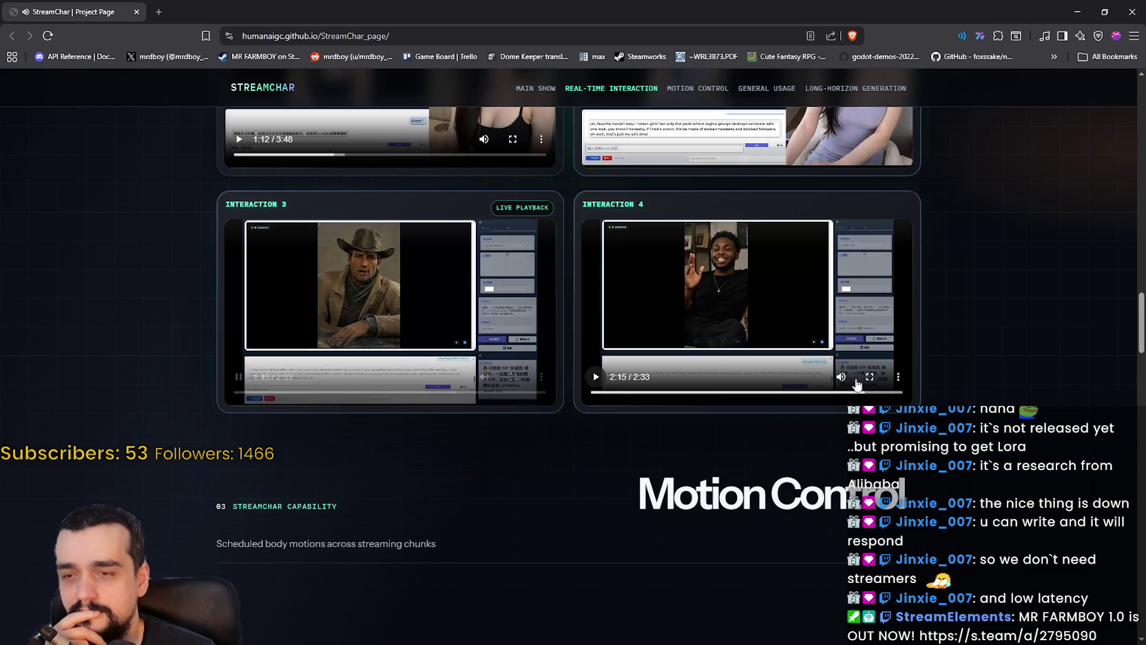
click(238, 379)
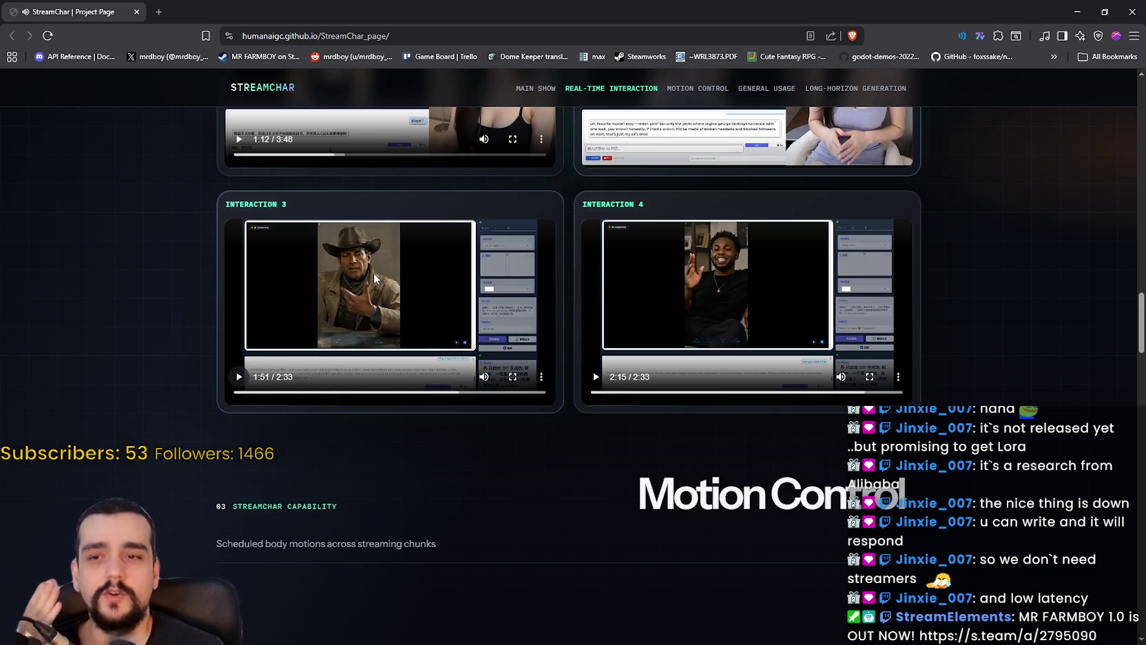
click(344, 270)
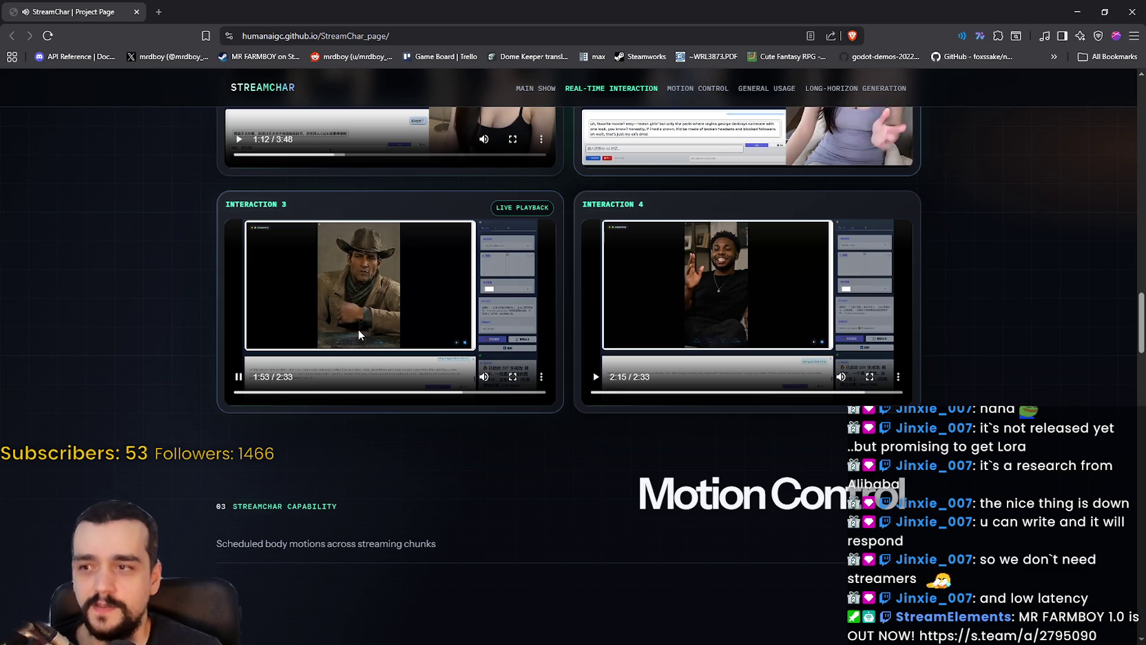
click(358, 329)
scroll(904, 383, up, 3)
scroll(925, 397, down, 9)
scroll(970, 411, down, 1)
scroll(956, 398, up, 2)
scroll(951, 399, down, 2)
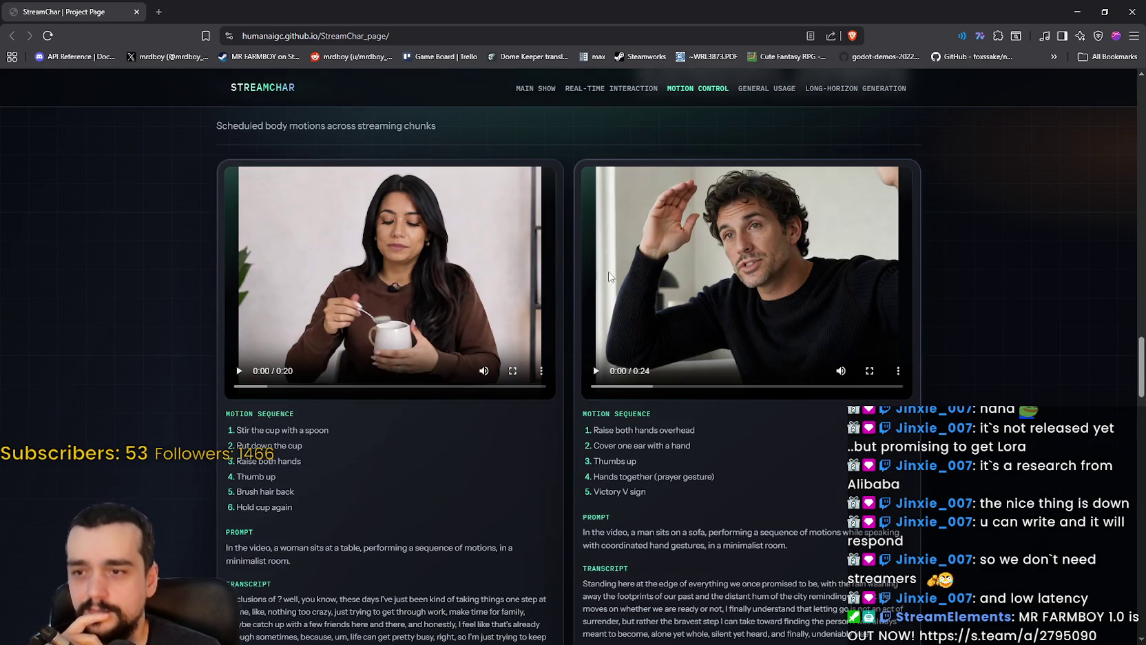
- Play both Motion Control examples, pause the right one, and scroll to General Usage
click(647, 279)
click(430, 304)
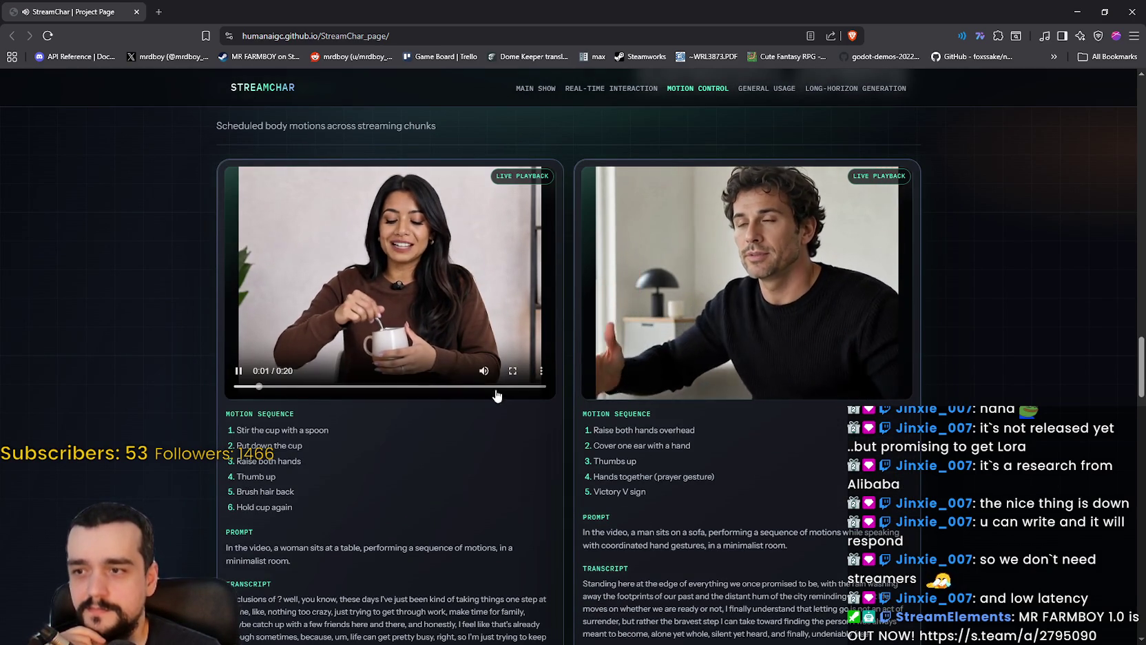
mouse_move(769, 384)
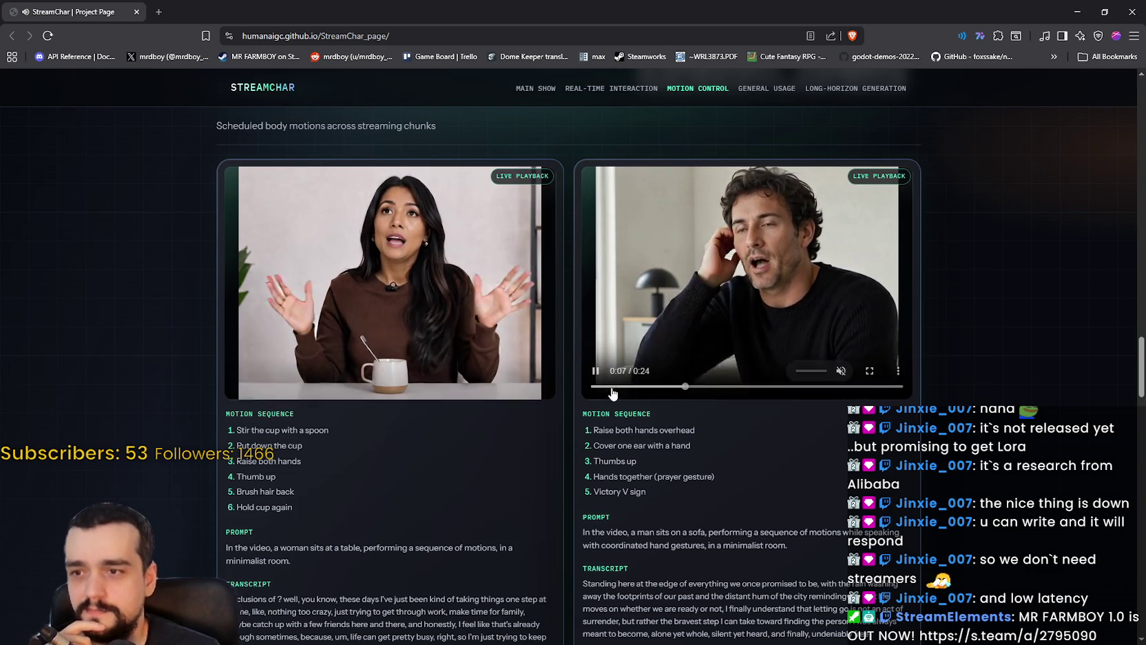
click(596, 371)
scroll(956, 412, down, 4)
scroll(956, 412, down, 3)
scroll(956, 412, up, 3)
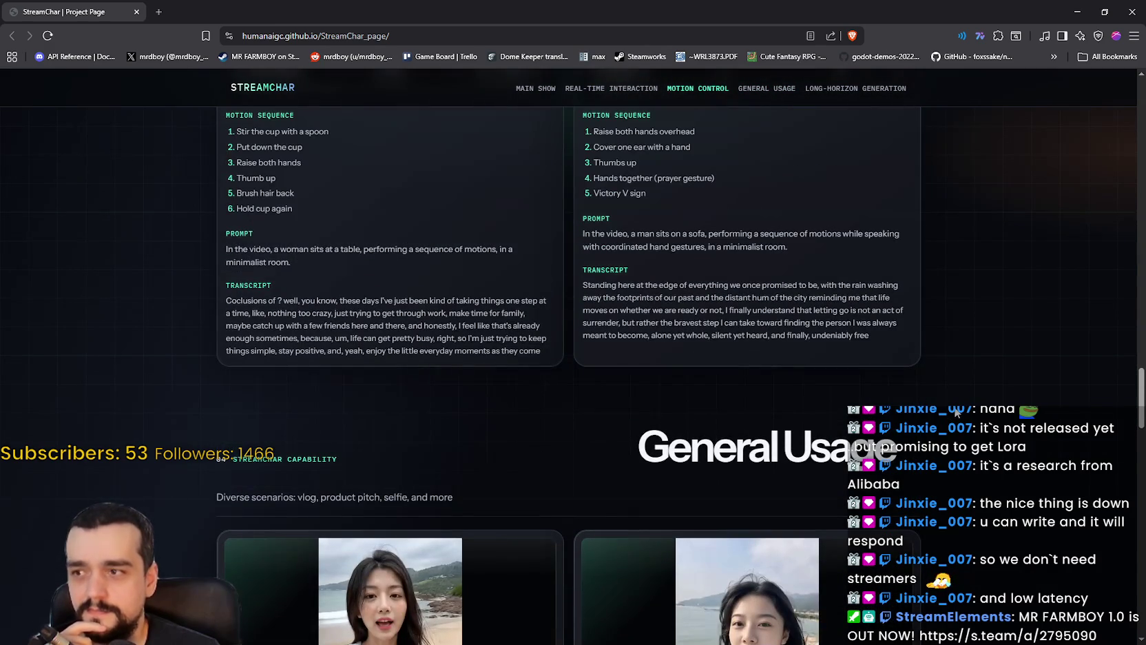
scroll(957, 412, up, 2)
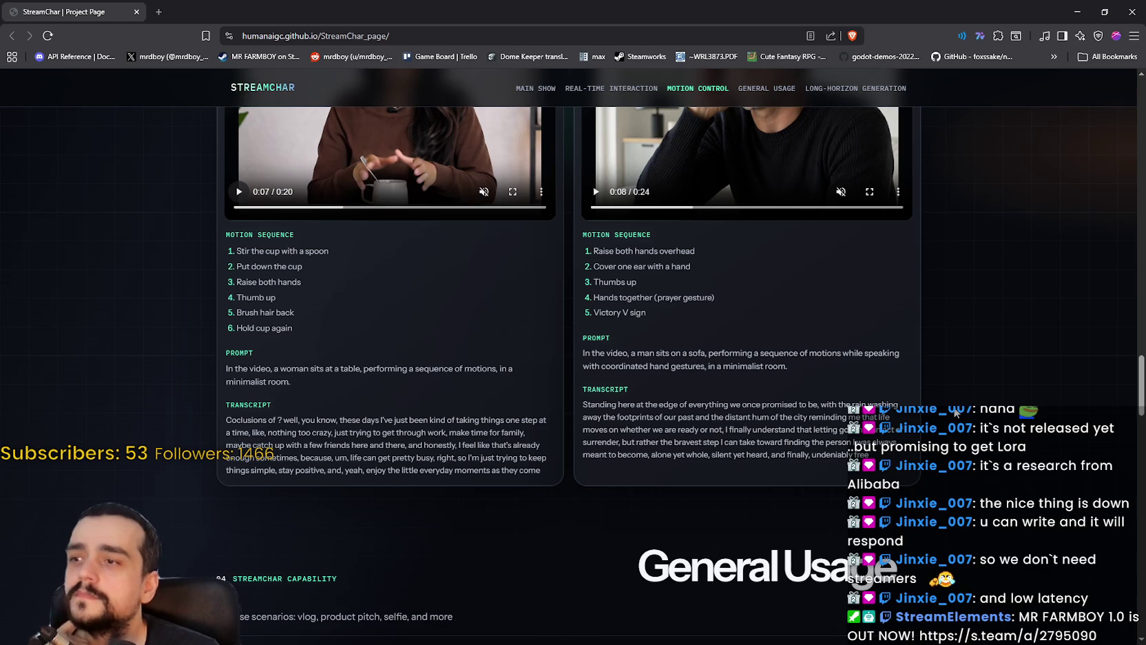
scroll(949, 403, down, 6)
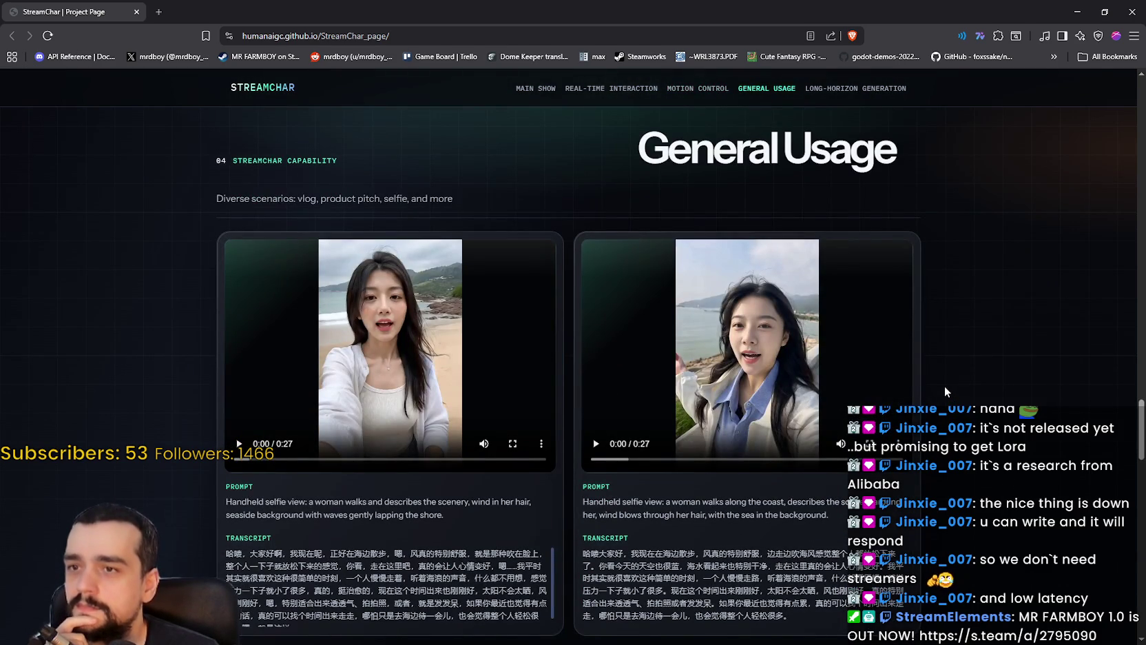
scroll(413, 317, down, 1)
- Play a General Usage selfie clip and both Long-Horizon parts, then return to the page top
click(293, 347)
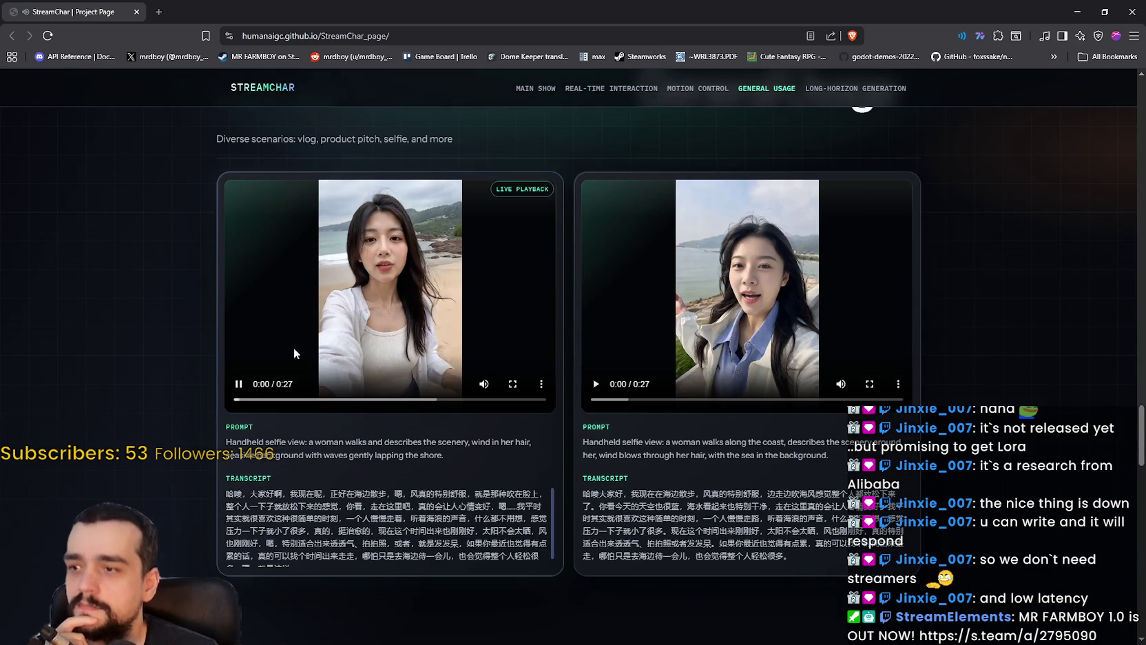
scroll(246, 385, down, 7)
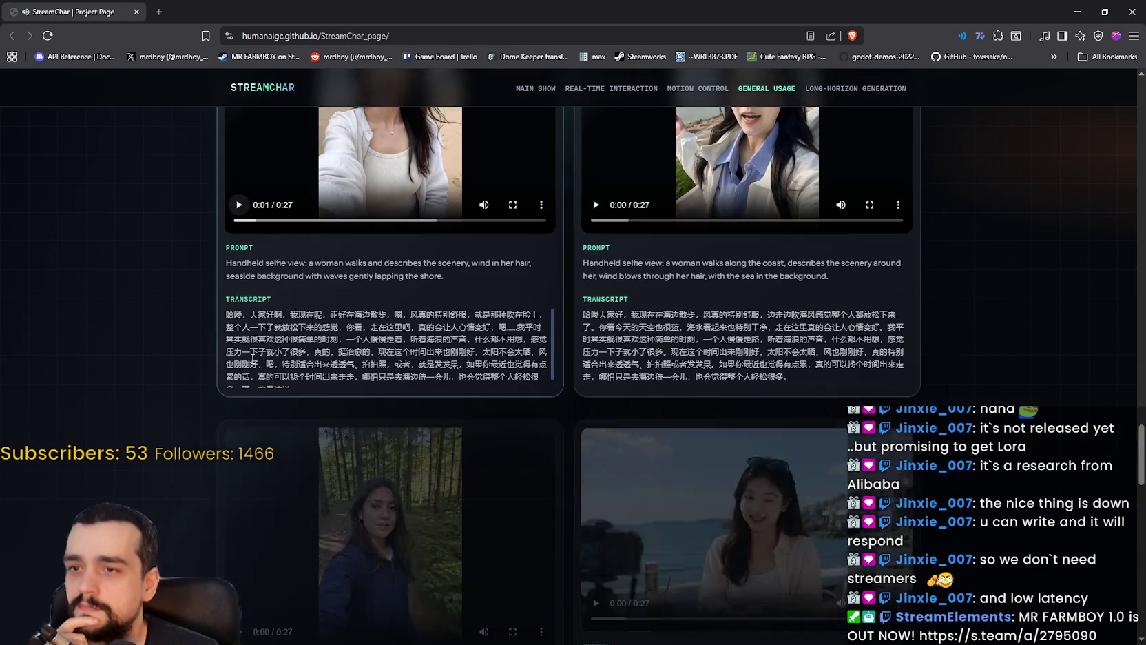
scroll(1018, 496, down, 12)
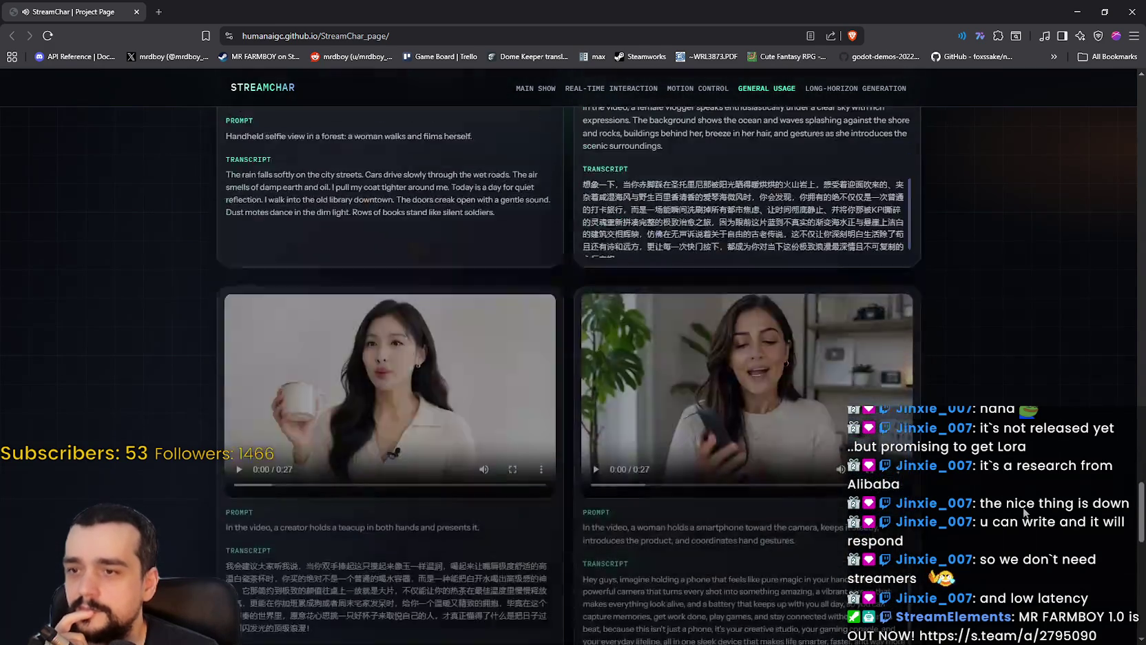
scroll(1018, 484, down, 7)
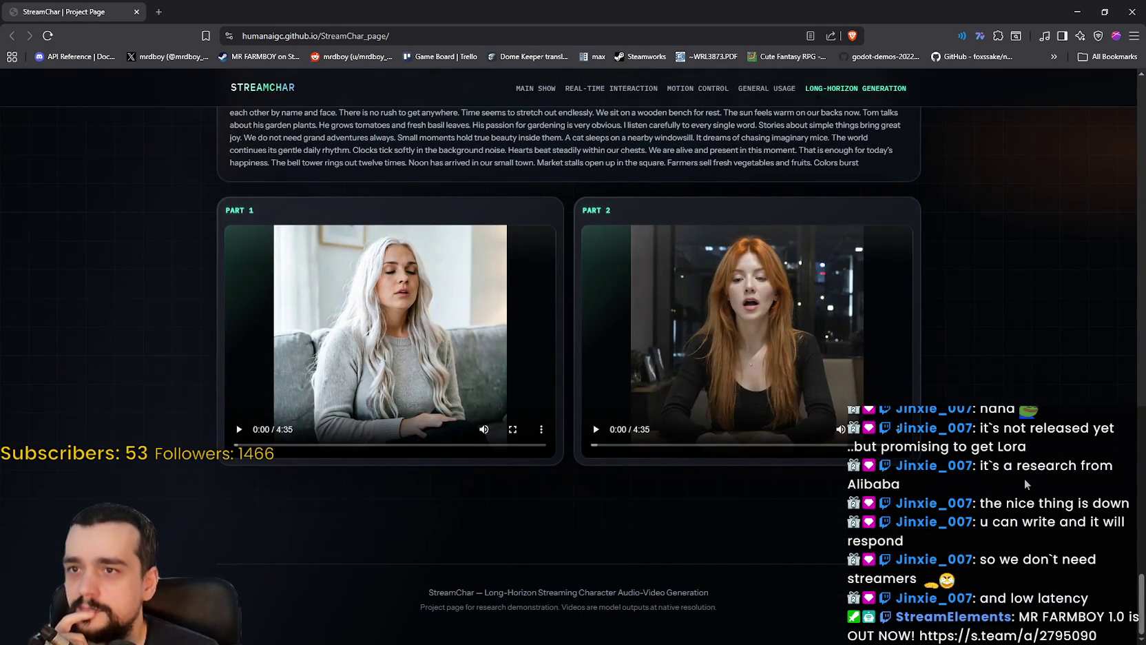
click(685, 379)
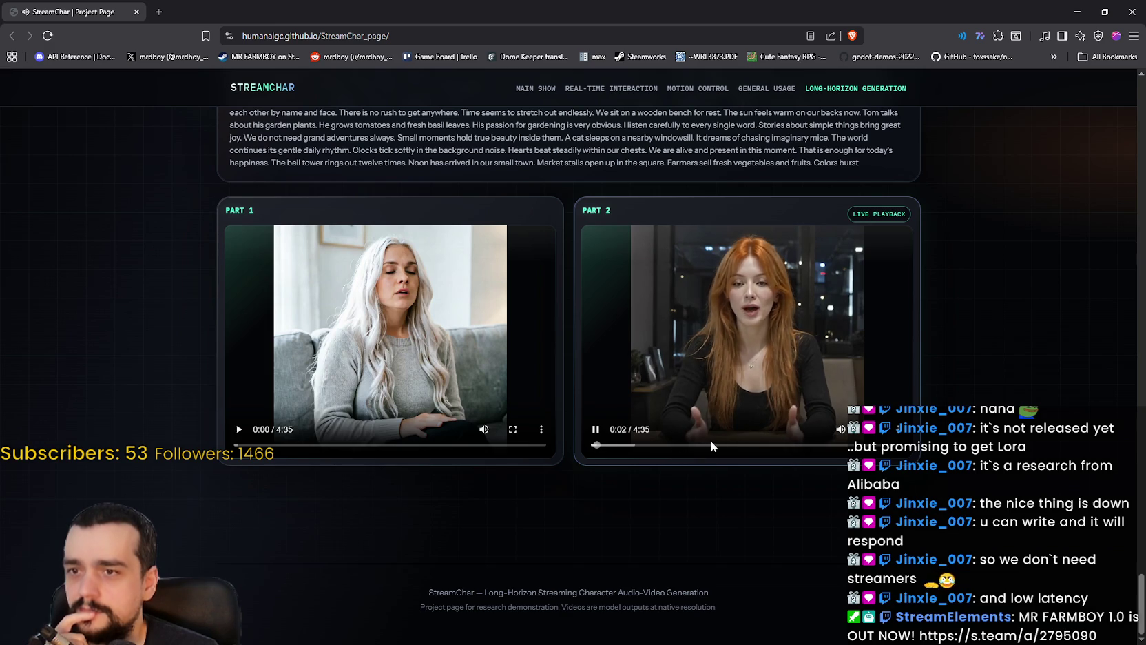
click(372, 439)
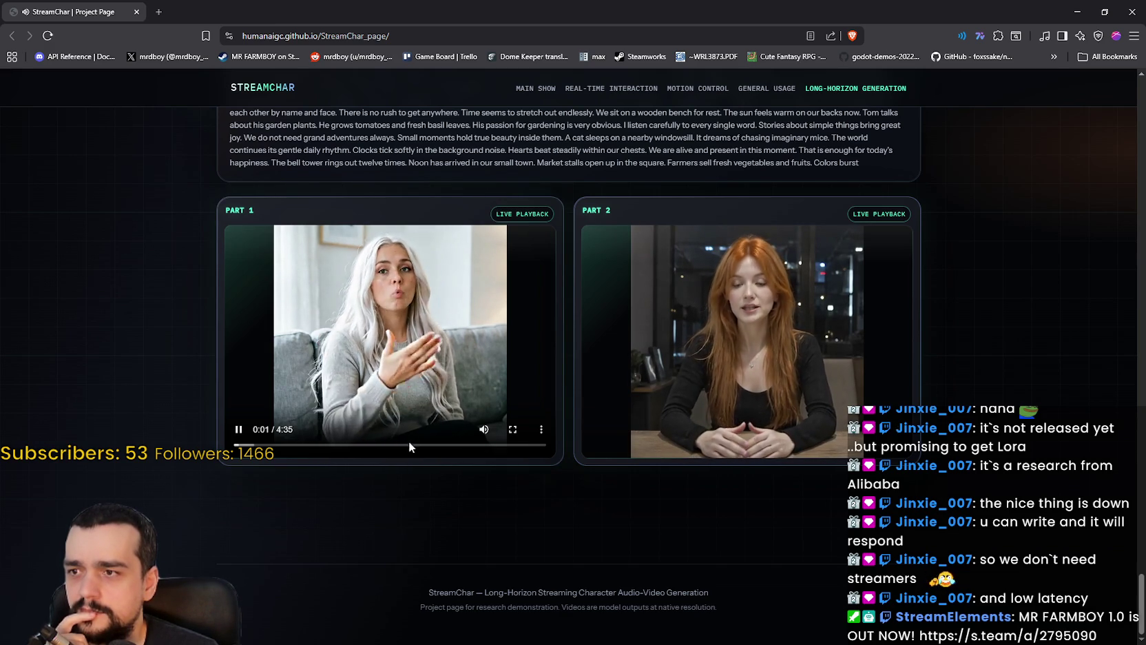
click(400, 347)
drag(1135, 598, 1118, 120)
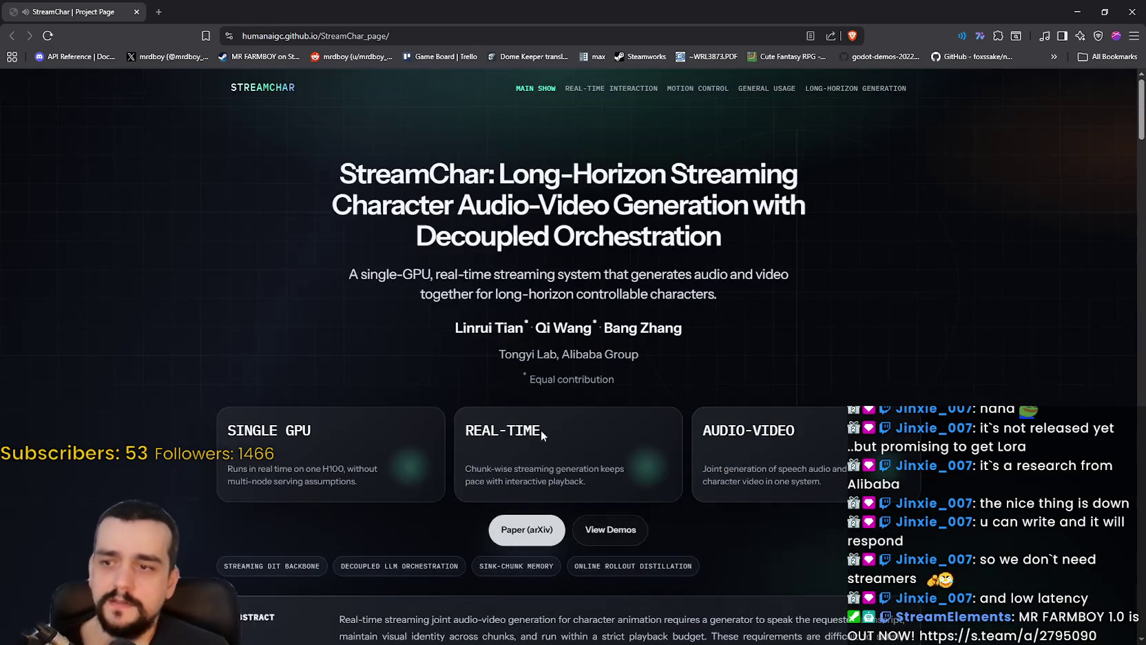
- Scroll through the abstract and architecture diagram, then Alt-Tab back to the Harvest Mage game
scroll(658, 387, down, 2)
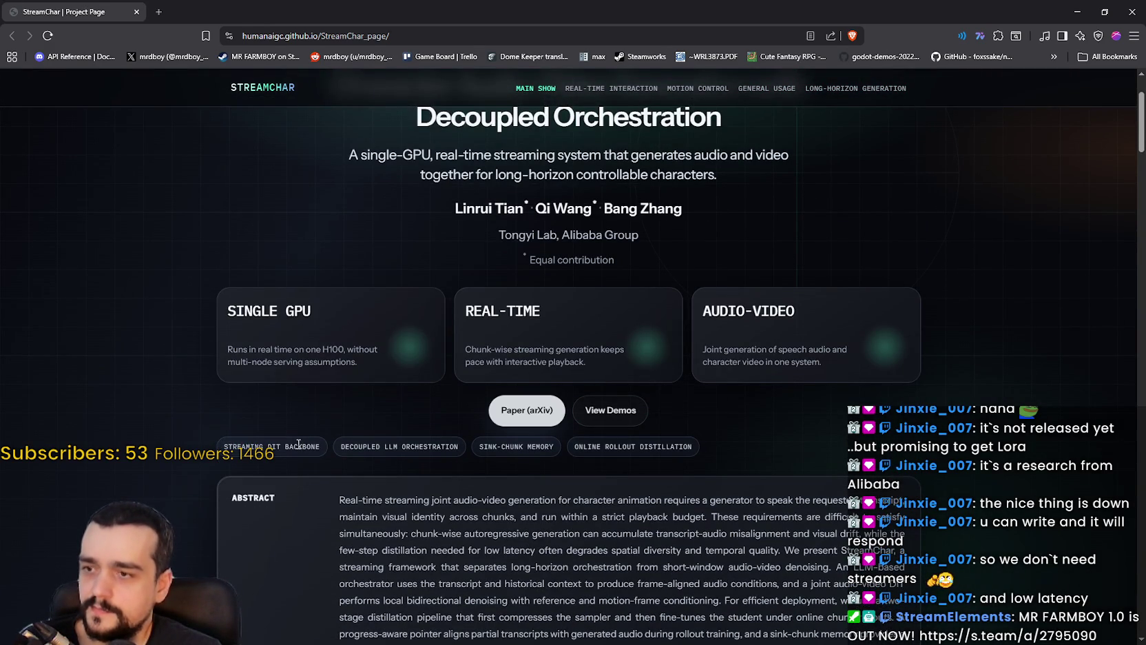
scroll(376, 451, up, 1)
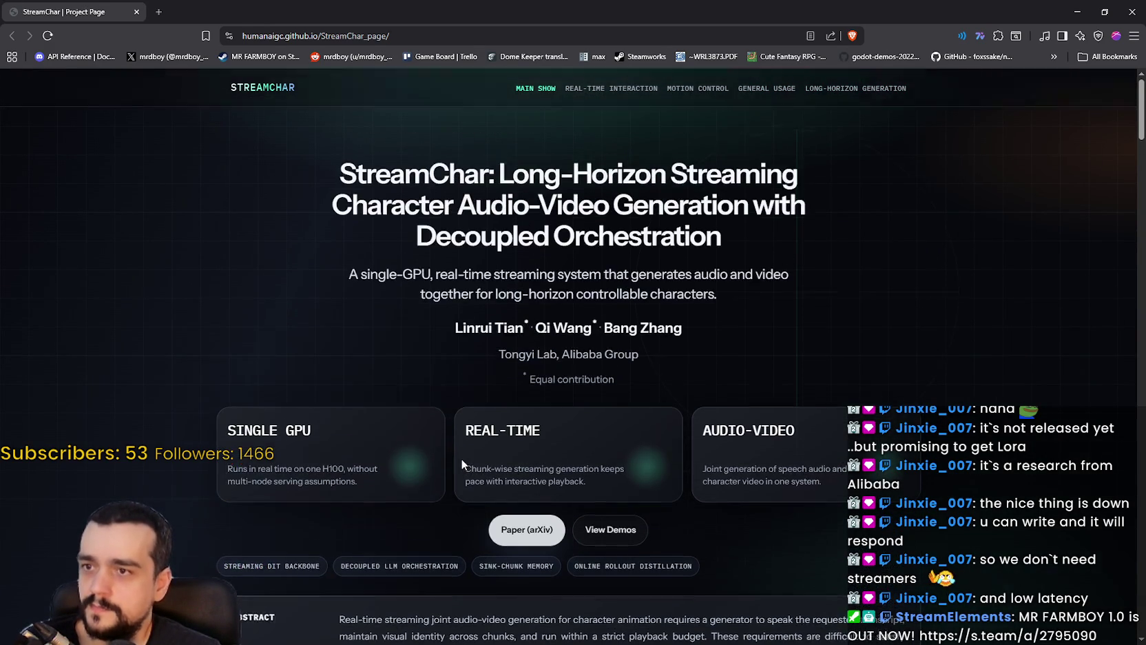
click(554, 508)
scroll(839, 488, up, 1)
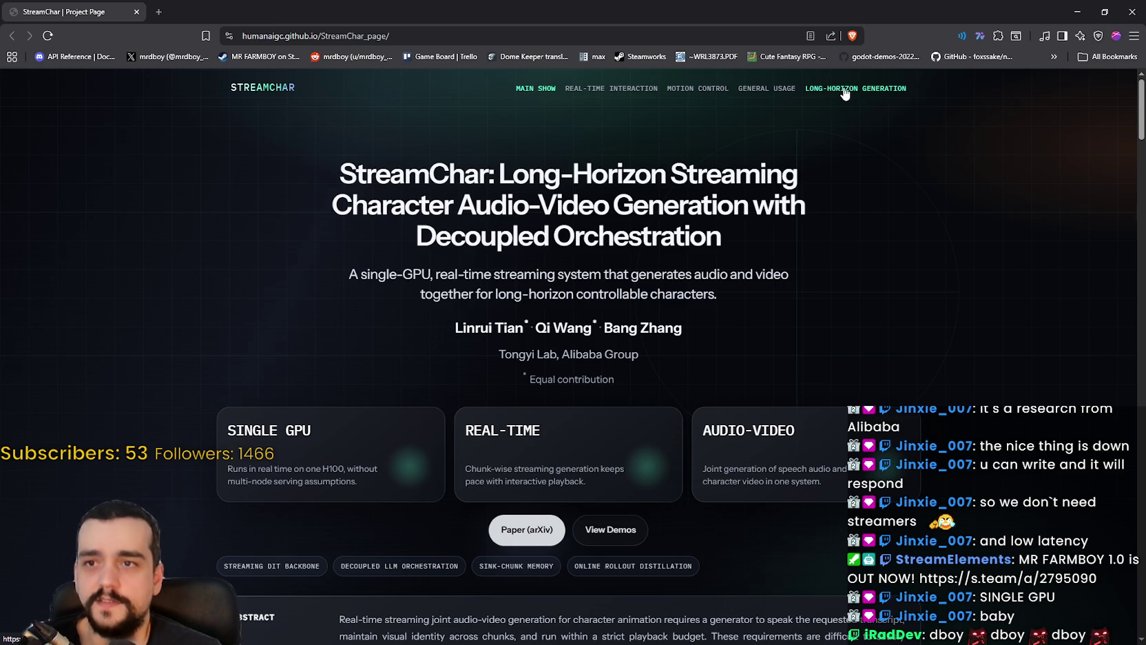
scroll(1094, 423, down, 10)
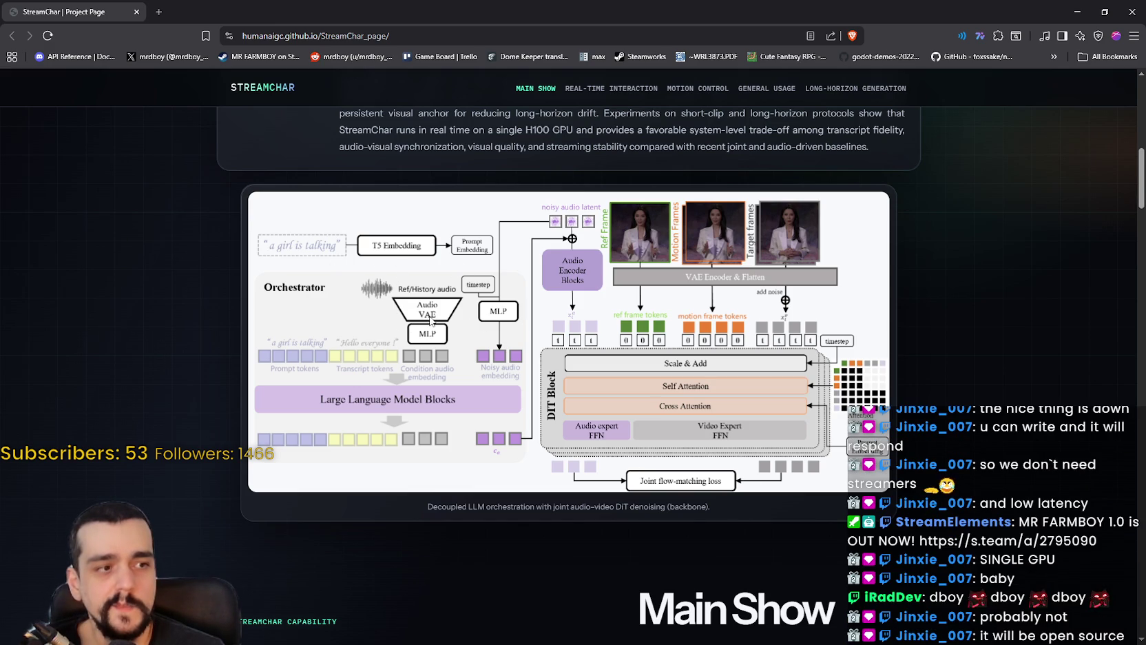
scroll(431, 319, up, 3)
key(alt+Tab)
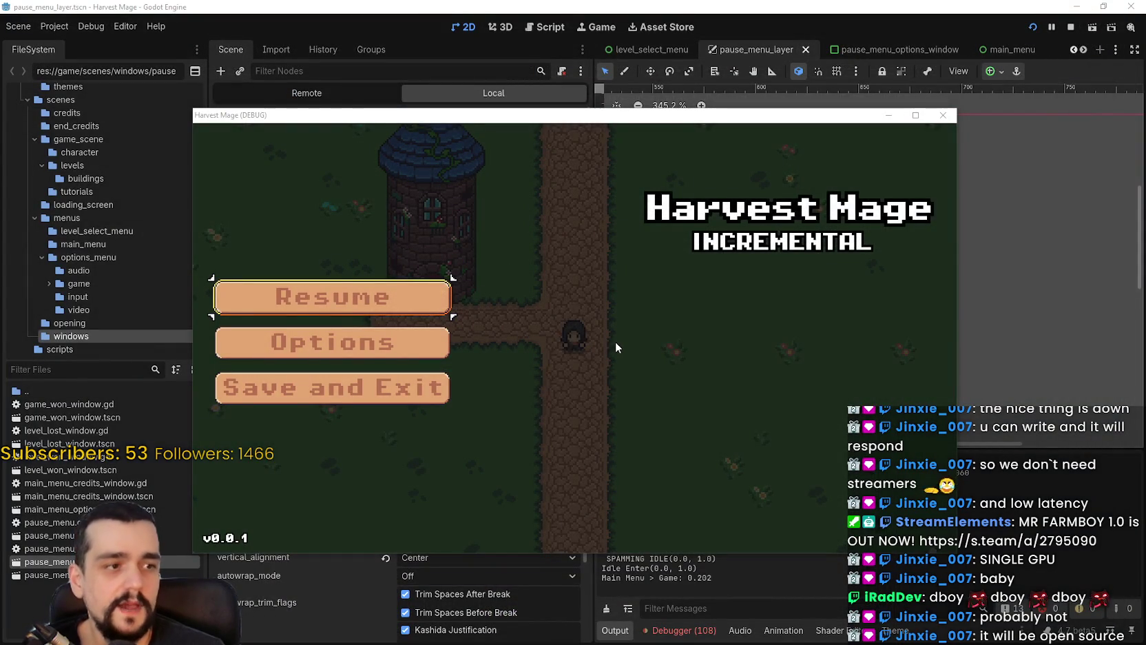
- Maximize the Harvest Mage (DEBUG) window, then switch to Discord and play the cat video
click(915, 115)
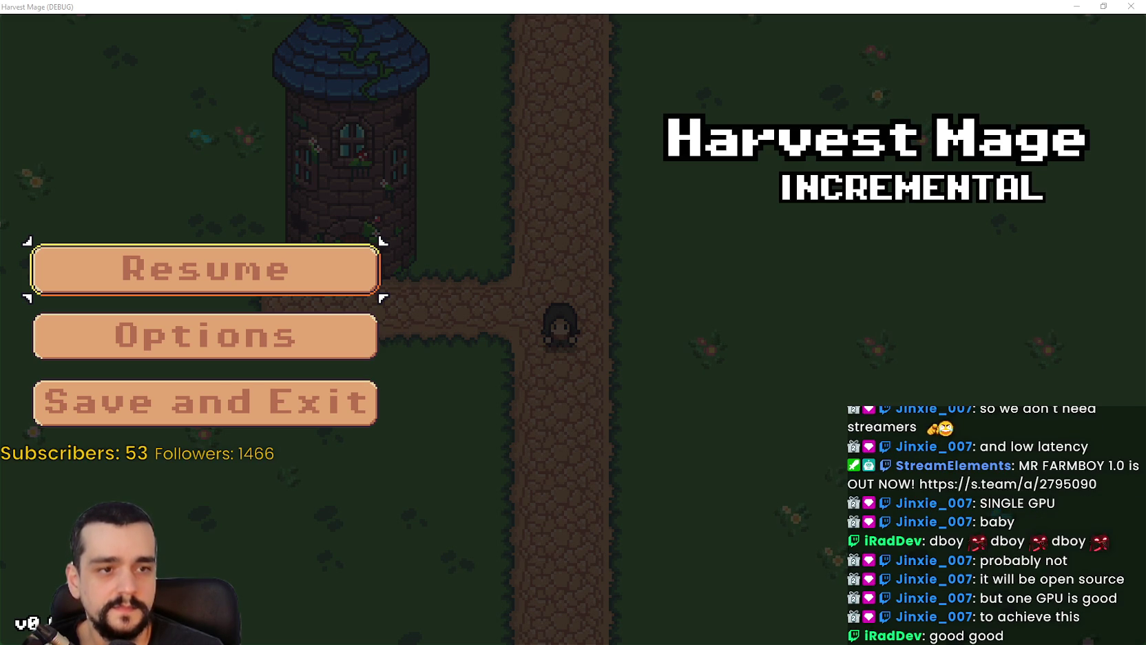
key(alt+Tab)
click(623, 382)
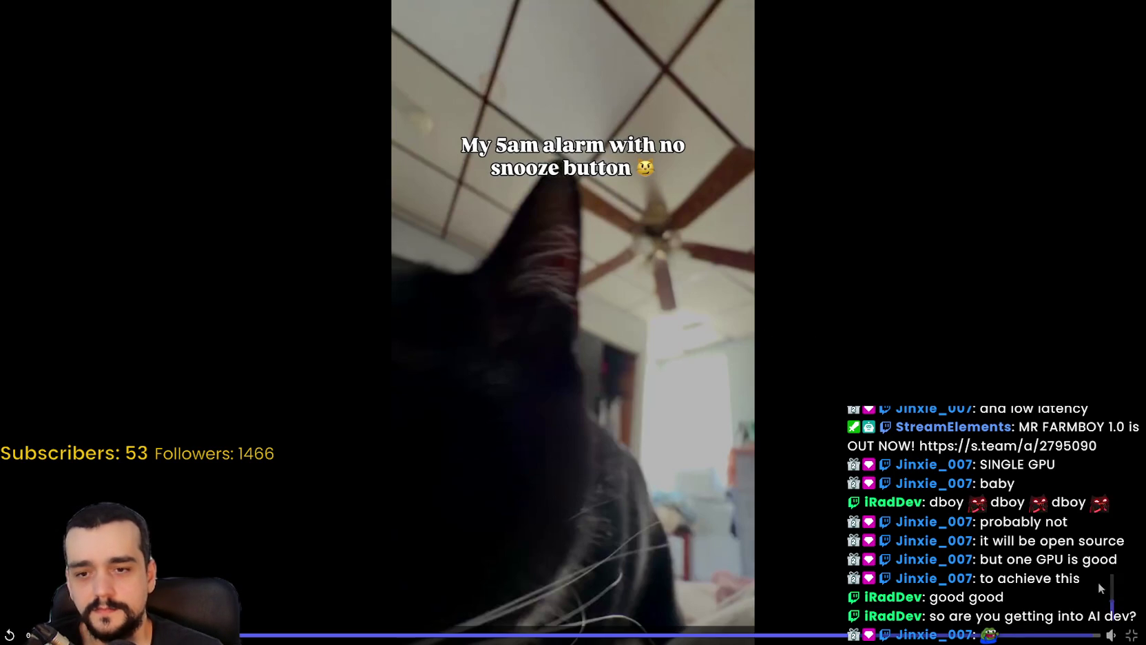
mouse_move(1111, 632)
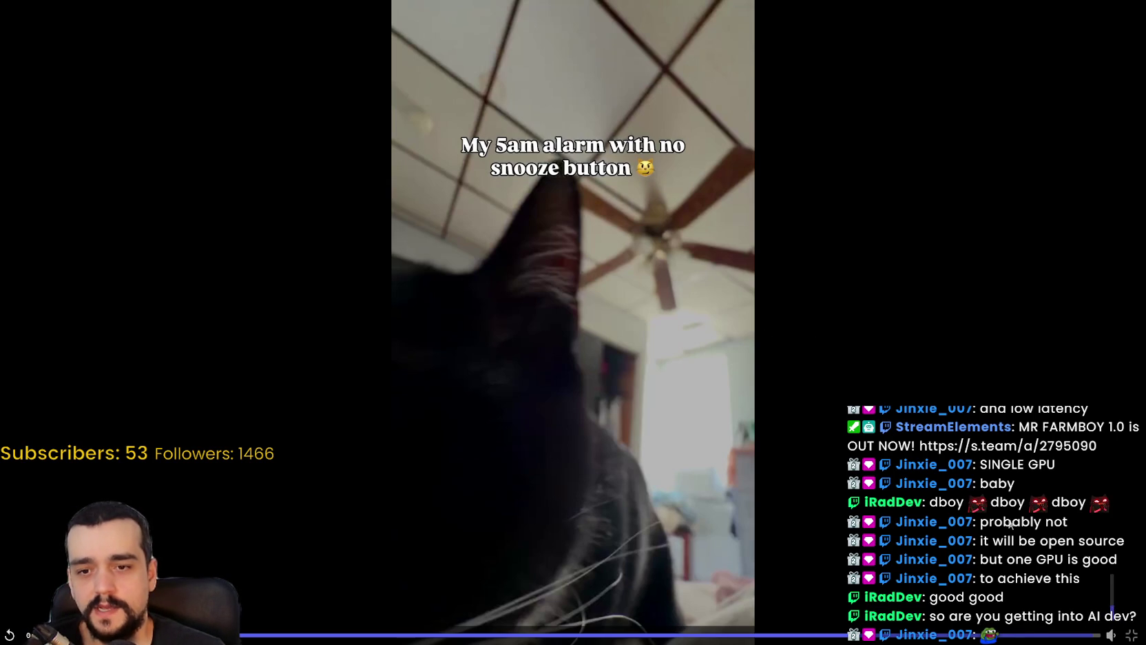